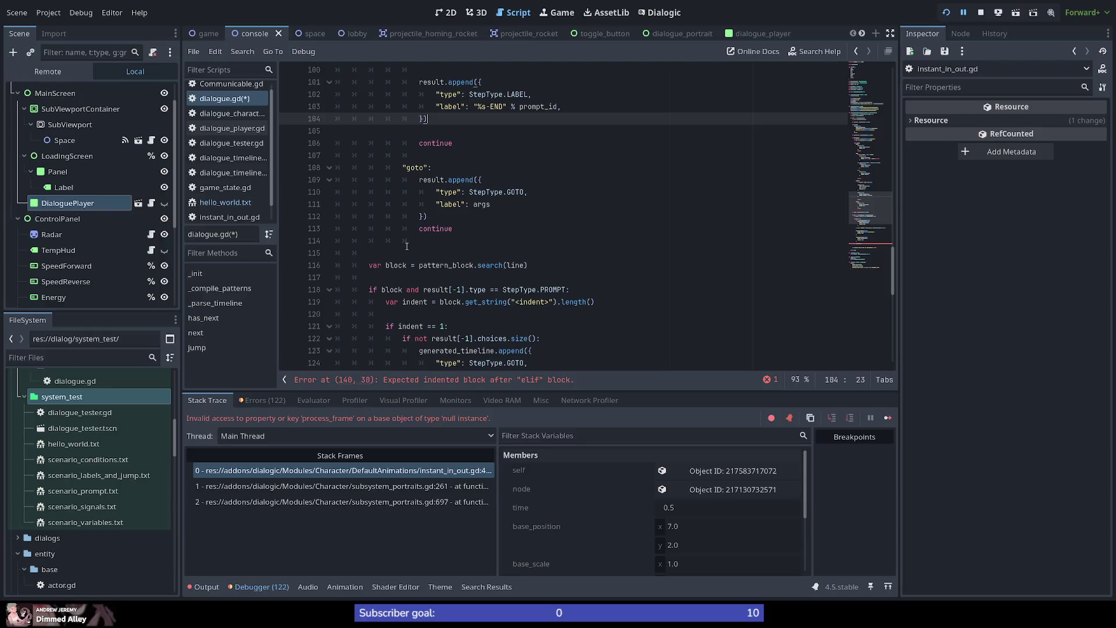
# Highlight every prompt_id use in dialogue.gd and bring the line 140 elif error into view.
pyautogui.scroll(-6, 406, 246)
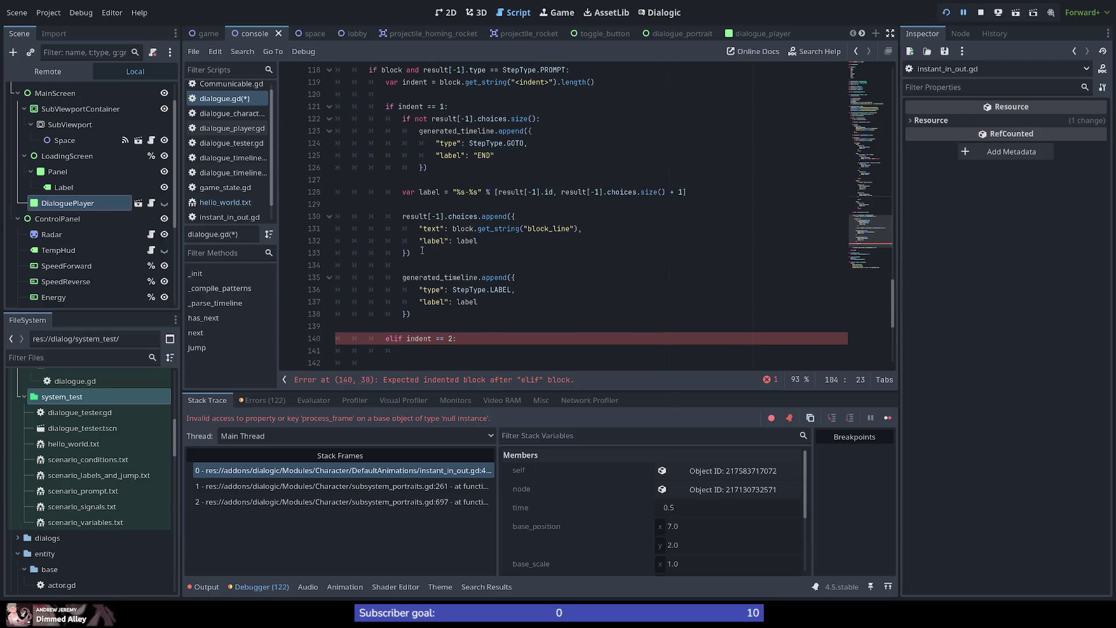
pyautogui.scroll(-1, 461, 285)
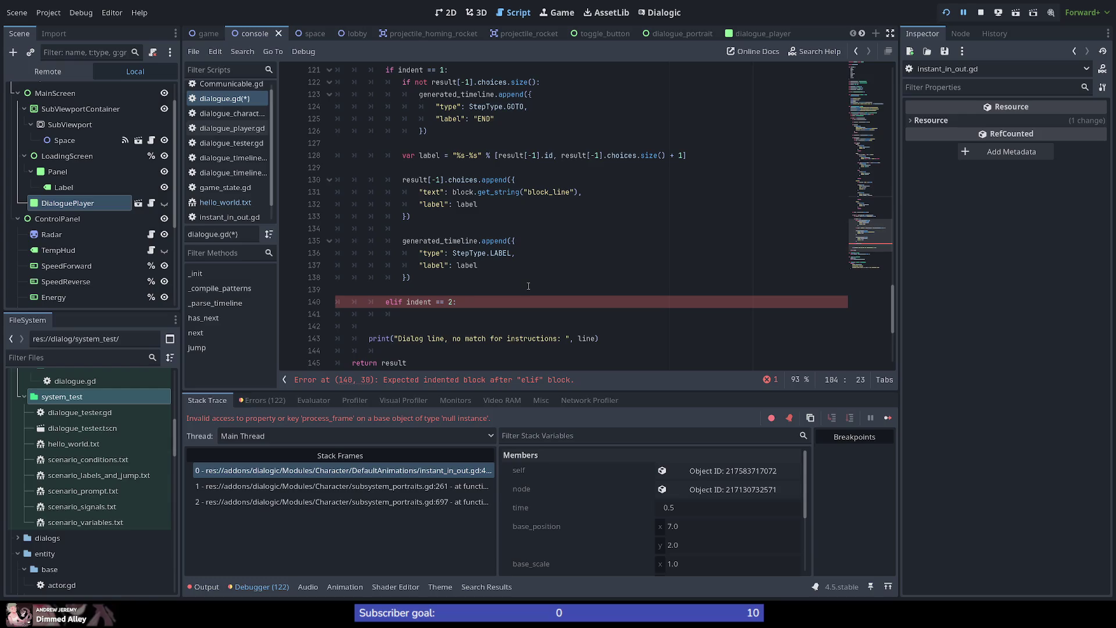
pyautogui.scroll(11, 528, 285)
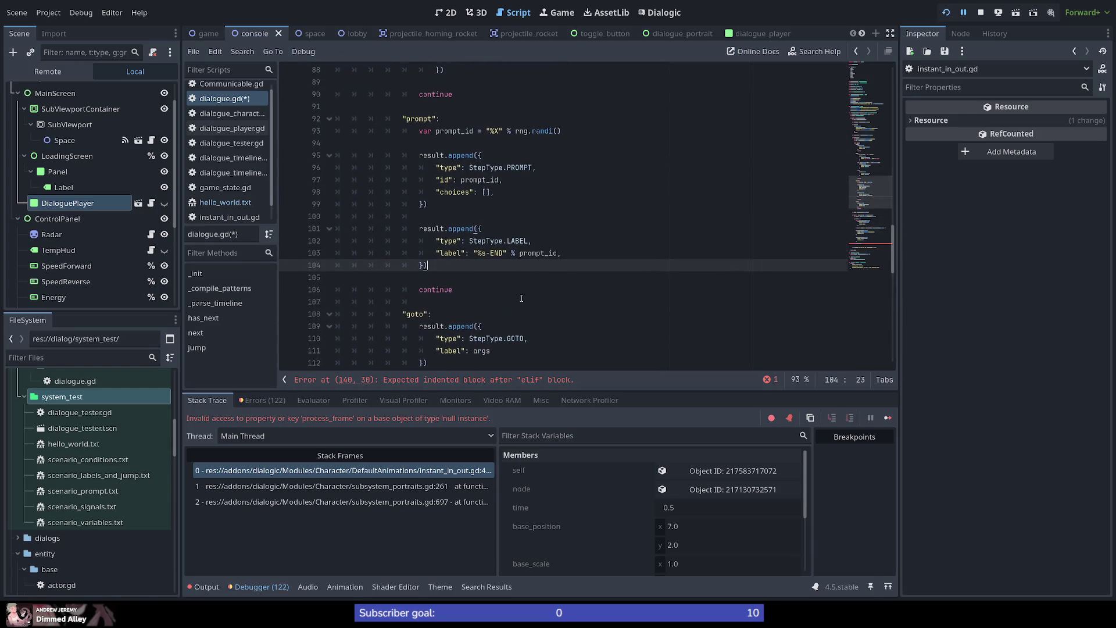
pyautogui.scroll(1, 519, 298)
pyautogui.doubleClick(480, 216)
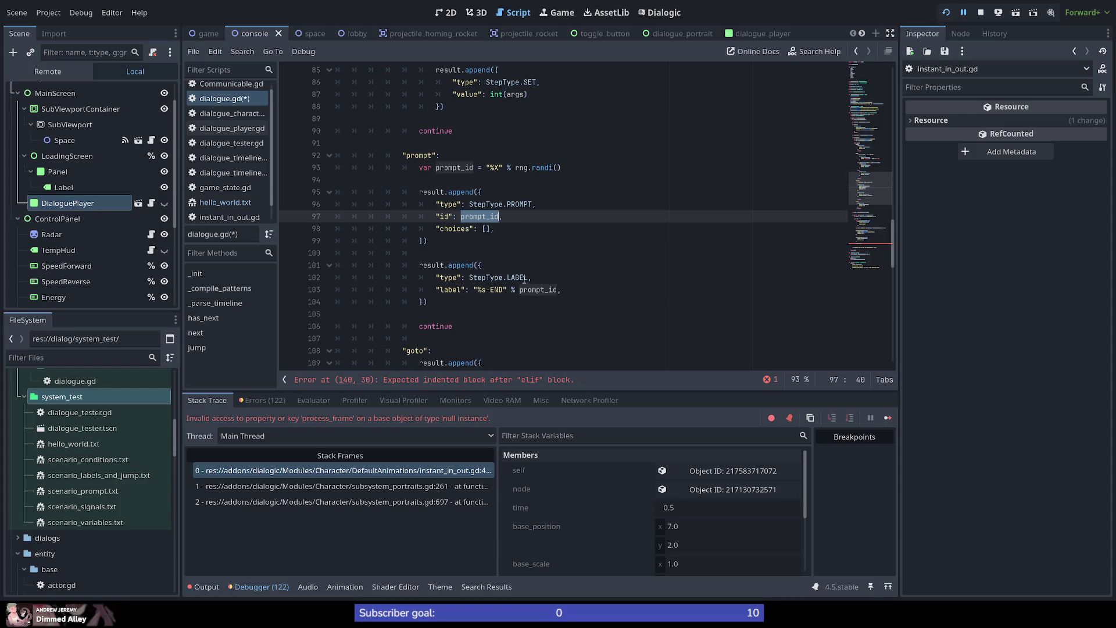
pyautogui.scroll(-3, 525, 279)
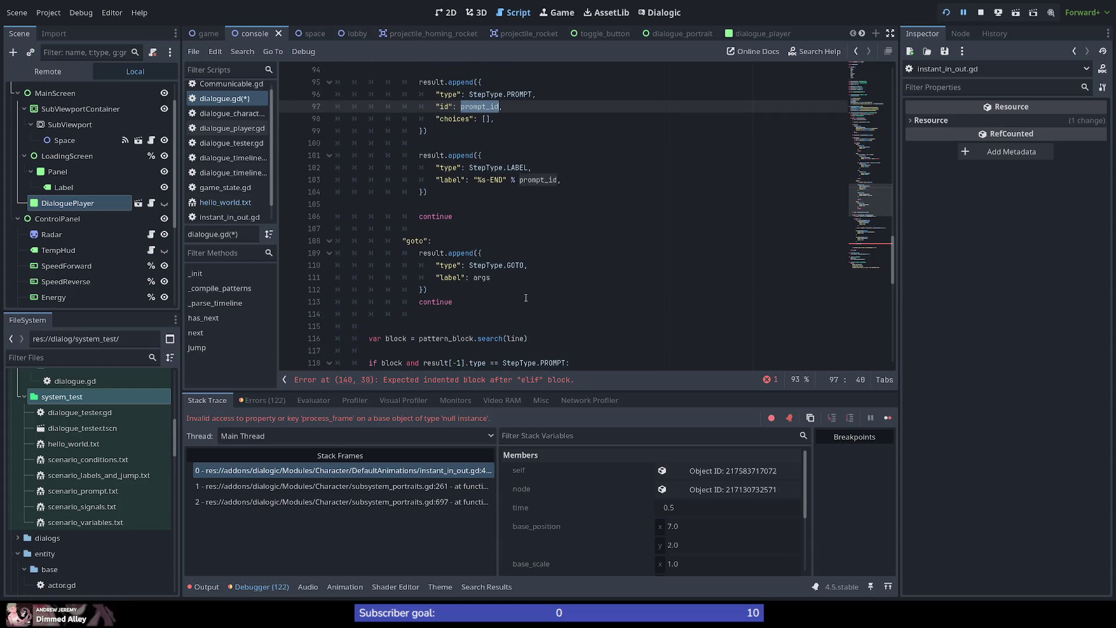
pyautogui.scroll(-1, 516, 300)
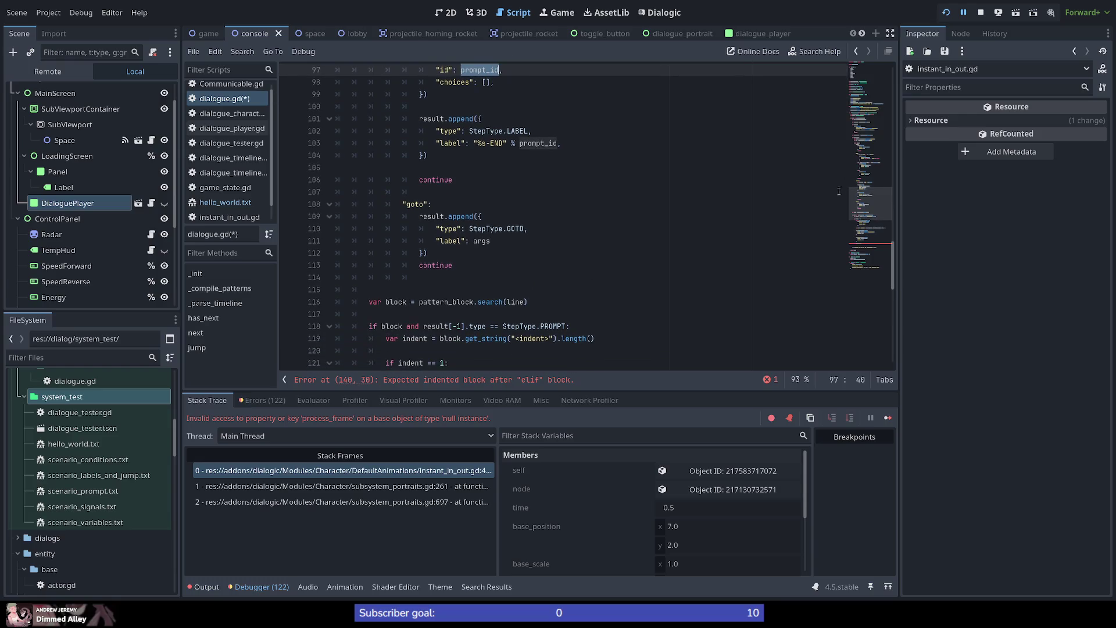
pyautogui.click(859, 247)
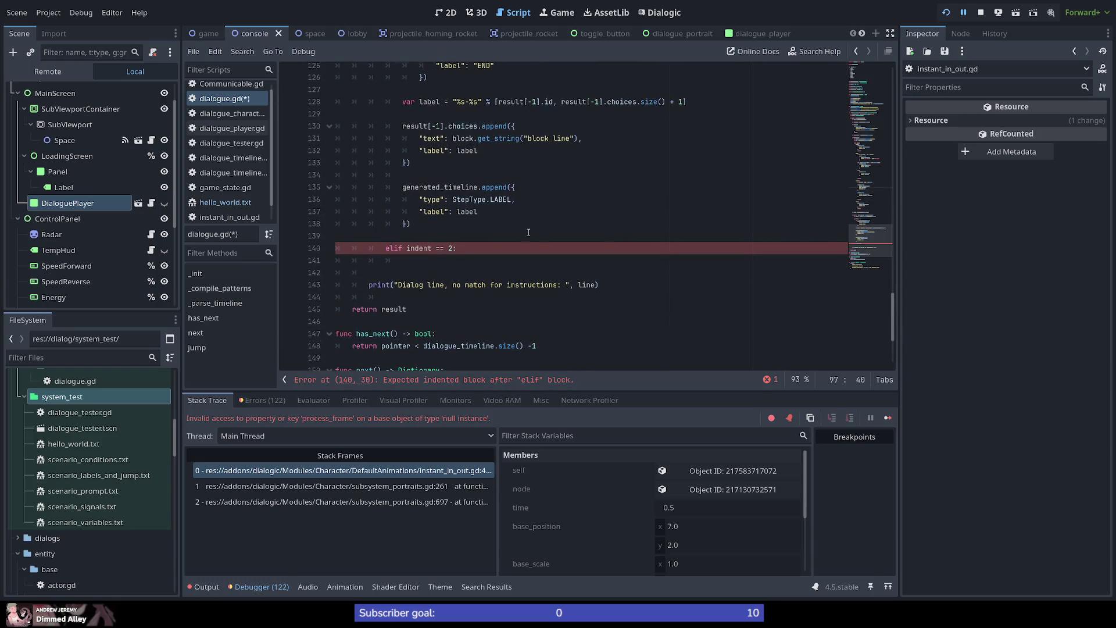
pyautogui.scroll(2, 494, 248)
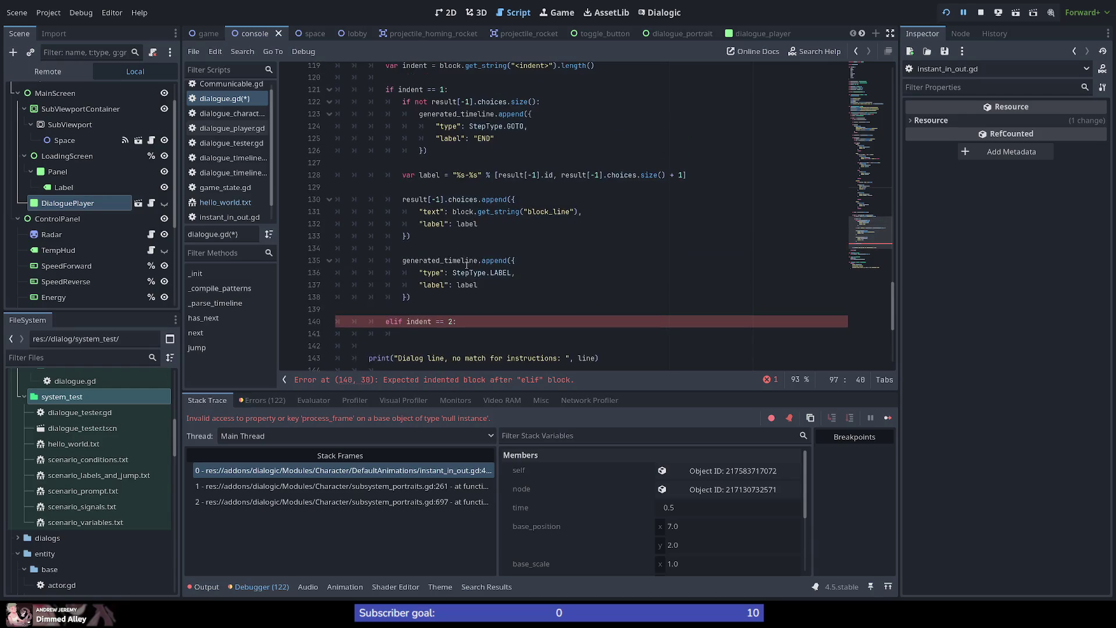
pyautogui.scroll(1, 443, 263)
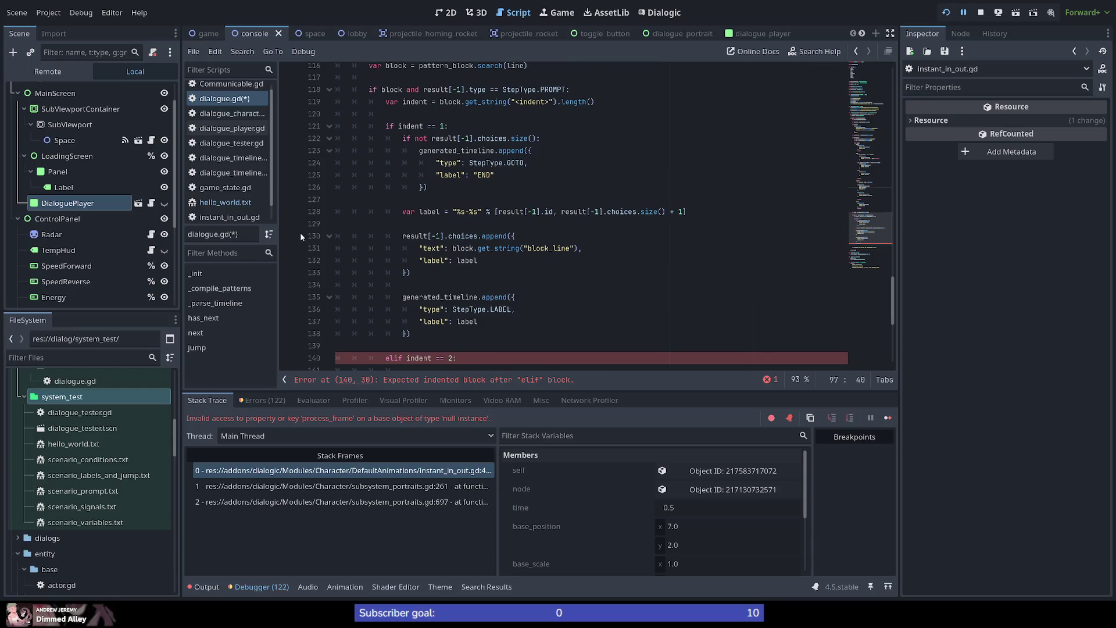
# Check the 'goto asd123-end' line in hello_world.txt, then return to dialogue.gd.
pyautogui.click(246, 203)
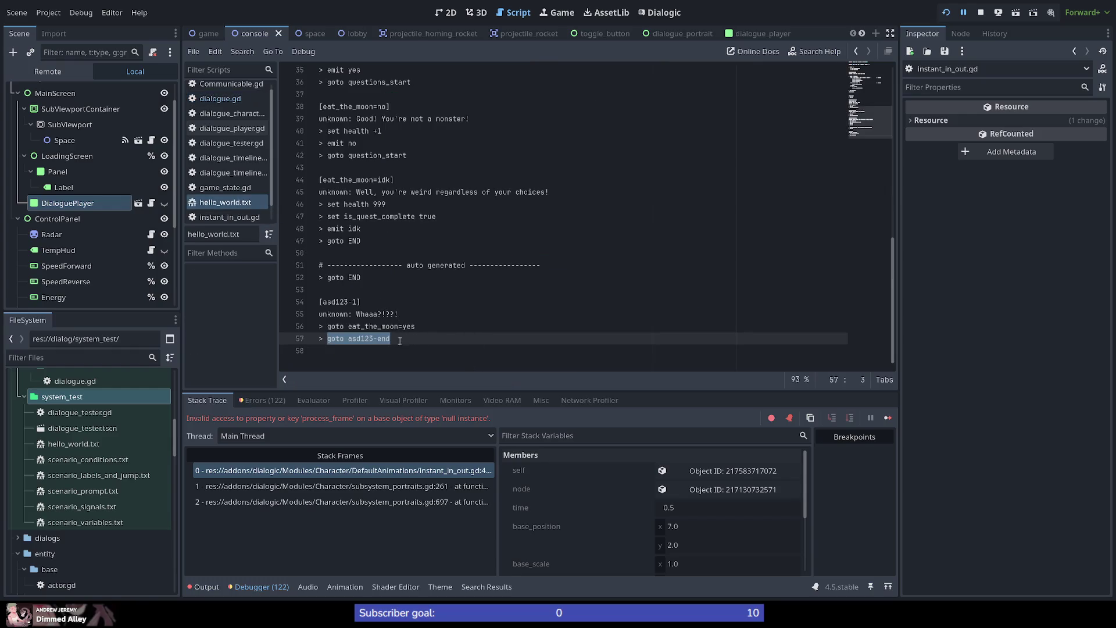
pyautogui.moveTo(396, 339)
pyautogui.mouseDown()
pyautogui.moveTo(325, 326)
pyautogui.moveTo(326, 338)
pyautogui.mouseUp()
pyautogui.hotkey('alt', 'Left')
pyautogui.hotkey('alt', 'Left')
pyautogui.hotkey('alt', 'Left')
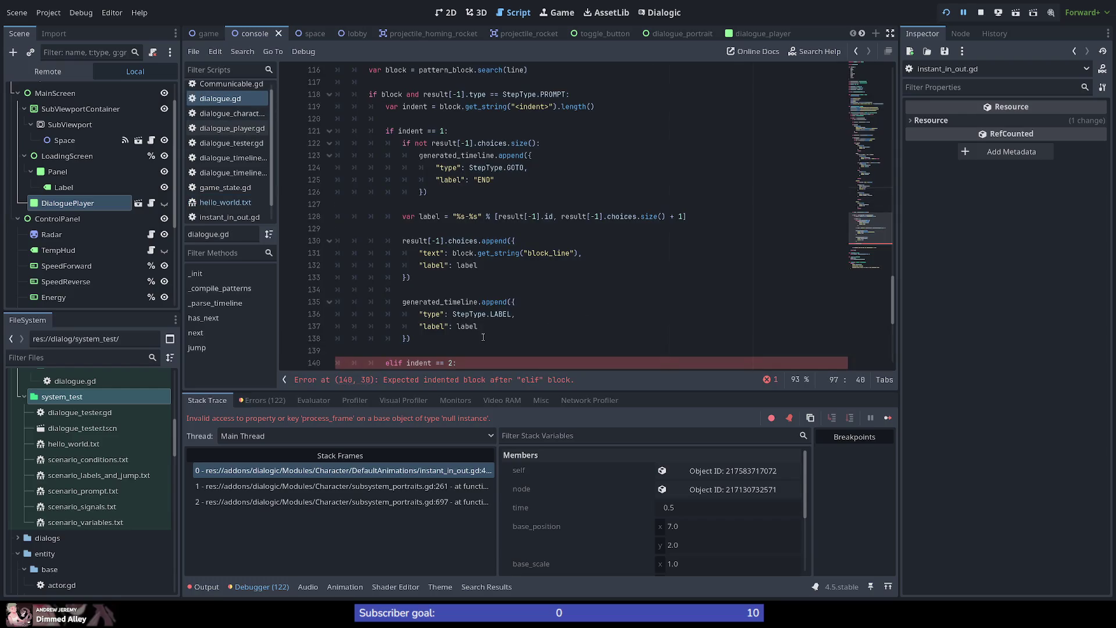
pyautogui.scroll(-3, 482, 337)
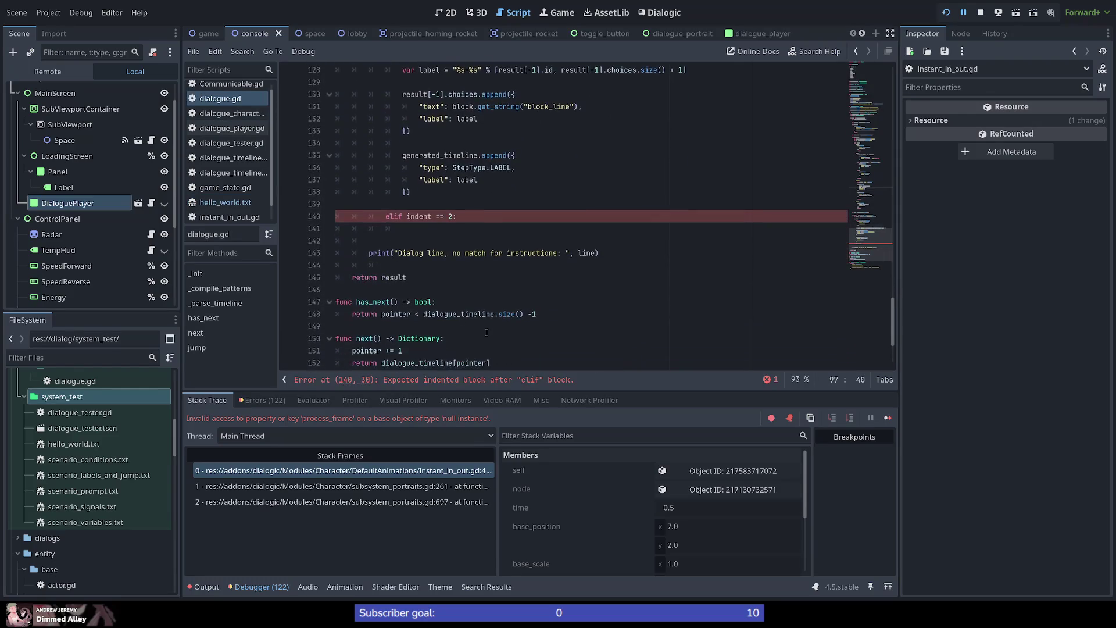
pyautogui.scroll(3, 485, 337)
pyautogui.scroll(-1, 487, 335)
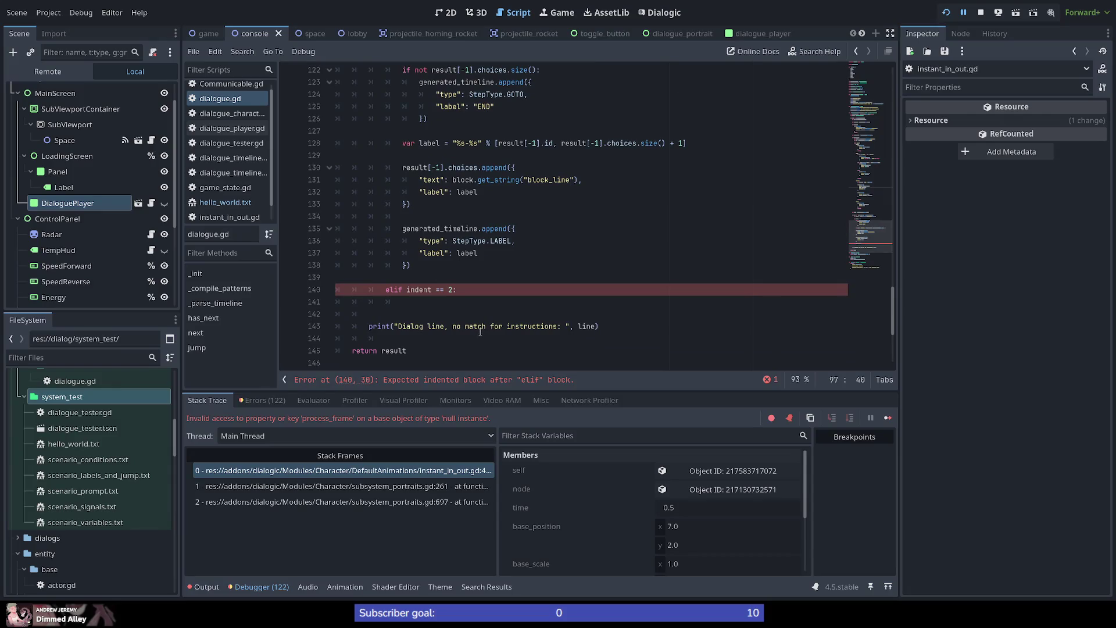
pyautogui.scroll(5, 480, 332)
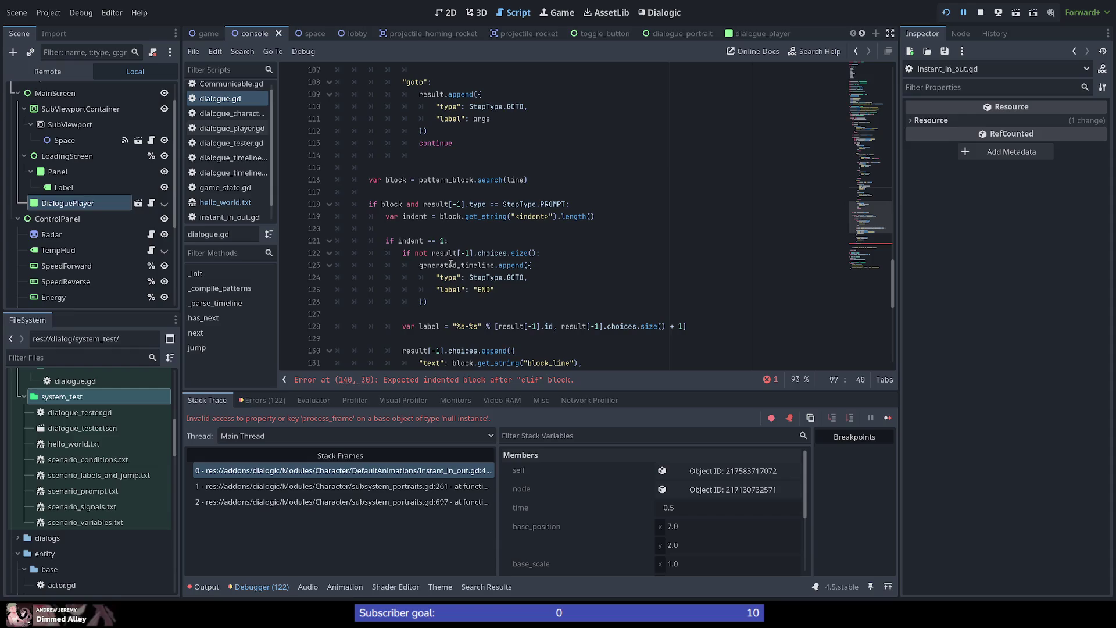
pyautogui.moveTo(451, 264)
pyautogui.scroll(-2, 492, 254)
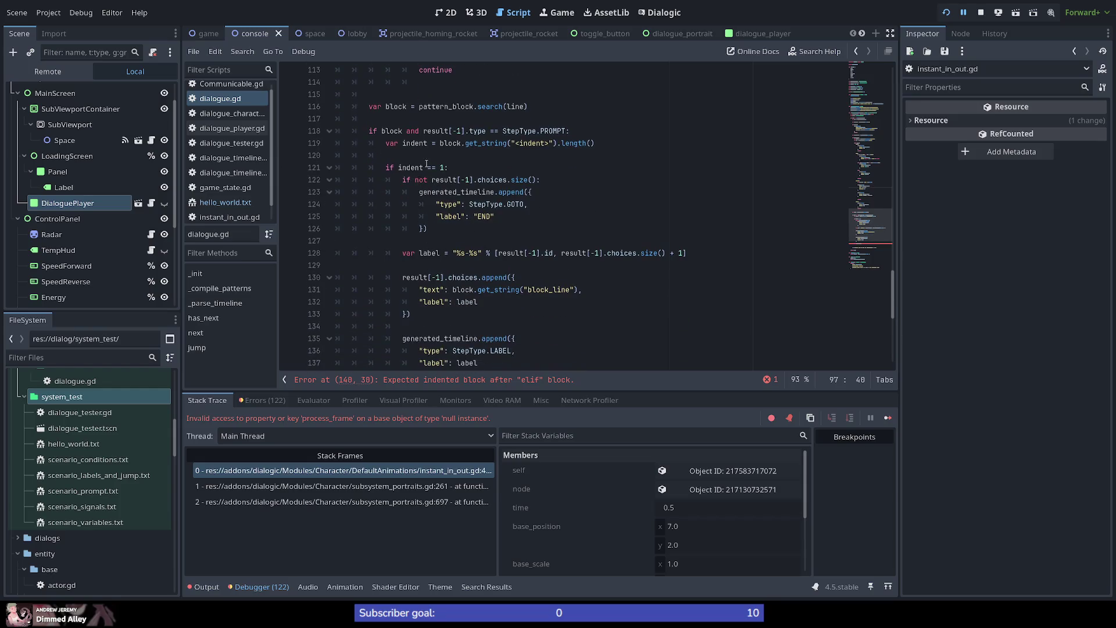
pyautogui.scroll(-2, 476, 277)
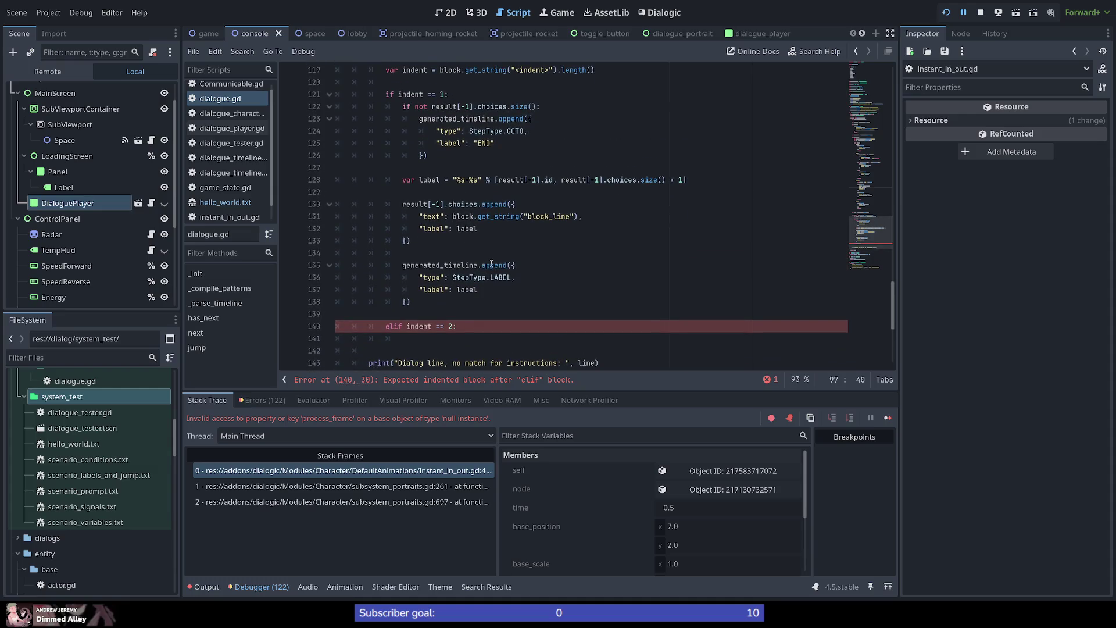
pyautogui.moveTo(491, 263)
pyautogui.scroll(-1, 513, 260)
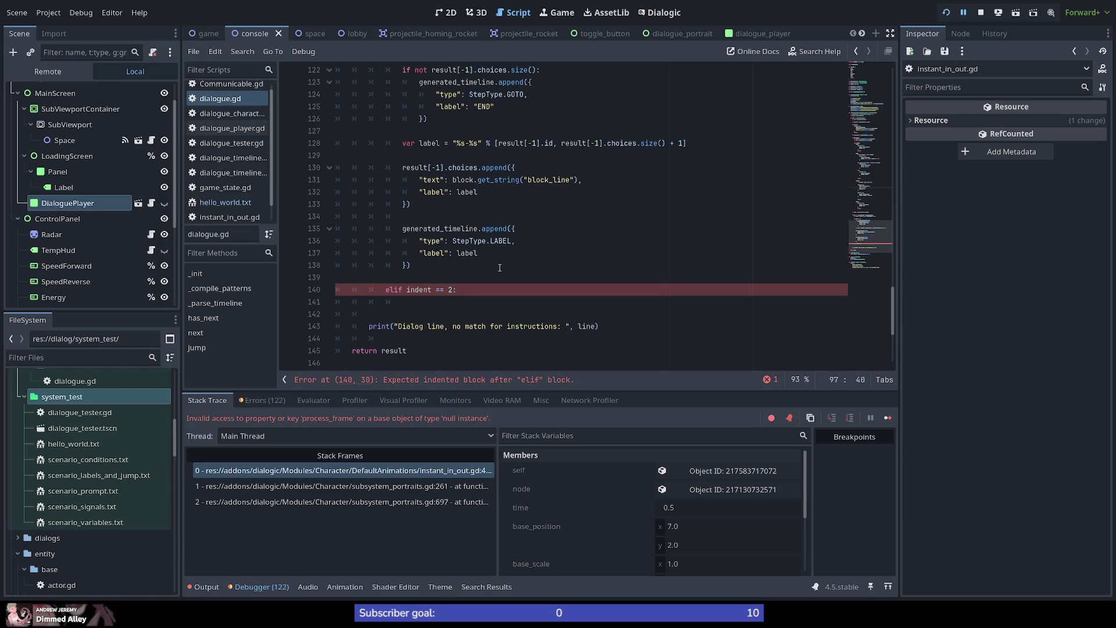
pyautogui.scroll(1, 457, 301)
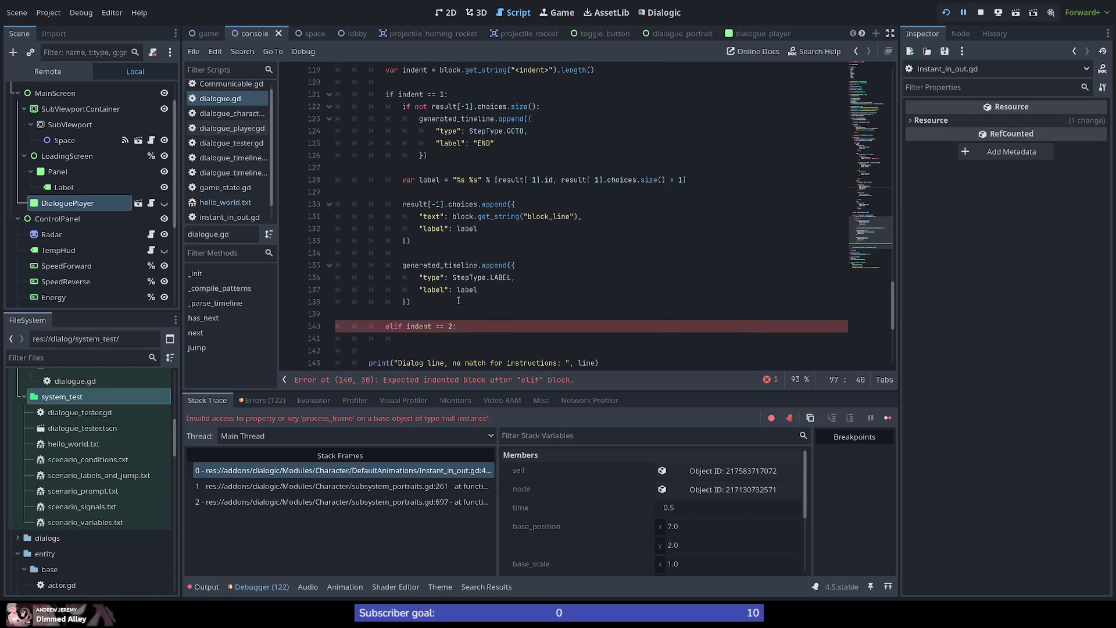
pyautogui.click(465, 339)
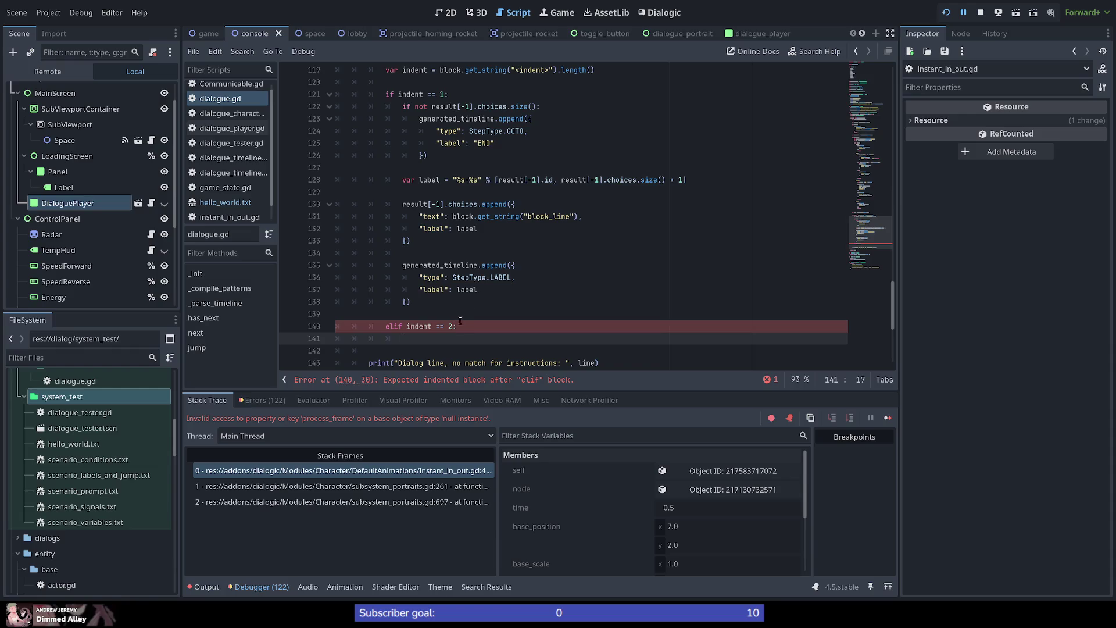
pyautogui.doubleClick(465, 118)
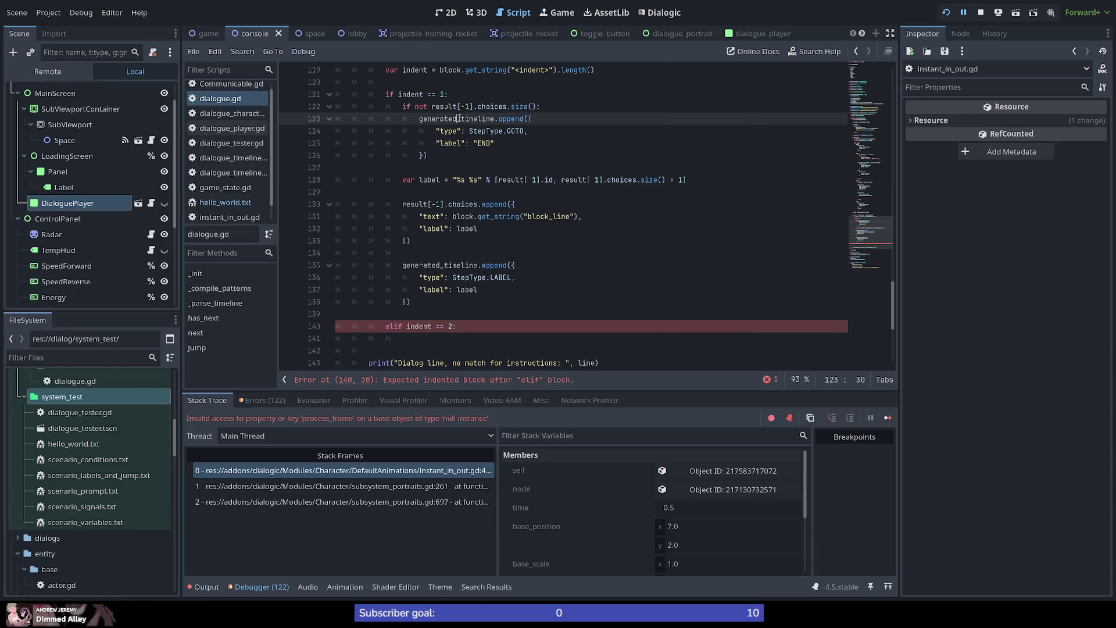
pyautogui.doubleClick(490, 144)
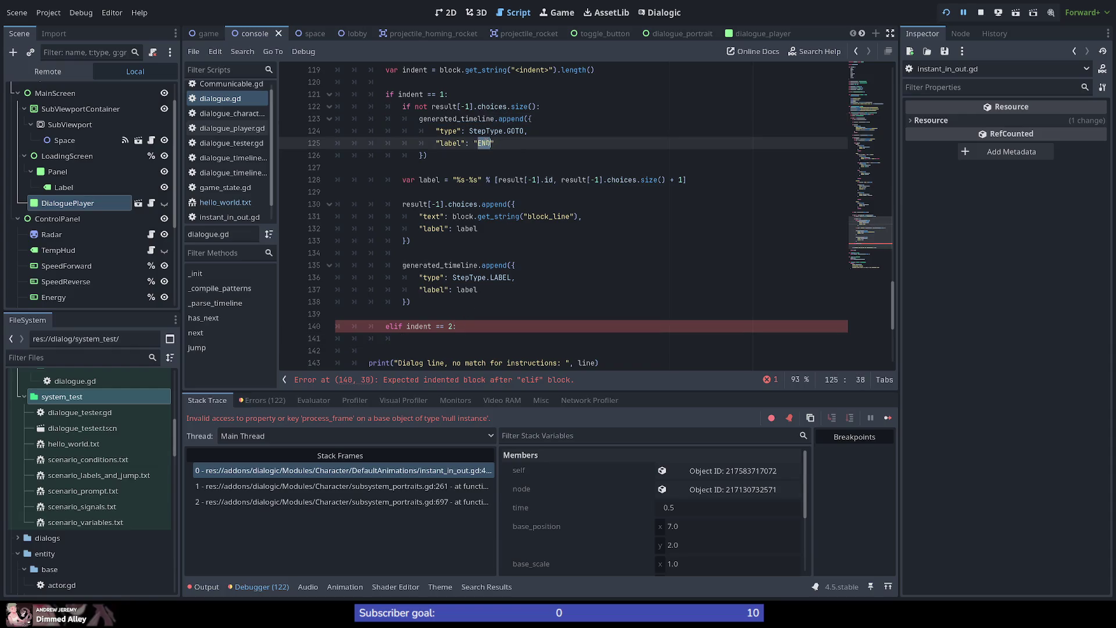
pyautogui.doubleClick(493, 107)
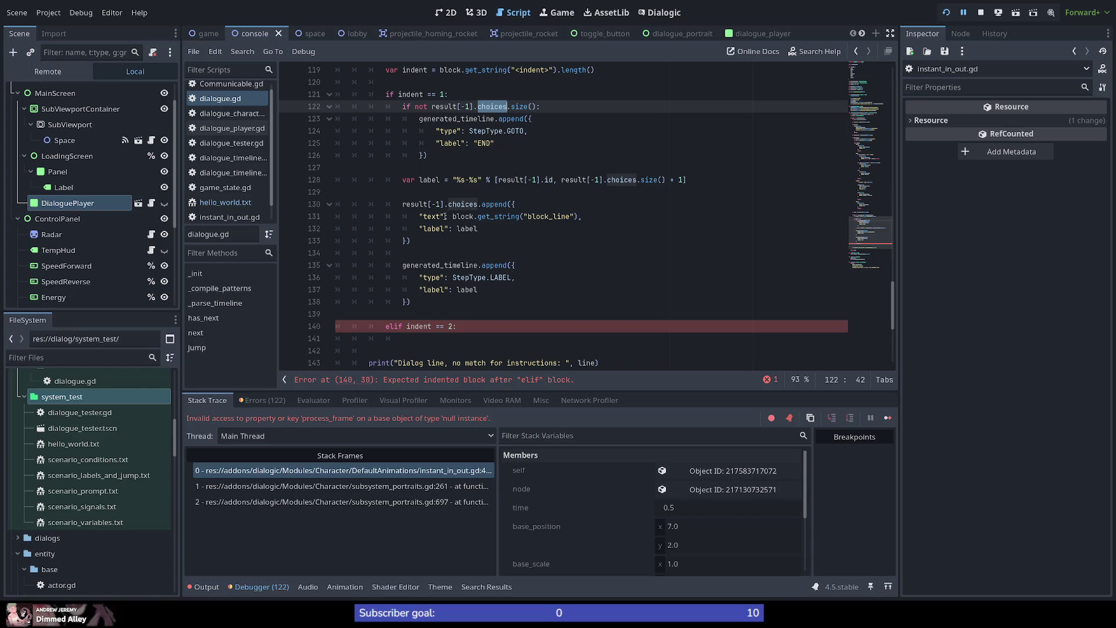
pyautogui.doubleClick(422, 107)
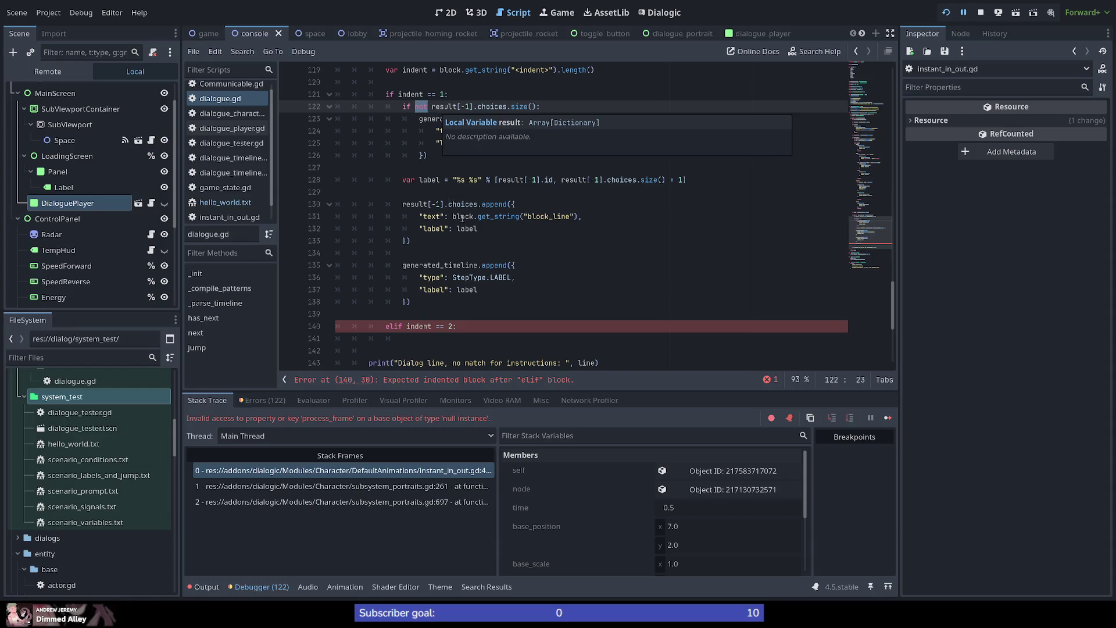
pyautogui.scroll(-1, 485, 282)
pyautogui.scroll(1, 485, 285)
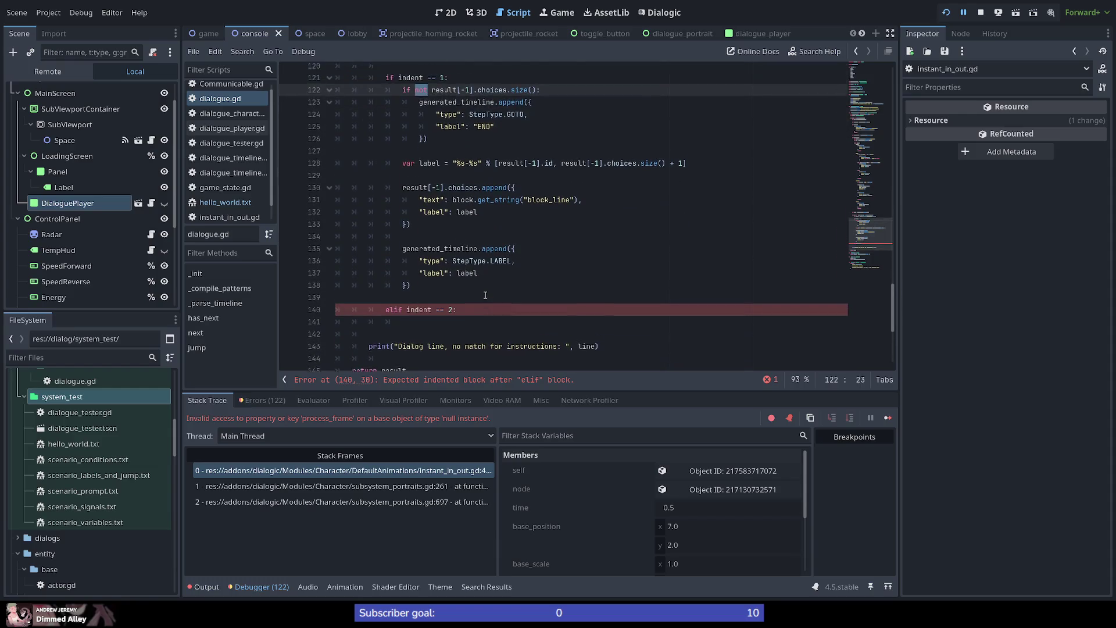
pyautogui.click(233, 204)
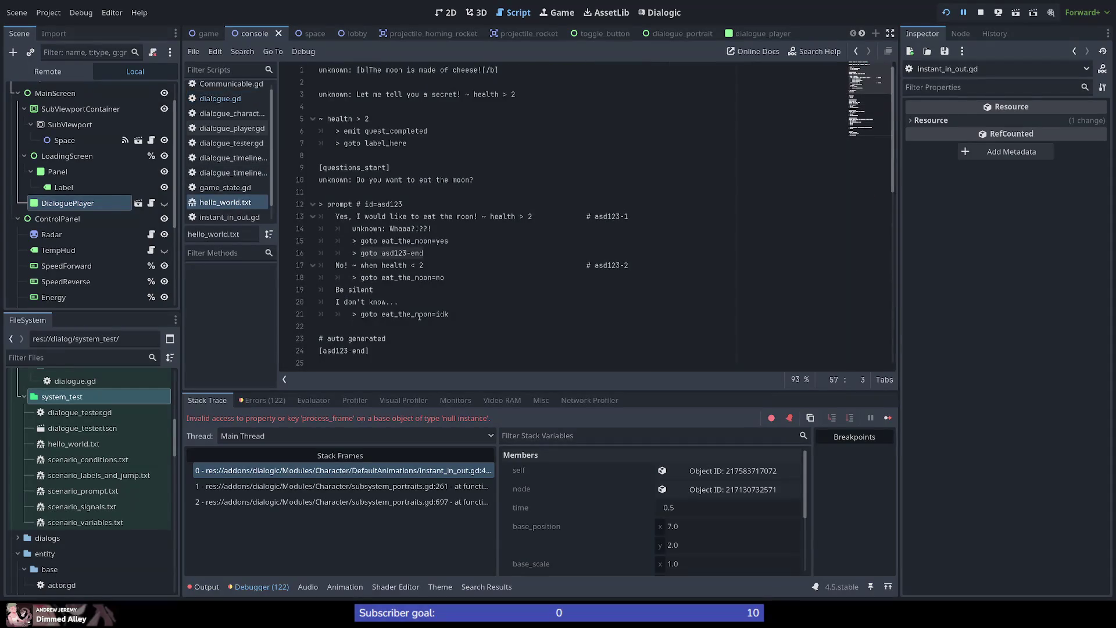
pyautogui.click(390, 229)
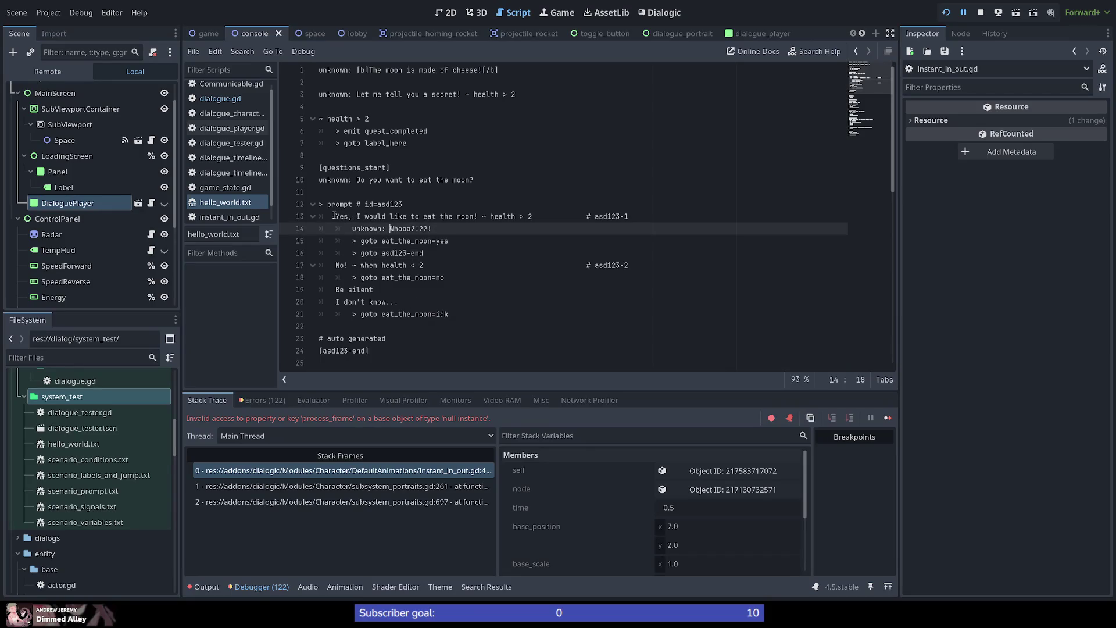
pyautogui.moveTo(335, 216)
pyautogui.mouseDown()
pyautogui.moveTo(491, 216)
pyautogui.moveTo(478, 217)
pyautogui.mouseUp()
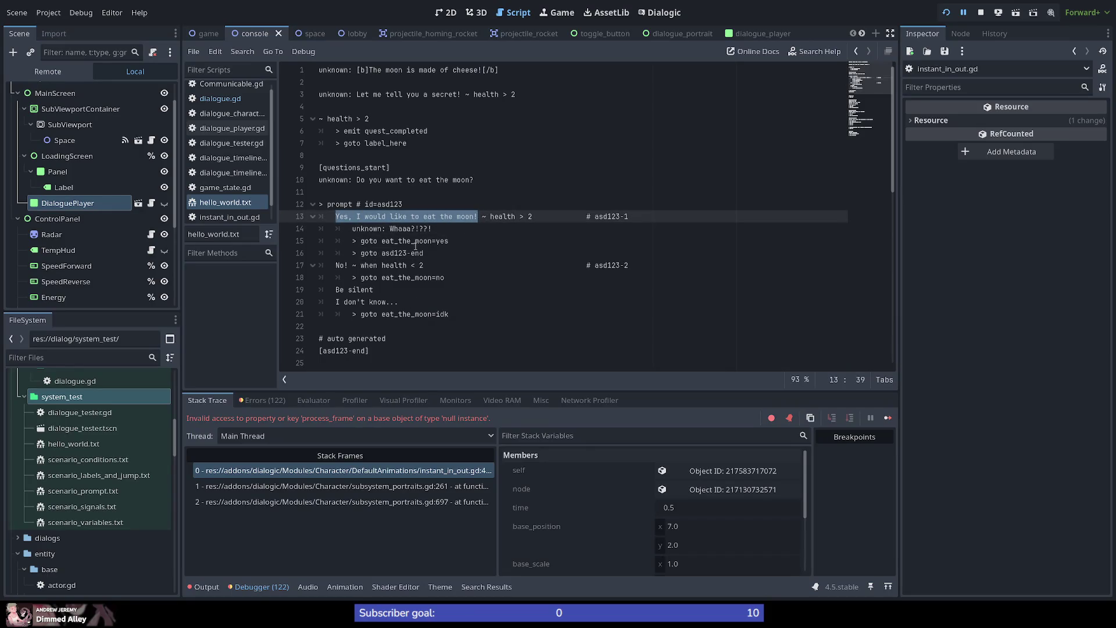
pyautogui.click(414, 243)
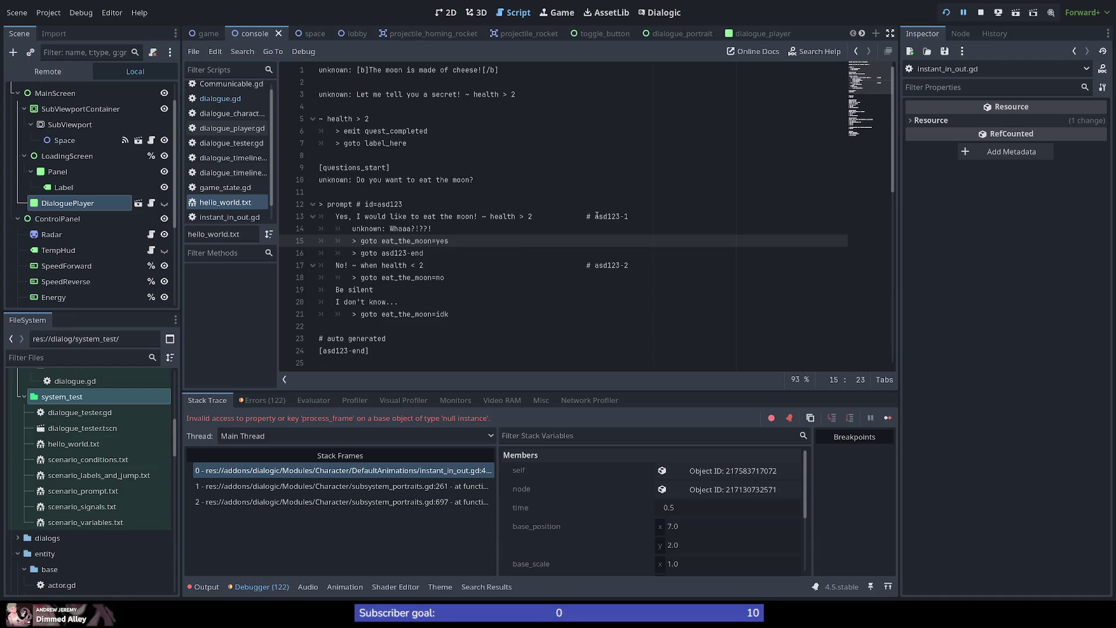
pyautogui.moveTo(595, 216); pyautogui.dragTo(634, 217)
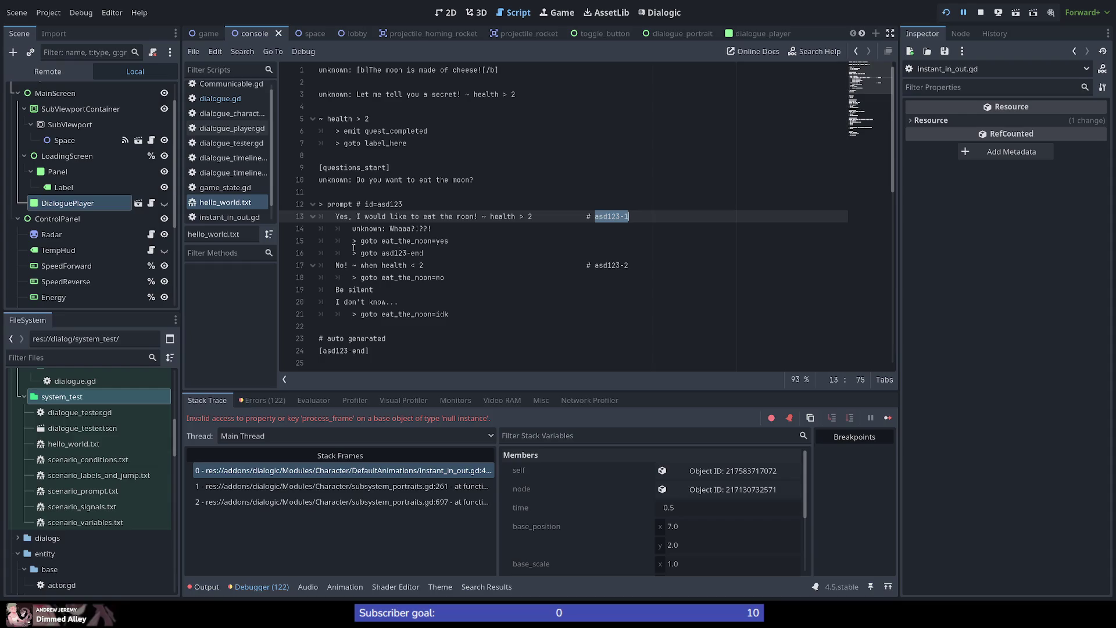
pyautogui.moveTo(433, 252)
pyautogui.mouseDown()
pyautogui.moveTo(296, 255)
pyautogui.moveTo(317, 241)
pyautogui.moveTo(290, 216)
pyautogui.moveTo(278, 228)
pyautogui.mouseUp()
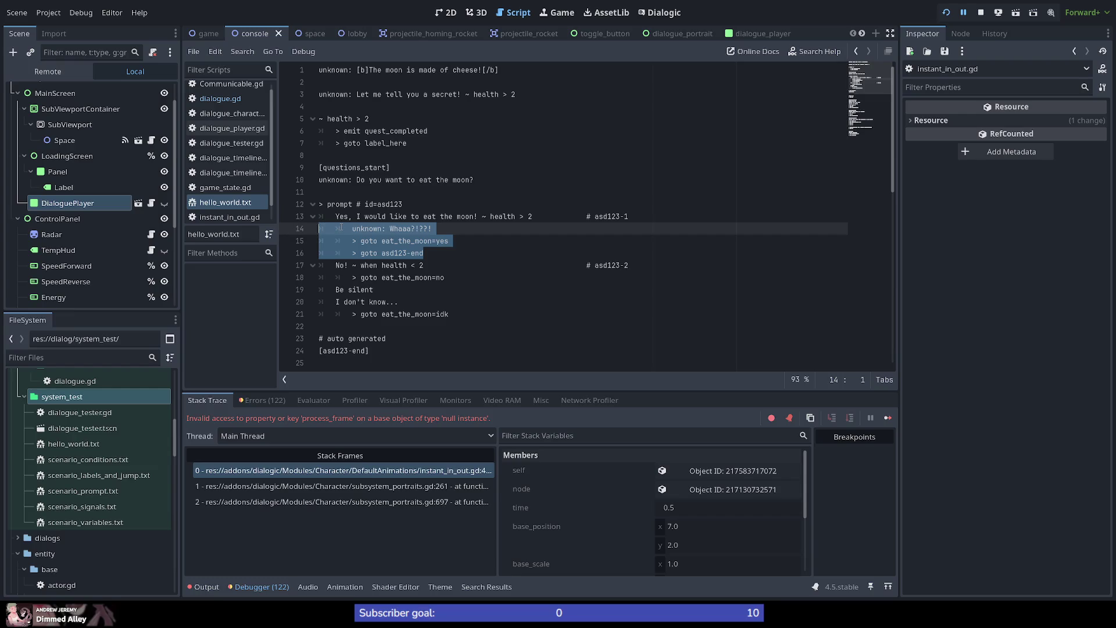
pyautogui.click(336, 301)
pyautogui.click(336, 324)
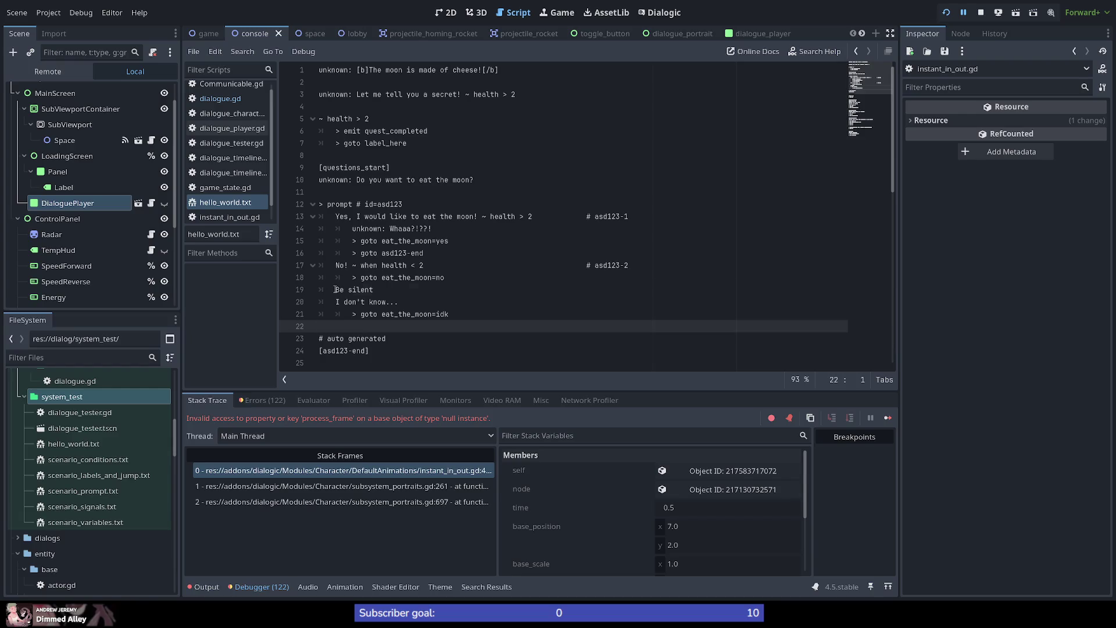
pyautogui.moveTo(335, 289); pyautogui.dragTo(300, 289)
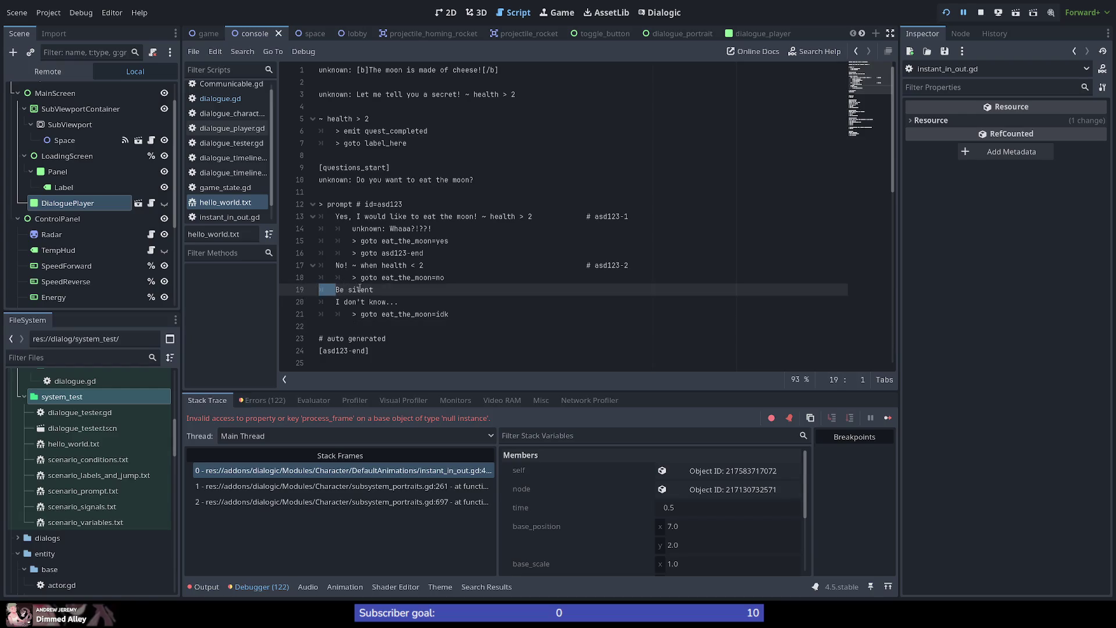
pyautogui.click(329, 327)
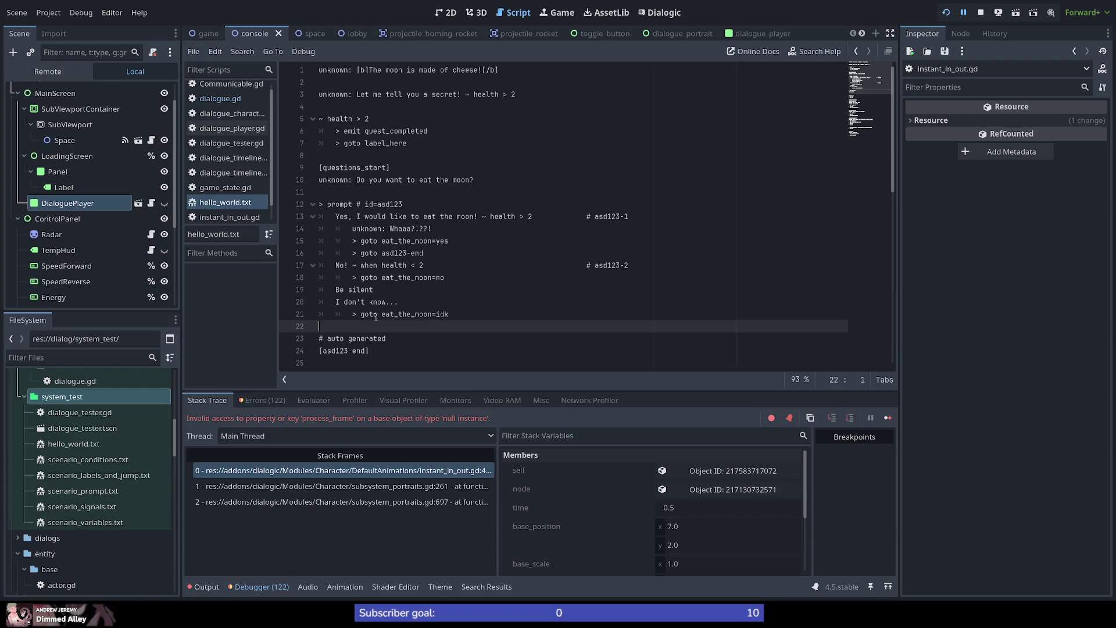
pyautogui.hotkey('alt', 'Tab')
pyautogui.hotkey('alt', 'Tab')
pyautogui.click(225, 100)
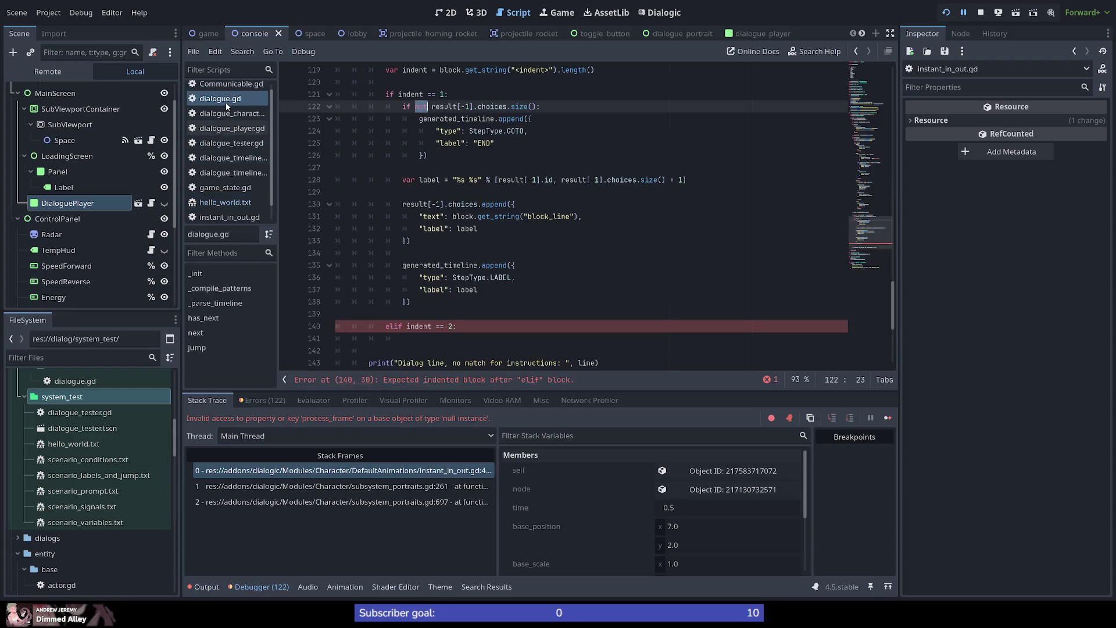
# Inspect the indent lookup and block variable on line 119 in the choice-handling code.
pyautogui.click(427, 250)
pyautogui.scroll(5, 428, 253)
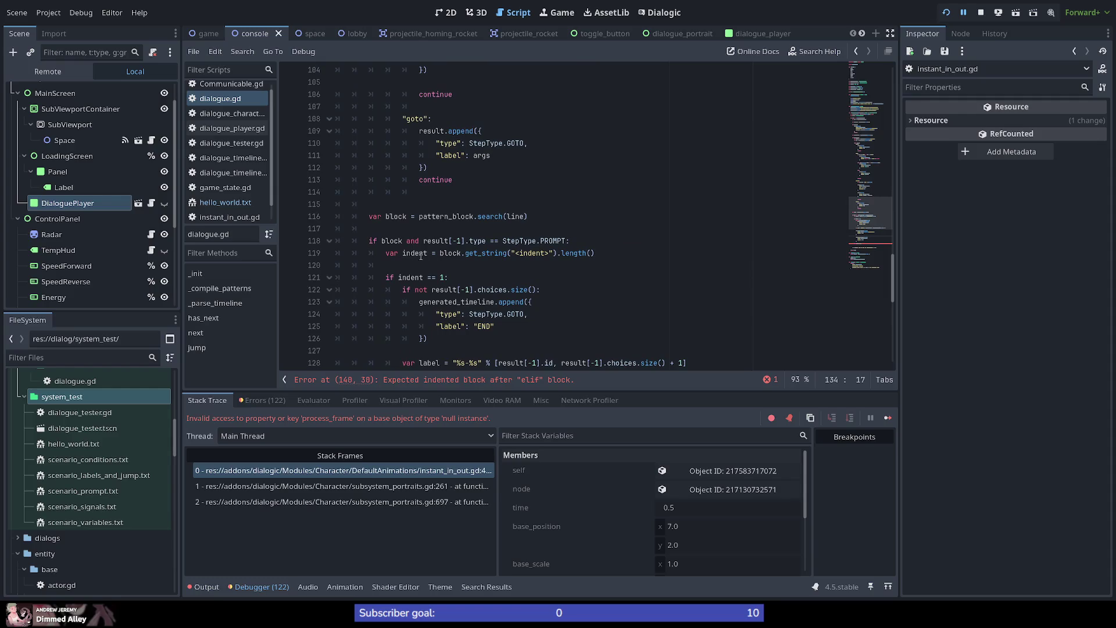
pyautogui.click(550, 253)
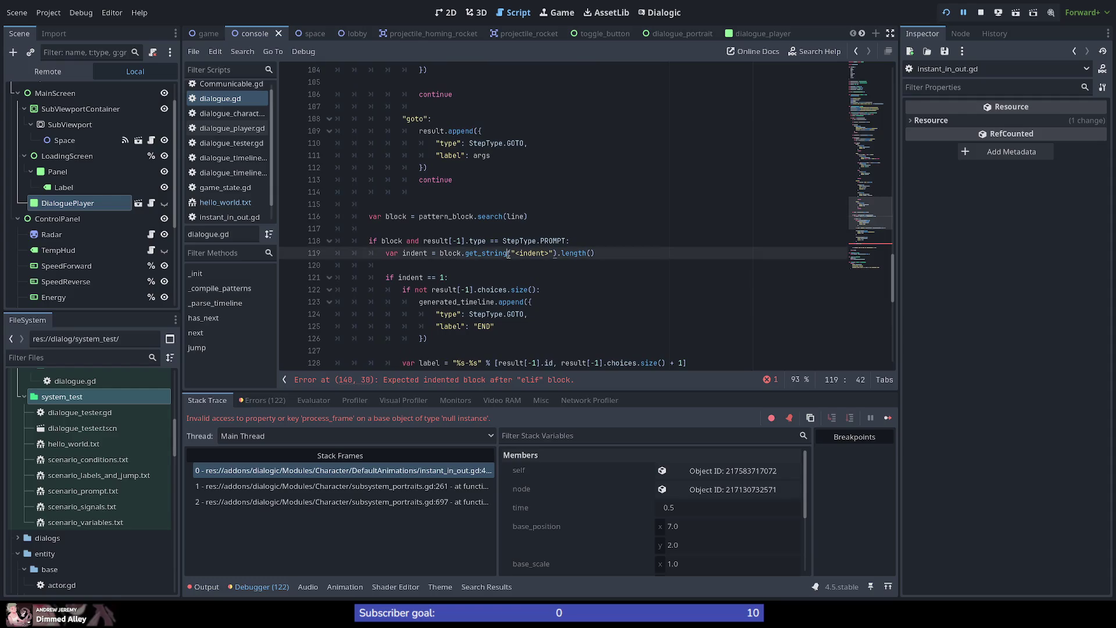
pyautogui.click(452, 253)
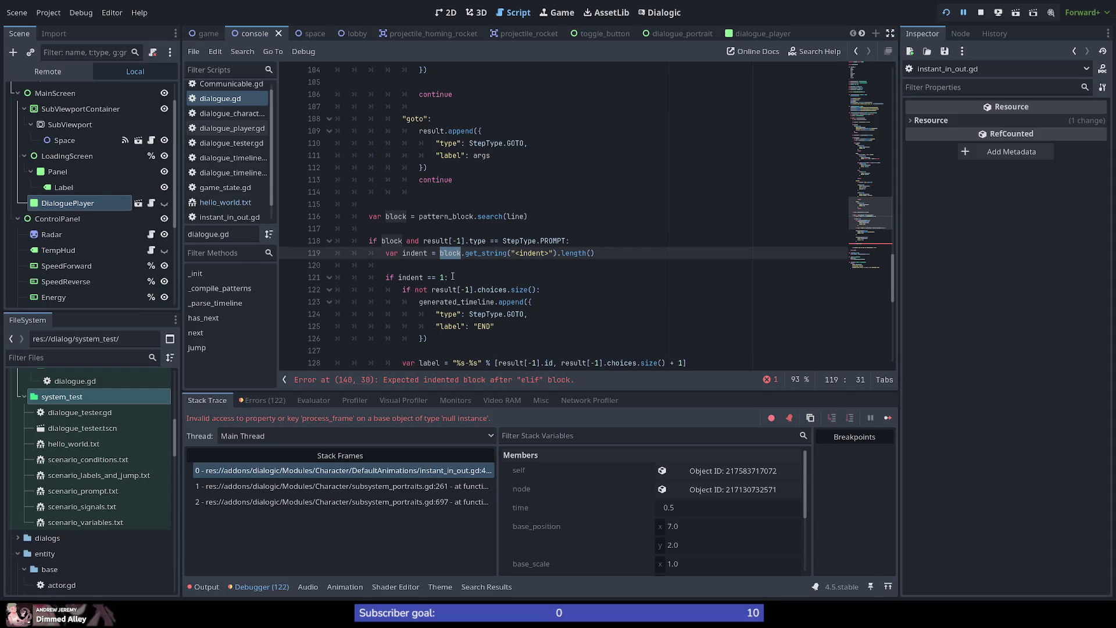
pyautogui.scroll(15, 442, 273)
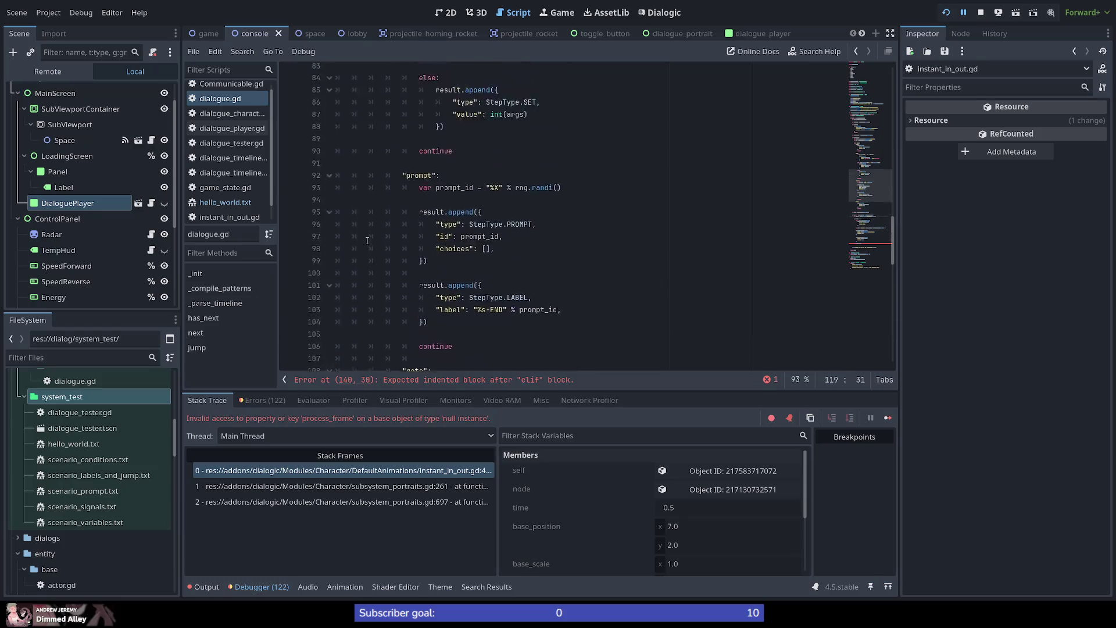
pyautogui.scroll(7, 368, 241)
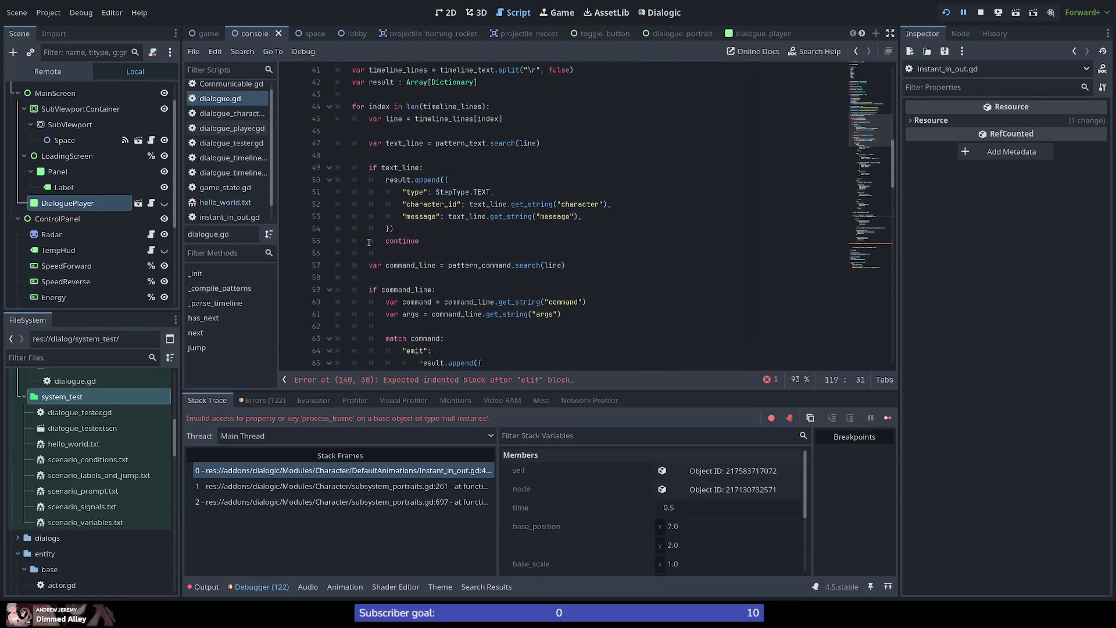
# Highlight text_line, pattern_text and pattern_block among the pattern variables.
pyautogui.doubleClick(411, 181)
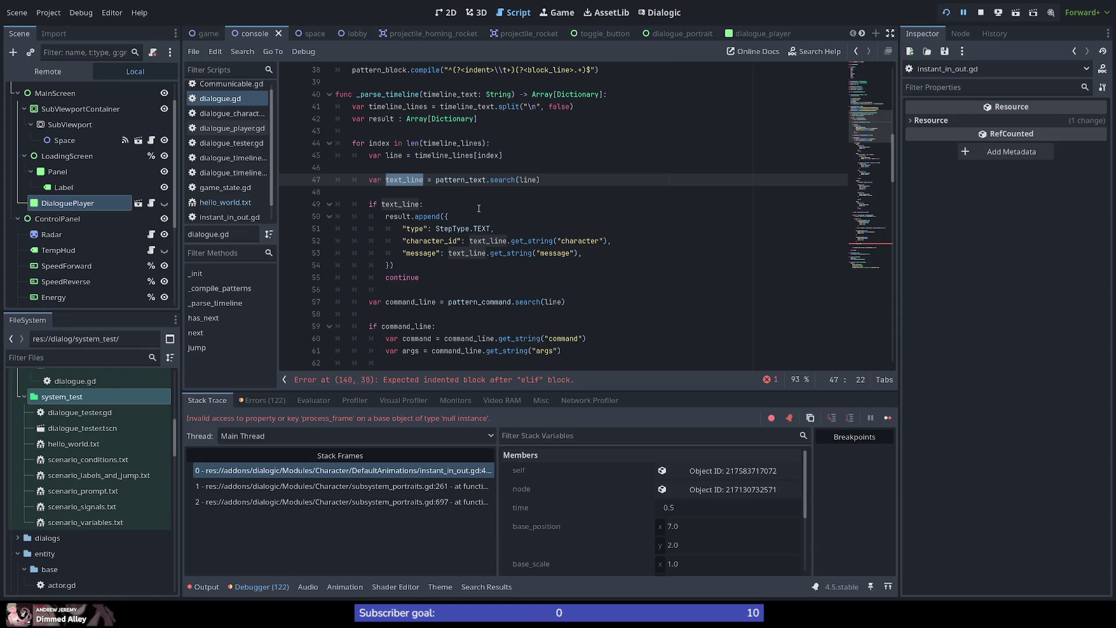
pyautogui.moveTo(474, 181)
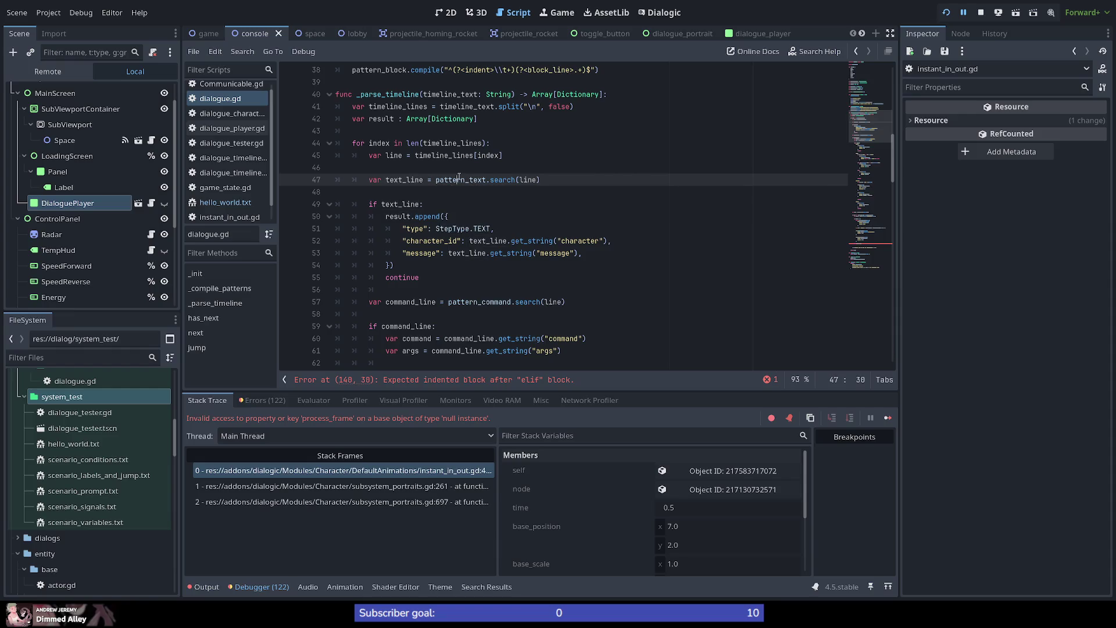
pyautogui.doubleClick(459, 181)
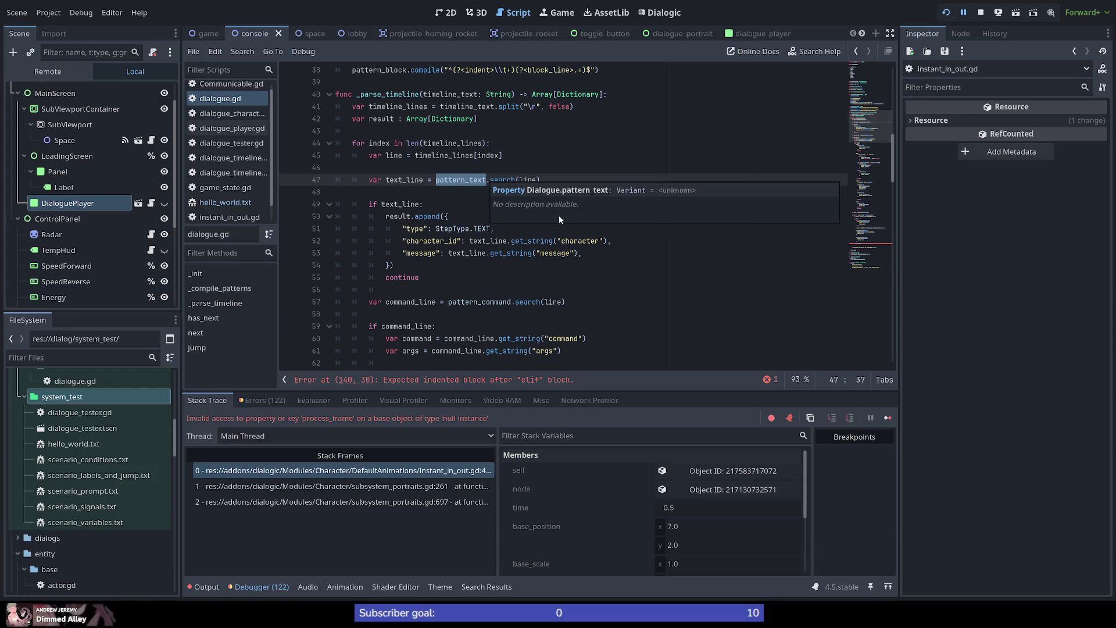
pyautogui.click(489, 196)
pyautogui.scroll(3, 489, 196)
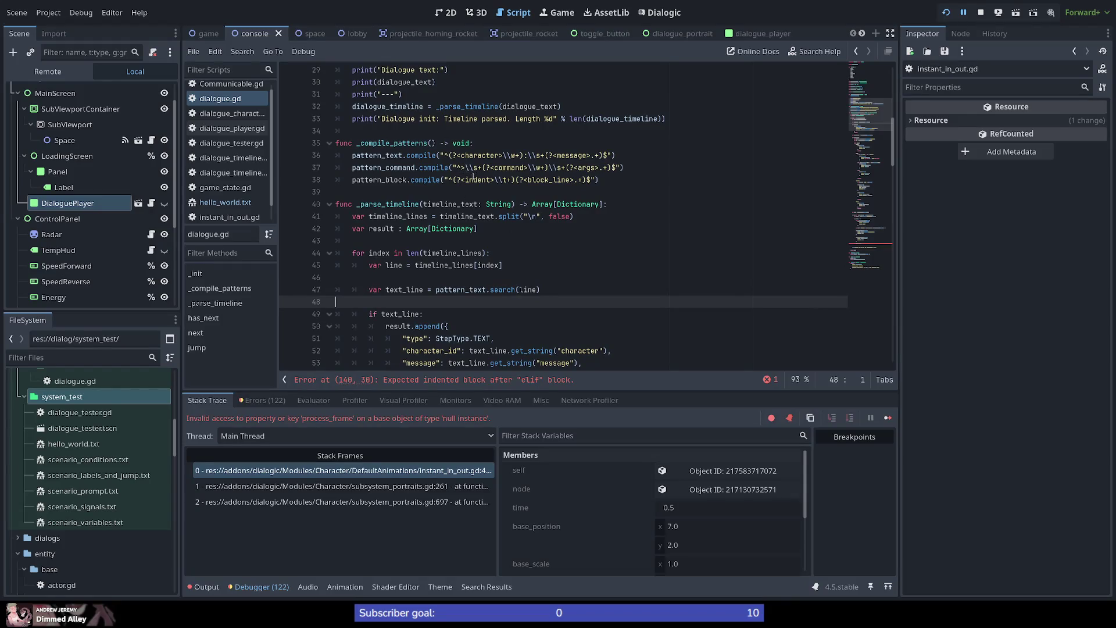
pyautogui.doubleClick(391, 179)
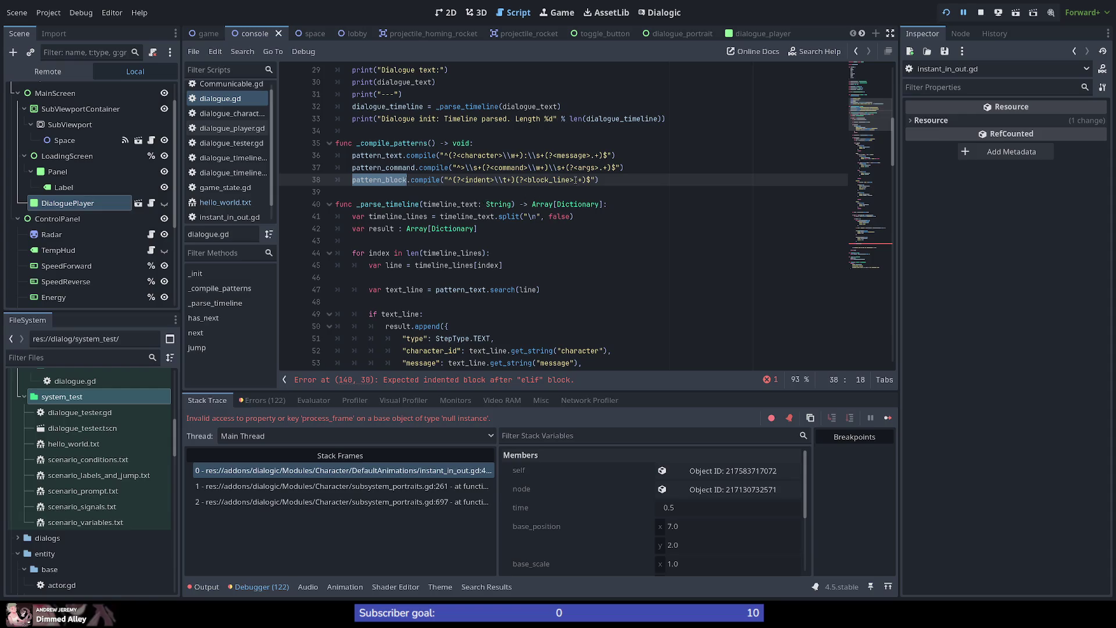
# Examine the block regex's indent group, then go to the pattern_block declaration on line 22.
pyautogui.scroll(-1, 482, 267)
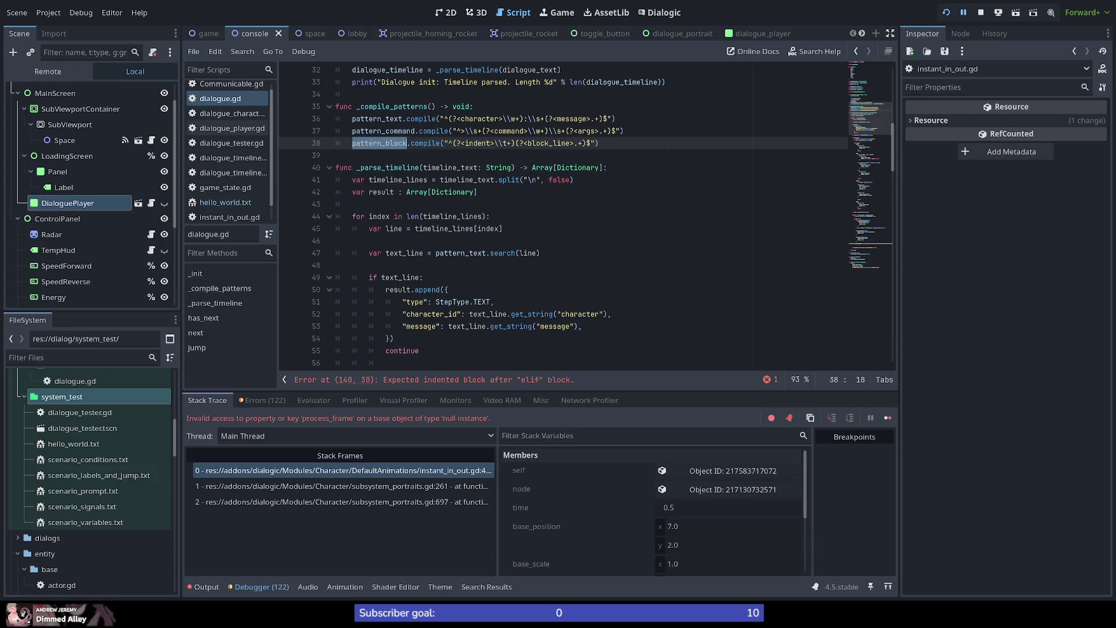
pyautogui.moveTo(381, 143)
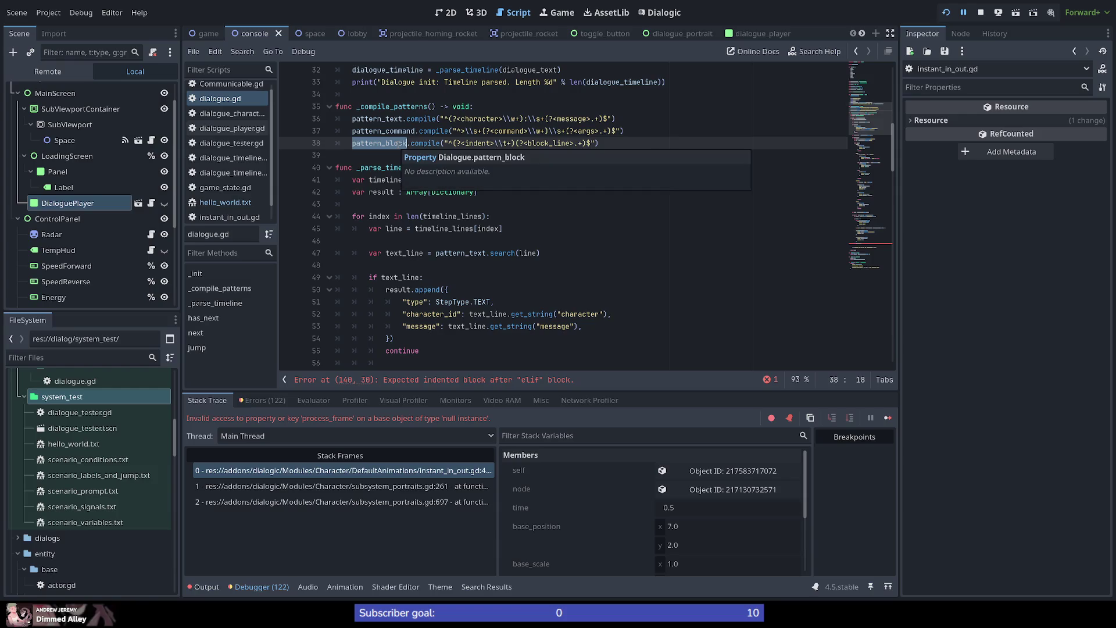
pyautogui.scroll(-3, 426, 174)
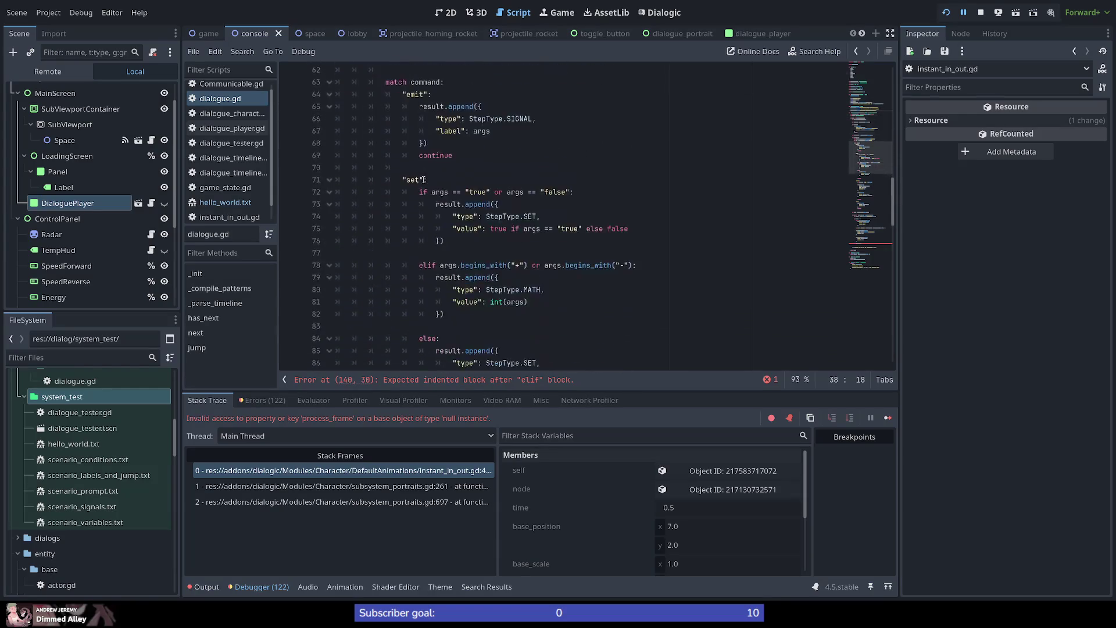
pyautogui.scroll(5, 430, 180)
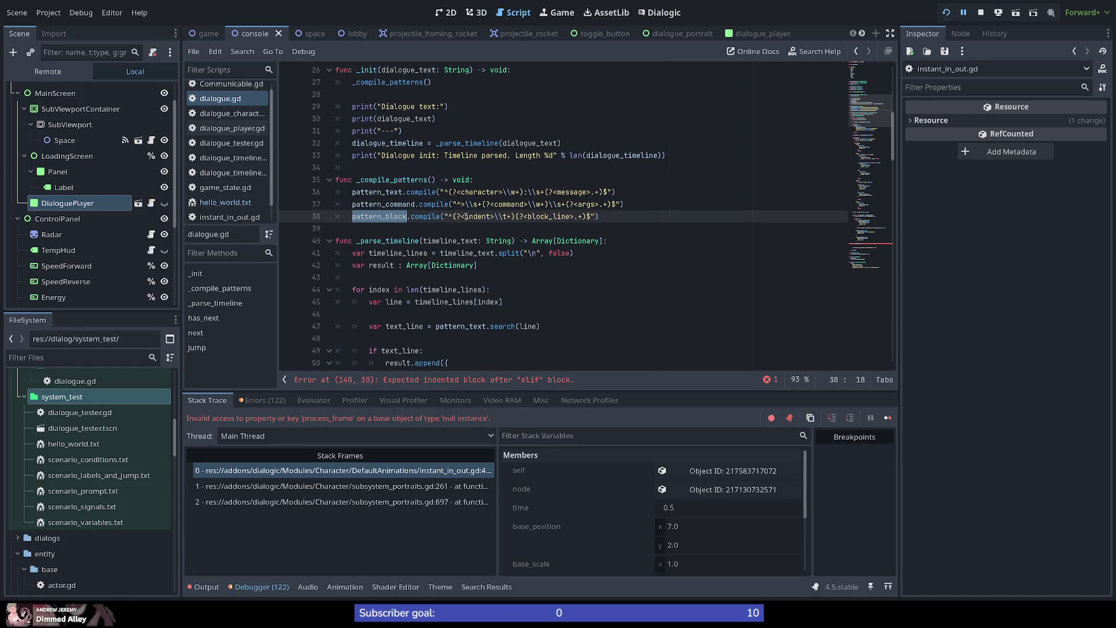
pyautogui.moveTo(466, 216); pyautogui.dragTo(494, 216)
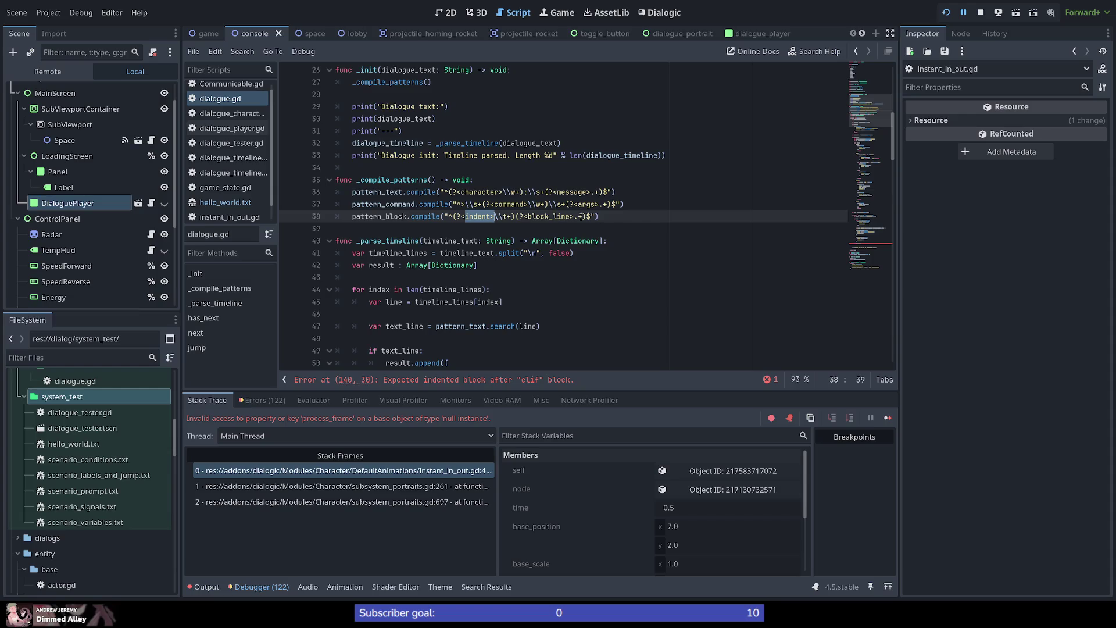
pyautogui.click(654, 221)
pyautogui.scroll(5, 480, 173)
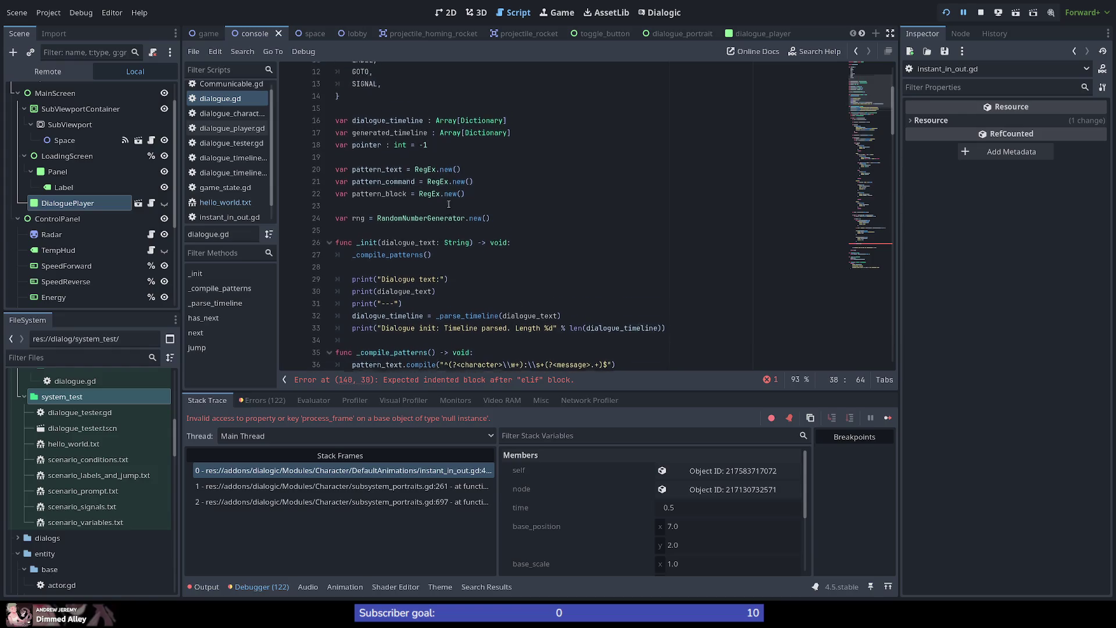
pyautogui.scroll(-4, 520, 173)
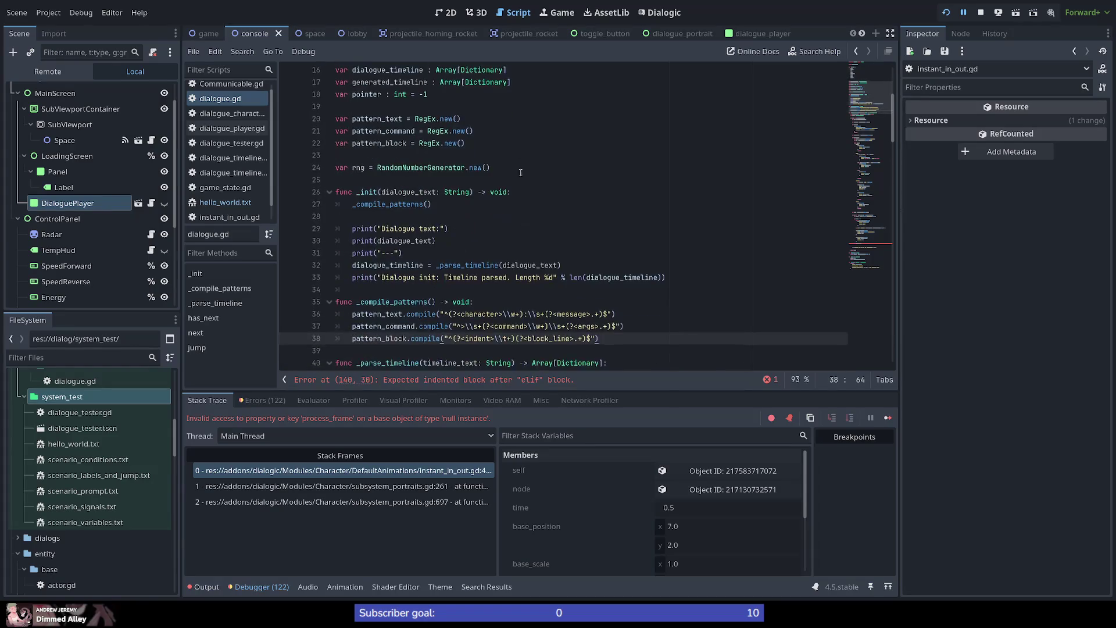
pyautogui.click(495, 145)
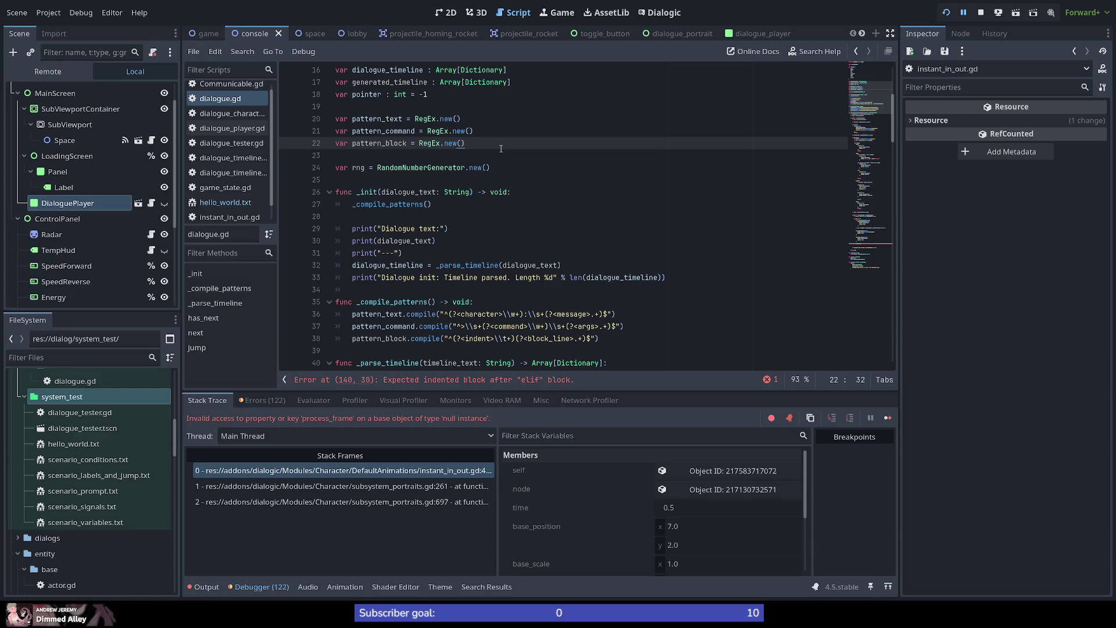
# Create a pattern_indent regex by duplicating pattern_block's declaration and compile line, minus the block_line group.
pyautogui.hotkey('ctrl', 'shift', 'd')
pyautogui.moveTo(386, 144); pyautogui.dragTo(411, 144)
pyautogui.write('indent')
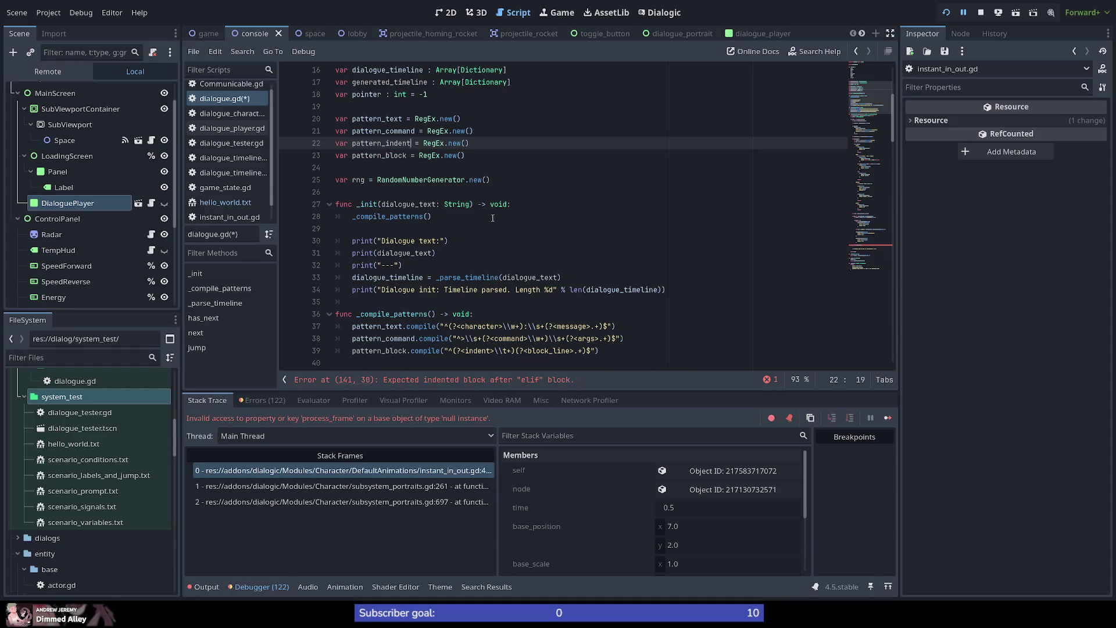
pyautogui.scroll(-3, 492, 218)
pyautogui.click(445, 241)
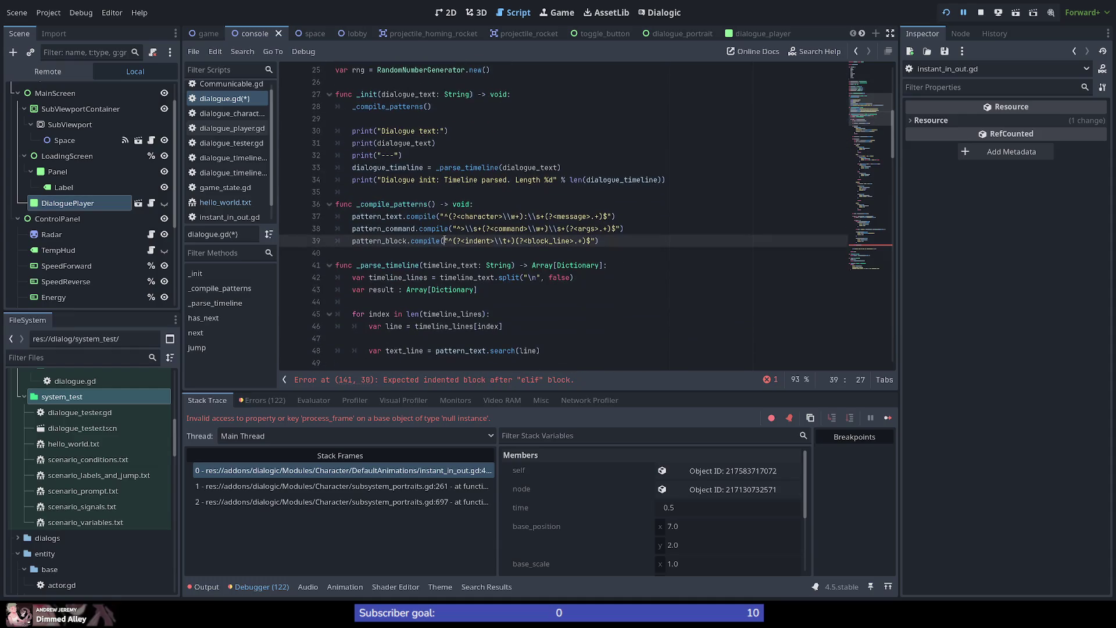
pyautogui.click(625, 237)
pyautogui.hotkey('ctrl', 'shift', 'd')
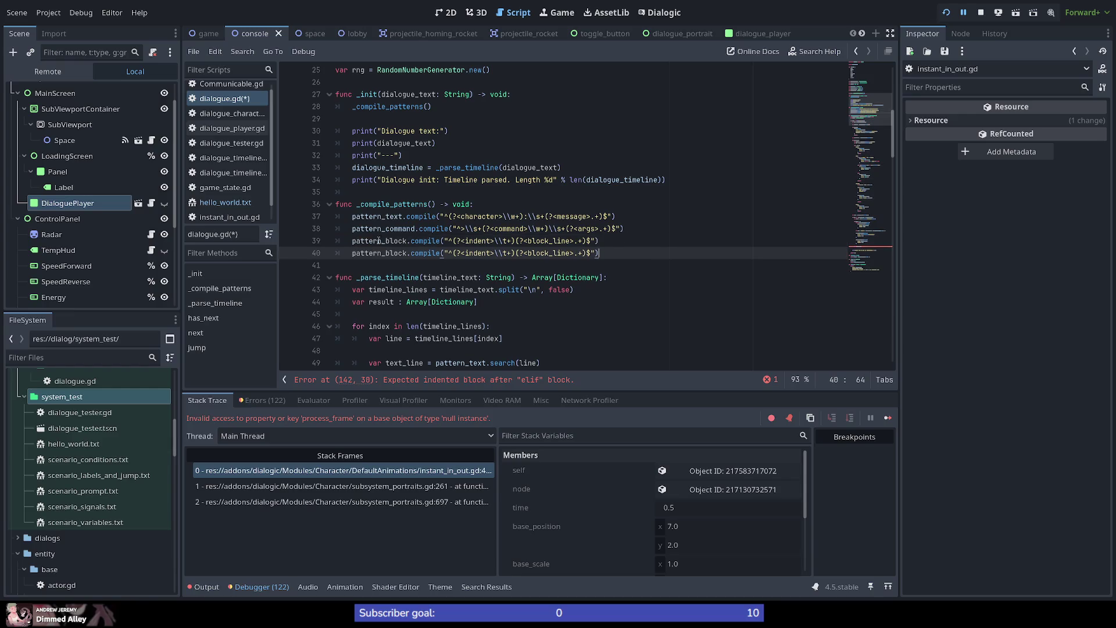
pyautogui.moveTo(403, 241); pyautogui.dragTo(385, 241)
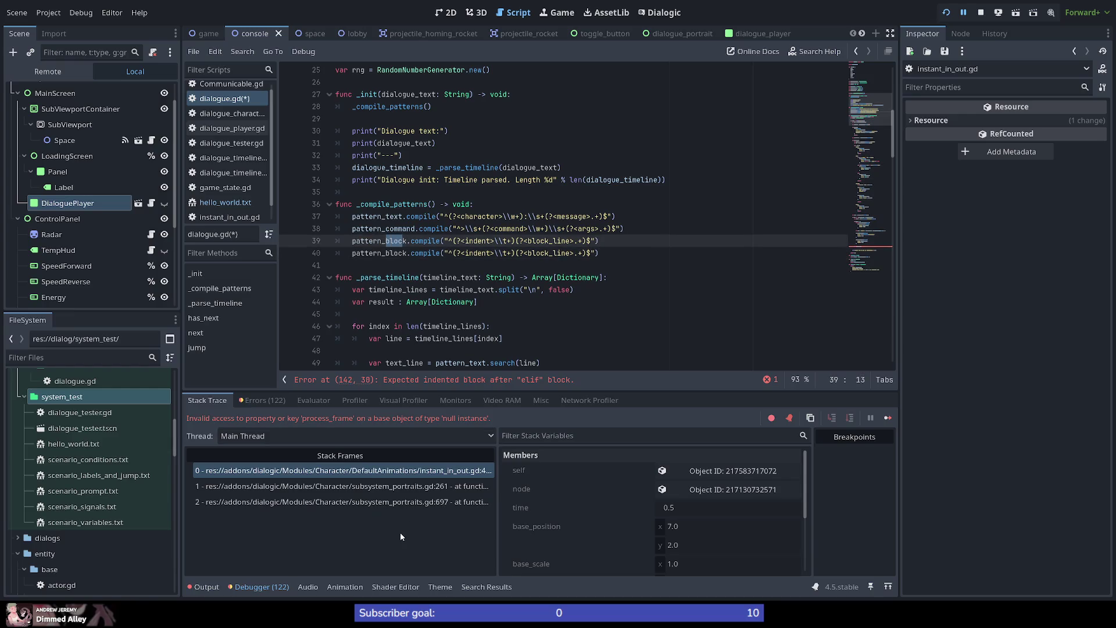
pyautogui.write('i')
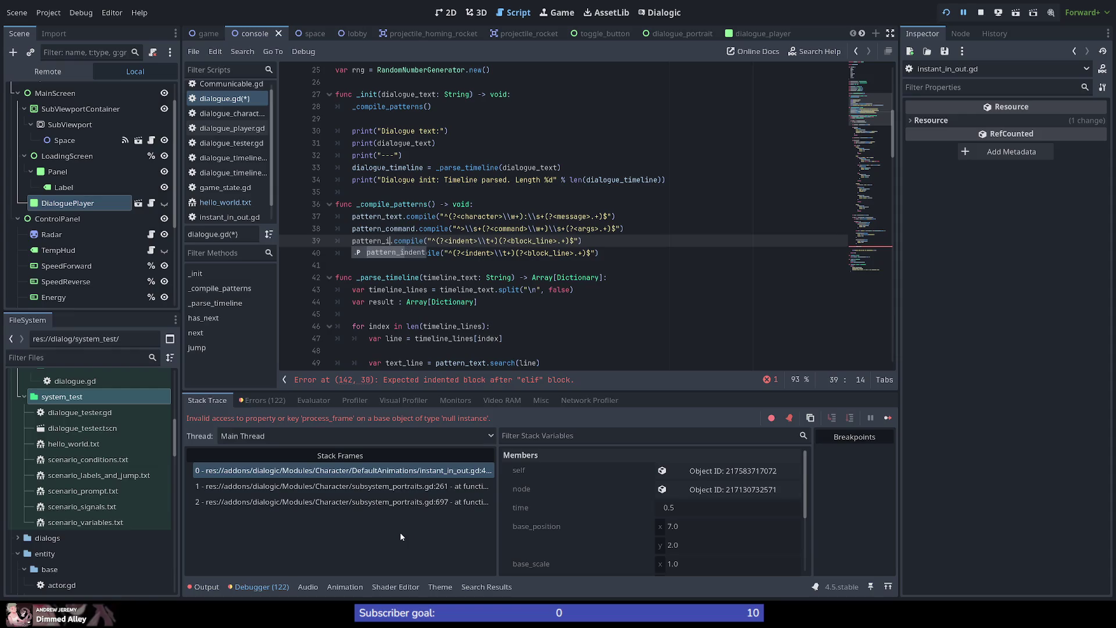
pyautogui.write('ndent')
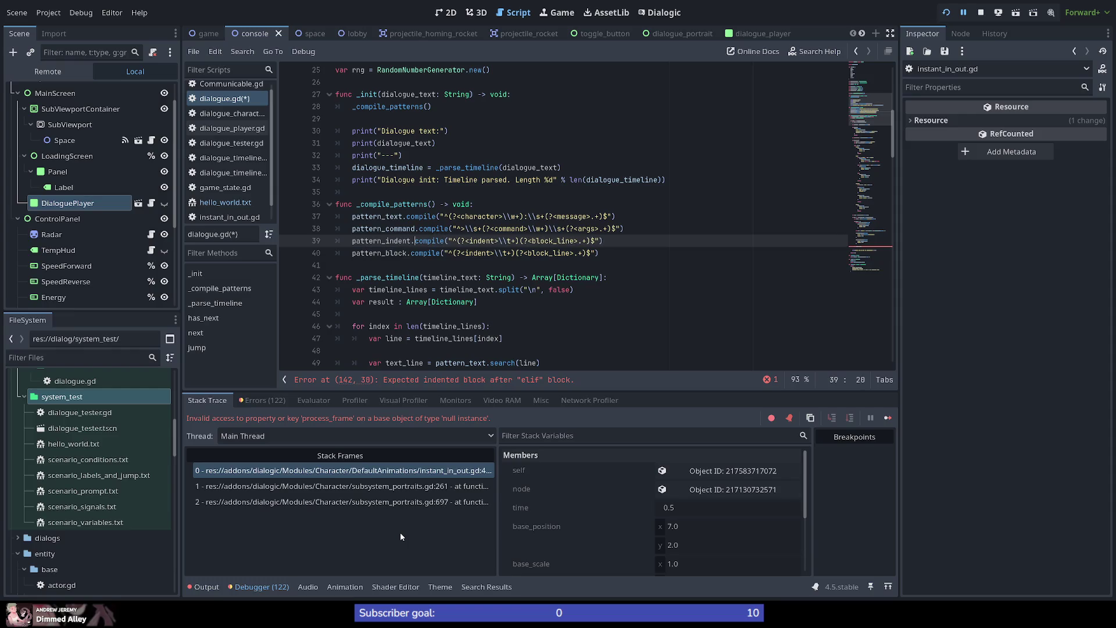
pyautogui.press('Right')
pyautogui.press('Right')
pyautogui.press('Right')
pyautogui.press('Right')
pyautogui.press('Right')
pyautogui.press('Right')
pyautogui.hotkey('shift', 'End')
pyautogui.hotkey('shift', 'Left')
pyautogui.hotkey('shift', 'Left')
pyautogui.press('Delete')
# Strip the named indent group, its parentheses and the tab plus from the block regex.
pyautogui.press('Down')
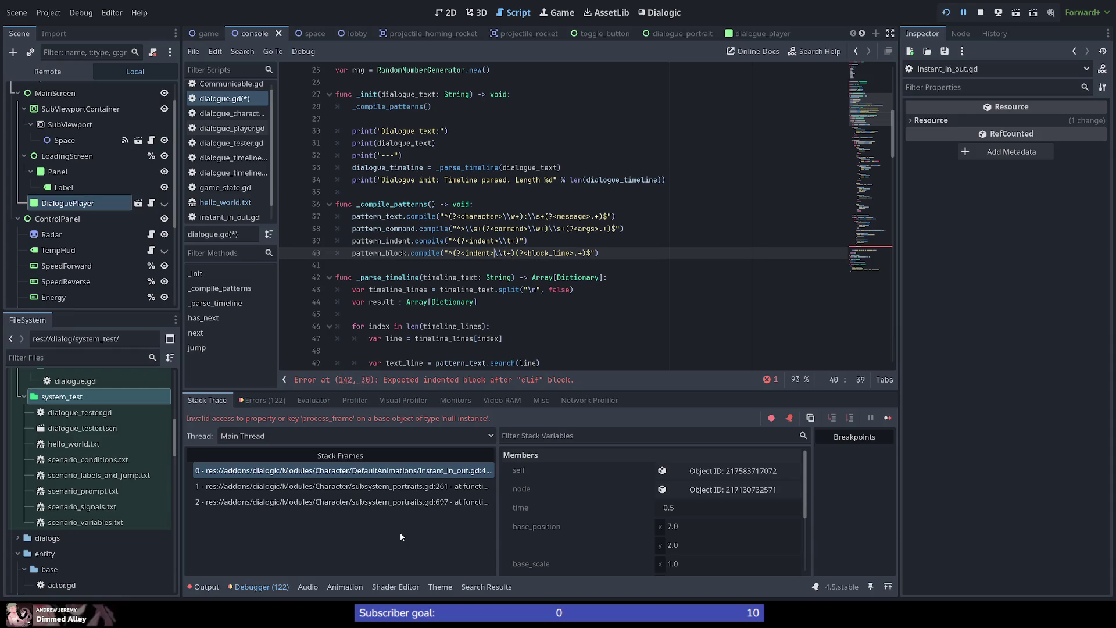
pyautogui.hotkey('ctrl', 'shift', 'Left')
pyautogui.hotkey('ctrl', 'shift', 'Left')
pyautogui.press('Left')
pyautogui.hotkey('ctrl', 'shift', 'Right')
pyautogui.hotkey('shift', 'Left')
pyautogui.hotkey('shift', 'Left')
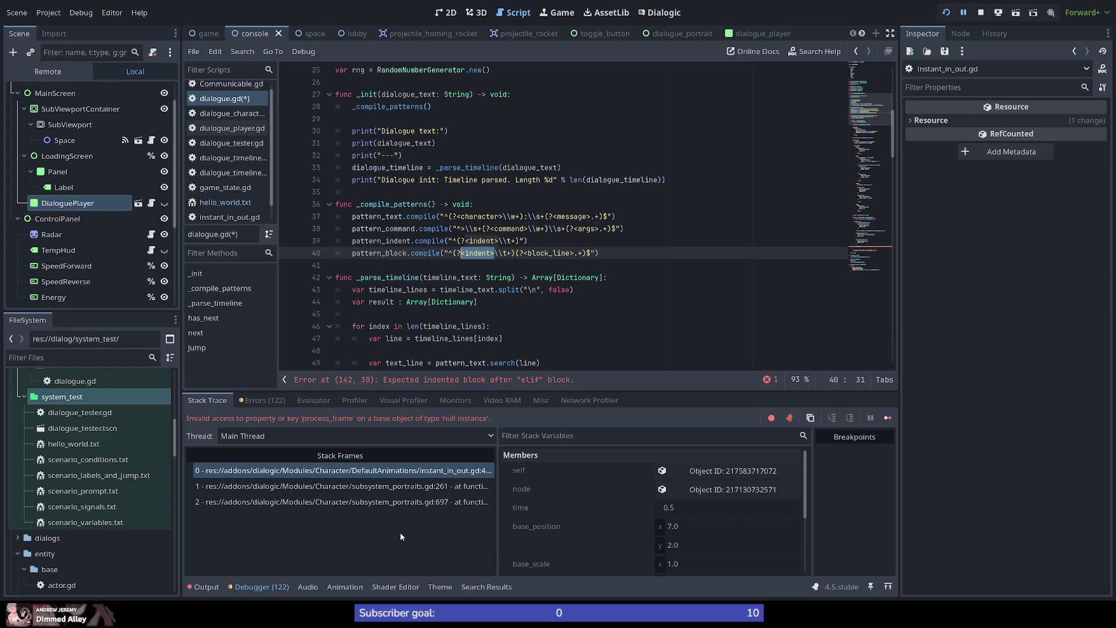
pyautogui.press('BackSpace')
pyautogui.press('Delete')
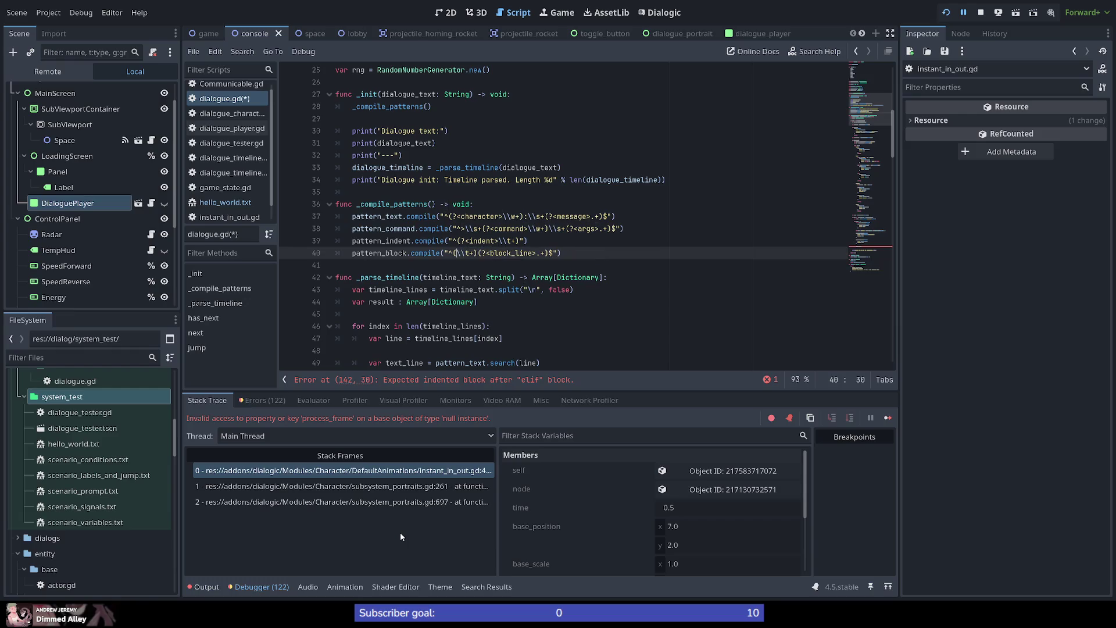
pyautogui.press('BackSpace')
pyautogui.press('Right')
pyautogui.press('Right')
pyautogui.press('Right')
pyautogui.press('Left')
pyautogui.press('Left')
pyautogui.press('Left')
pyautogui.press('BackSpace')
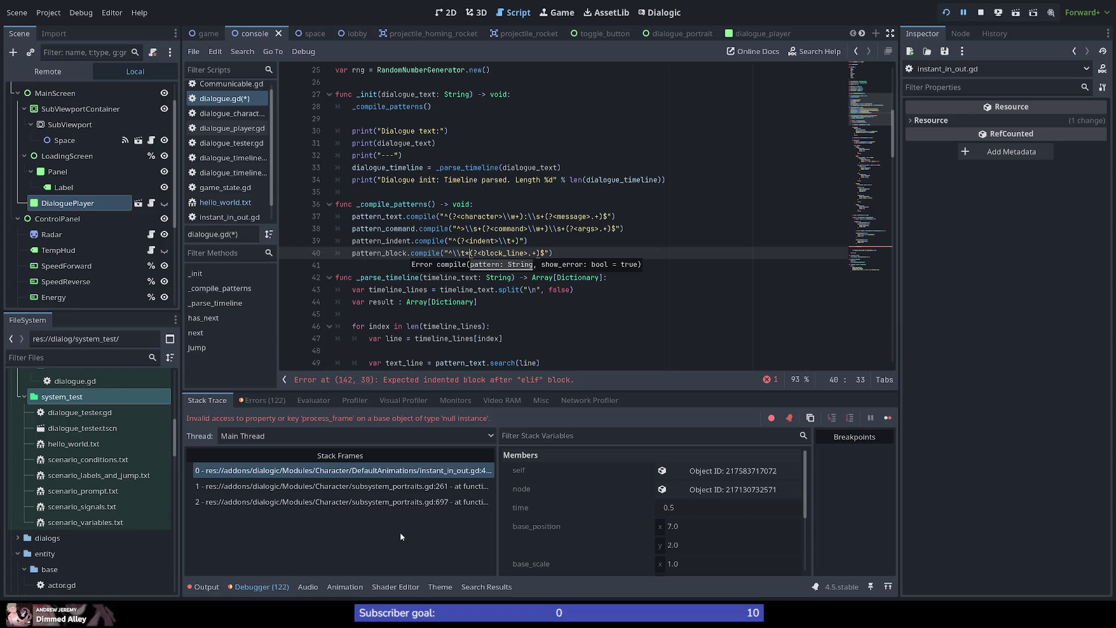
pyautogui.press('BackSpace')
# Remove the leading tab match from the block pattern and delete the pattern_block compile line.
pyautogui.write('+')
pyautogui.press('Left')
pyautogui.press('Left')
pyautogui.press('Right')
pyautogui.press('Right')
pyautogui.press('Right')
pyautogui.hotkey('shift', 'Left')
pyautogui.hotkey('shift', 'Left')
pyautogui.hotkey('shift', 'Left')
pyautogui.press('BackSpace')
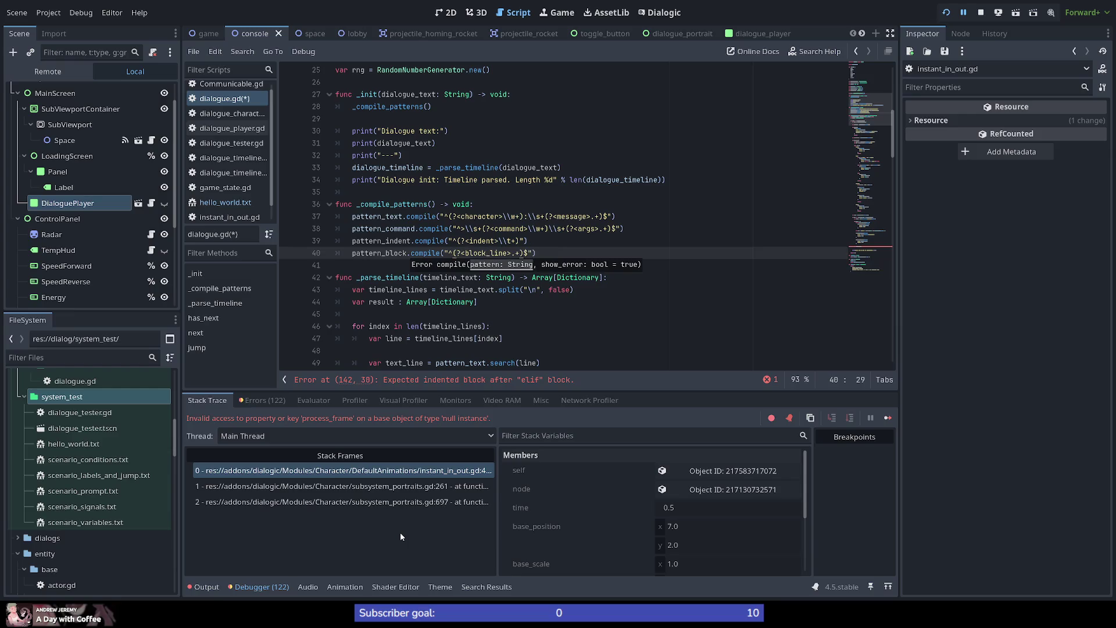
pyautogui.press('End')
pyautogui.hotkey('shift', 'Home')
pyautogui.press('BackSpace')
pyautogui.press('BackSpace')
pyautogui.press('BackSpace')
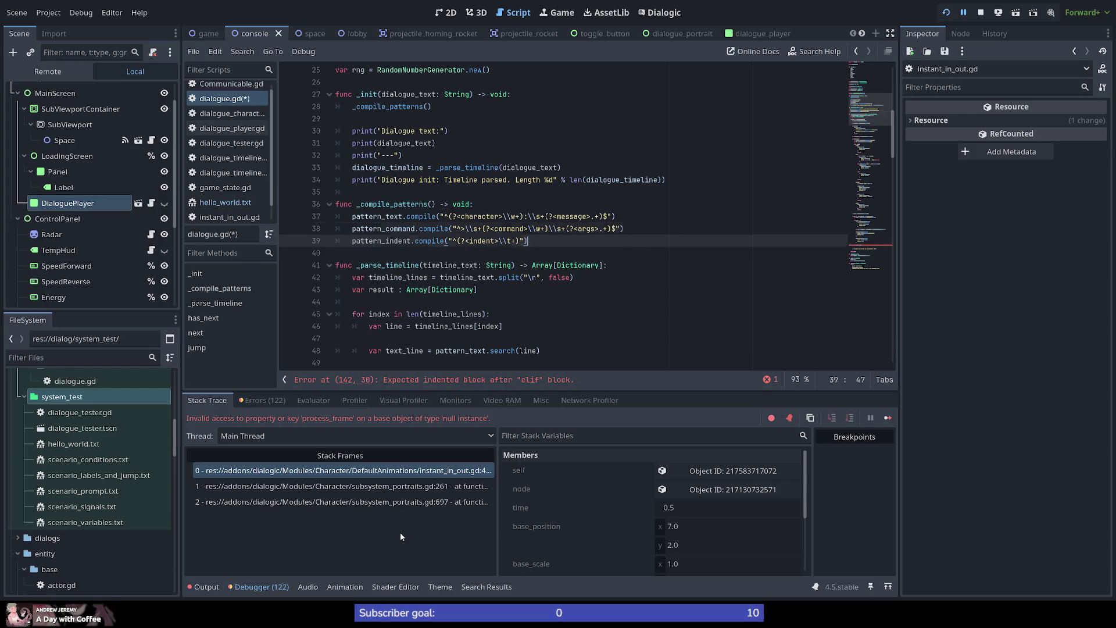
# Insert \t* after ^ in the pattern_text and pattern_command regexes.
pyautogui.press('Up')
pyautogui.press('Left')
pyautogui.press('Left')
pyautogui.press('Left')
pyautogui.press('Up')
pyautogui.press('Up')
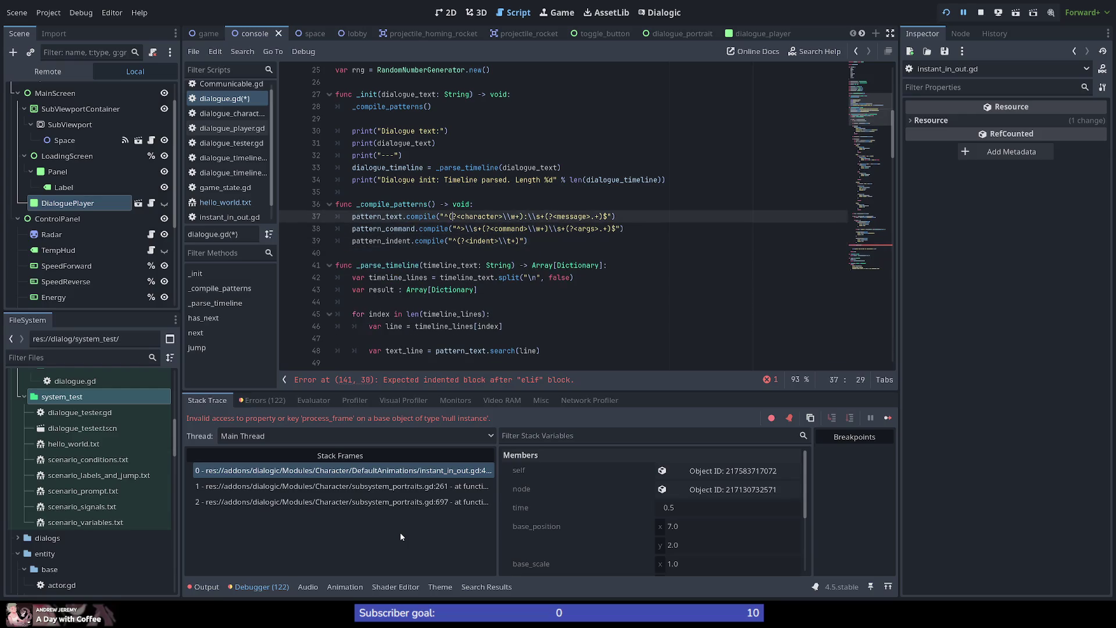
pyautogui.press('Down')
pyautogui.press('Left')
pyautogui.press('Left')
pyautogui.write('\\t*')
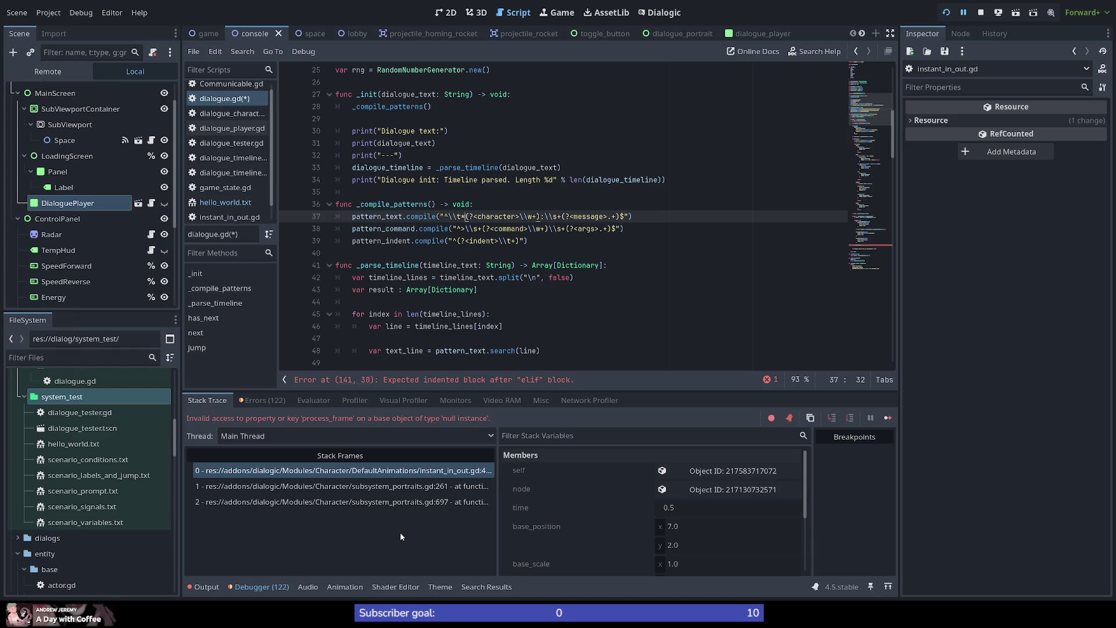
pyautogui.press('Down')
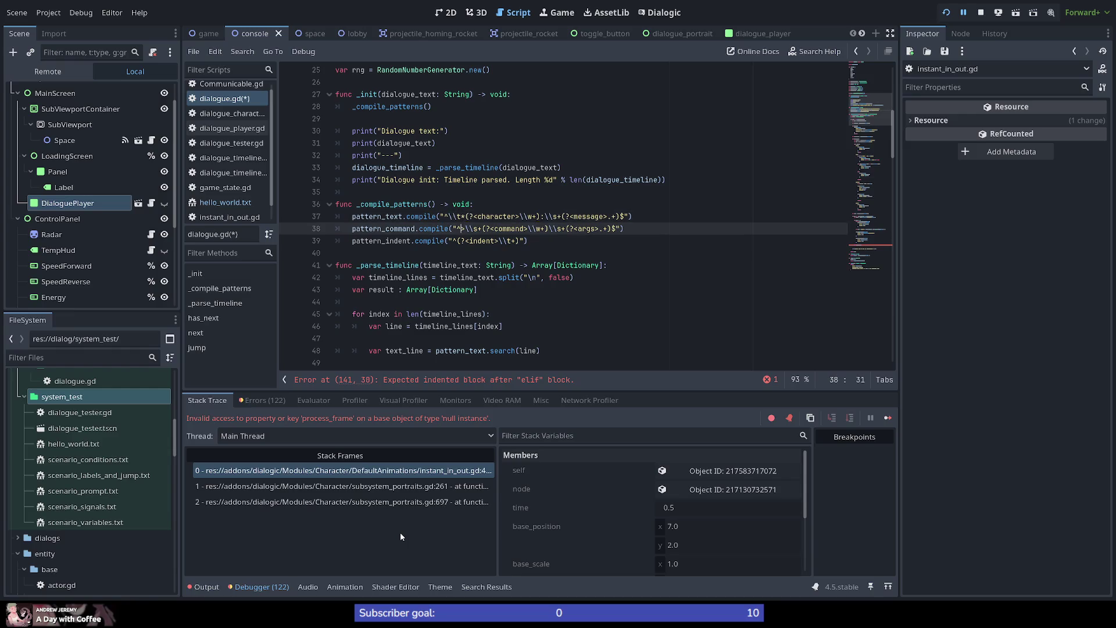
pyautogui.write('\\t*')
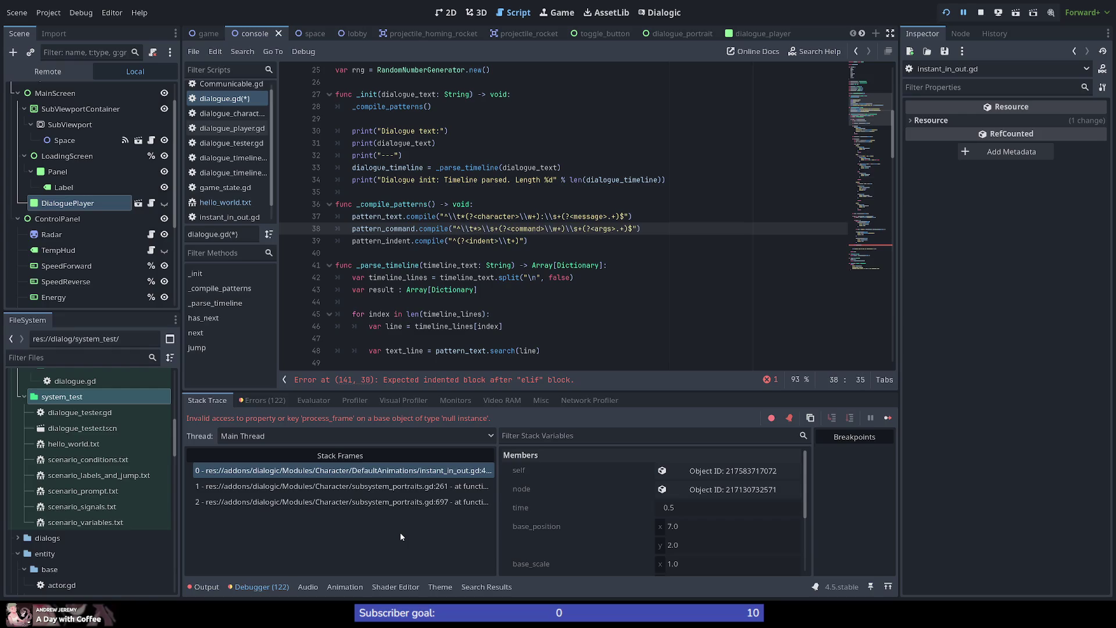
pyautogui.press('Down')
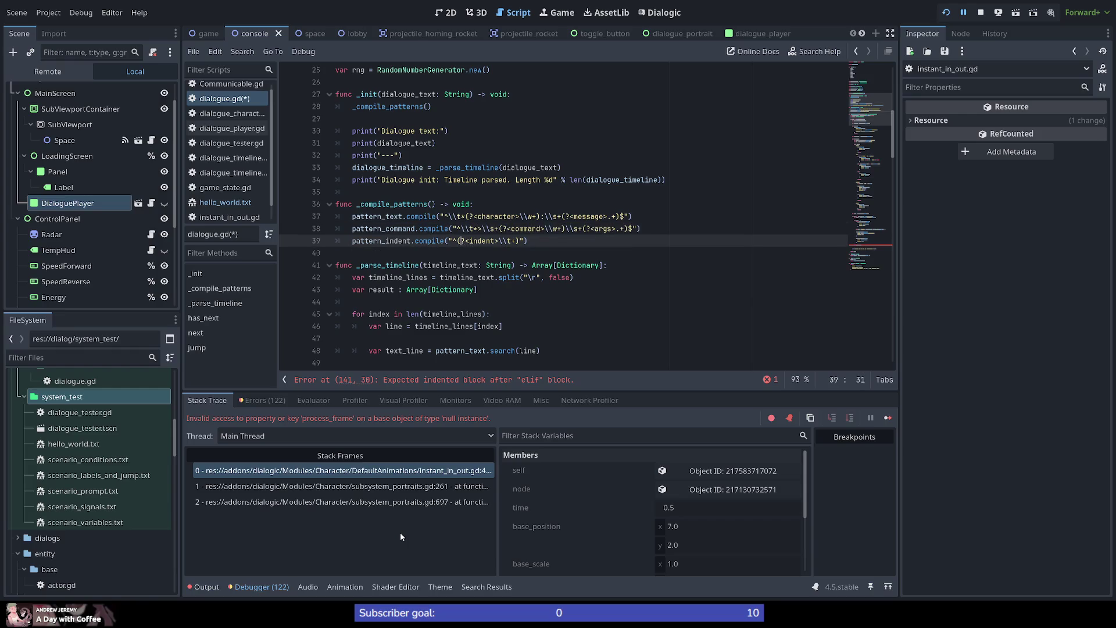
pyautogui.press('Left')
pyautogui.press('Up')
pyautogui.hotkey('ctrl', 'Left')
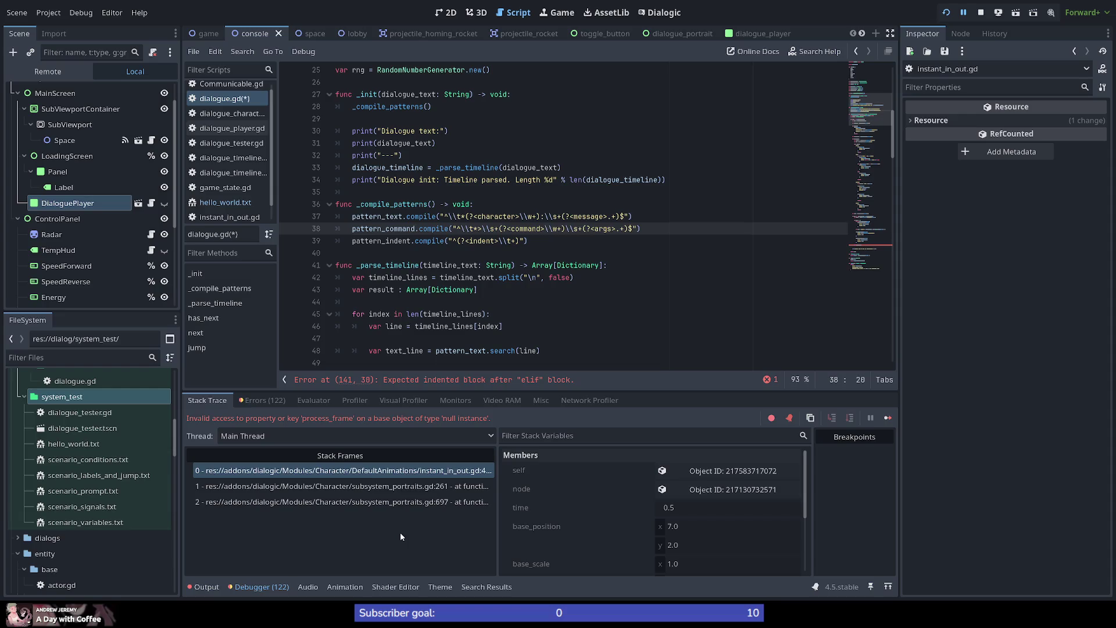
pyautogui.press('Down')
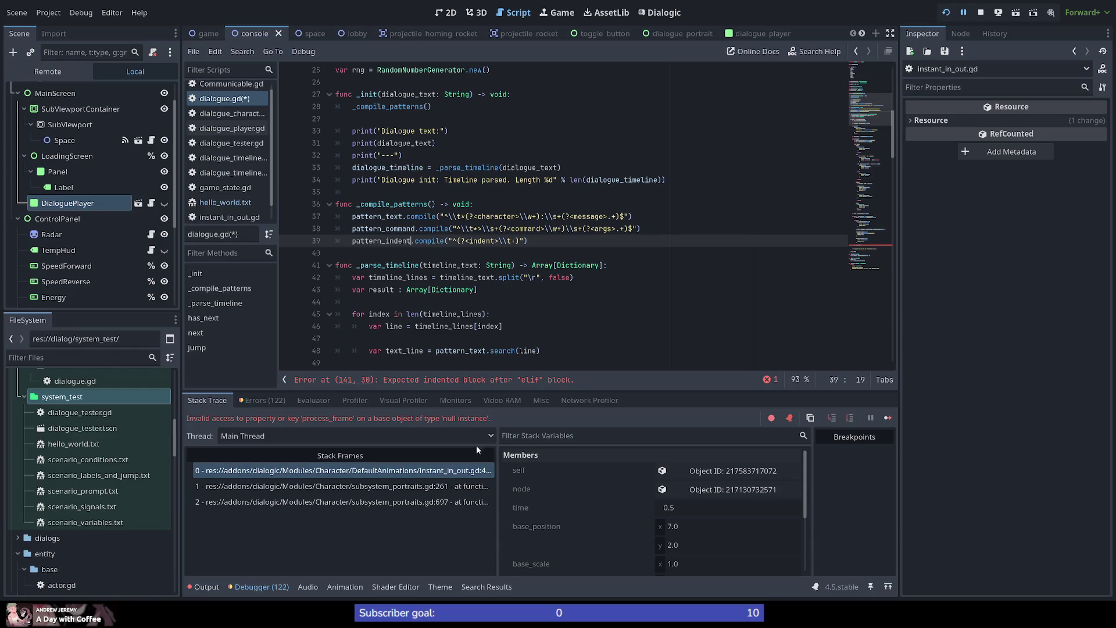
# Delete the 'var pattern_block = RegEx.new()' declaration.
pyautogui.scroll(5, 470, 229)
pyautogui.click(407, 230)
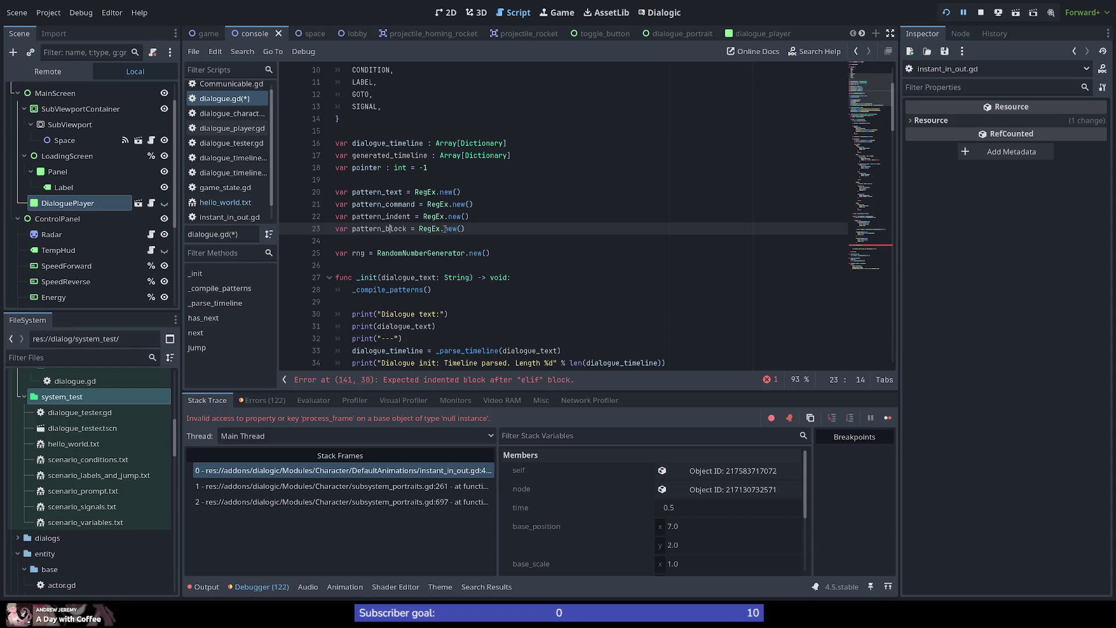
pyautogui.moveTo(468, 228); pyautogui.dragTo(485, 220)
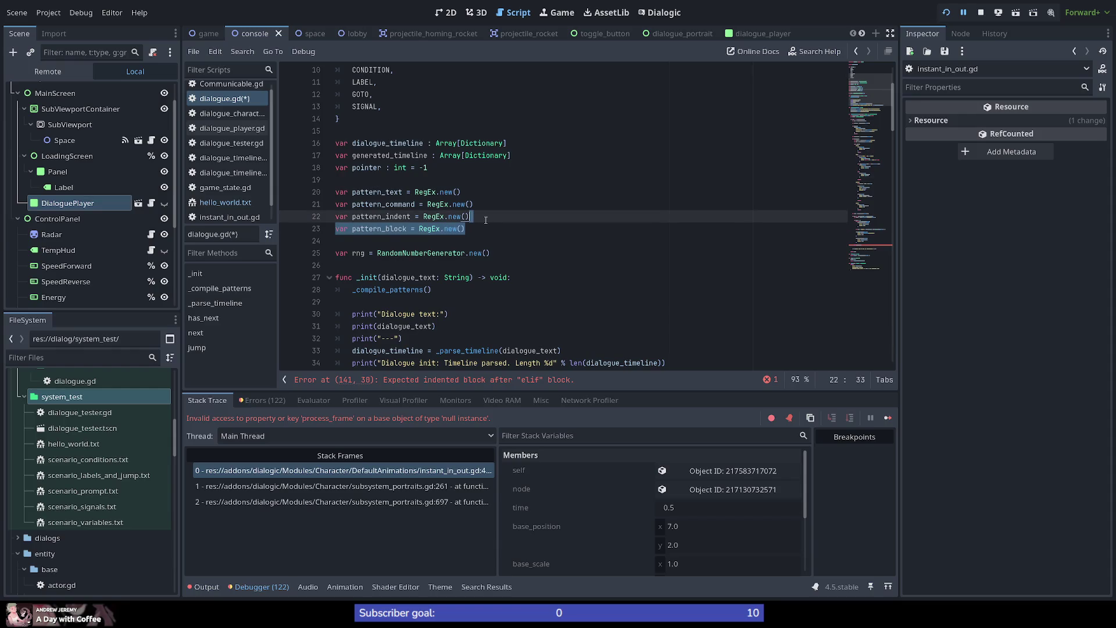
pyautogui.press('Delete')
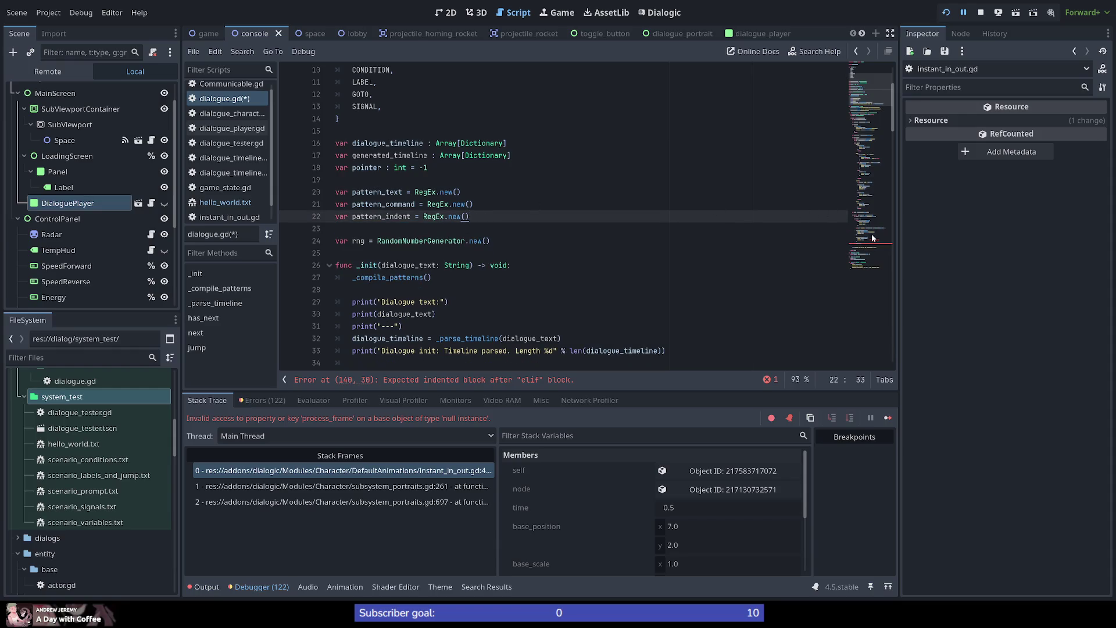
pyautogui.moveTo(870, 90)
pyautogui.mouseDown()
pyautogui.moveTo(870, 149)
pyautogui.moveTo(864, 124)
pyautogui.mouseUp()
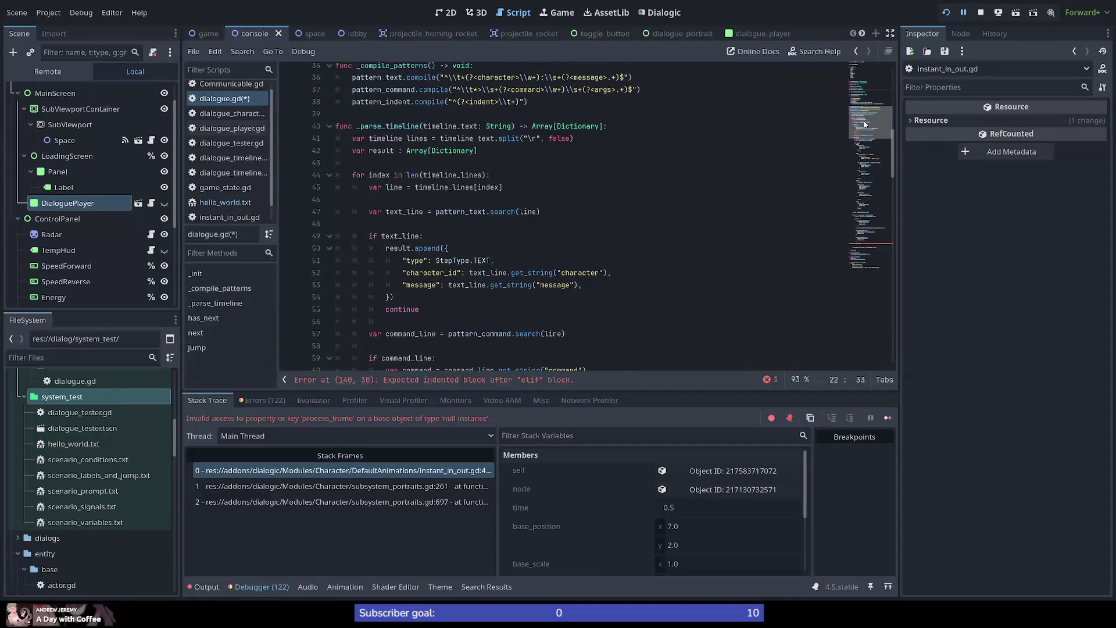
# Add 'var indent := 0' after the result declaration in _parse_timeline.
pyautogui.doubleClick(387, 126)
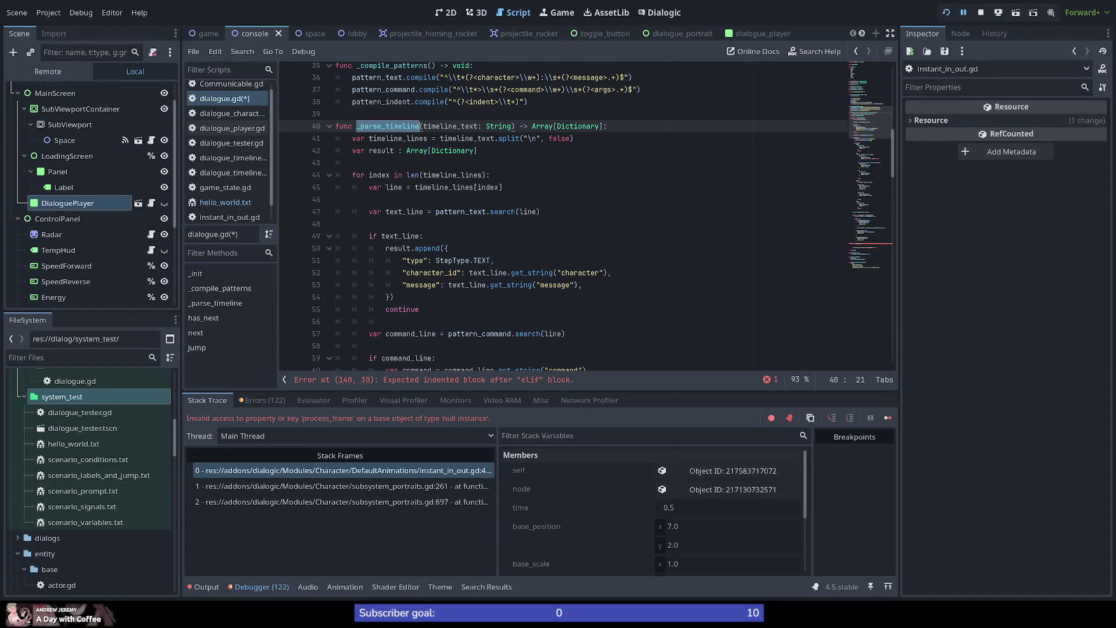
pyautogui.click(504, 153)
pyautogui.press('Return')
pyautogui.write('va')
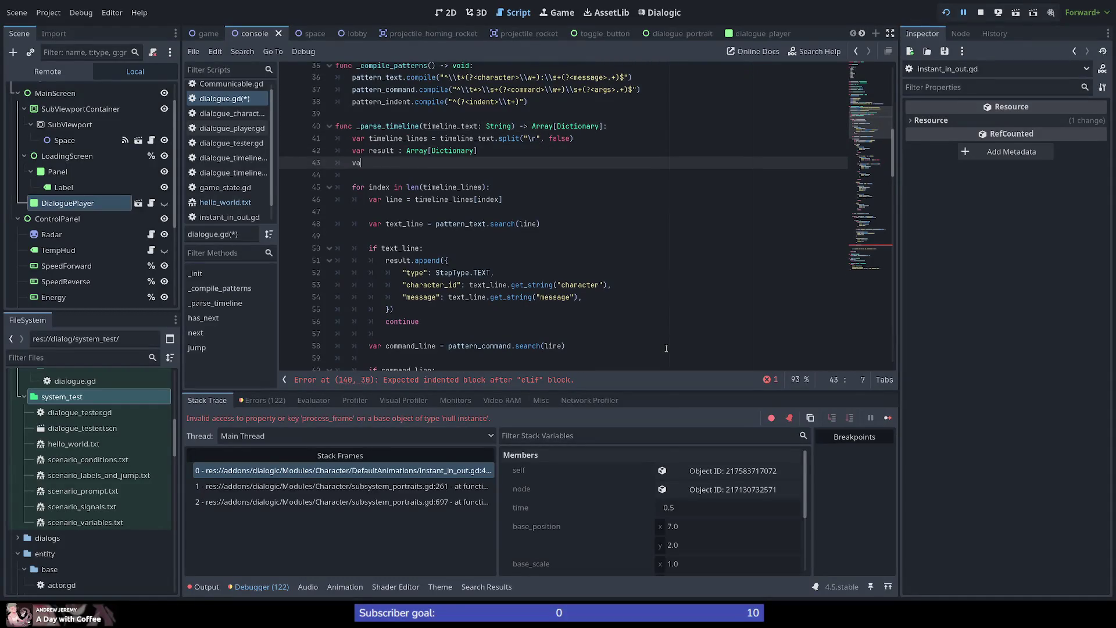
pyautogui.write('r indent')
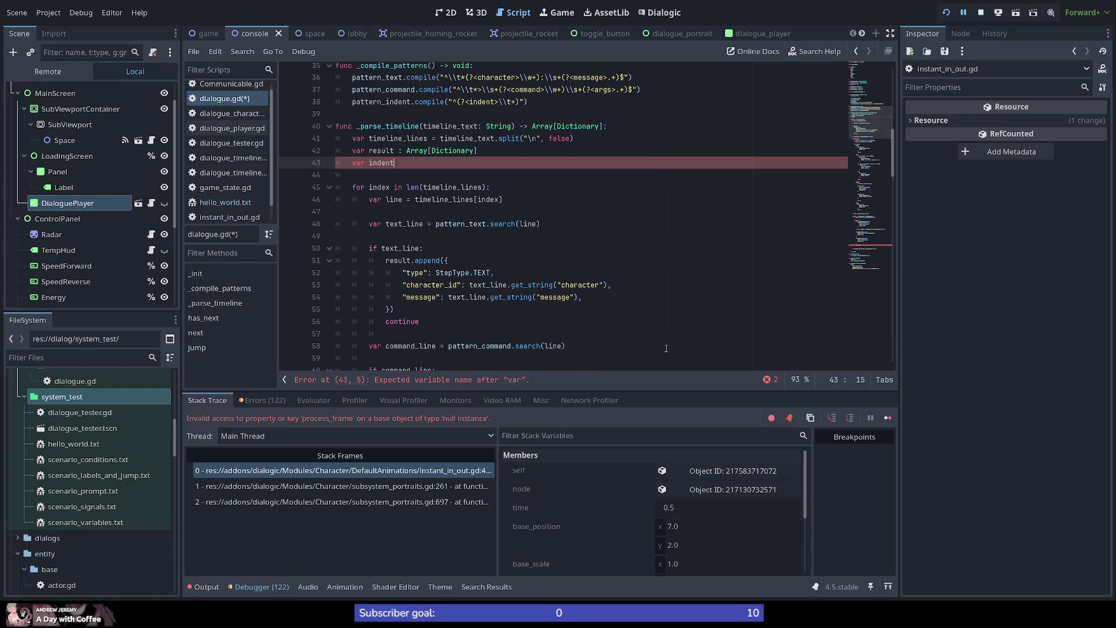
pyautogui.write(' = 0')
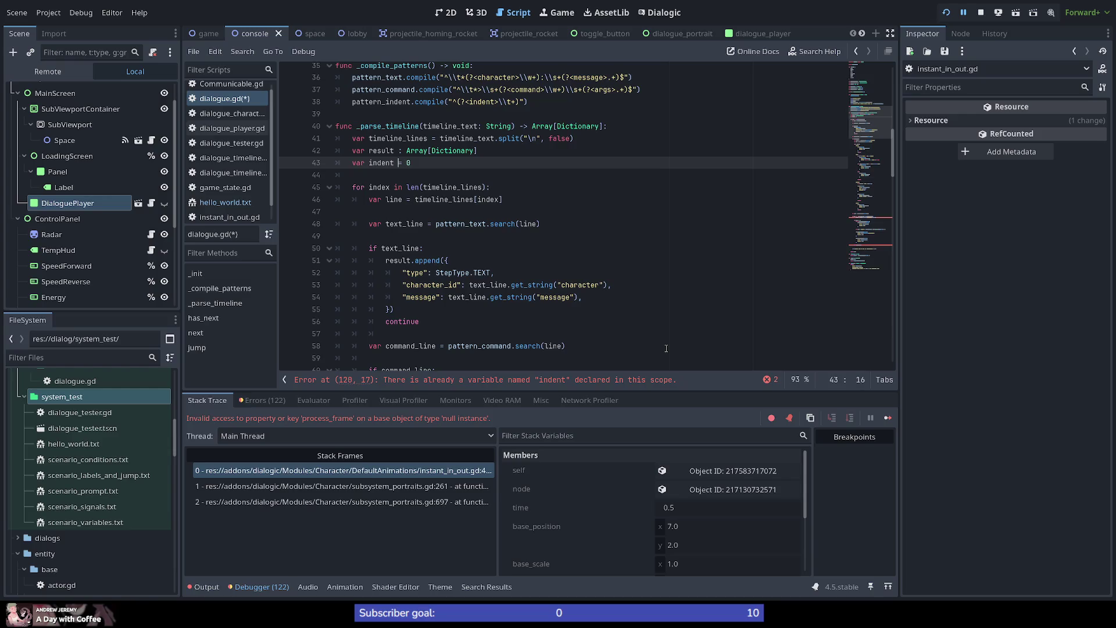
pyautogui.write(':')
pyautogui.press('End')
pyautogui.doubleClick(381, 163)
pyautogui.click(424, 164)
pyautogui.scroll(-3, 433, 203)
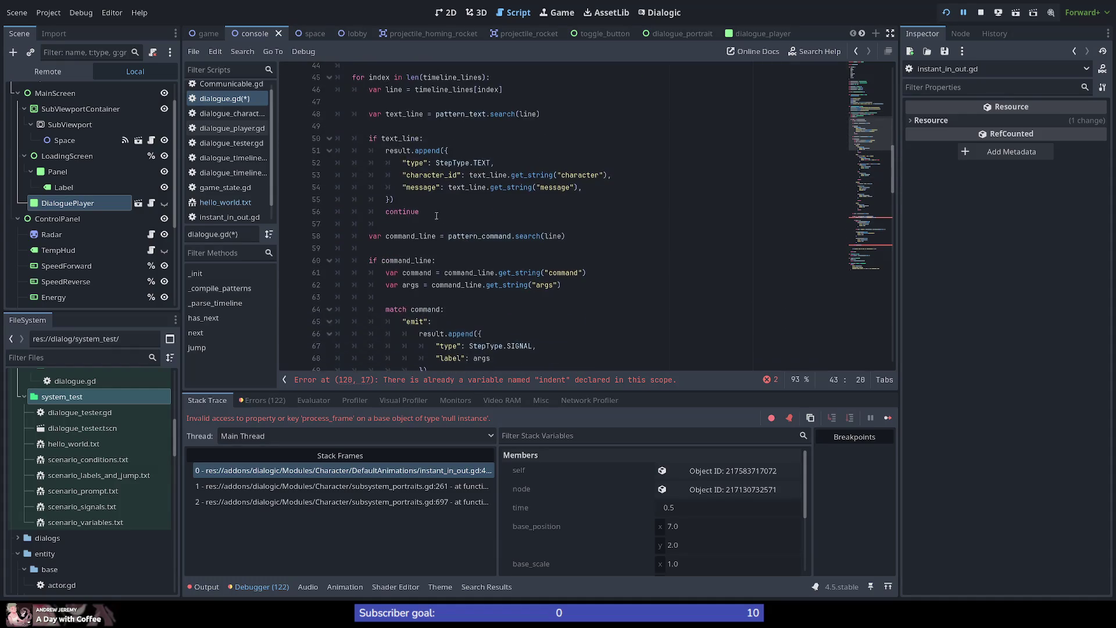
# Rename the conflicting indent variable on line 120 to line_indent.
pyautogui.scroll(-4, 436, 215)
pyautogui.scroll(-7, 377, 255)
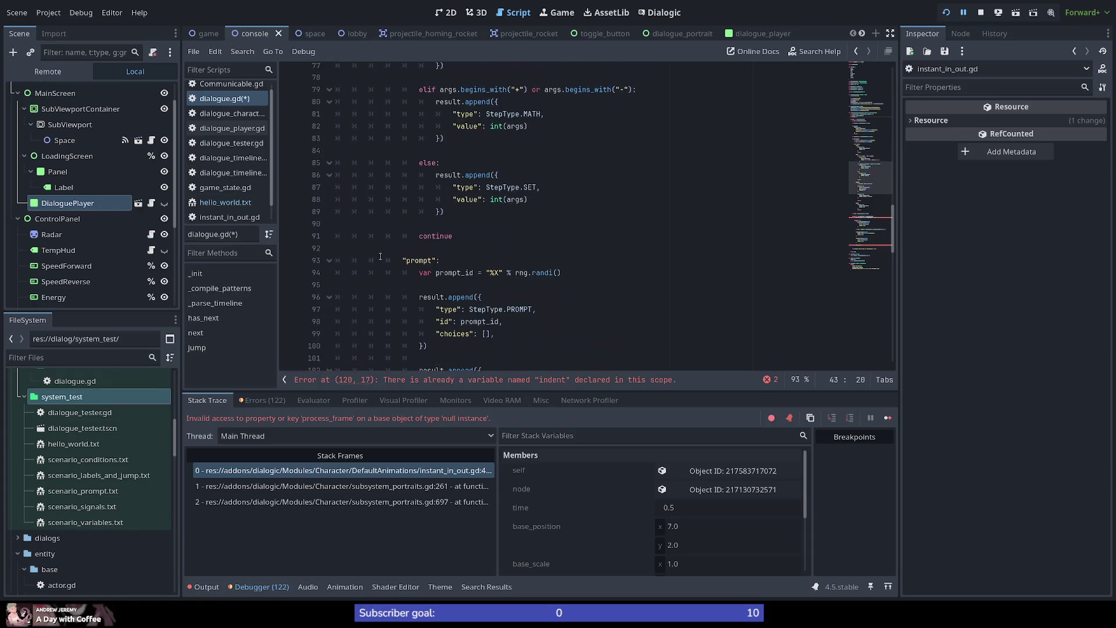
pyautogui.scroll(-12, 433, 260)
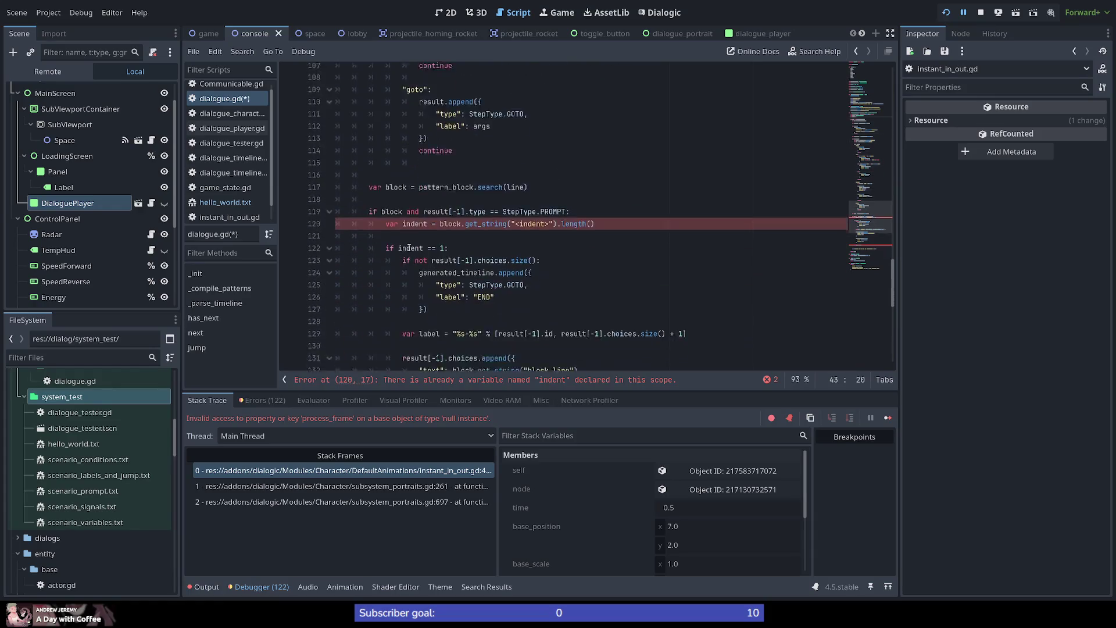
pyautogui.scroll(1, 410, 248)
pyautogui.doubleClick(422, 187)
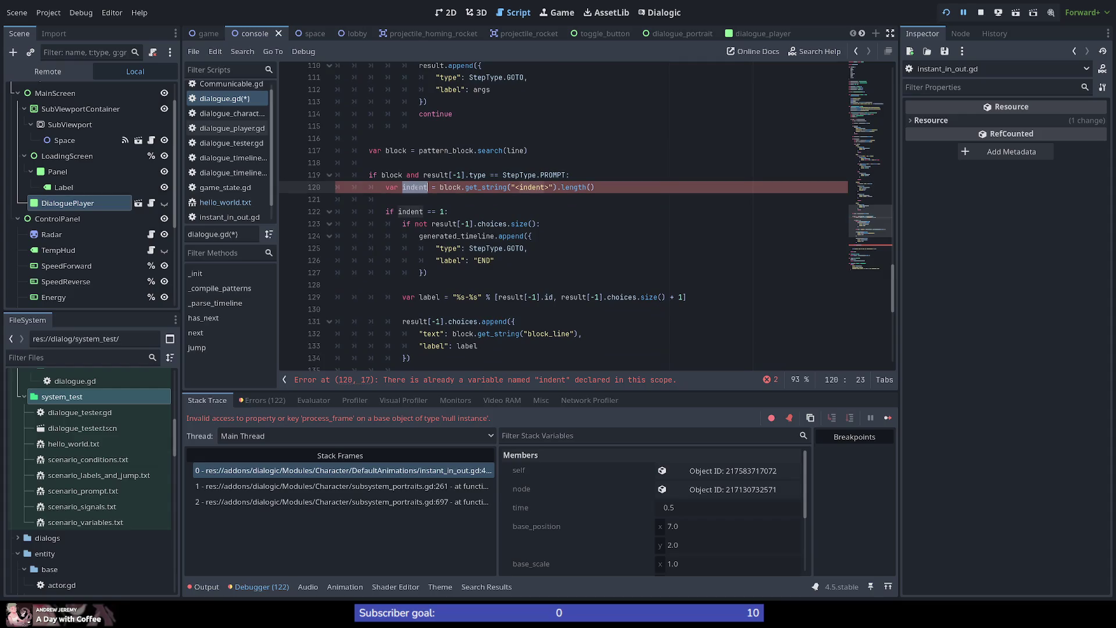
pyautogui.click(643, 184)
pyautogui.click(402, 188)
pyautogui.write('line_')
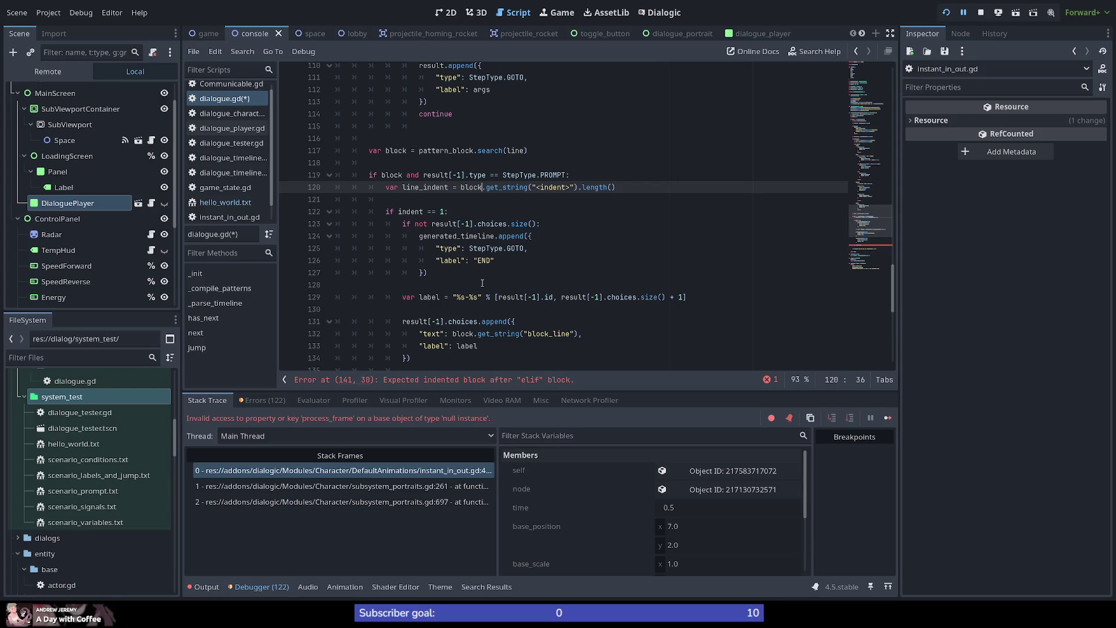
# Review the pattern_indent declaration lines.
pyautogui.moveTo(890, 233); pyautogui.dragTo(863, 104)
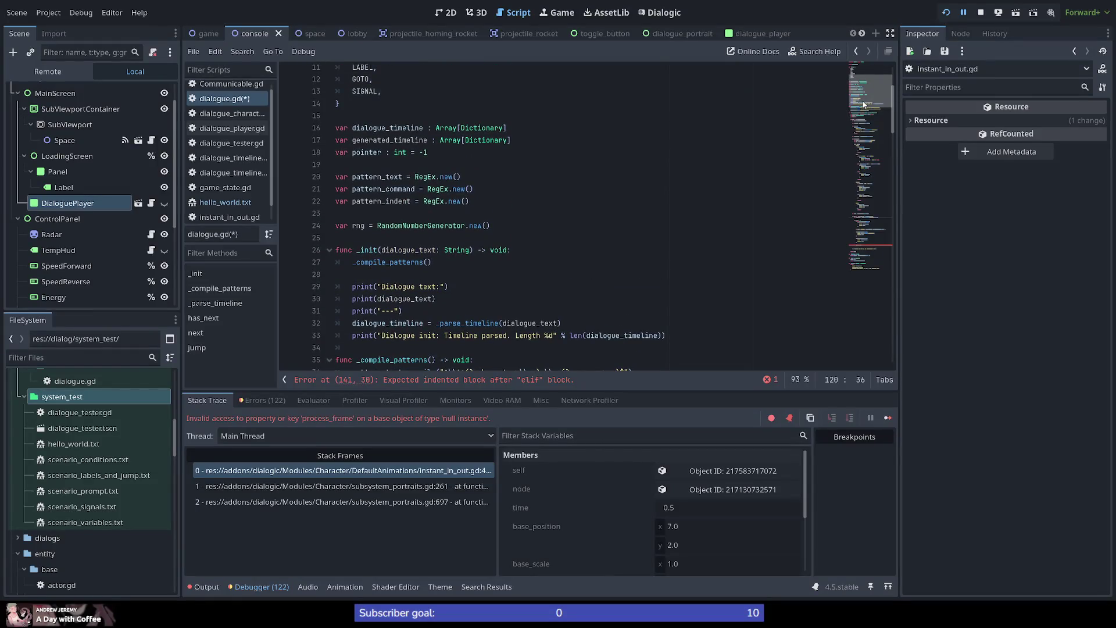
pyautogui.doubleClick(377, 176)
pyautogui.doubleClick(386, 189)
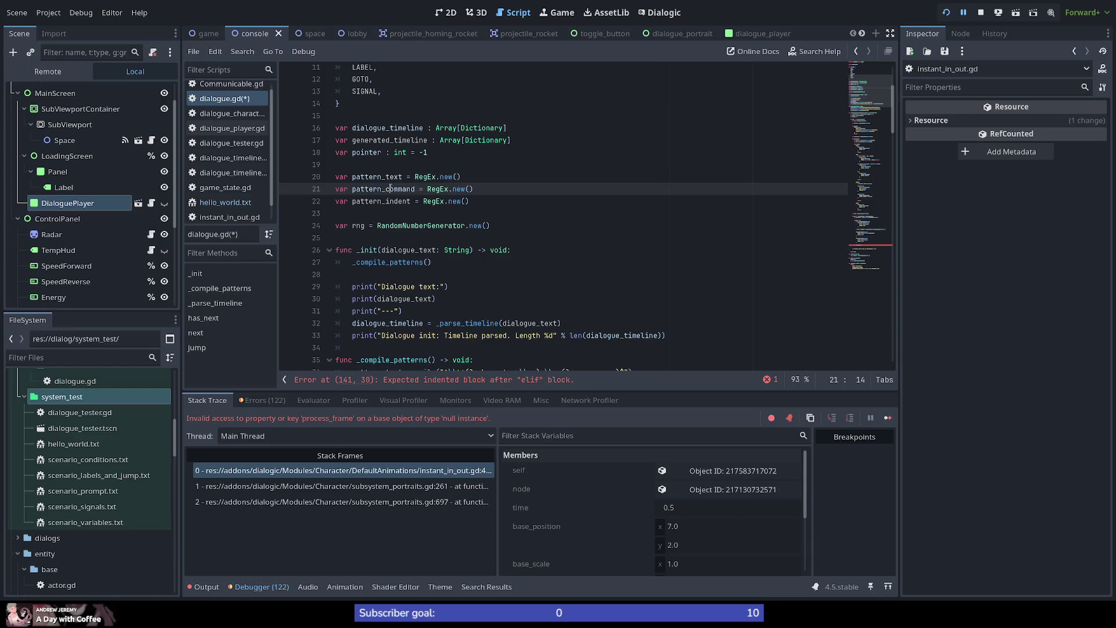
pyautogui.doubleClick(384, 201)
pyautogui.scroll(-4, 419, 303)
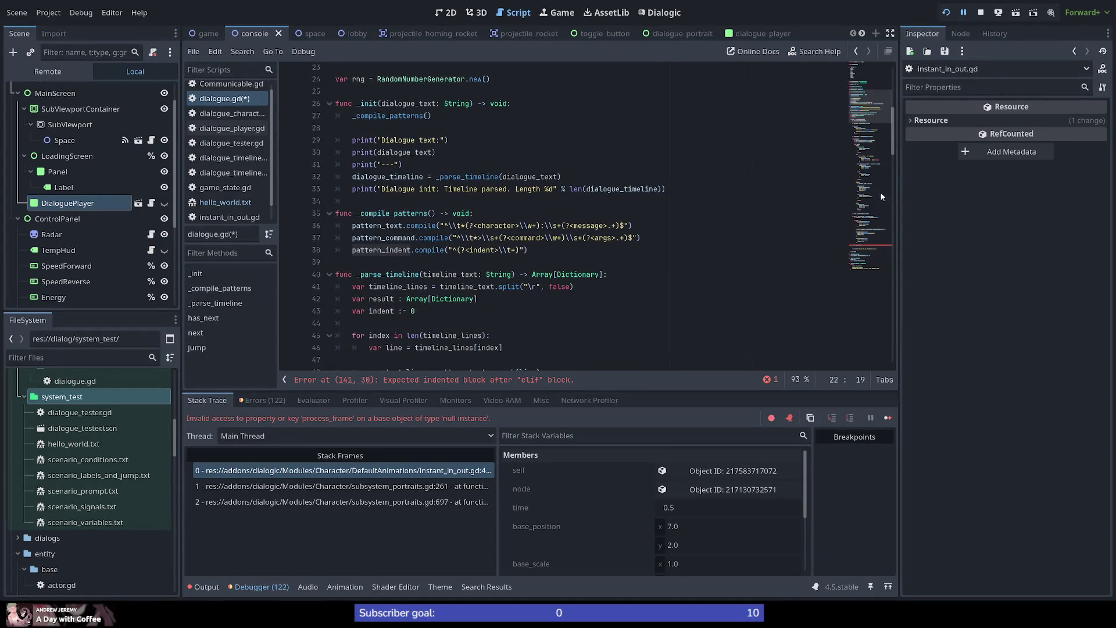
# Delete the empty 'elif indent == 2:' line, then check the undeclared pattern_block on line 117.
pyautogui.click(867, 202)
pyautogui.click(862, 260)
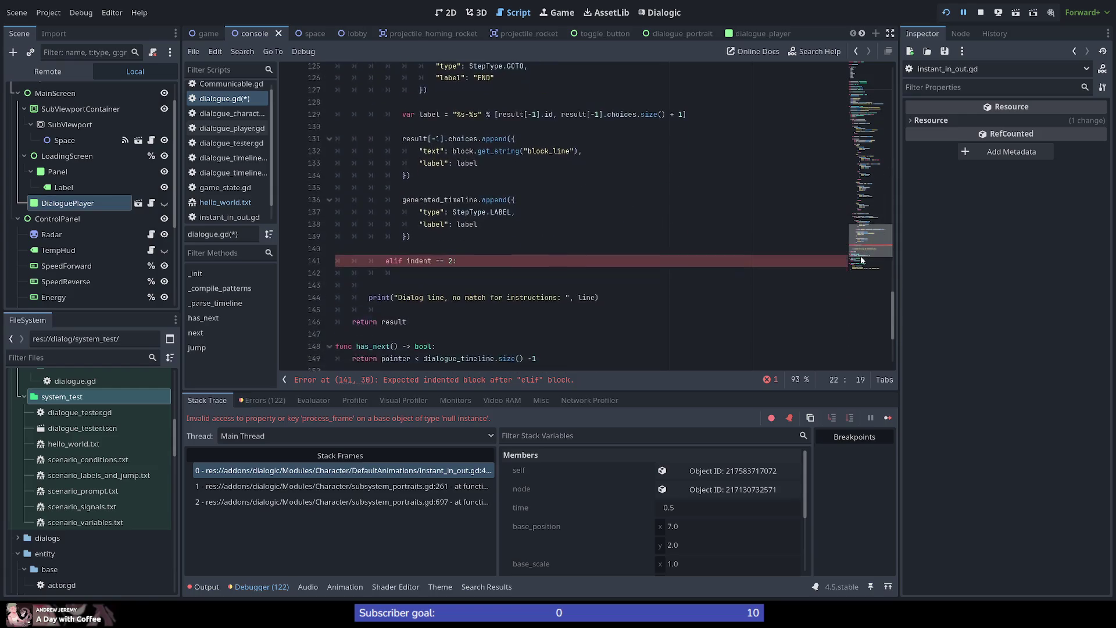
pyautogui.moveTo(466, 258); pyautogui.dragTo(486, 251)
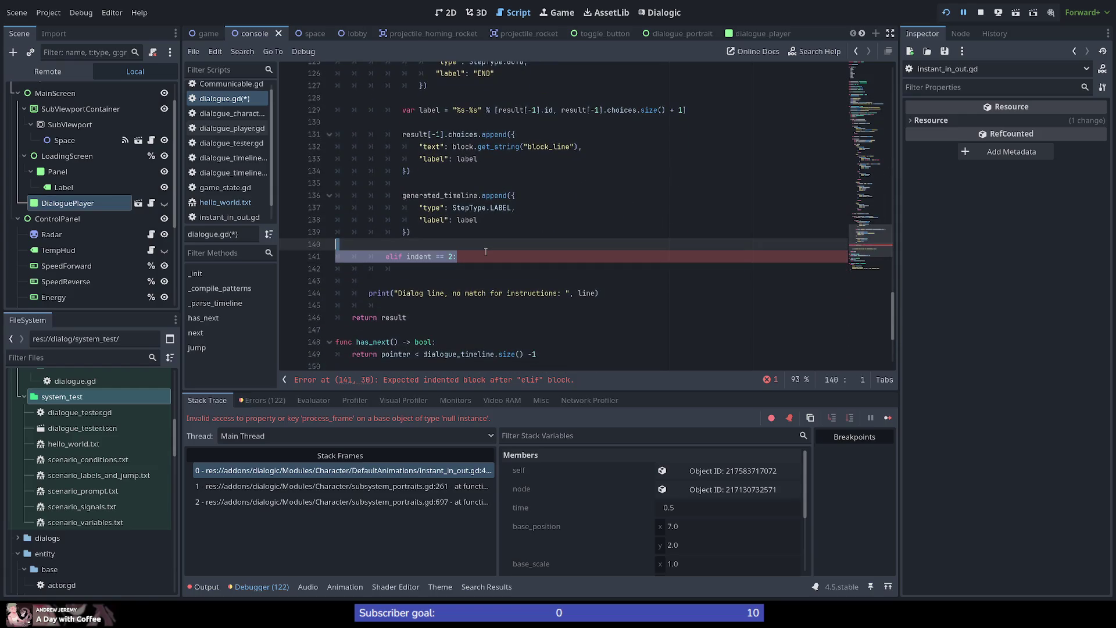
pyautogui.press('BackSpace')
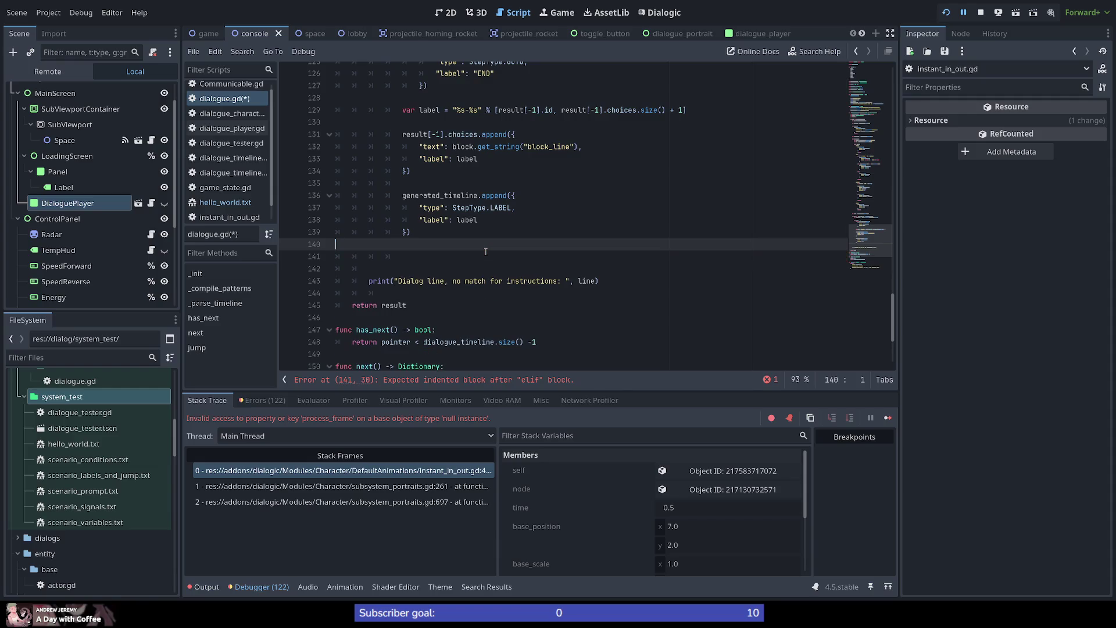
pyautogui.scroll(5, 887, 222)
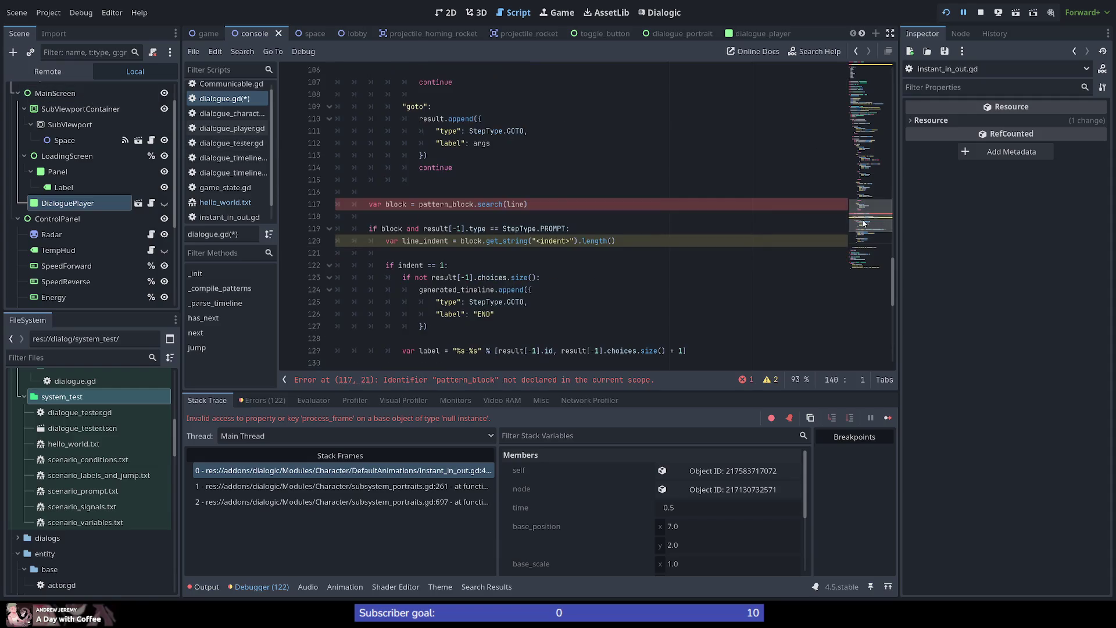
pyautogui.doubleClick(459, 205)
pyautogui.scroll(4, 528, 294)
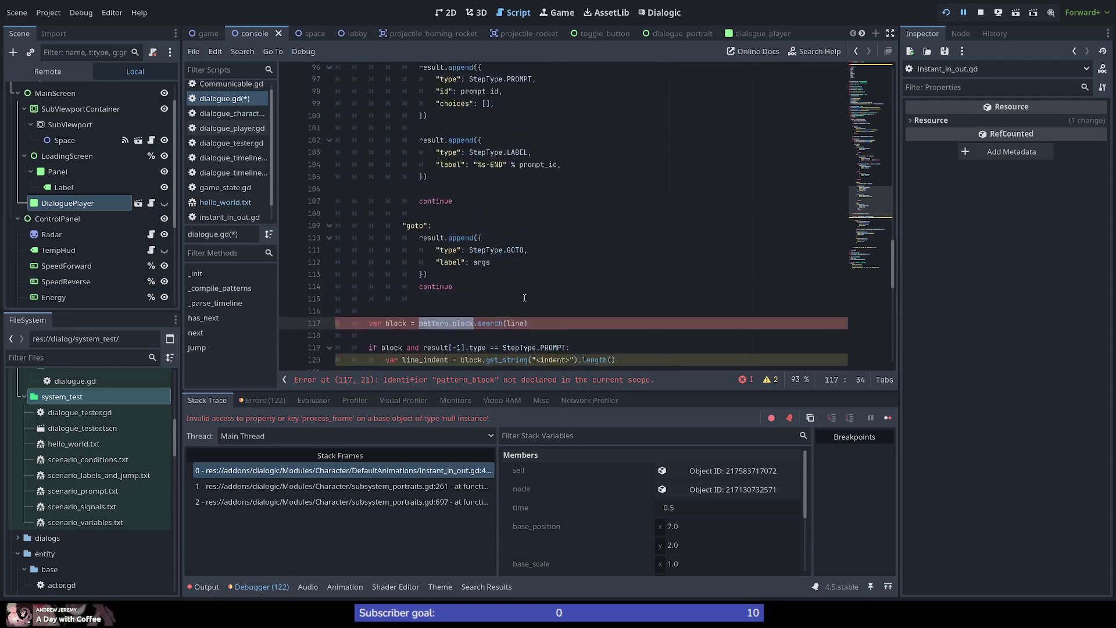
pyautogui.scroll(-4, 525, 298)
pyautogui.scroll(-1, 459, 279)
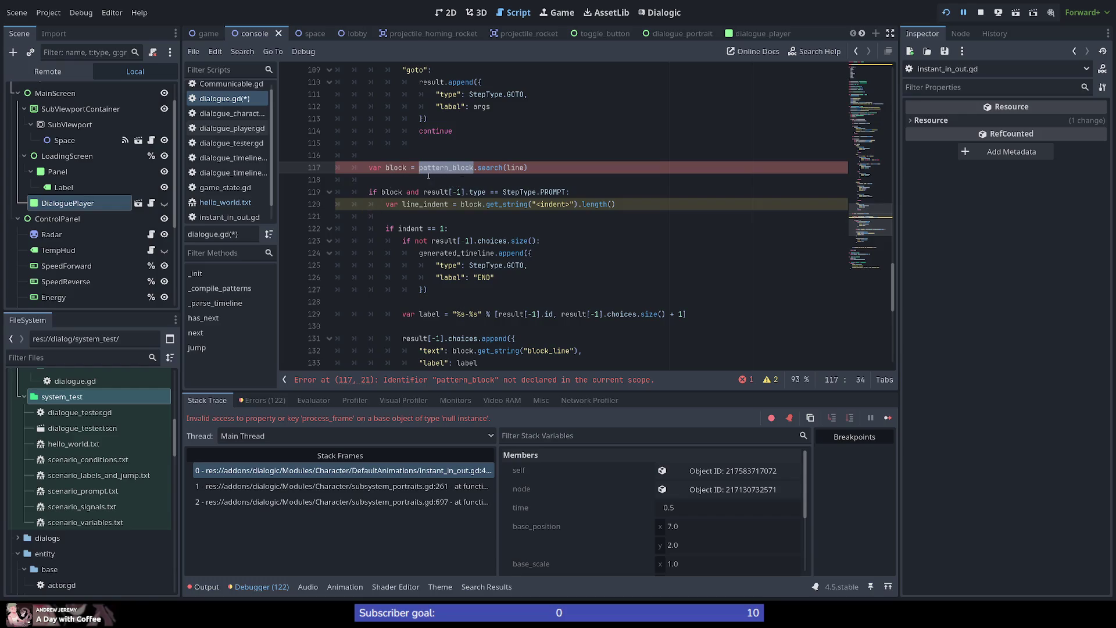
pyautogui.doubleClick(396, 168)
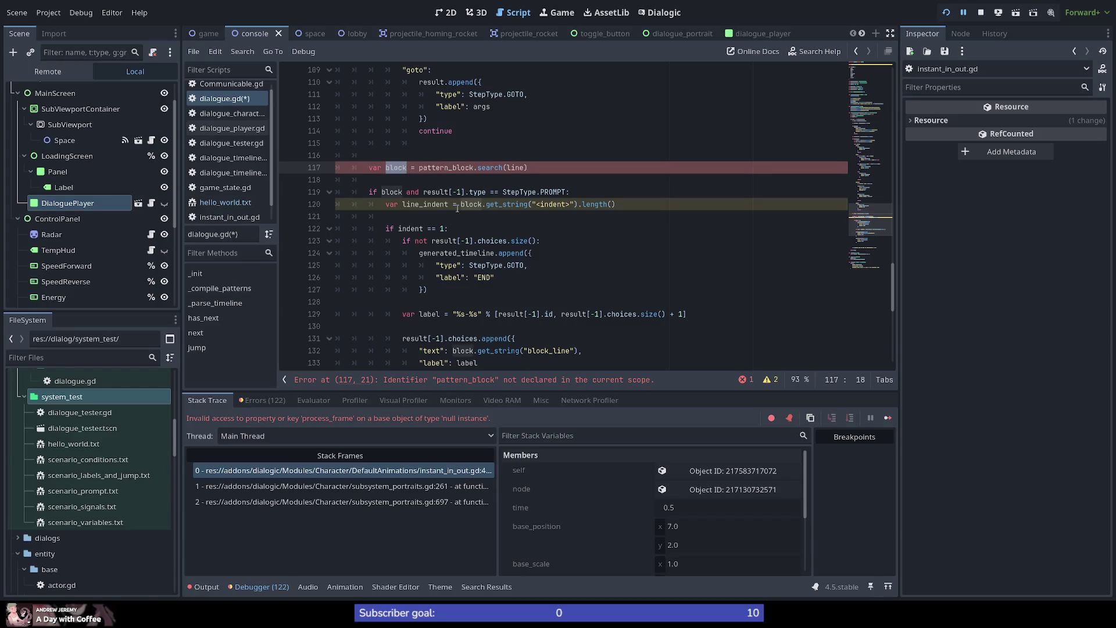
pyautogui.scroll(-3, 457, 208)
pyautogui.scroll(3, 400, 209)
pyautogui.scroll(12, 433, 260)
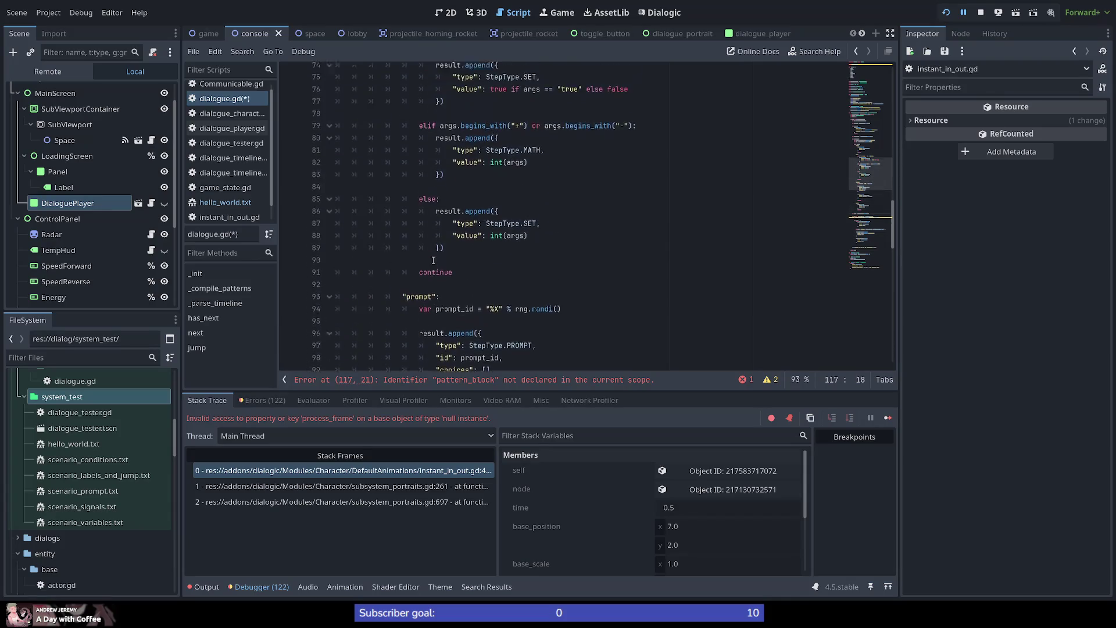
pyautogui.scroll(8, 433, 259)
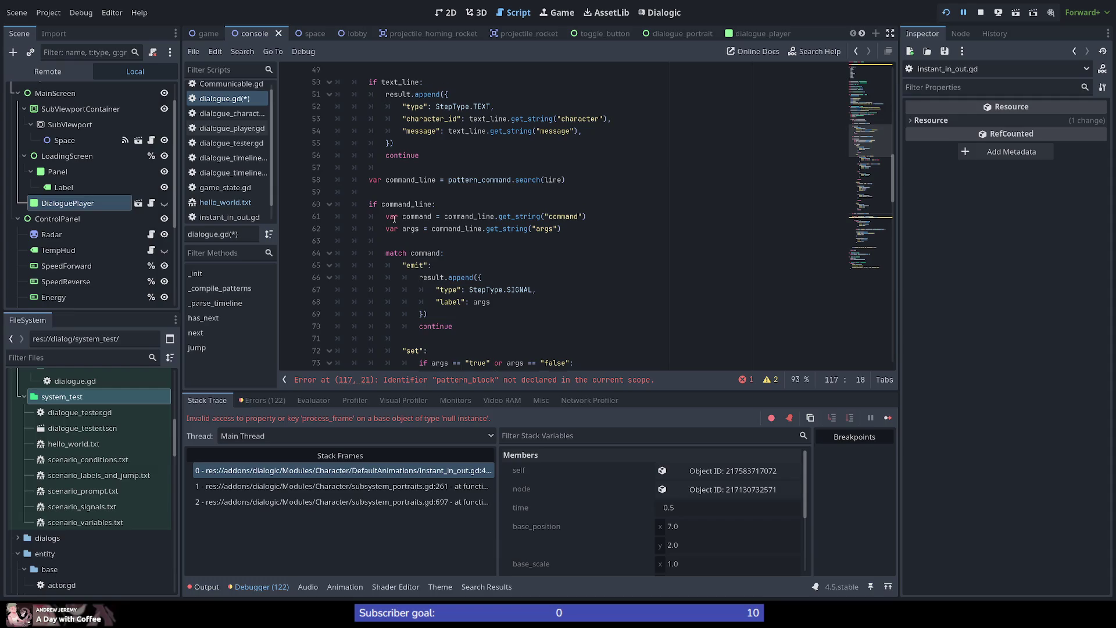
pyautogui.scroll(-11, 401, 215)
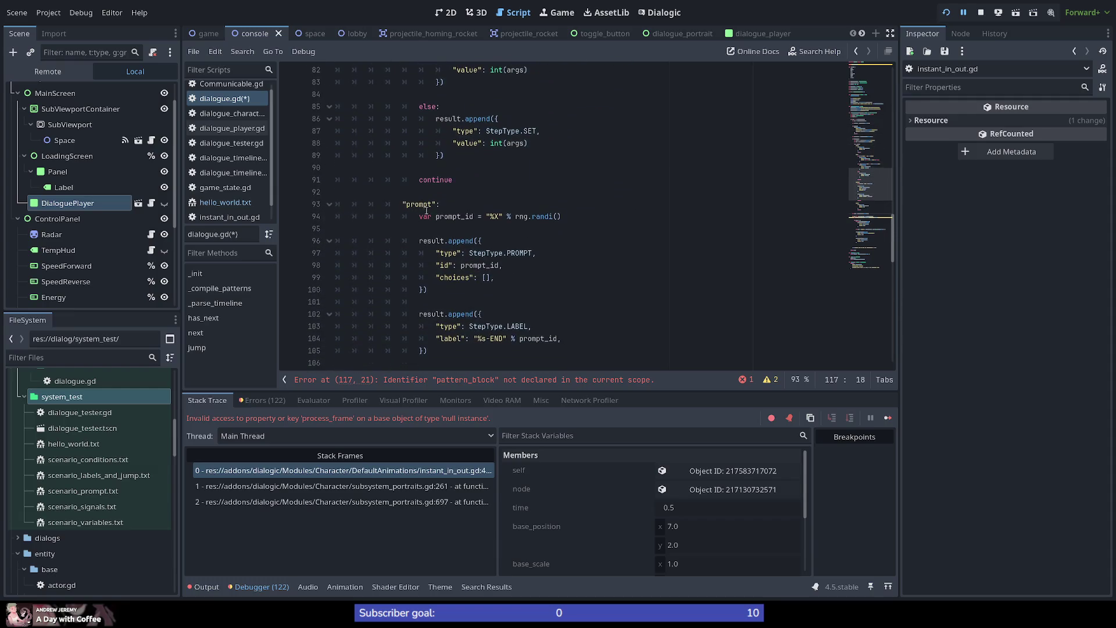
pyautogui.scroll(-3, 426, 211)
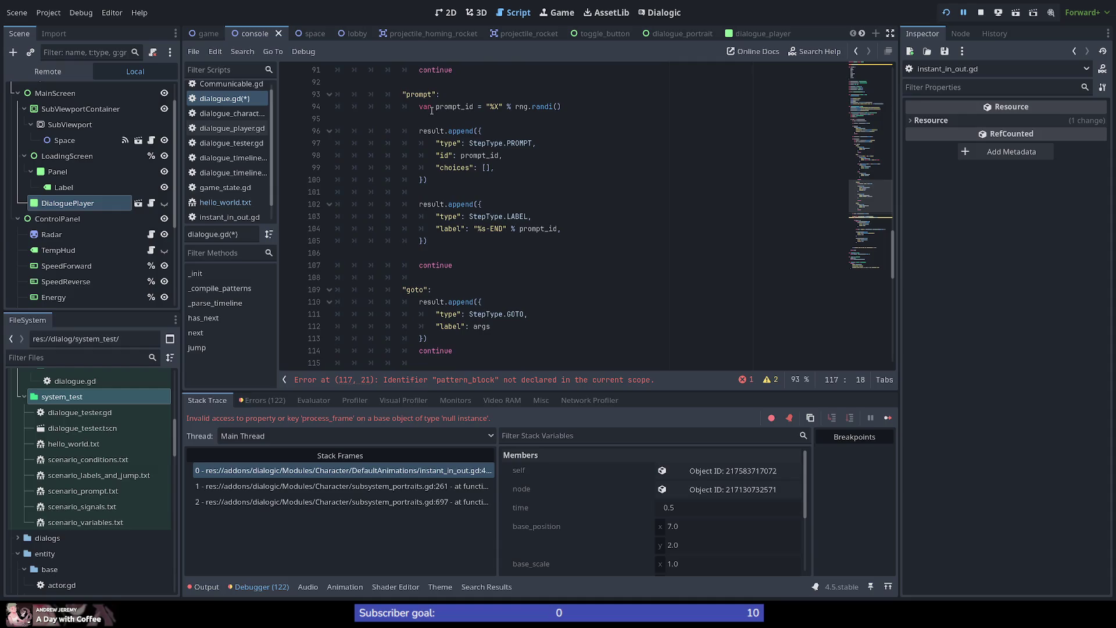
pyautogui.scroll(-4, 426, 255)
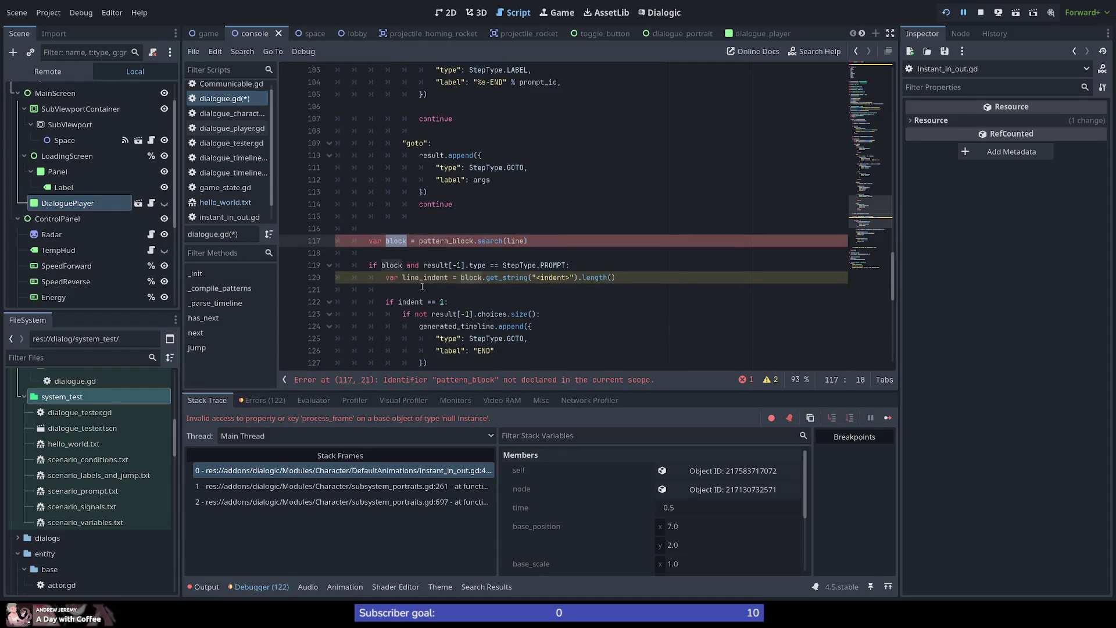
pyautogui.click(412, 251)
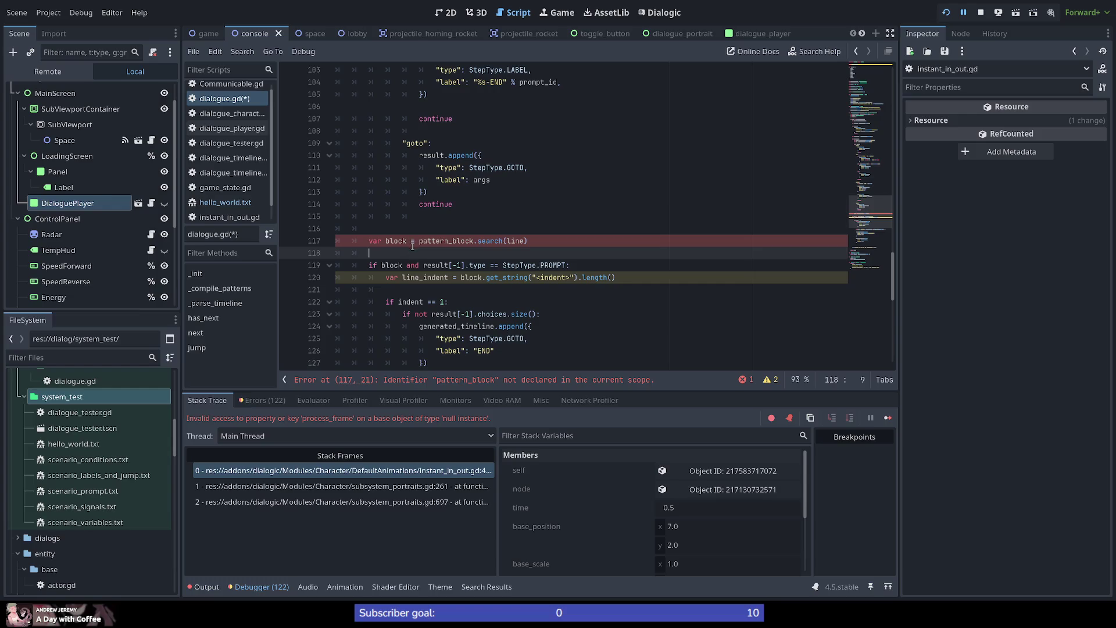
pyautogui.scroll(1, 414, 257)
pyautogui.moveTo(425, 301); pyautogui.dragTo(381, 302)
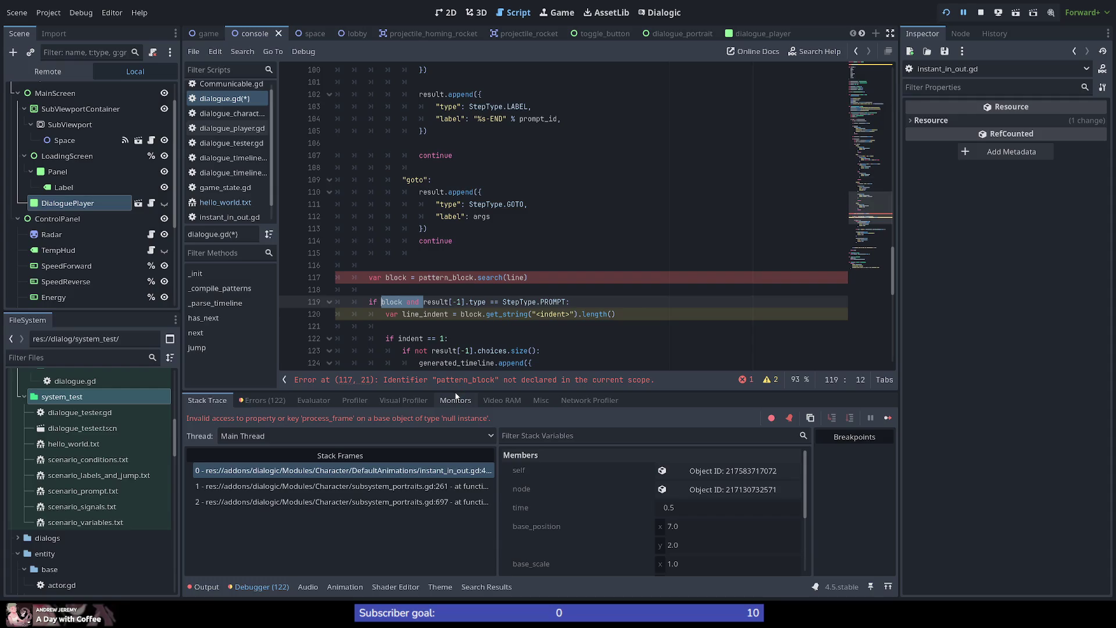
# Drop the block check and delete the pattern_block search line and leftover blank lines.
pyautogui.press('BackSpace')
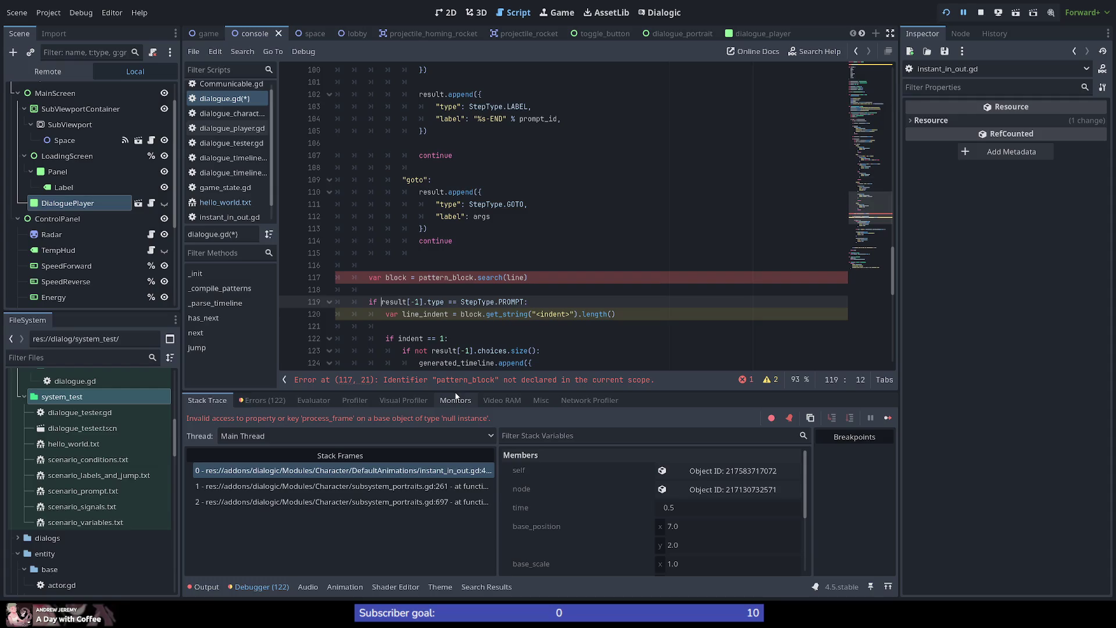
pyautogui.press('Up')
pyautogui.press('Up')
pyautogui.press('End')
pyautogui.hotkey('shift', 'Home')
pyautogui.hotkey('shift', 'Home')
pyautogui.press('BackSpace')
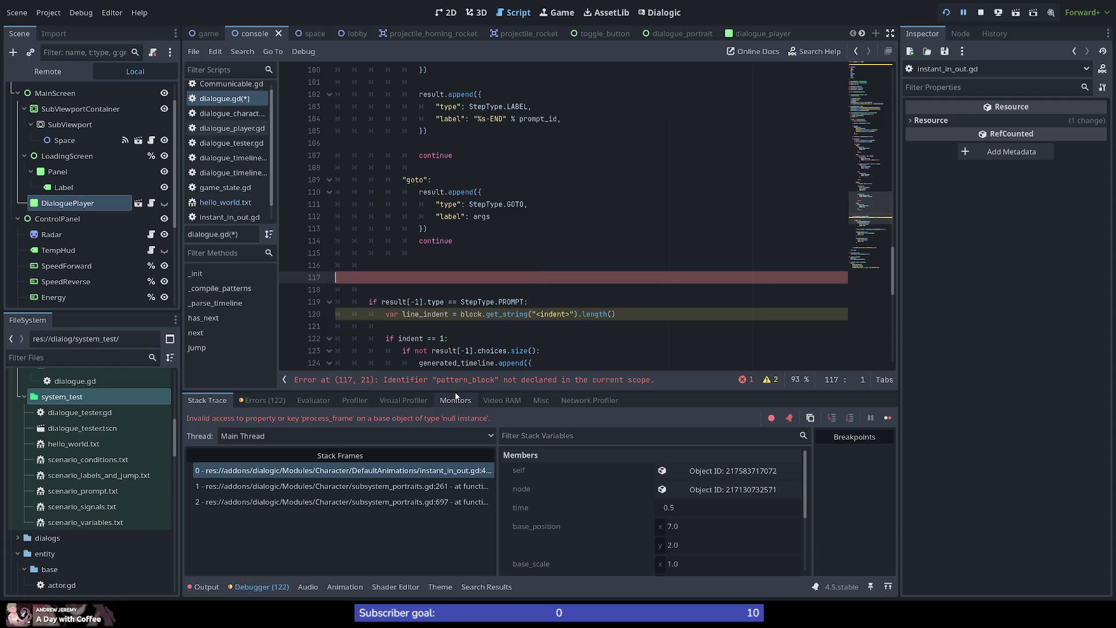
pyautogui.press('Delete')
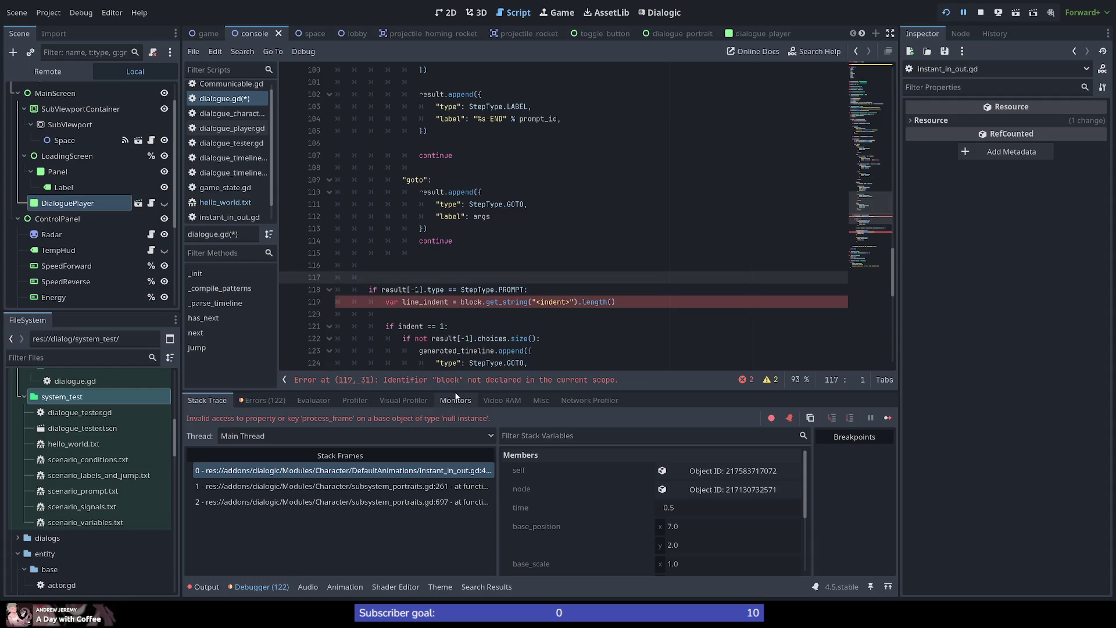
pyautogui.press('BackSpace')
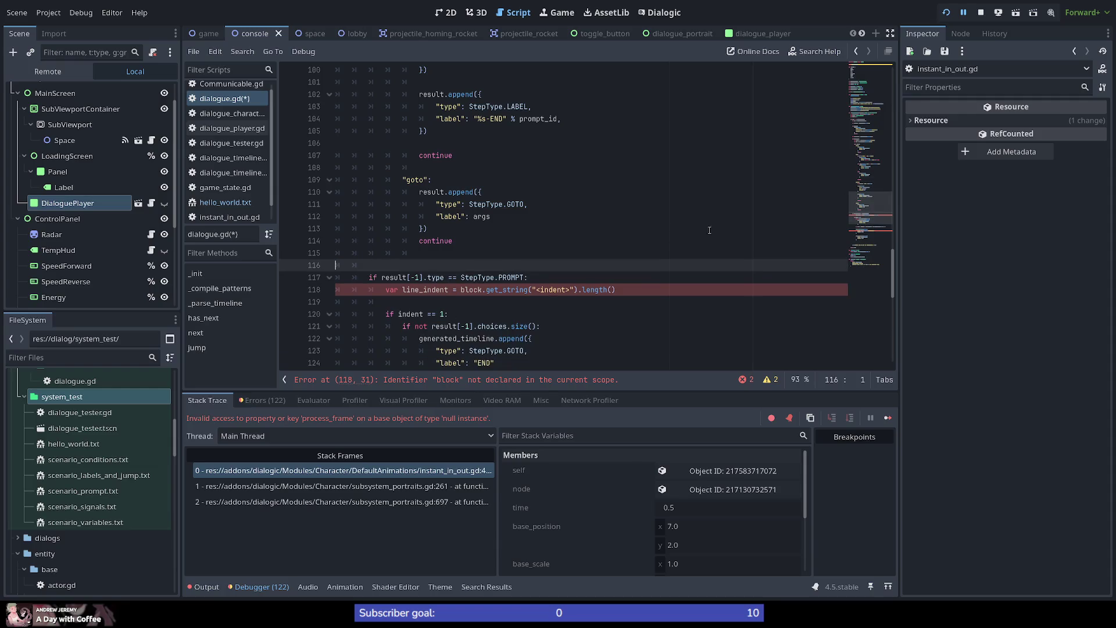
# Review the indent variable declared on line 43 and its initial value 0.
pyautogui.moveTo(890, 219)
pyautogui.mouseDown()
pyautogui.moveTo(874, 101)
pyautogui.moveTo(870, 142)
pyautogui.moveTo(868, 104)
pyautogui.moveTo(866, 124)
pyautogui.mouseUp()
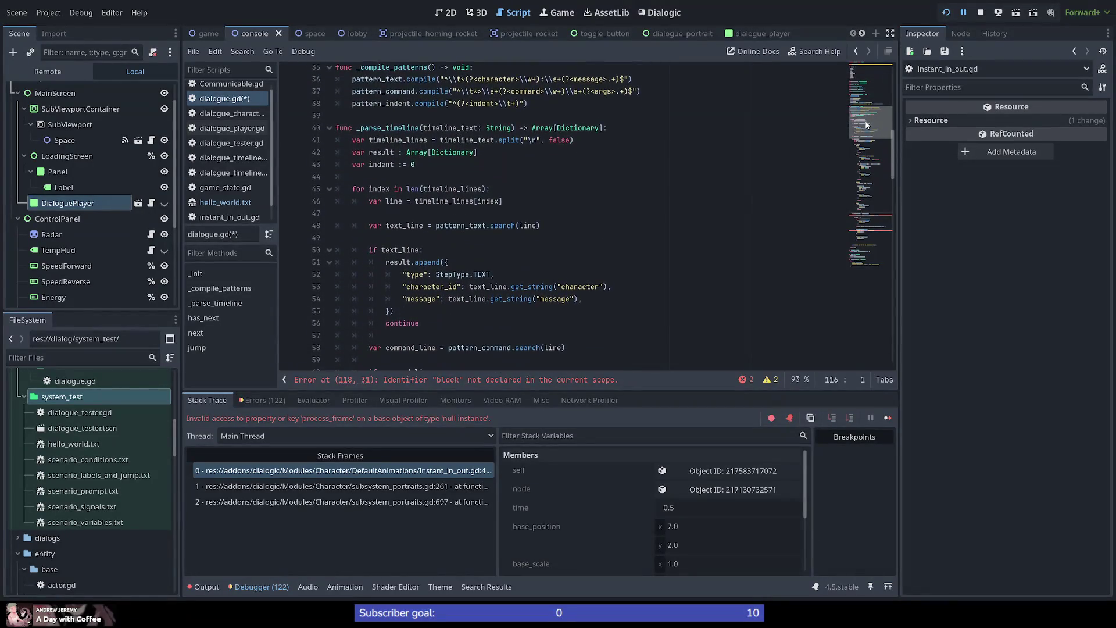
pyautogui.click(395, 120)
pyautogui.doubleClick(396, 127)
pyautogui.doubleClick(382, 164)
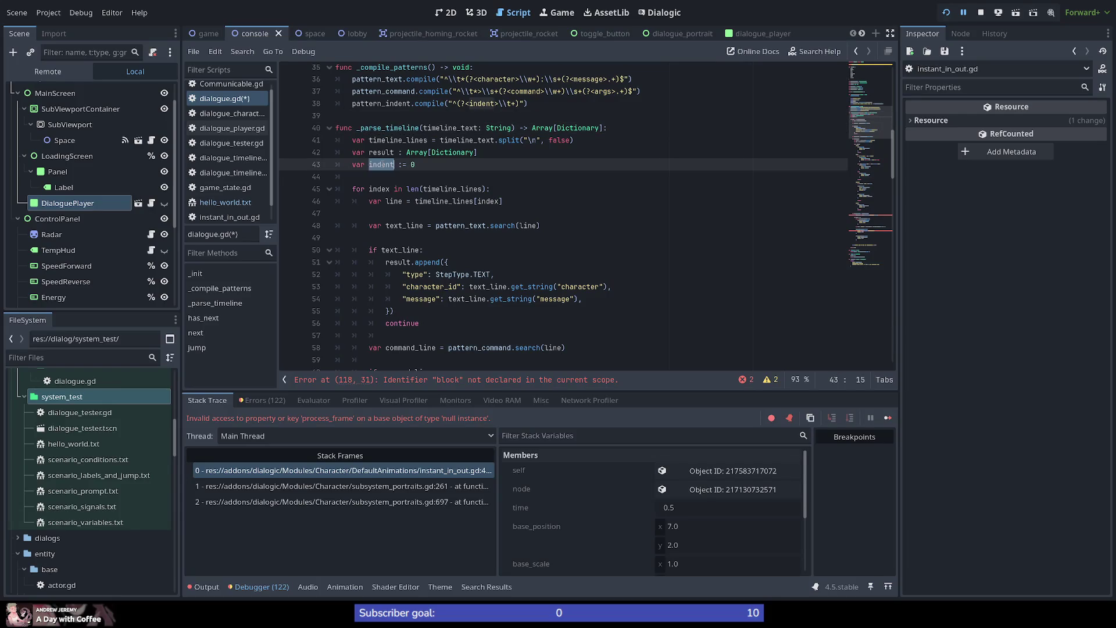
pyautogui.doubleClick(412, 165)
pyautogui.scroll(-1, 444, 195)
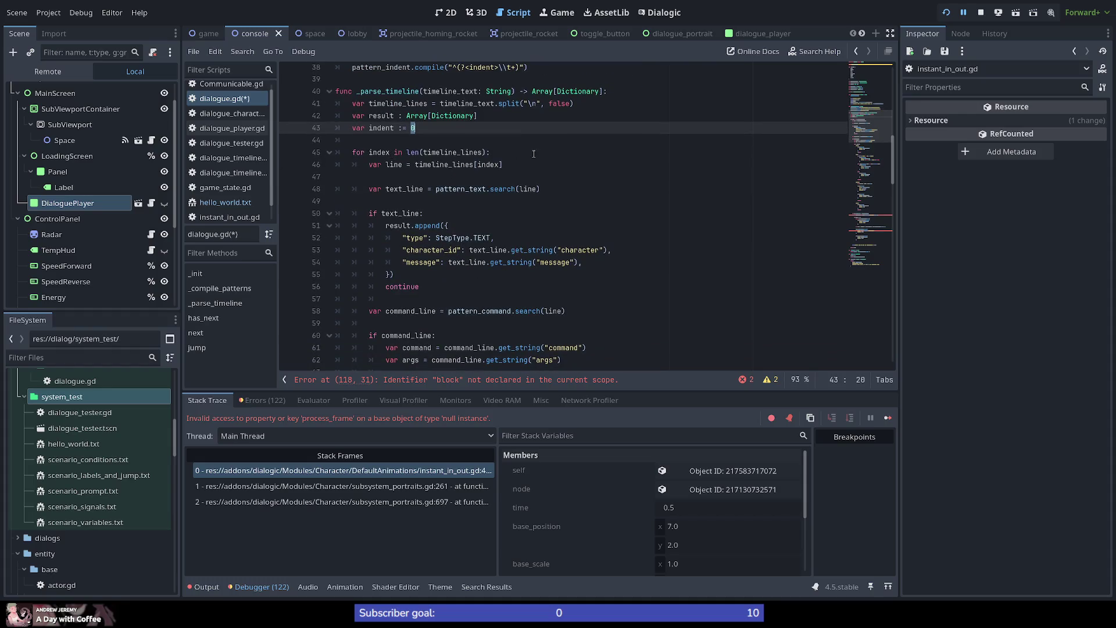
# Pull the text_line search up under line 46 and open a new indented line below.
pyautogui.click(575, 152)
pyautogui.press('Down')
pyautogui.press('Down')
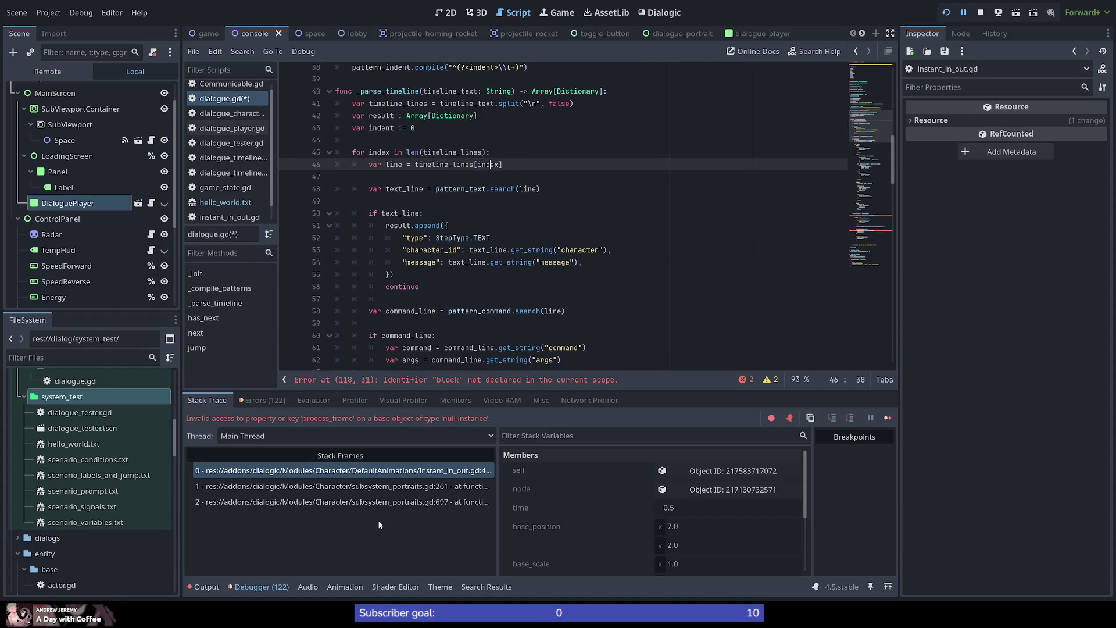
pyautogui.press('BackSpace')
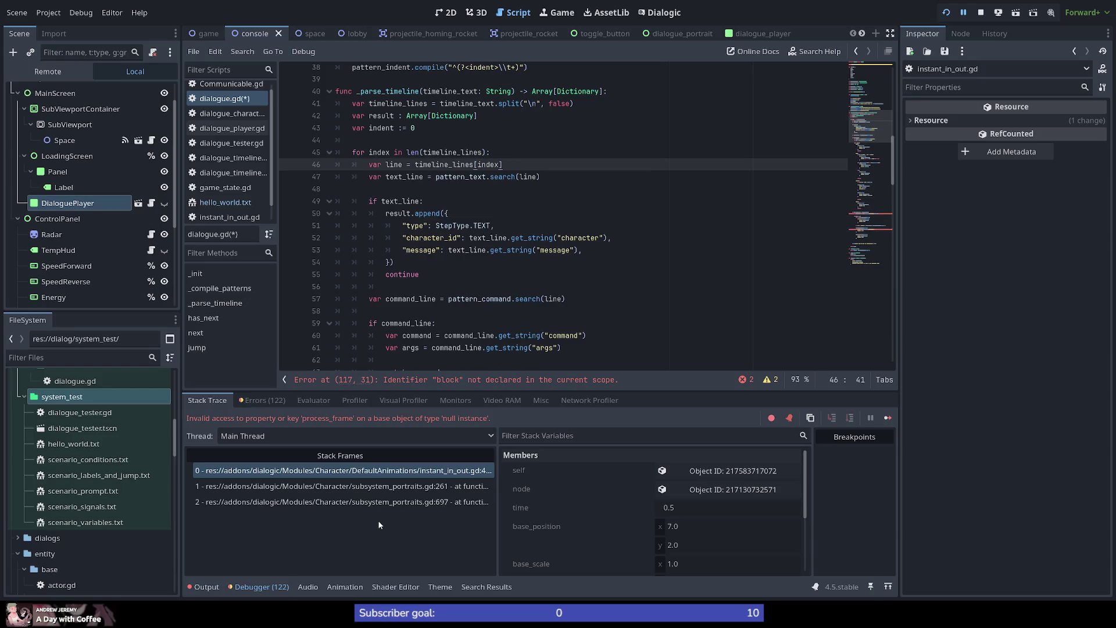
pyautogui.press('Down')
pyautogui.press('Down')
pyautogui.press('Up')
pyautogui.press('Return')
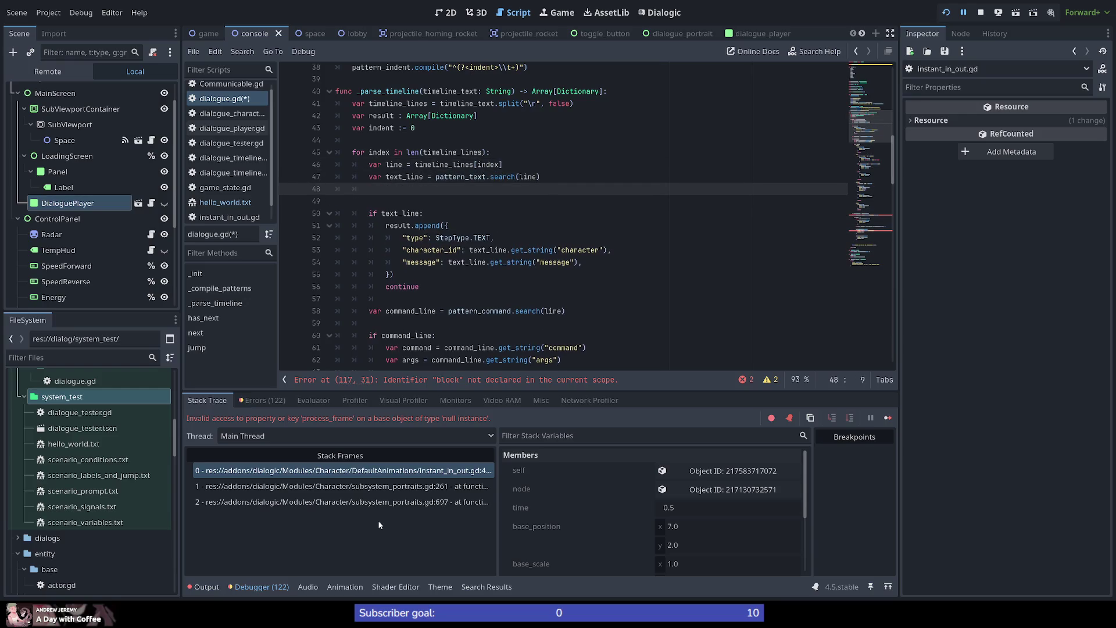
# Write var line_indent = pattern_indent.search(line) on line 48 using autocomplete.
pyautogui.write('var ind')
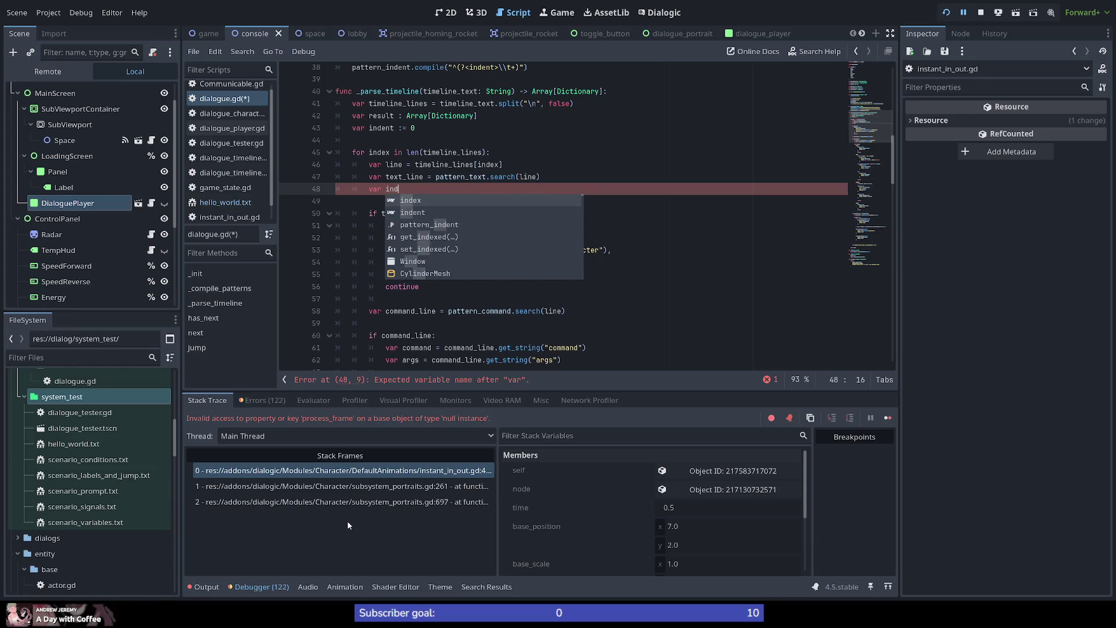
pyautogui.press('Escape')
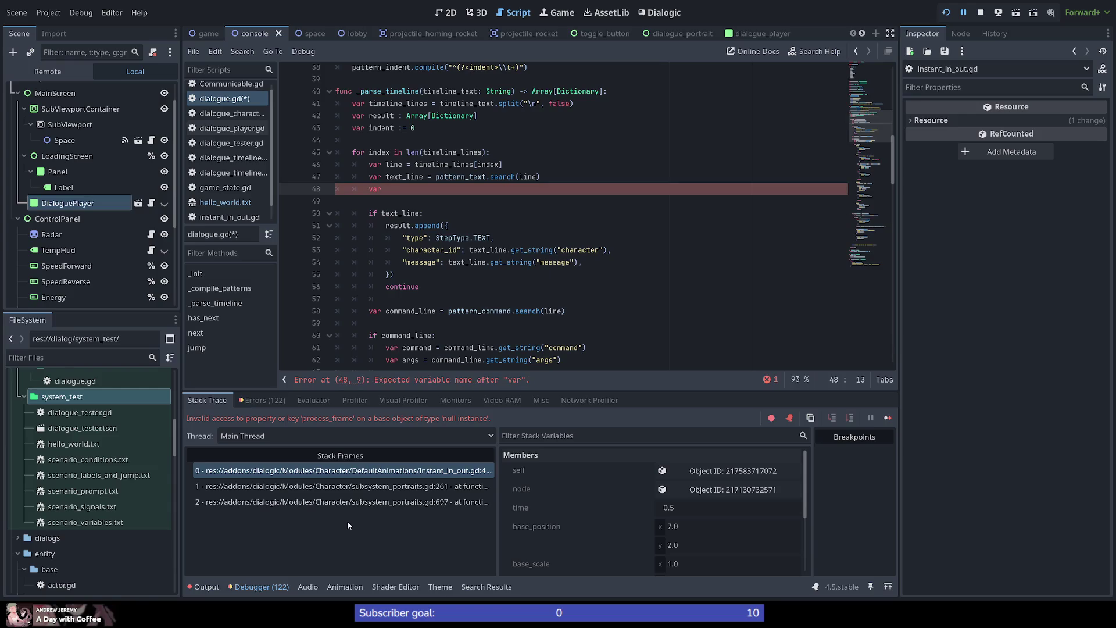
pyautogui.write('l')
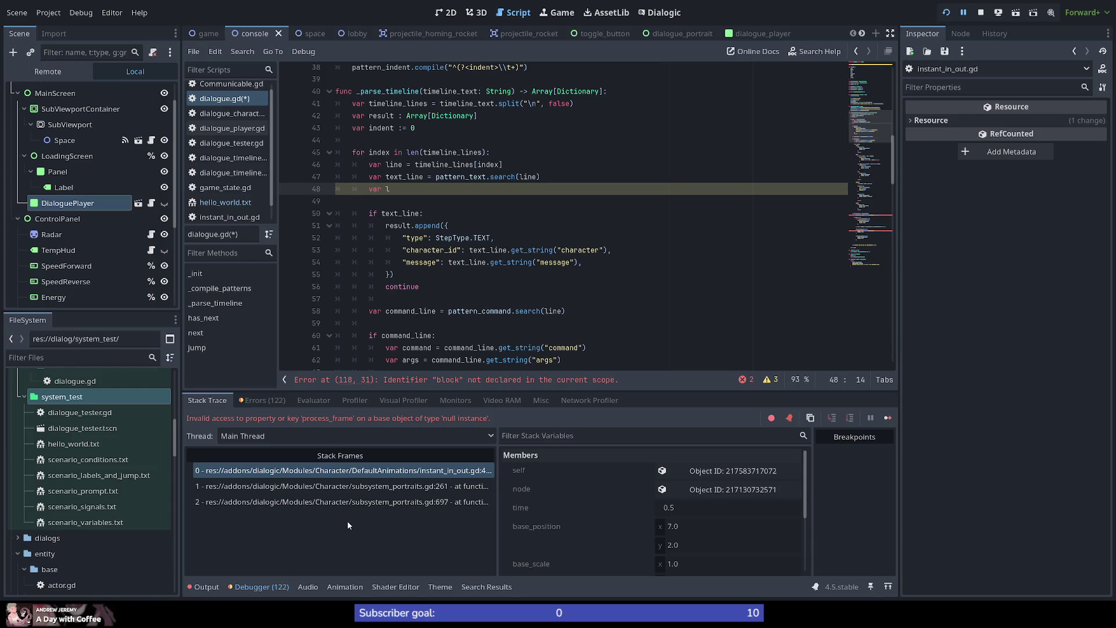
pyautogui.write('ine_')
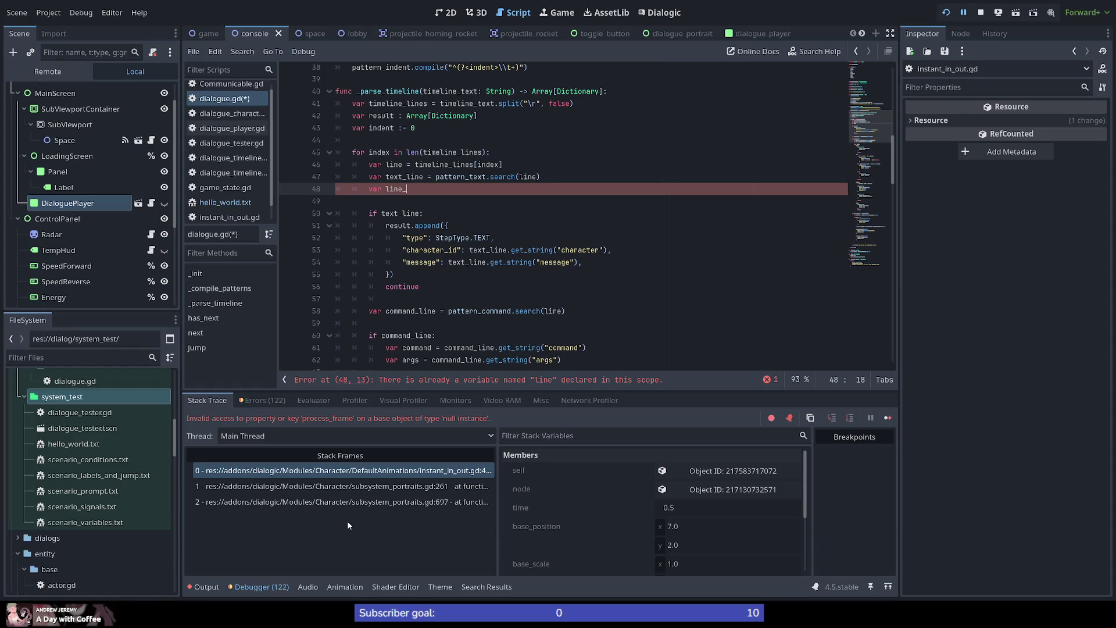
pyautogui.write('indent = ')
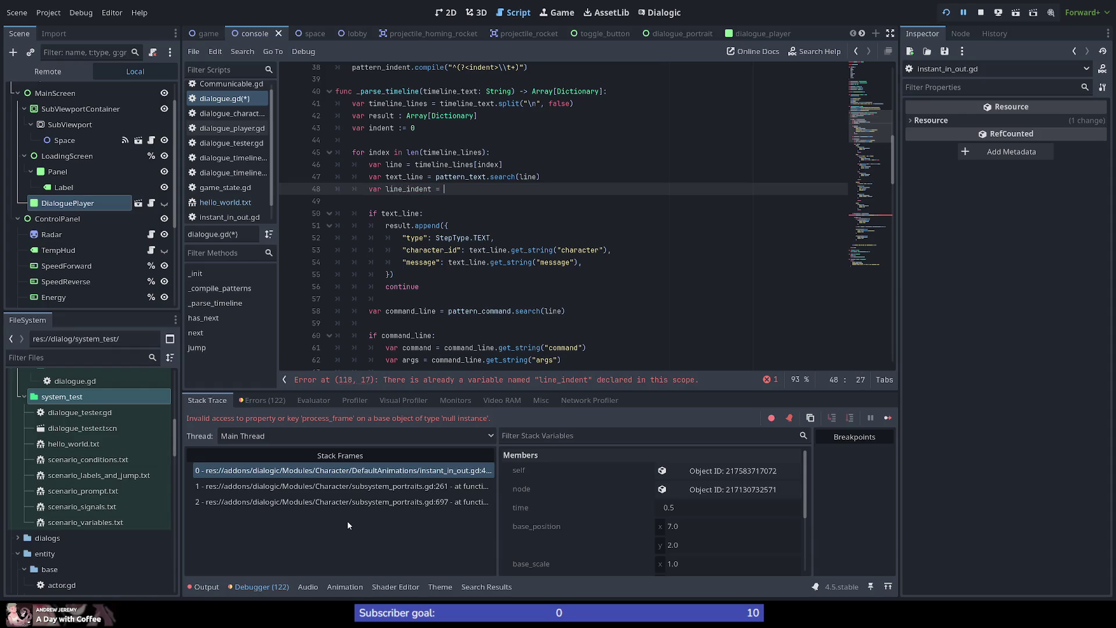
pyautogui.write('pattern')
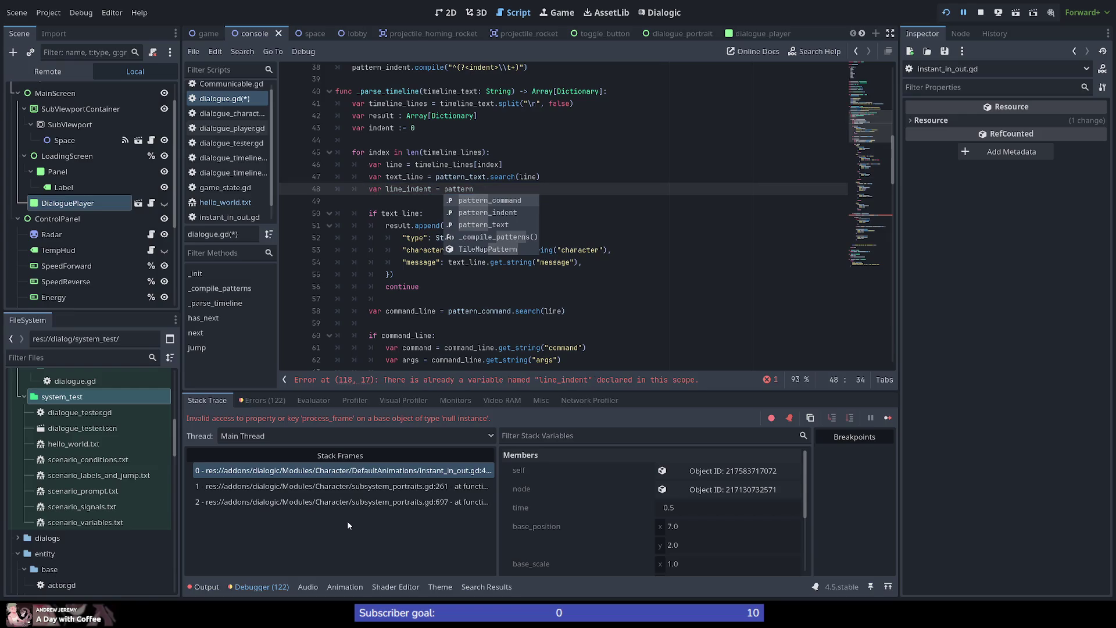
pyautogui.press('Down')
pyautogui.press('Return')
pyautogui.write('.sear')
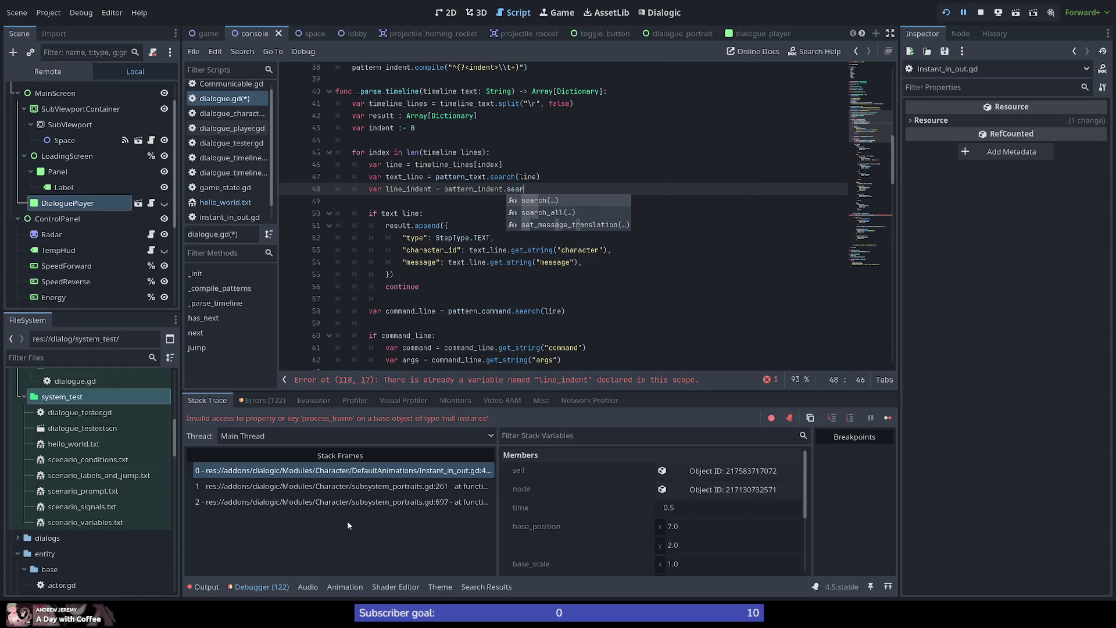
pyautogui.press('Return')
pyautogui.write('line')
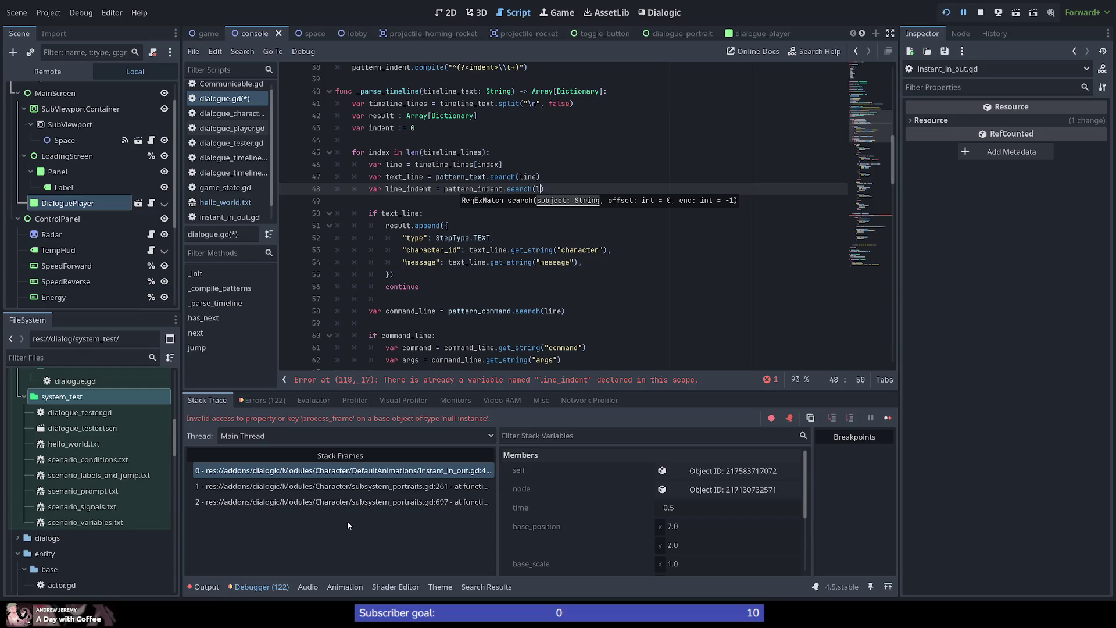
pyautogui.press('Up')
pyautogui.press('Home')
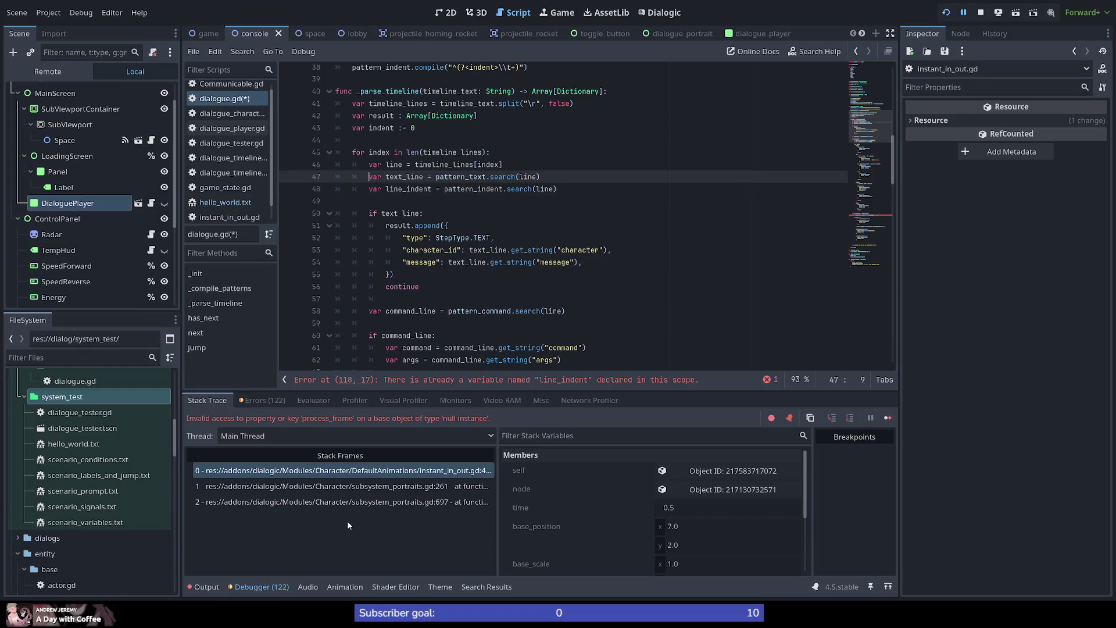
# Rename every text_line occurrence in the loop to character_text.
pyautogui.press('Right')
pyautogui.press('Right')
pyautogui.press('Right')
pyautogui.hotkey('ctrl', 'shift', 'Right')
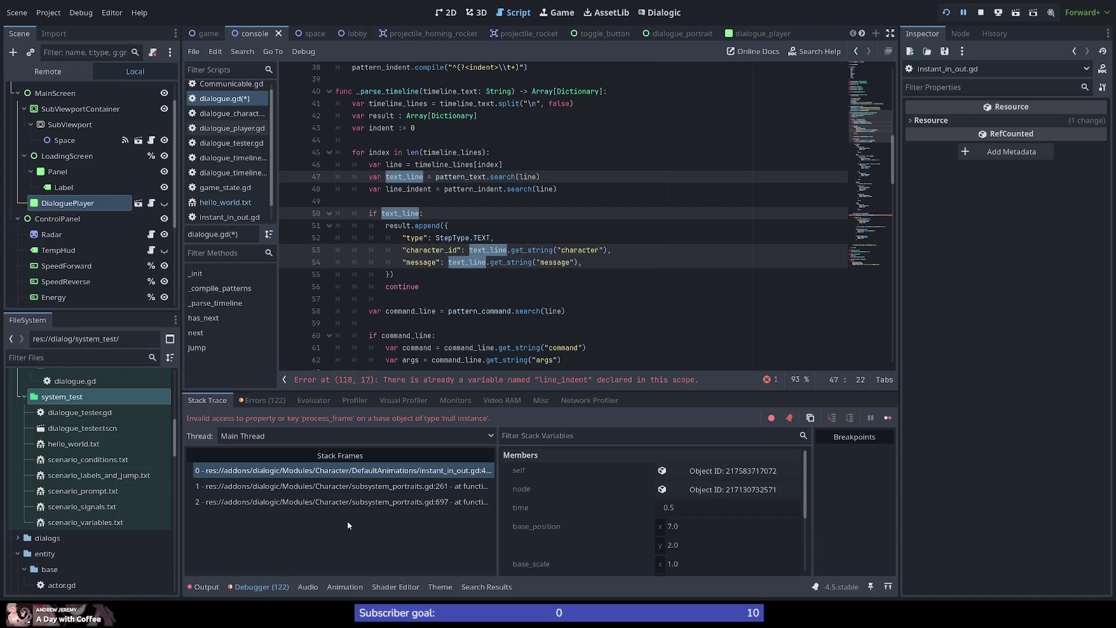
pyautogui.write('line_tex')
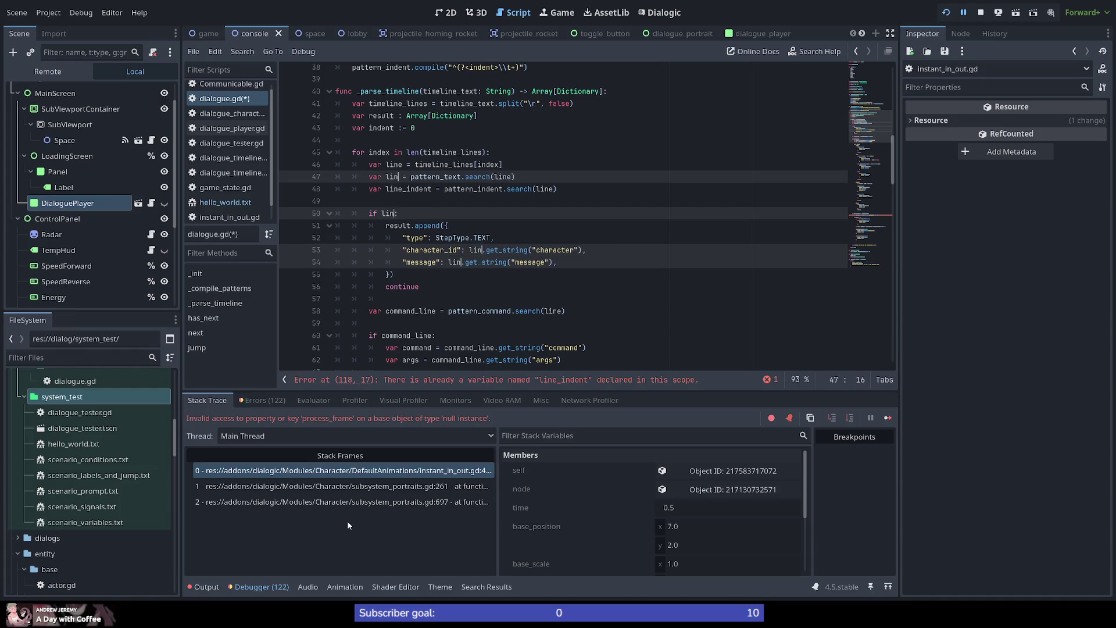
pyautogui.write('t')
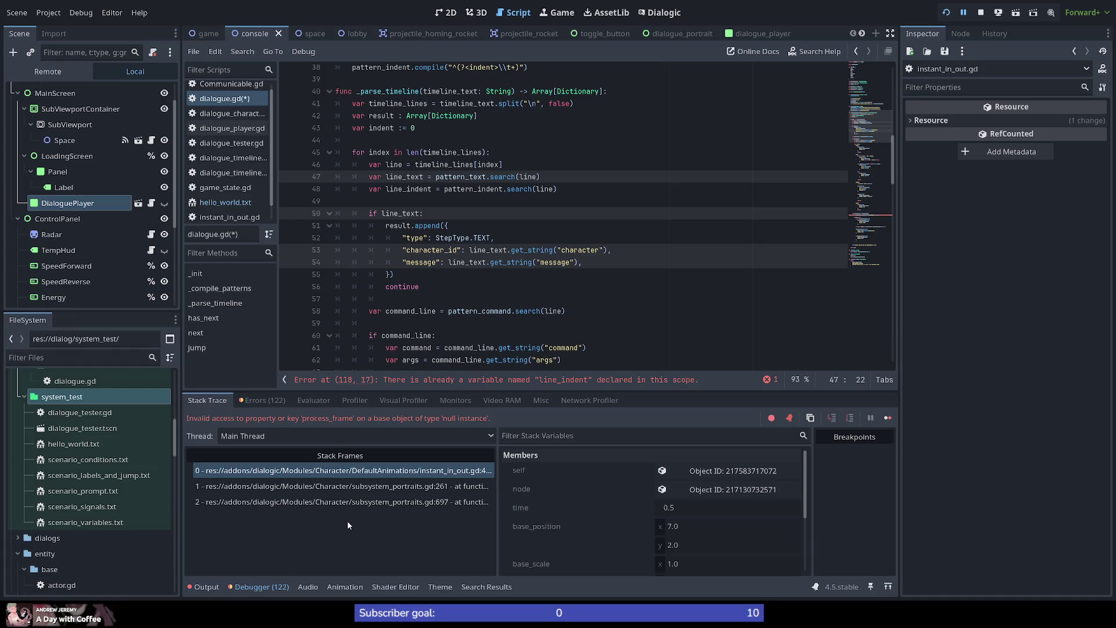
pyautogui.hotkey('ctrl', 'shift', 'Left')
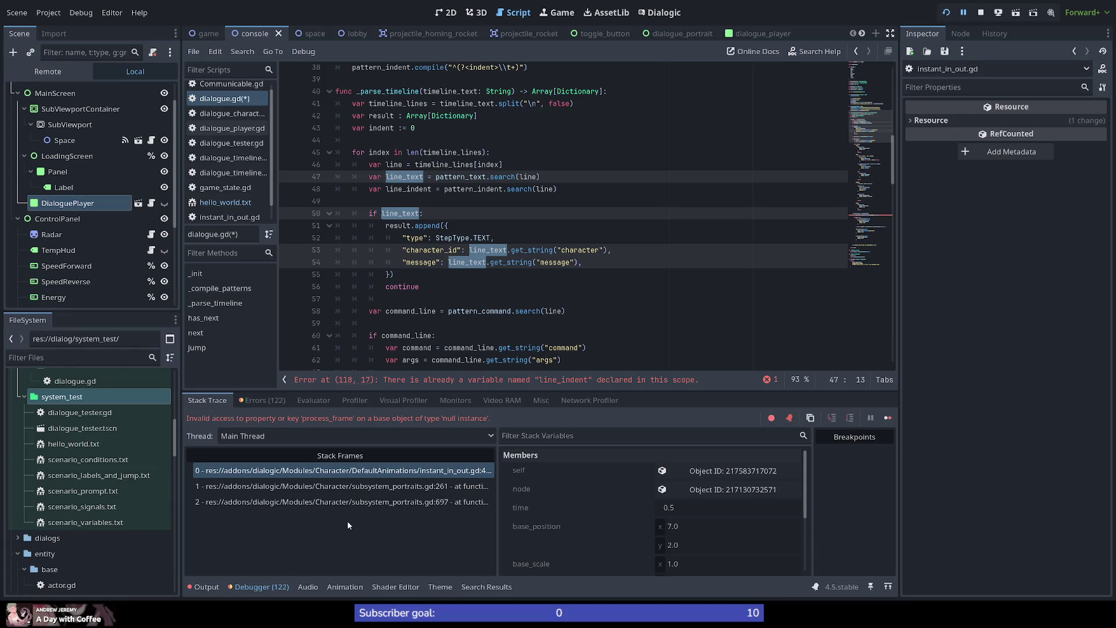
pyautogui.write('character_t')
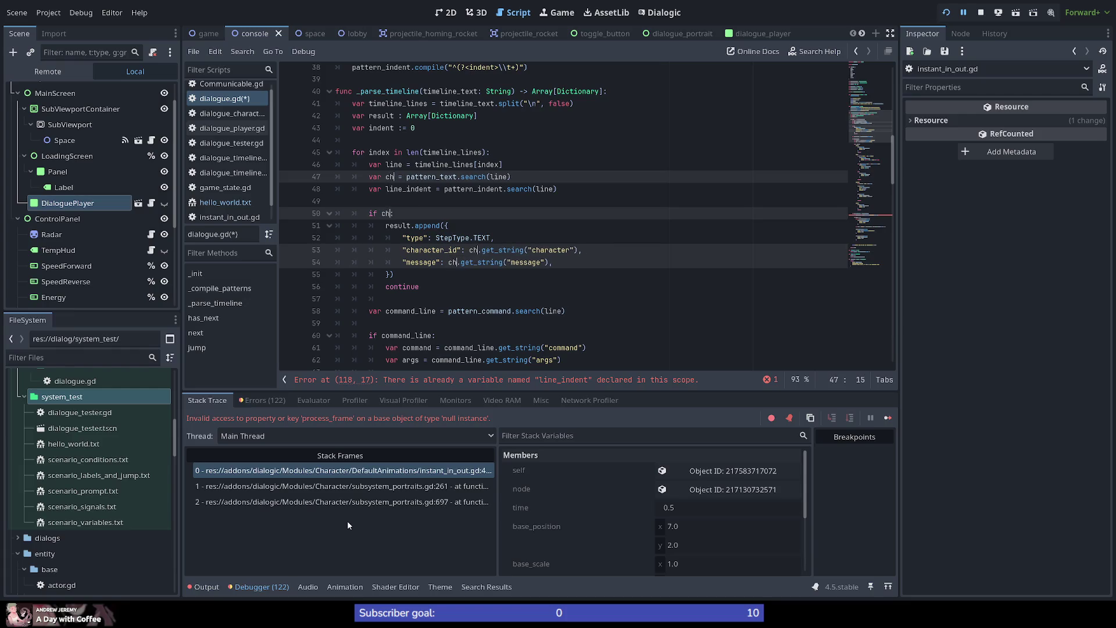
pyautogui.write('ext')
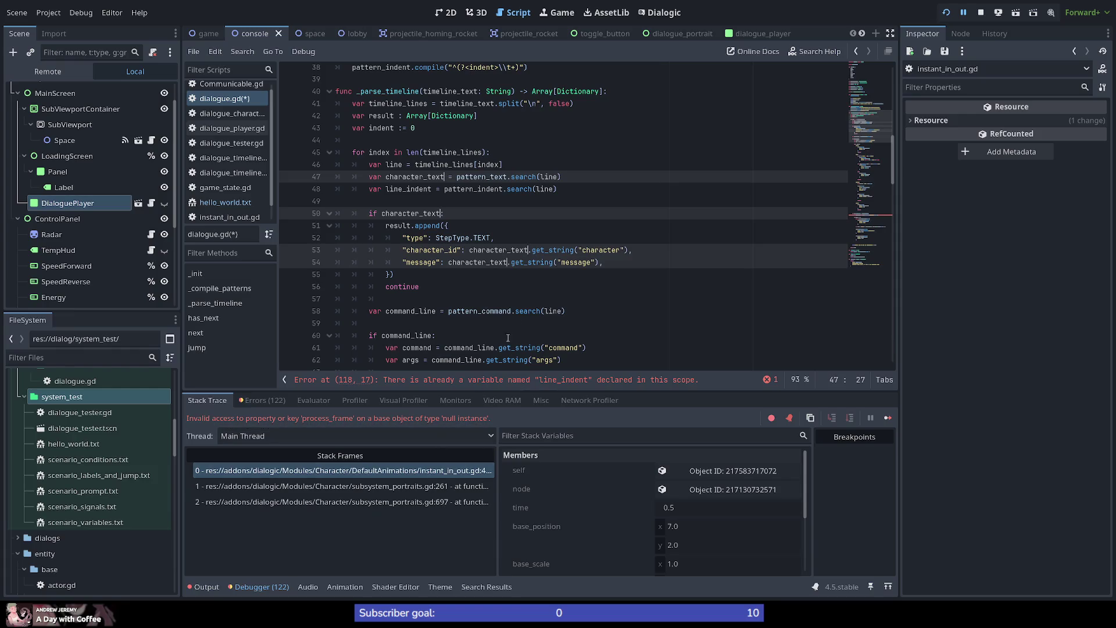
# Move the line_indent line above character_text and add a blank line after it.
pyautogui.click(580, 193)
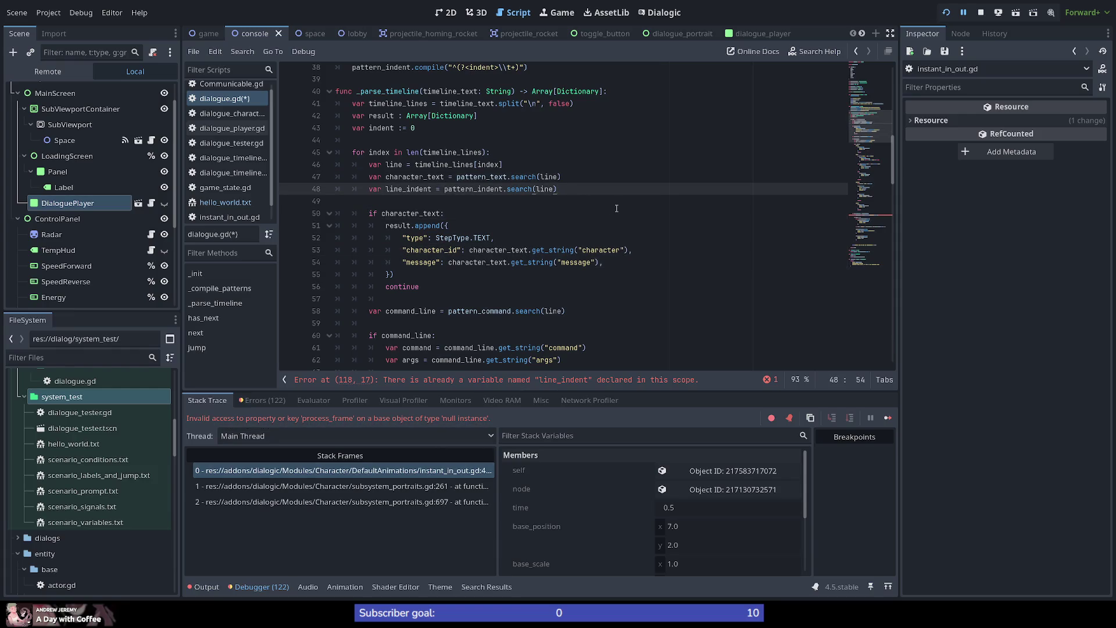
pyautogui.hotkey('alt', 'Up')
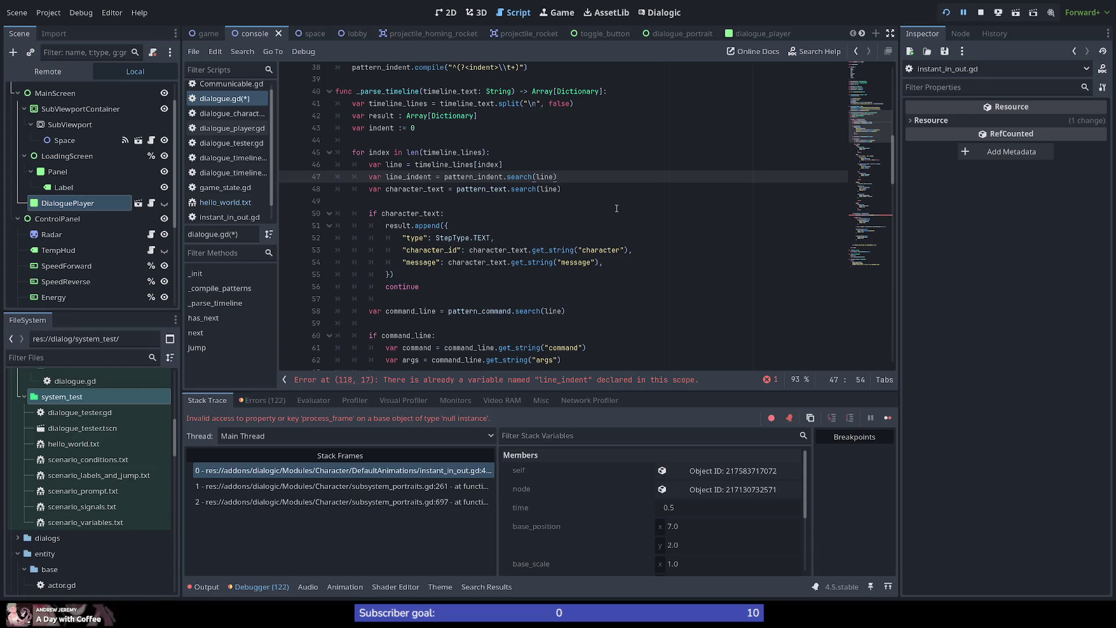
pyautogui.press('Return')
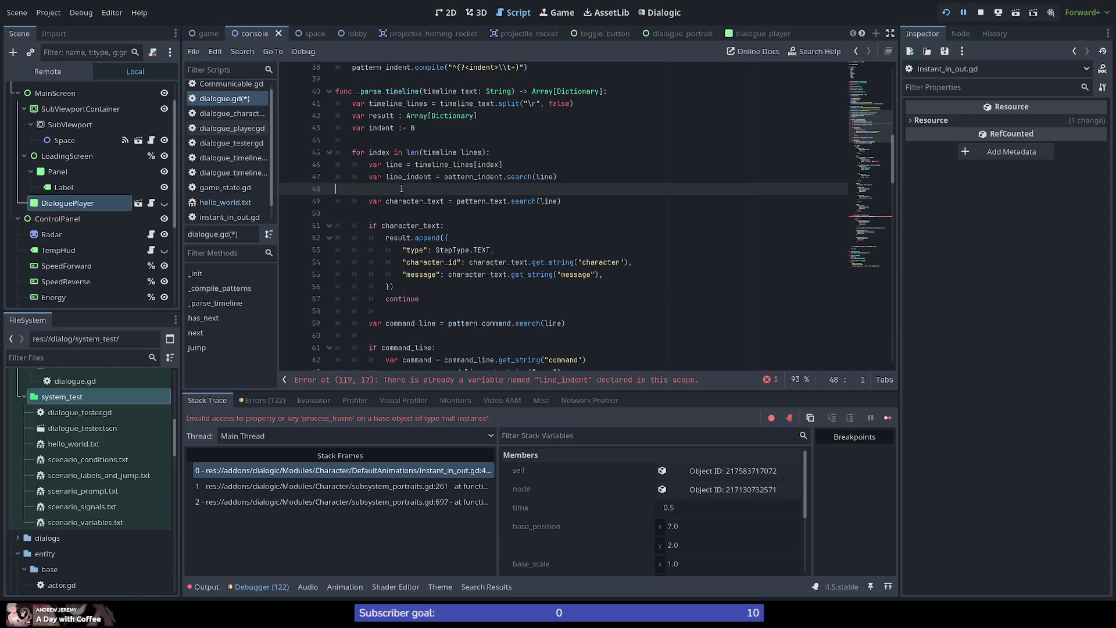
pyautogui.doubleClick(420, 200)
pyautogui.scroll(-4, 372, 180)
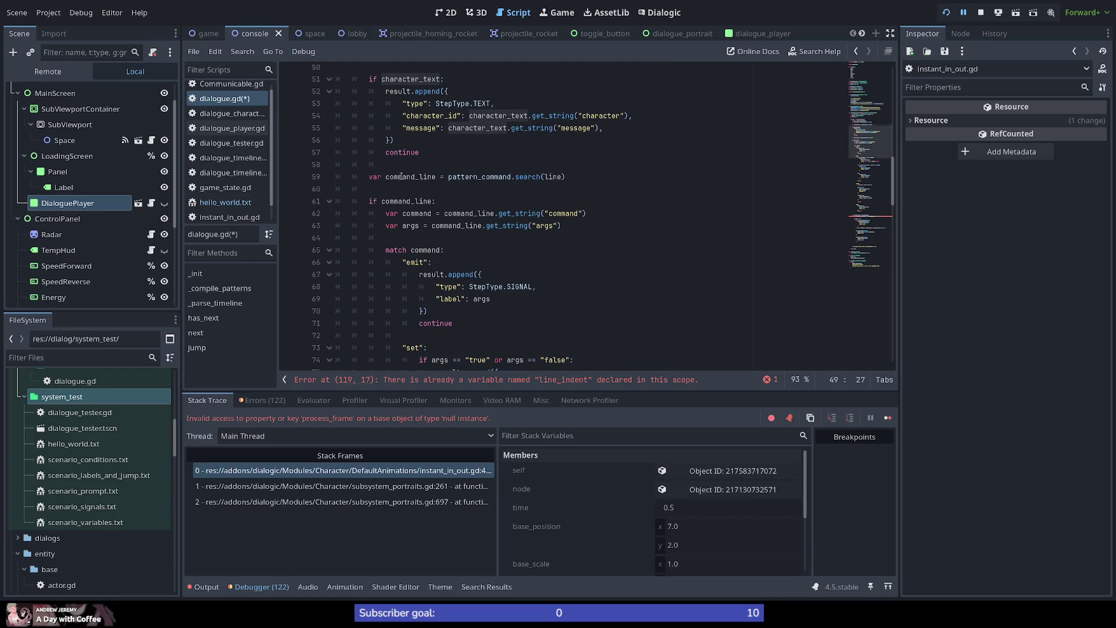
pyautogui.scroll(2, 394, 201)
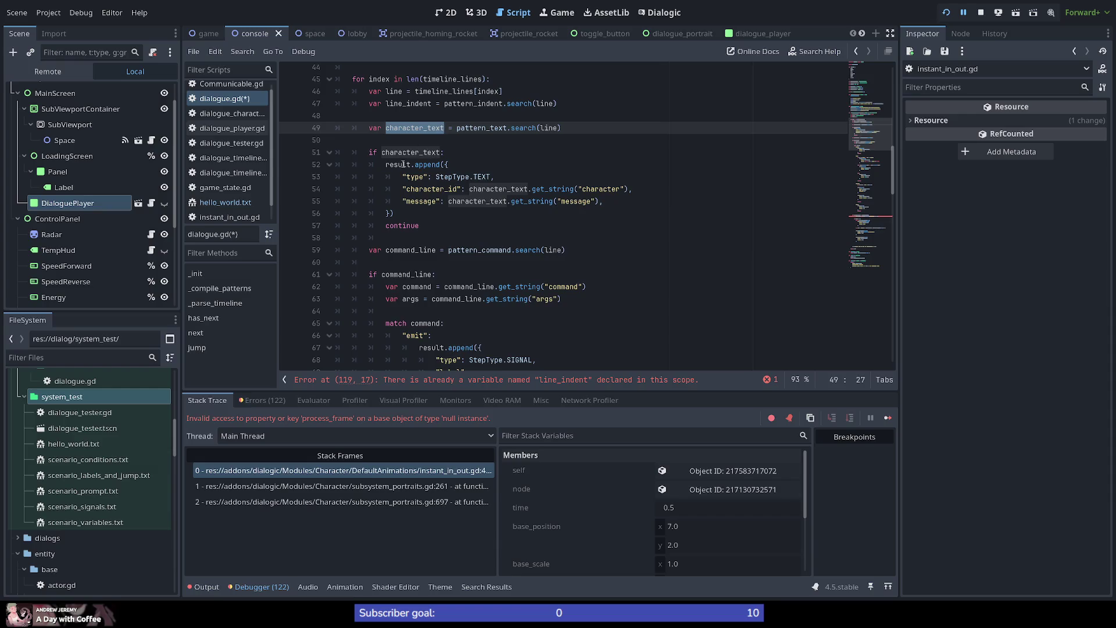
pyautogui.scroll(-2, 400, 235)
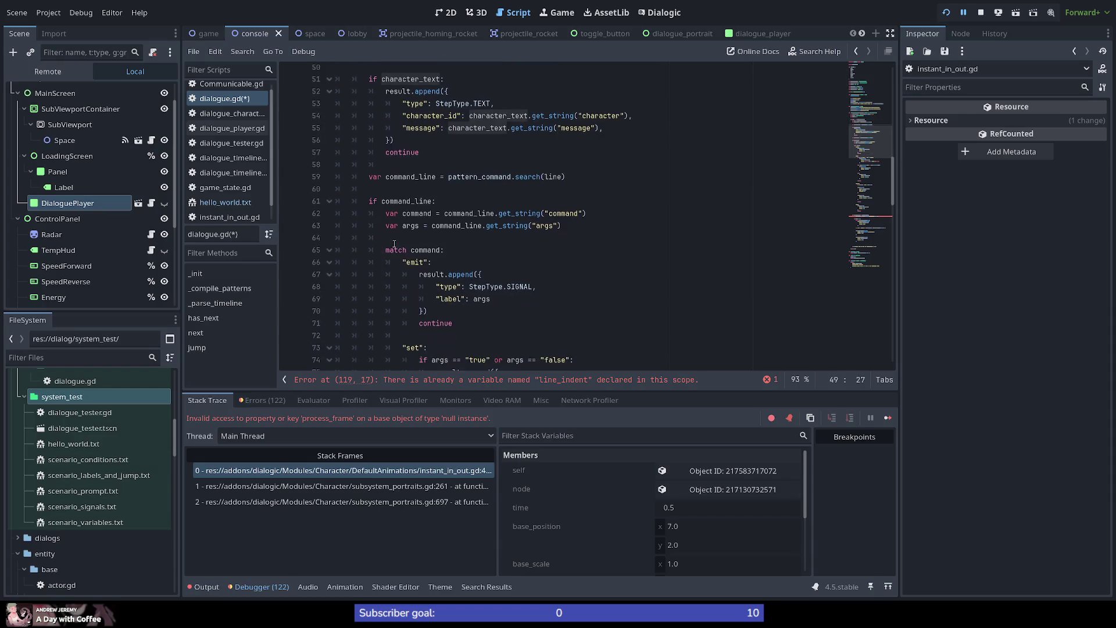
pyautogui.scroll(3, 402, 230)
pyautogui.doubleClick(400, 141)
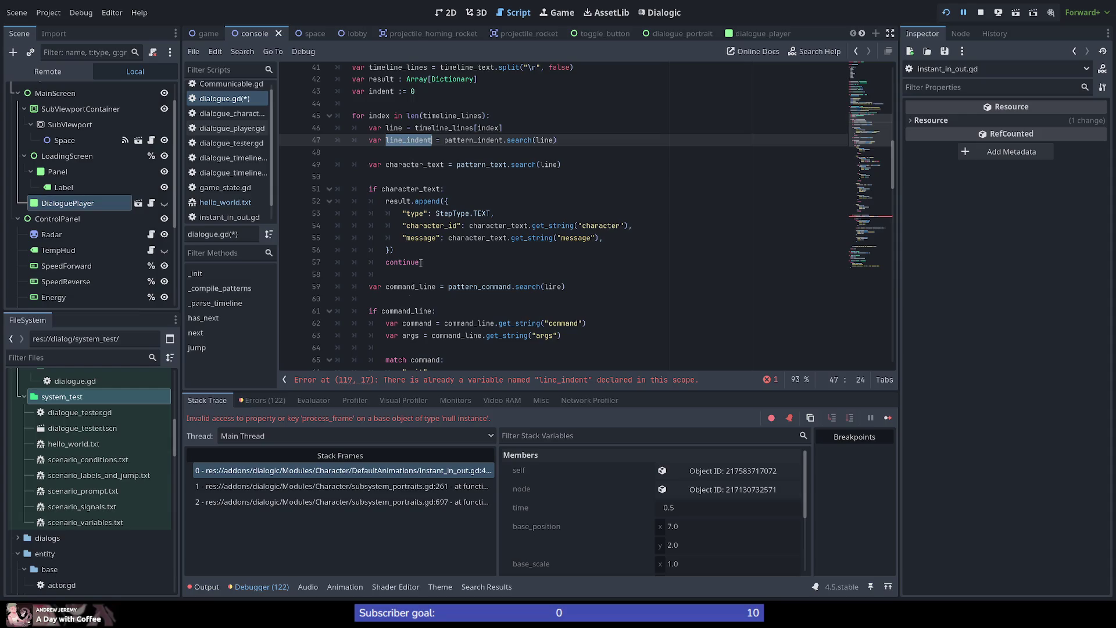
pyautogui.scroll(-9, 410, 315)
pyautogui.scroll(-12, 410, 315)
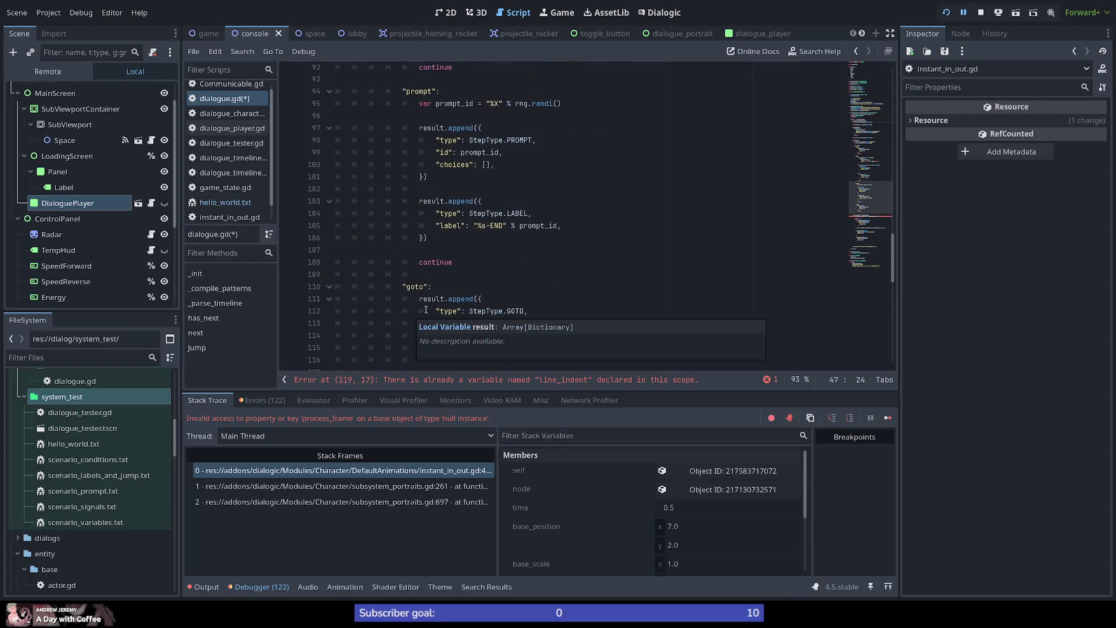
pyautogui.scroll(-1, 445, 289)
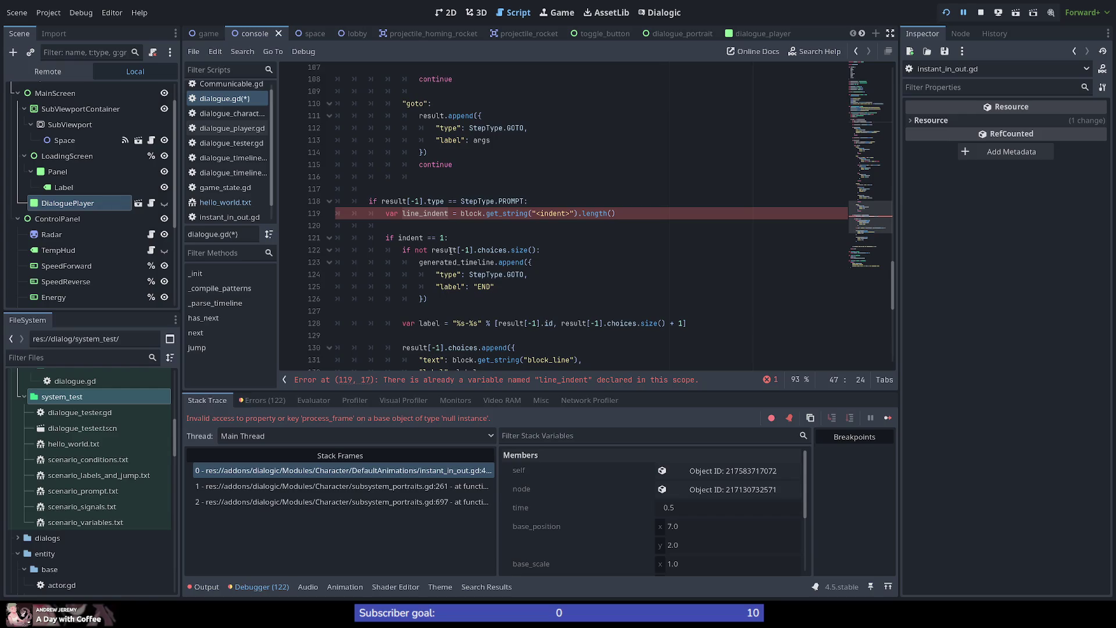
pyautogui.doubleClick(417, 213)
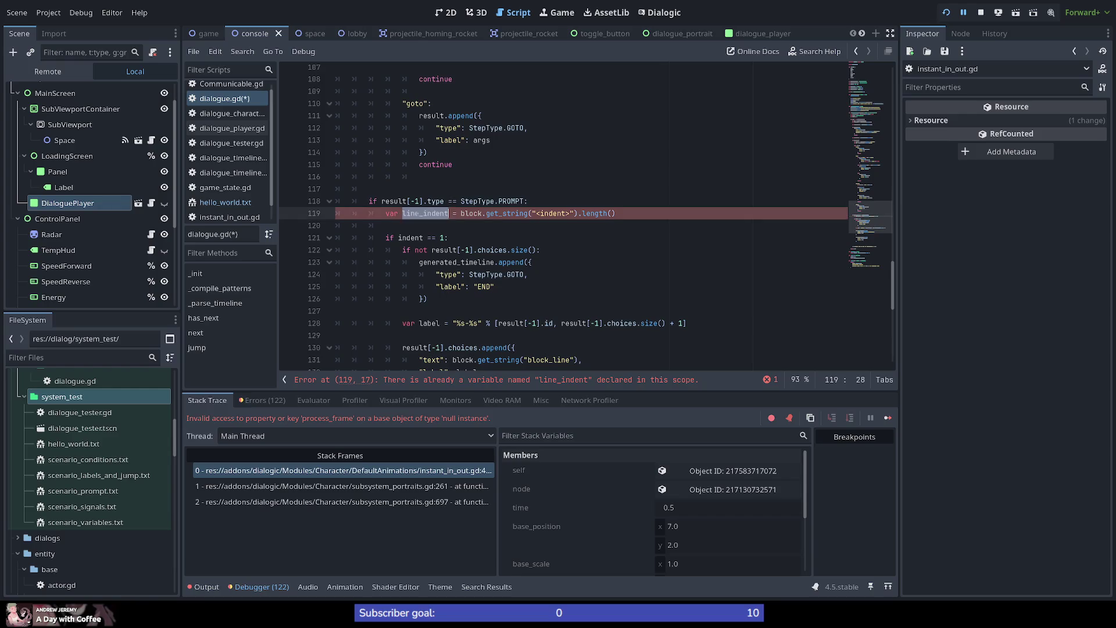
pyautogui.scroll(20, 446, 222)
pyautogui.scroll(-1, 446, 222)
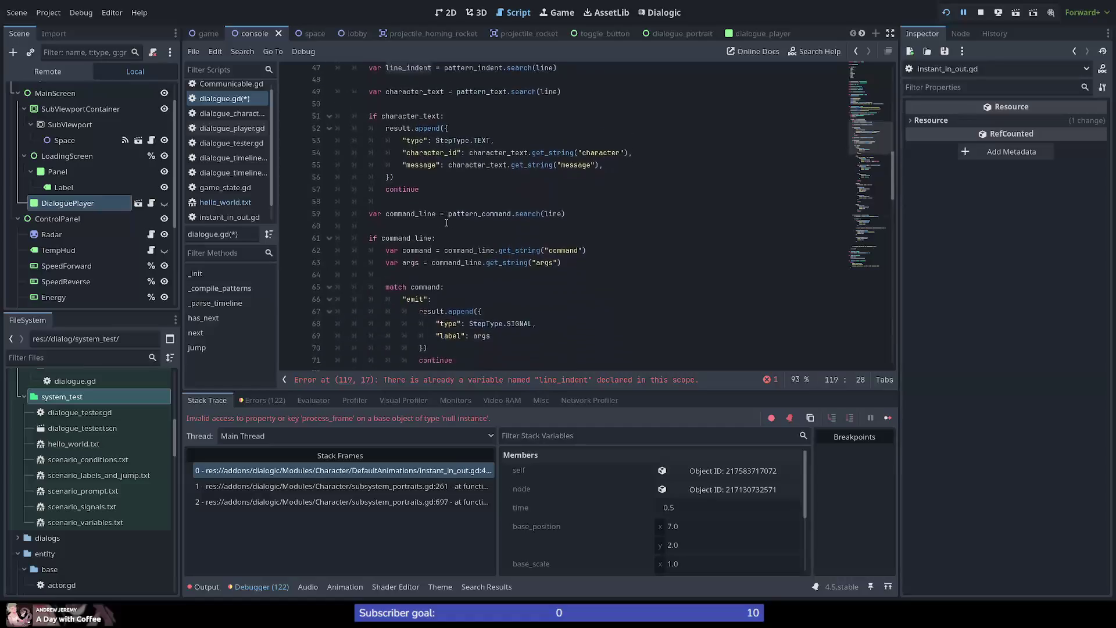
pyautogui.scroll(8, 446, 222)
pyautogui.scroll(-13, 446, 222)
pyautogui.scroll(-6, 446, 222)
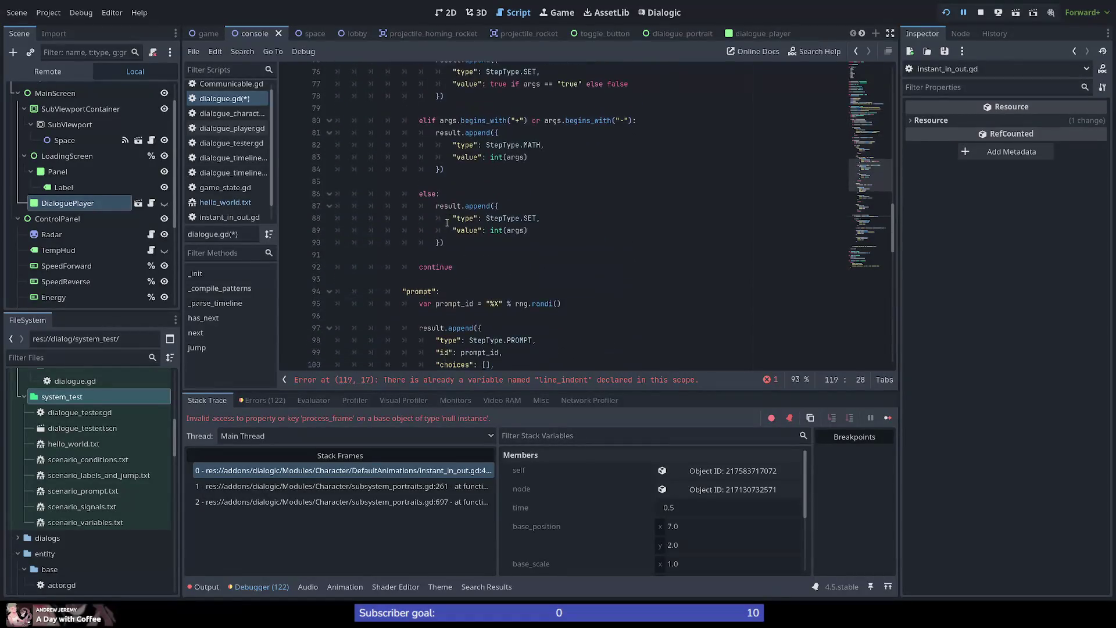
# Extend line 47 to pattern_indent.search(line).get_string("indent").
pyautogui.scroll(12, 446, 222)
pyautogui.scroll(3, 408, 232)
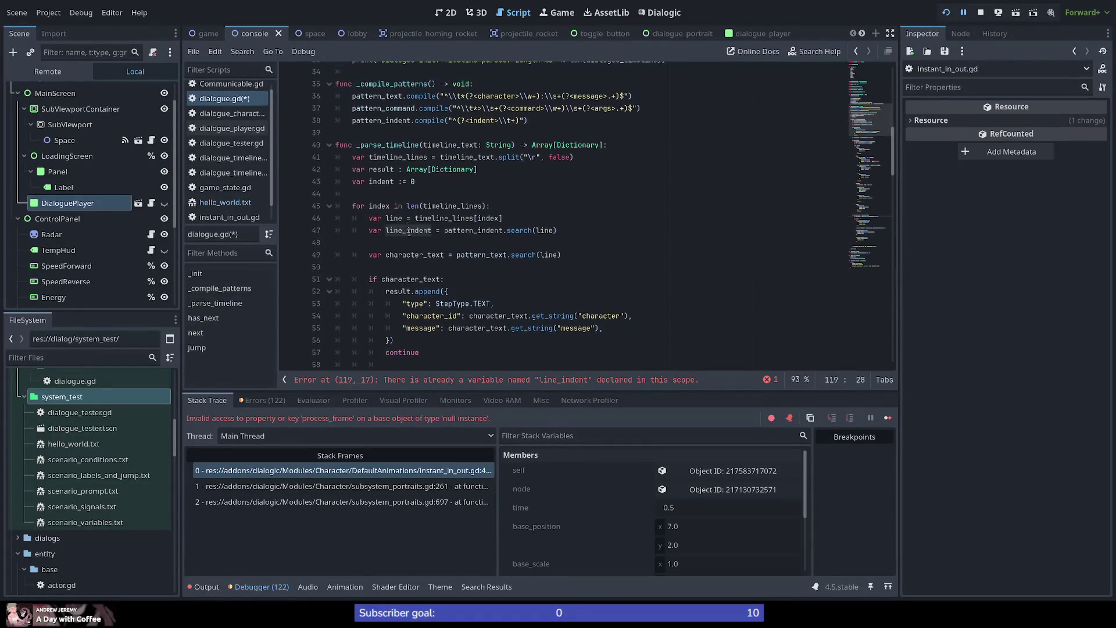
pyautogui.doubleClick(422, 231)
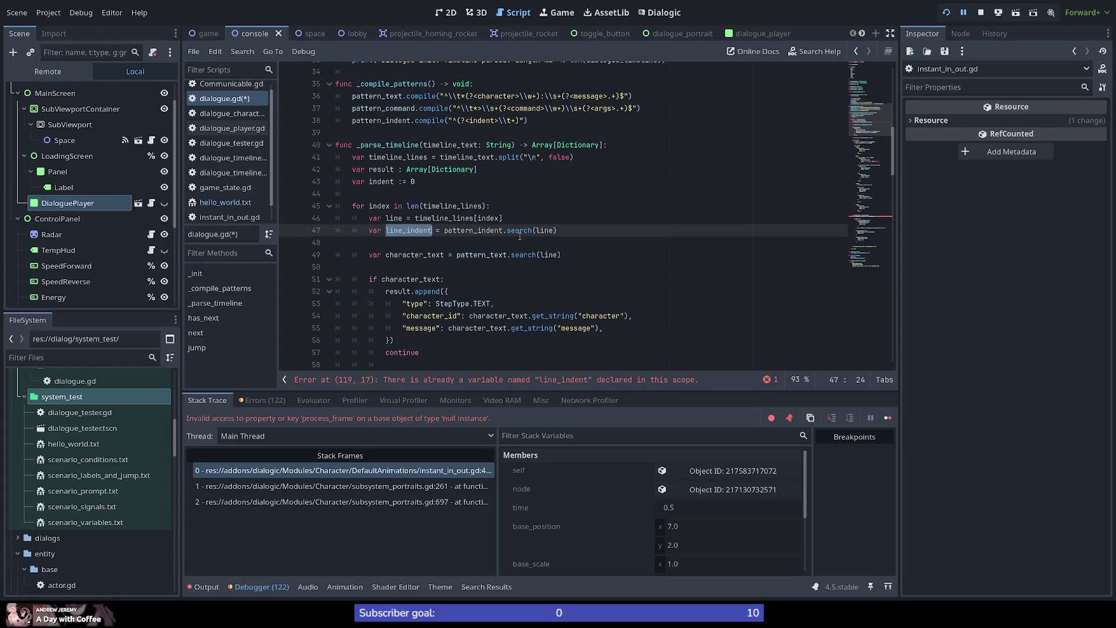
pyautogui.click(575, 230)
pyautogui.write('.')
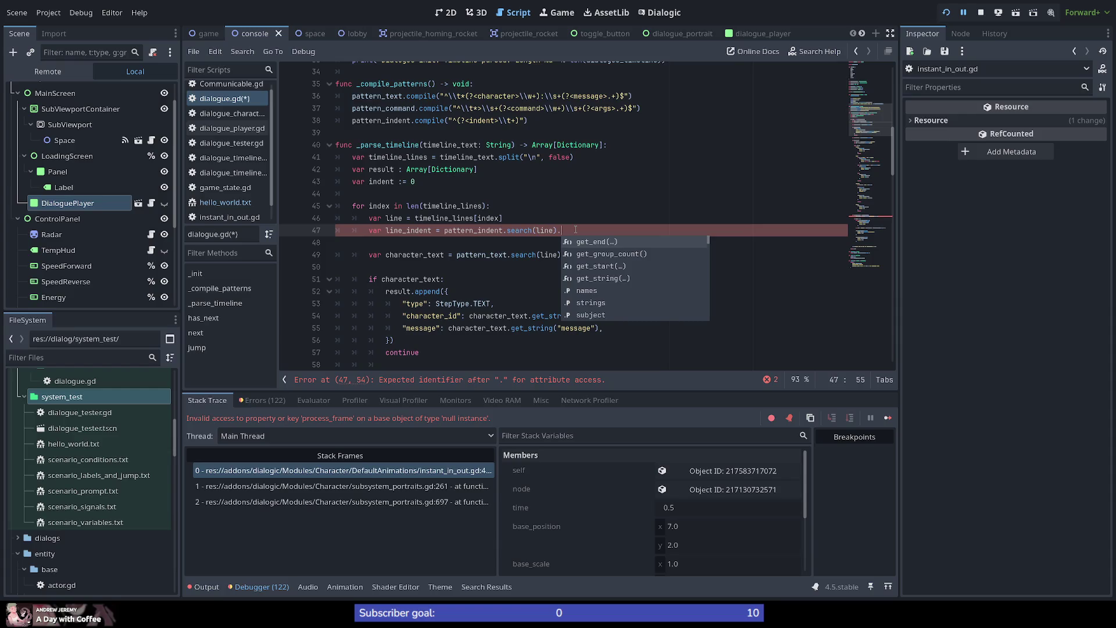
pyautogui.write('get(')
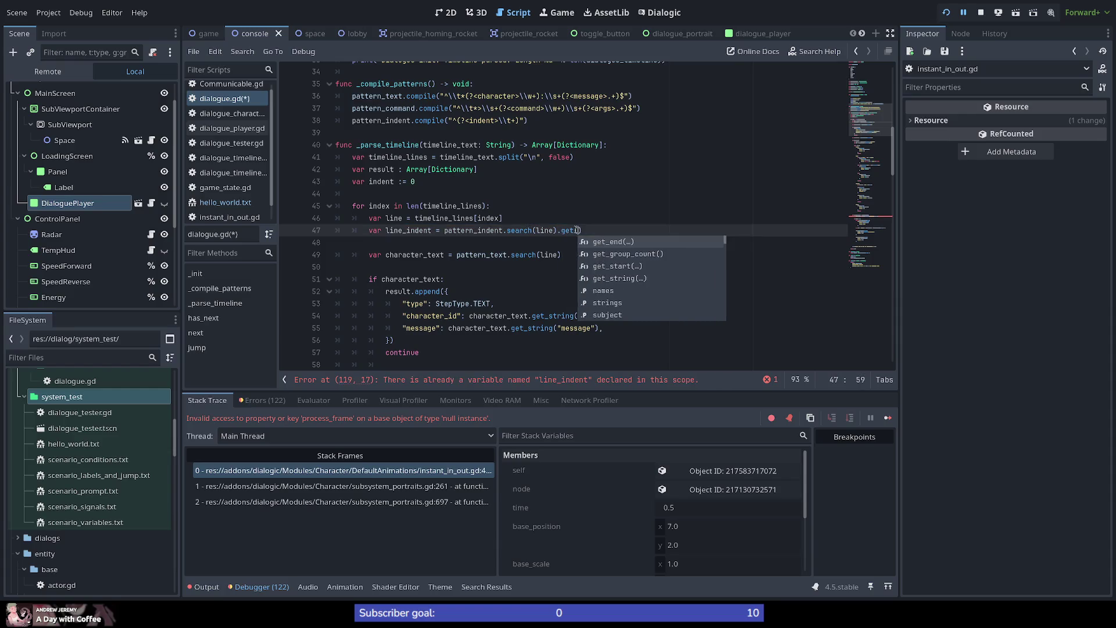
pyautogui.press('BackSpace')
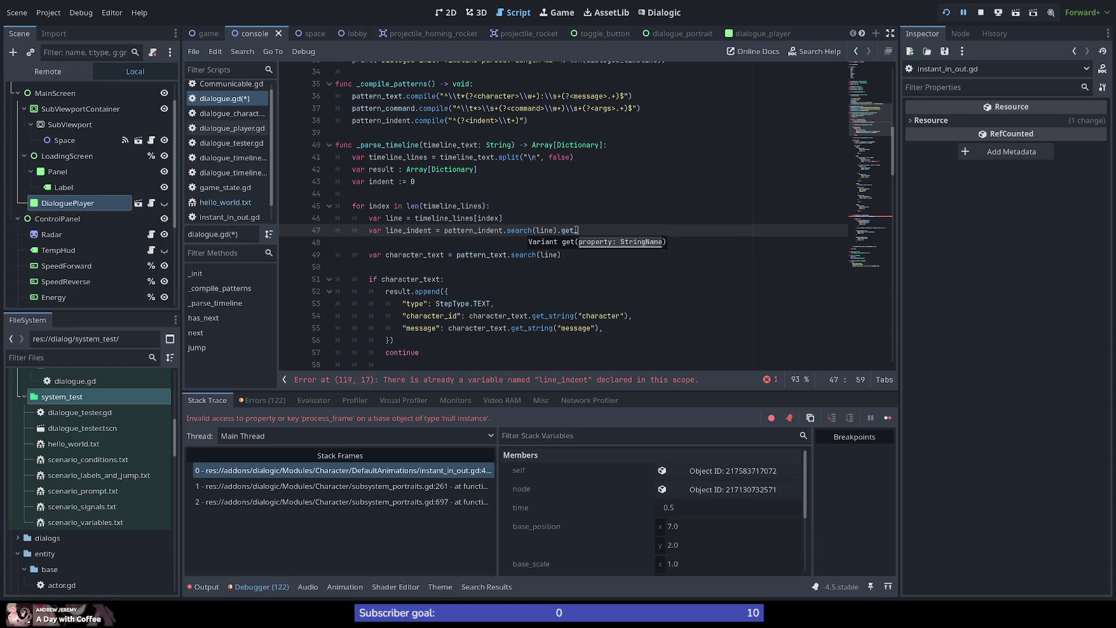
pyautogui.press('BackSpace')
pyautogui.press('Down')
pyautogui.press('Down')
pyautogui.press('Down')
pyautogui.press('Return')
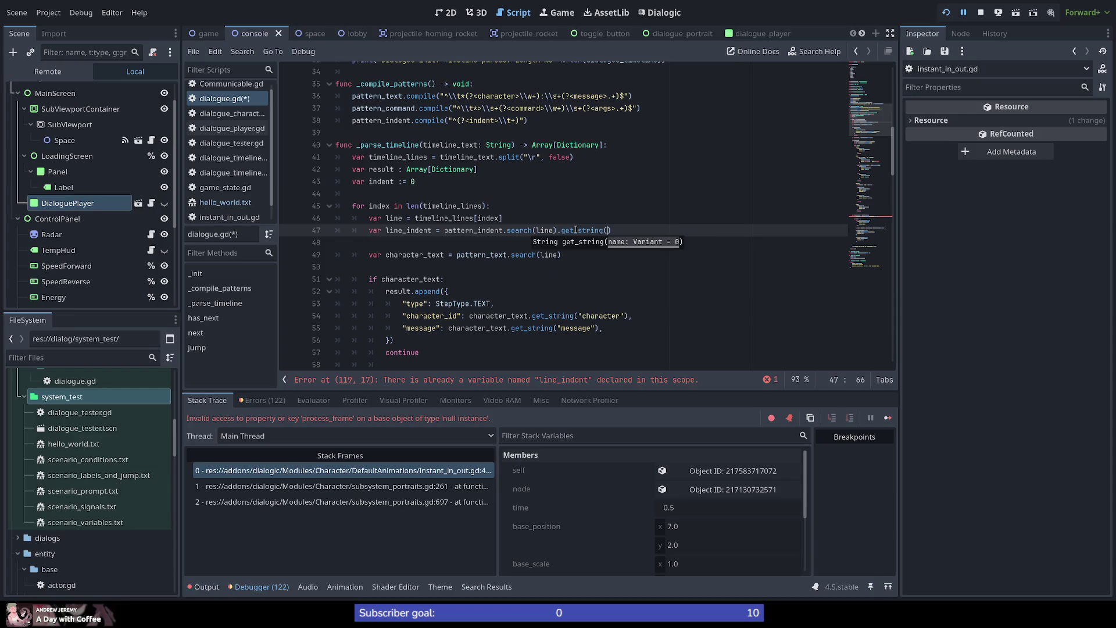
pyautogui.write('"')
pyautogui.write('indent')
pyautogui.moveTo(873, 134)
pyautogui.mouseDown()
pyautogui.moveTo(870, 60)
pyautogui.moveTo(881, 172)
pyautogui.moveTo(875, 130)
pyautogui.mouseUp()
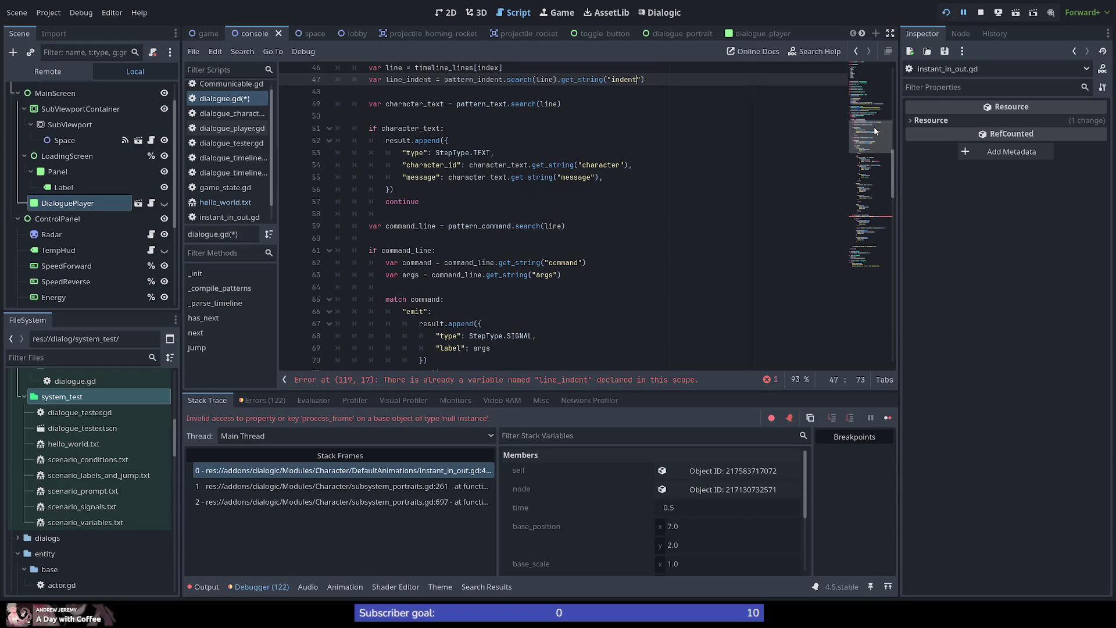
# Append .length() so line_indent holds the captured indent's length.
pyautogui.press('End')
pyautogui.write('.')
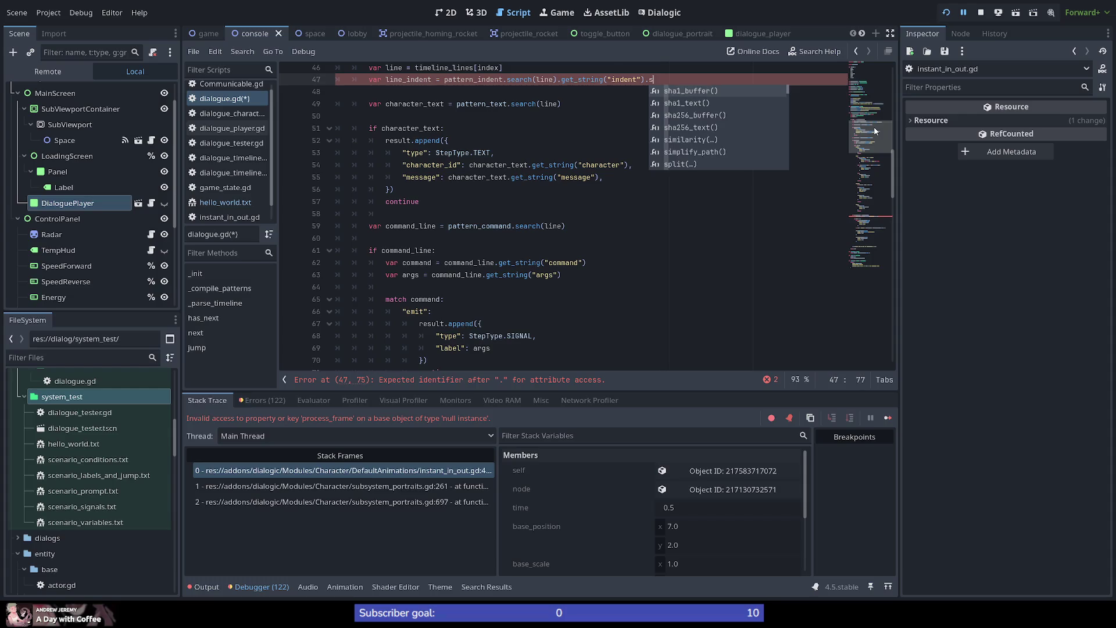
pyautogui.write('ke')
pyautogui.press('BackSpace')
pyautogui.press('BackSpace')
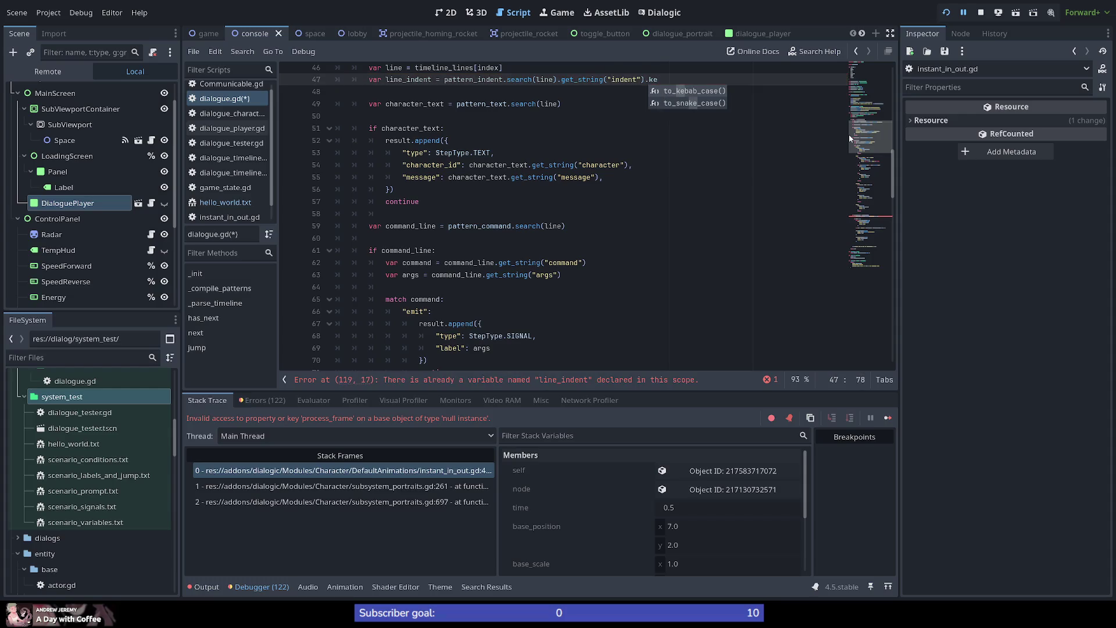
pyautogui.write('le')
pyautogui.press('Down')
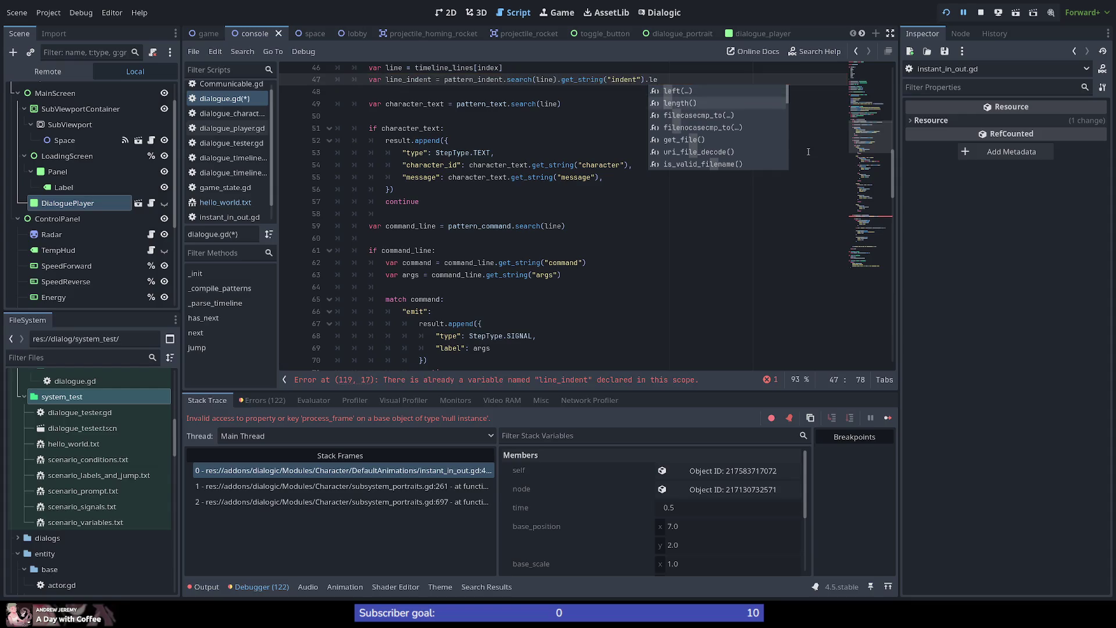
pyautogui.press('Return')
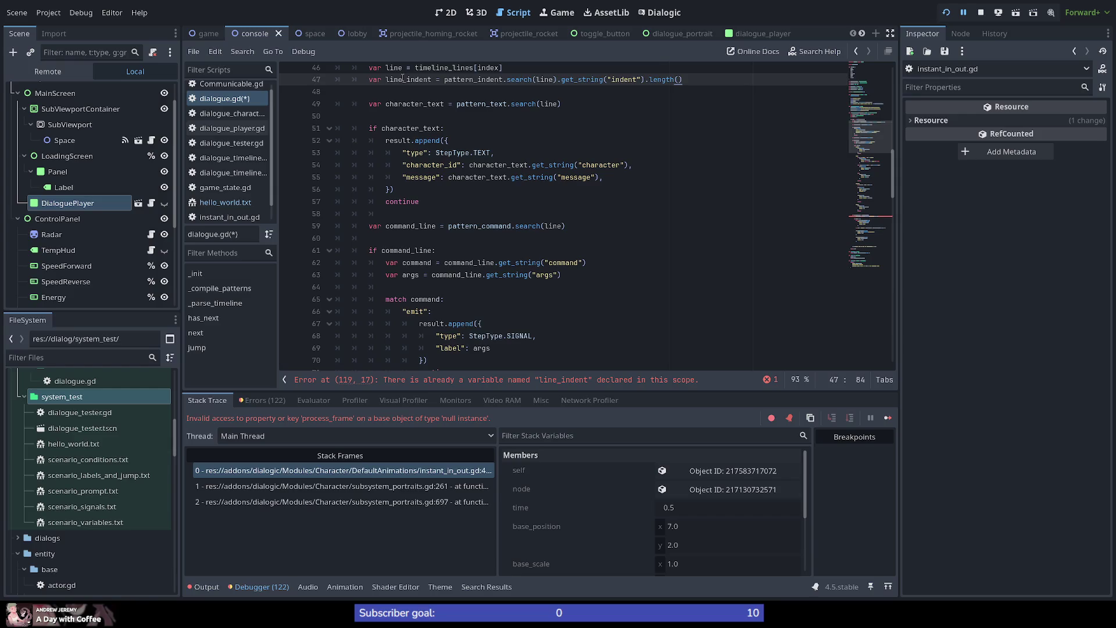
pyautogui.scroll(3, 404, 77)
pyautogui.doubleClick(415, 191)
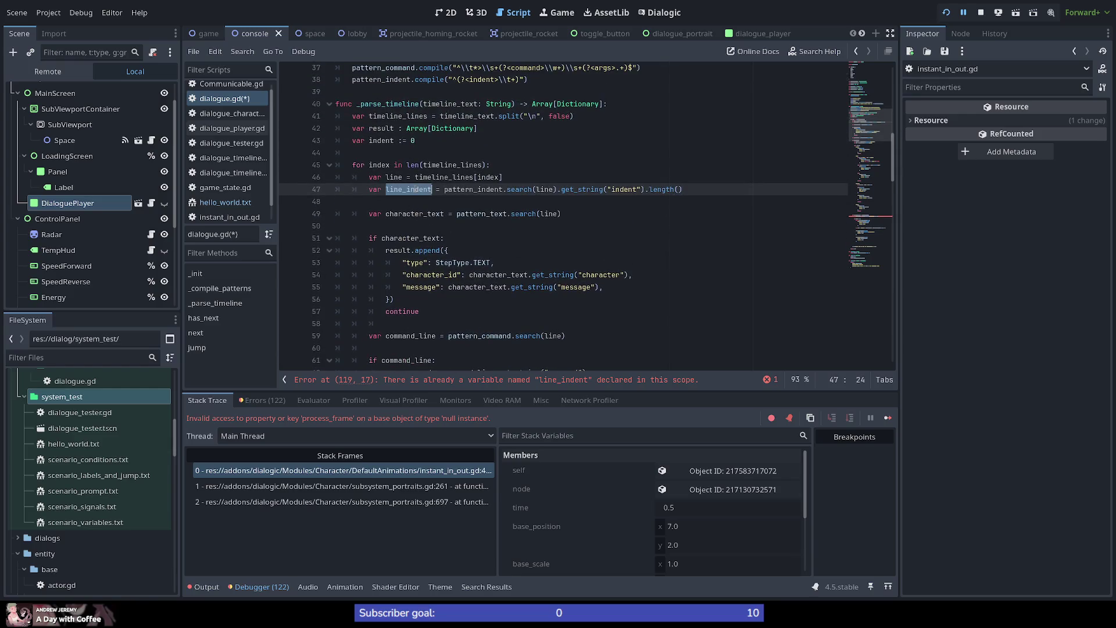
# Rename line_indent on line 47 to indent.
pyautogui.scroll(1, 420, 252)
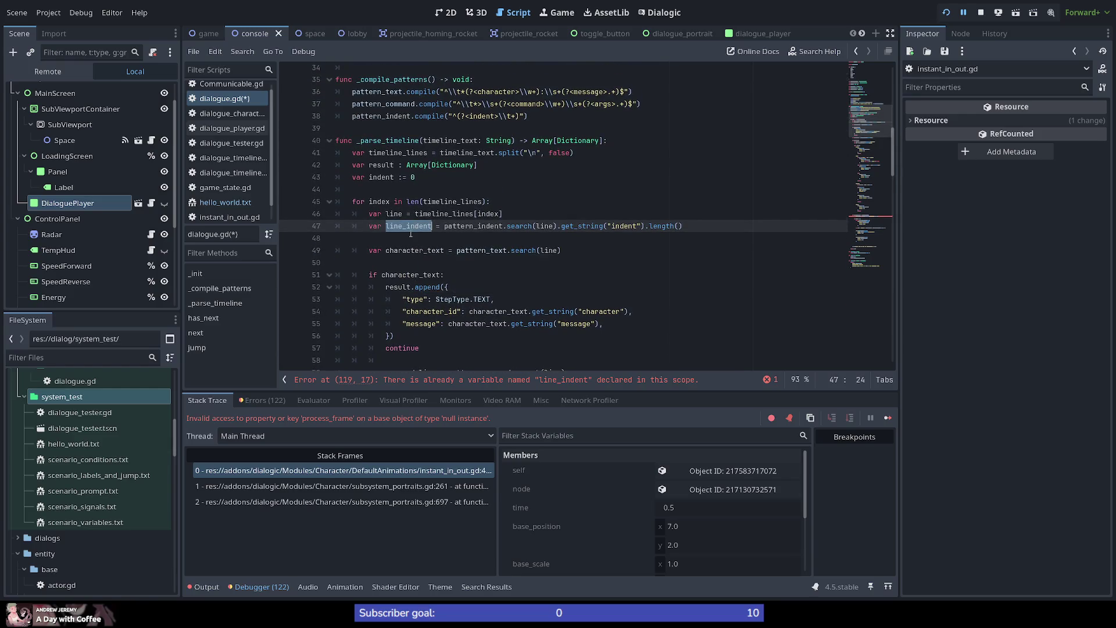
pyautogui.doubleClick(377, 176)
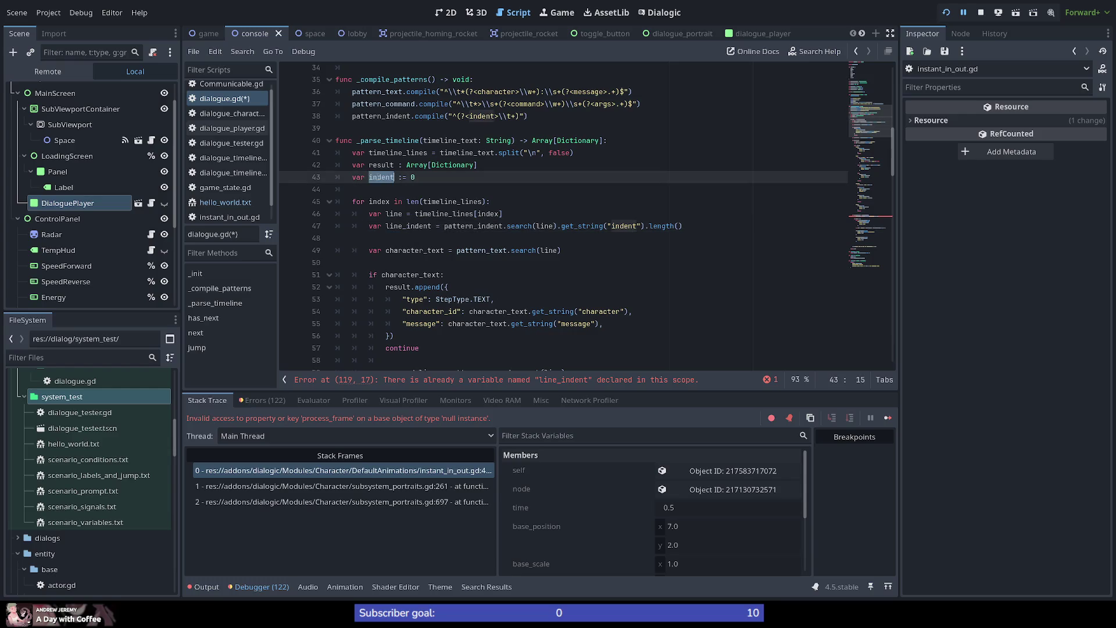
pyautogui.doubleClick(410, 226)
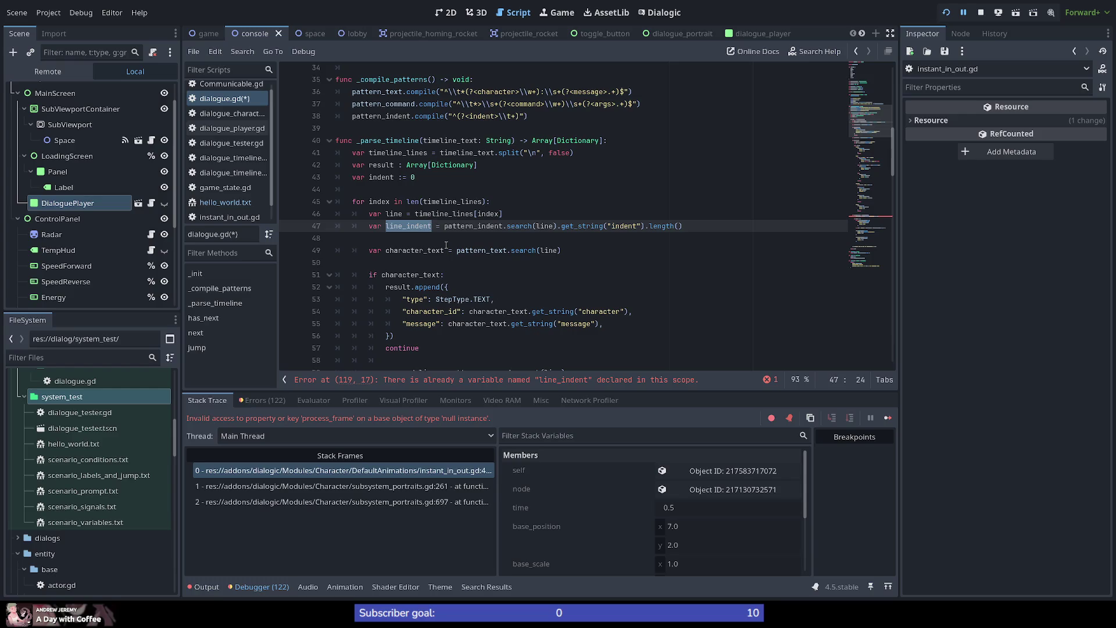
pyautogui.write('indent')
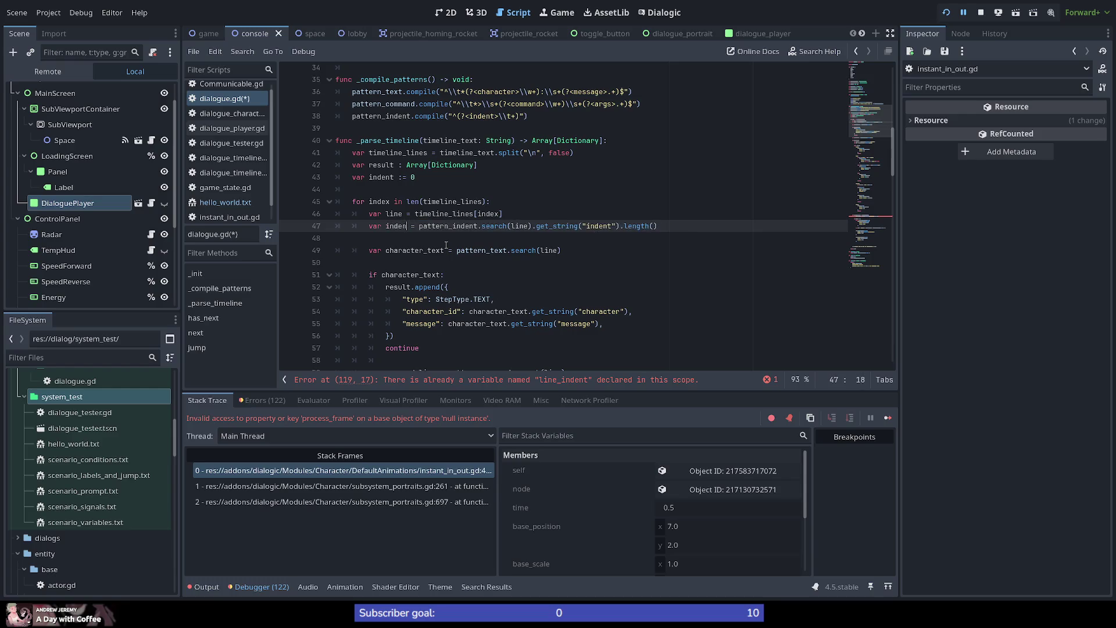
# Add var previous_indent = indent above it and make the indent line a plain reassignment.
pyautogui.press('Up')
pyautogui.press('End')
pyautogui.press('Return')
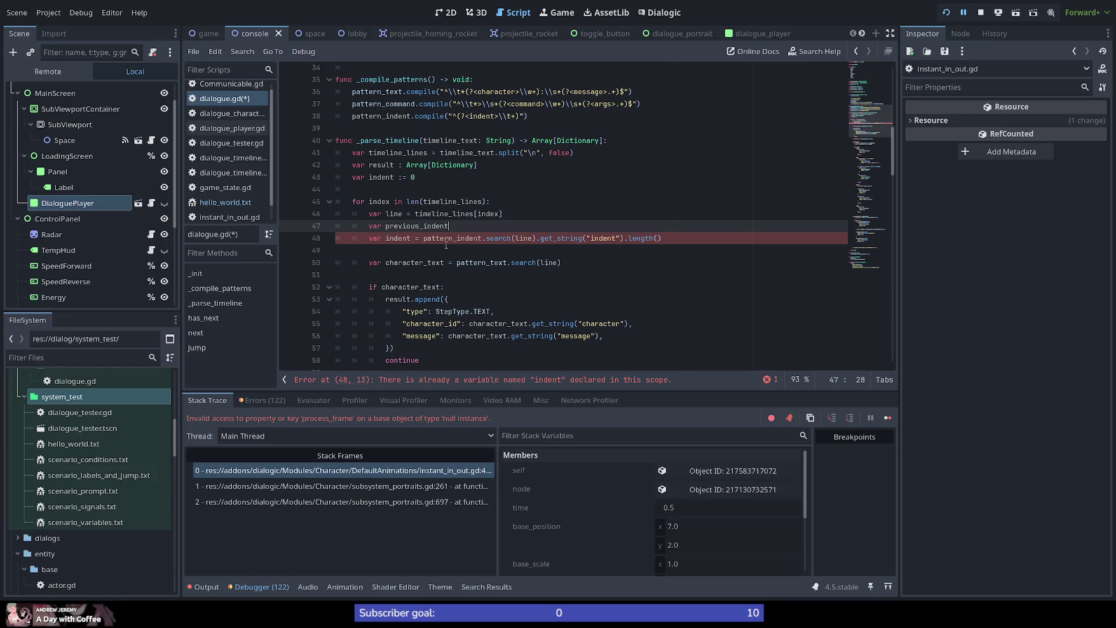
pyautogui.write(' = ')
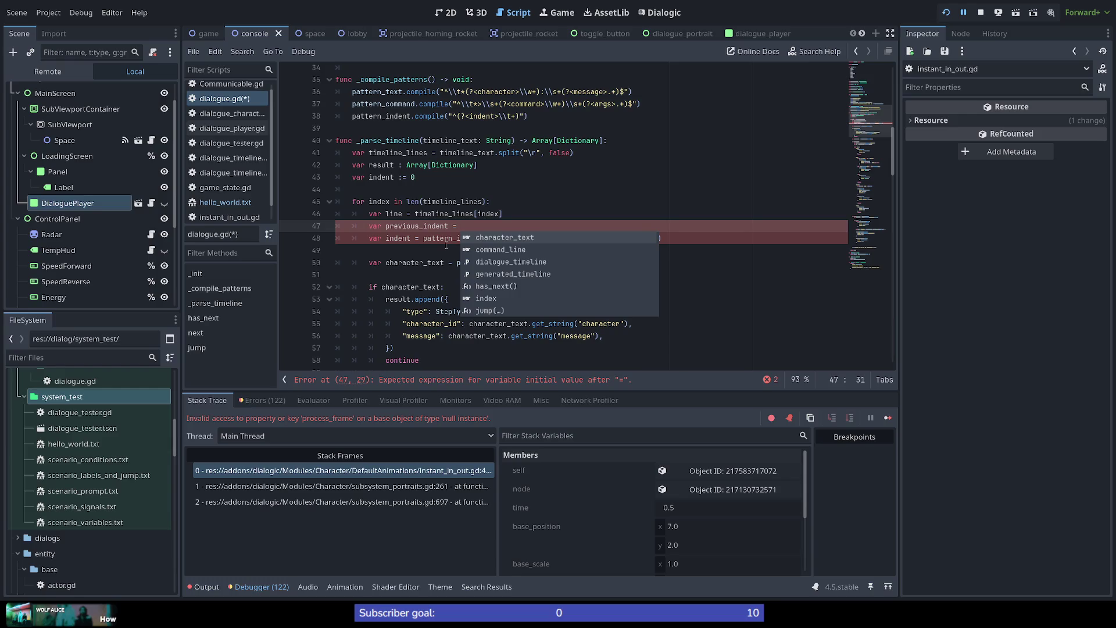
pyautogui.write('inde')
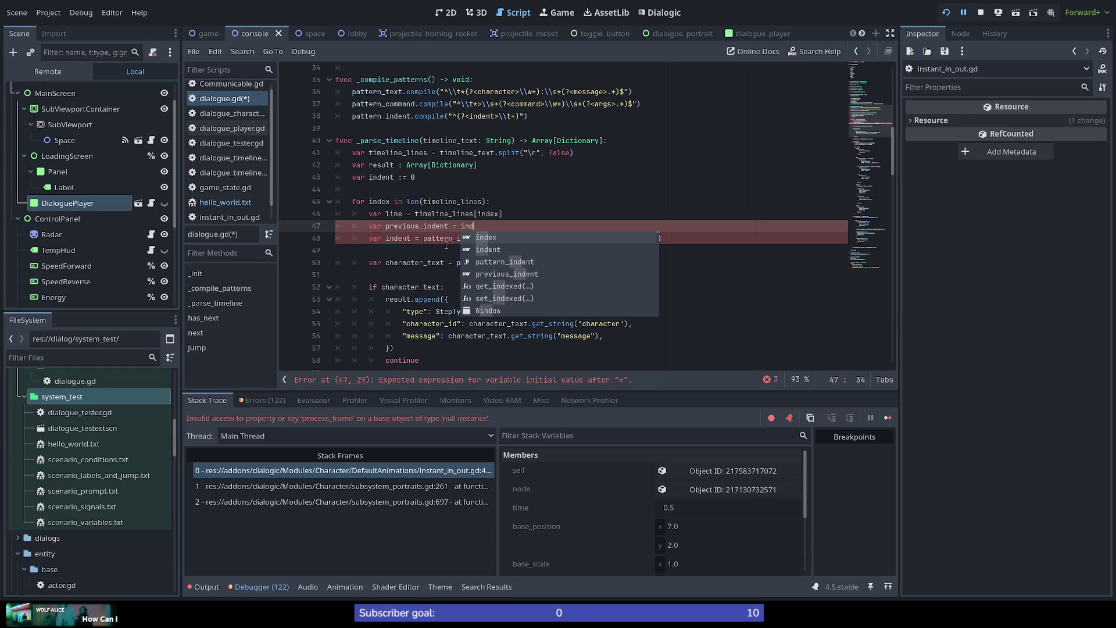
pyautogui.write('nt')
pyautogui.press('Return')
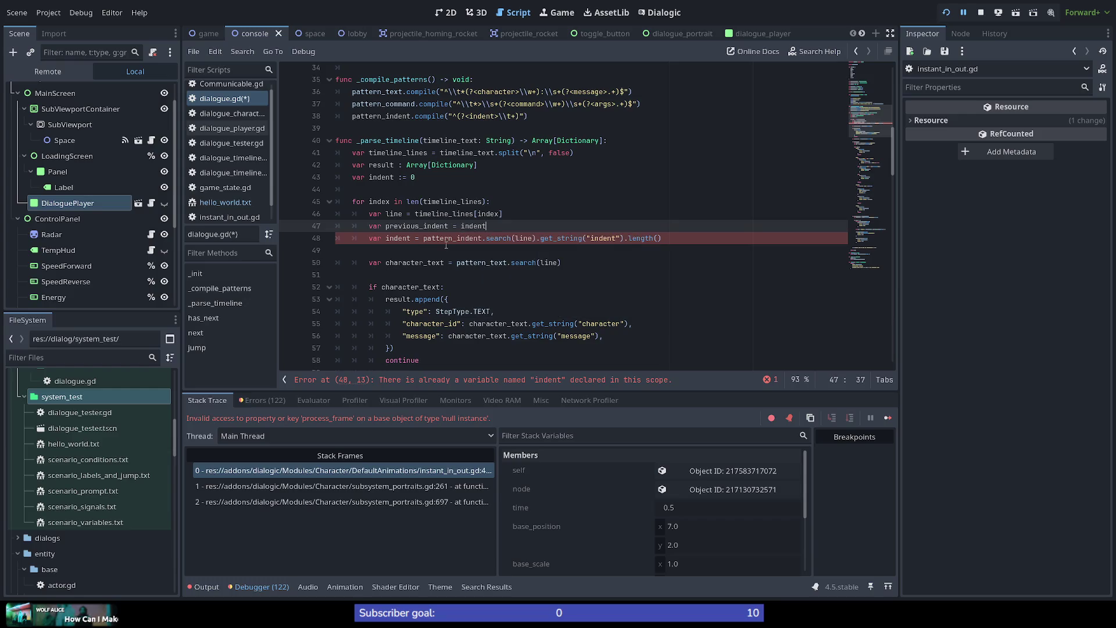
pyautogui.press('Down')
pyautogui.hotkey('ctrl', 'Left')
pyautogui.hotkey('ctrl', 'Left')
pyautogui.hotkey('ctrl', 'Left')
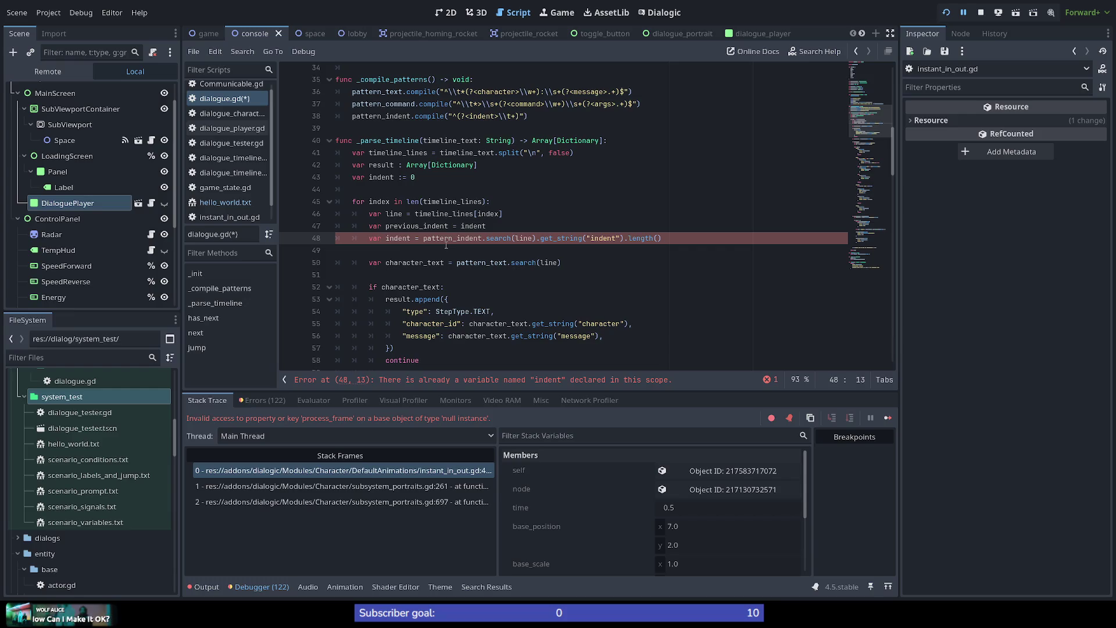
pyautogui.press('BackSpace')
pyautogui.press('BackSpace')
pyautogui.press('BackSpace')
pyautogui.press('Return')
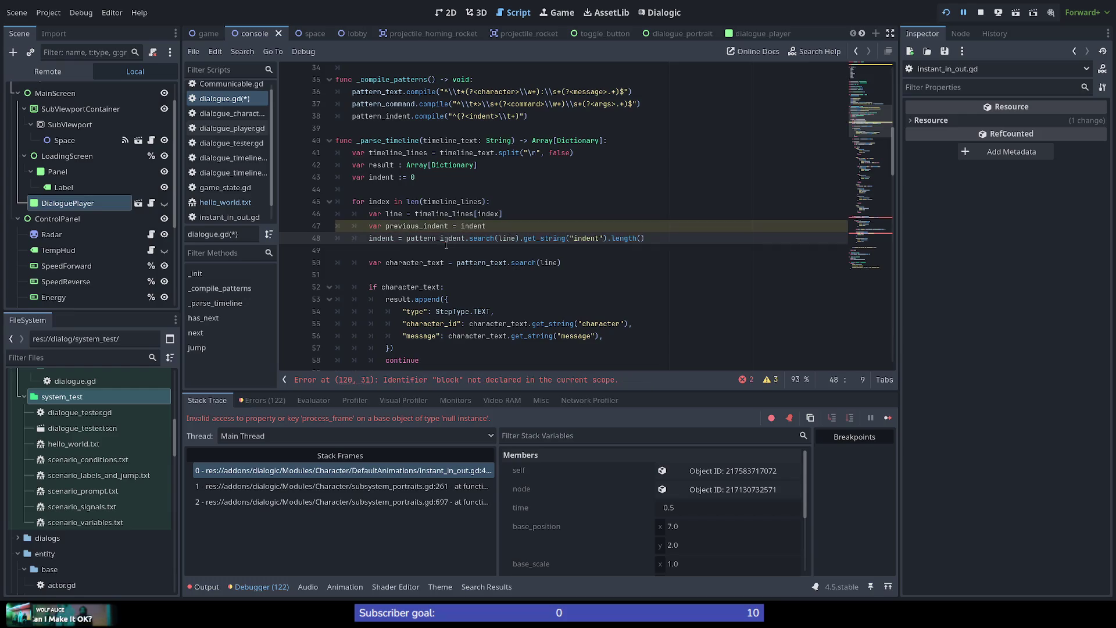
pyautogui.press('Up')
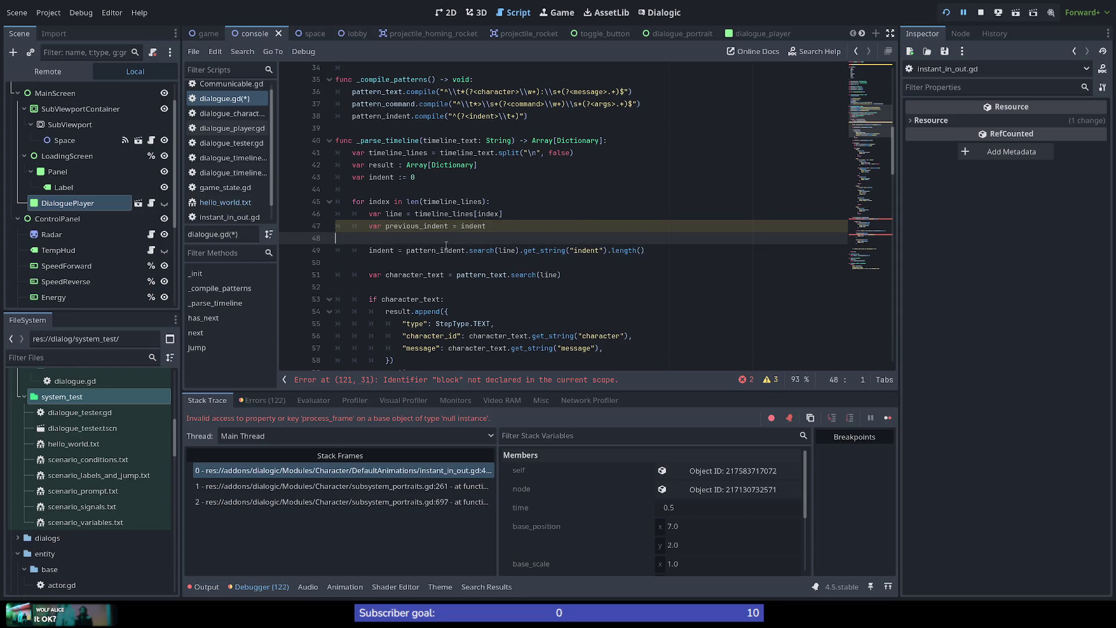
# Replace blank line 48 with an unfinished var block_state = on line 50, then view the file top.
pyautogui.hotkey('ctrl', 'x')
pyautogui.press('Return')
pyautogui.press('Return')
pyautogui.write('var block_state')
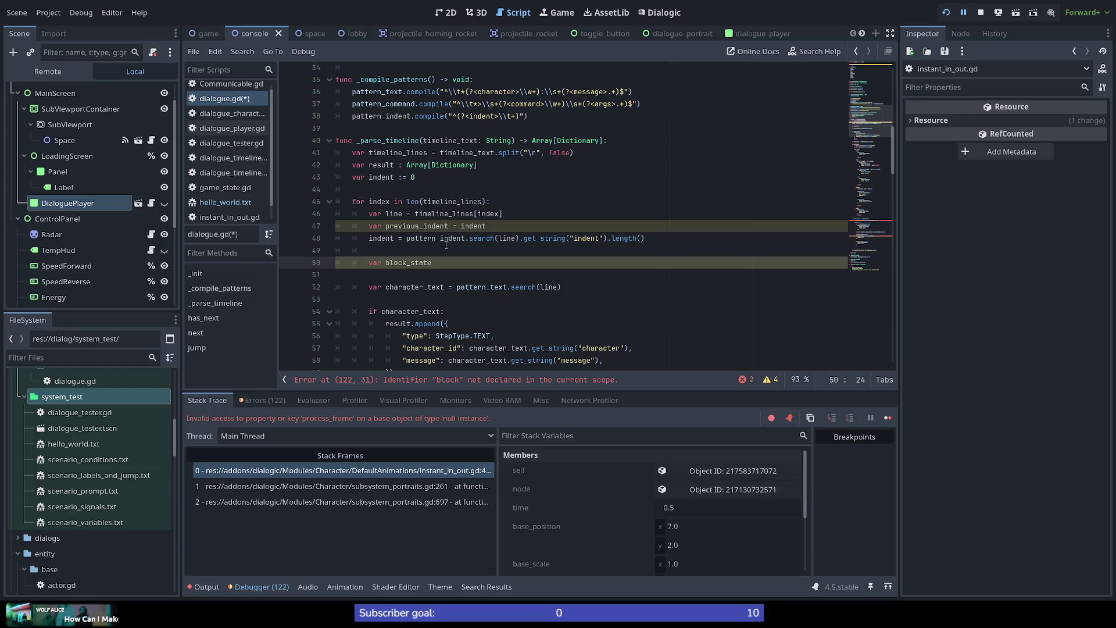
pyautogui.write('=')
pyautogui.moveTo(895, 129); pyautogui.dragTo(868, 66)
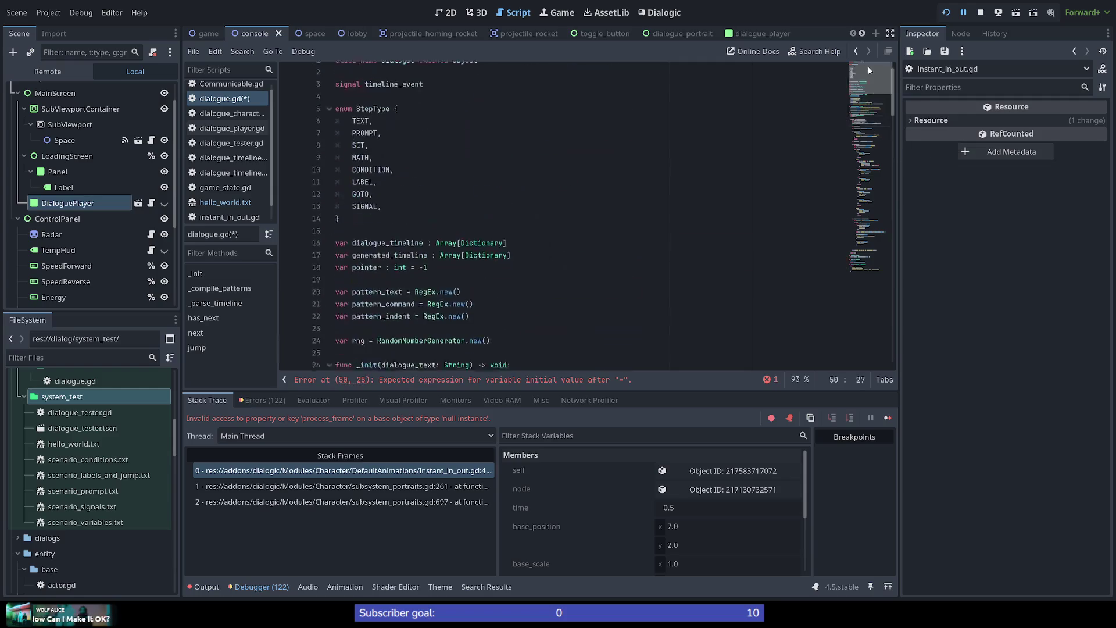
# Add an enum Block with START, MIDDLE and END entries after the StepType enum.
pyautogui.click(650, 228)
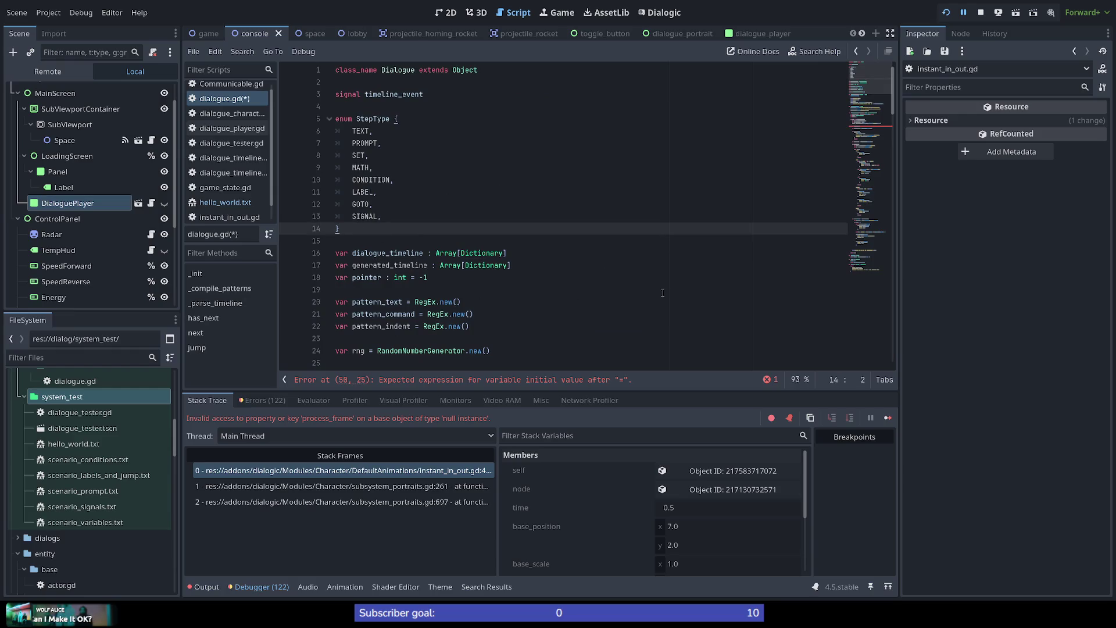
pyautogui.press('Return')
pyautogui.press('Return')
pyautogui.write('e')
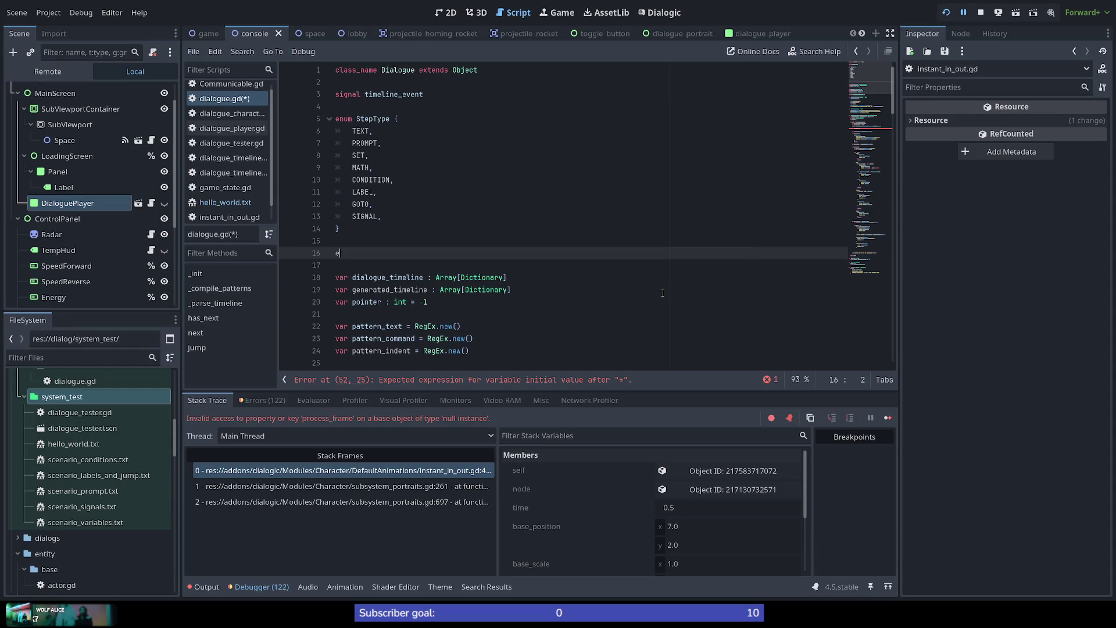
pyautogui.write('num B')
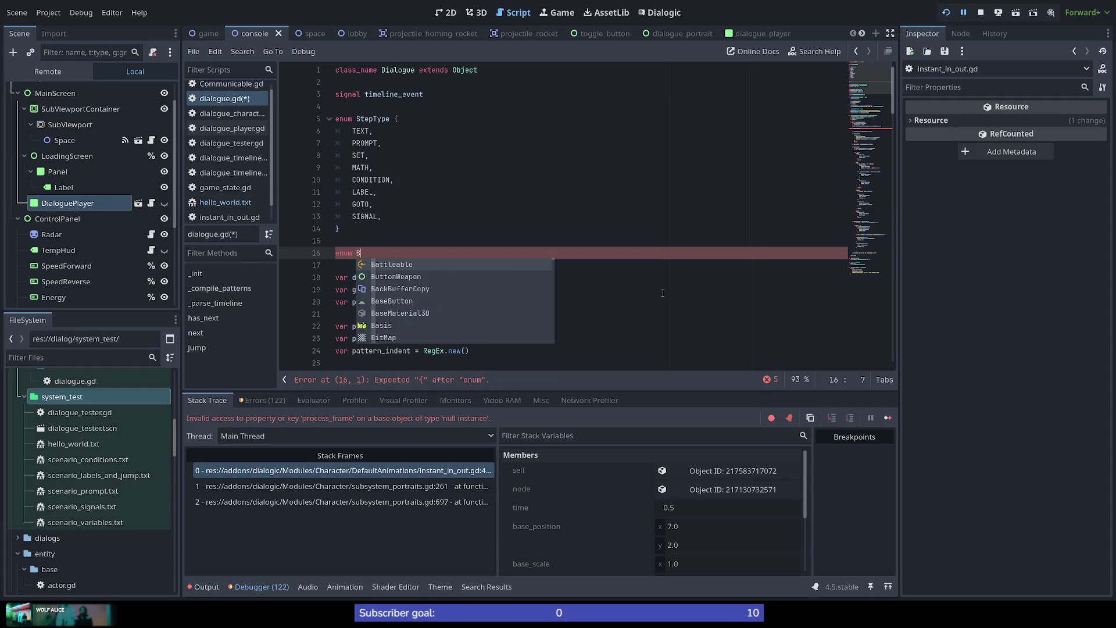
pyautogui.write('lock {')
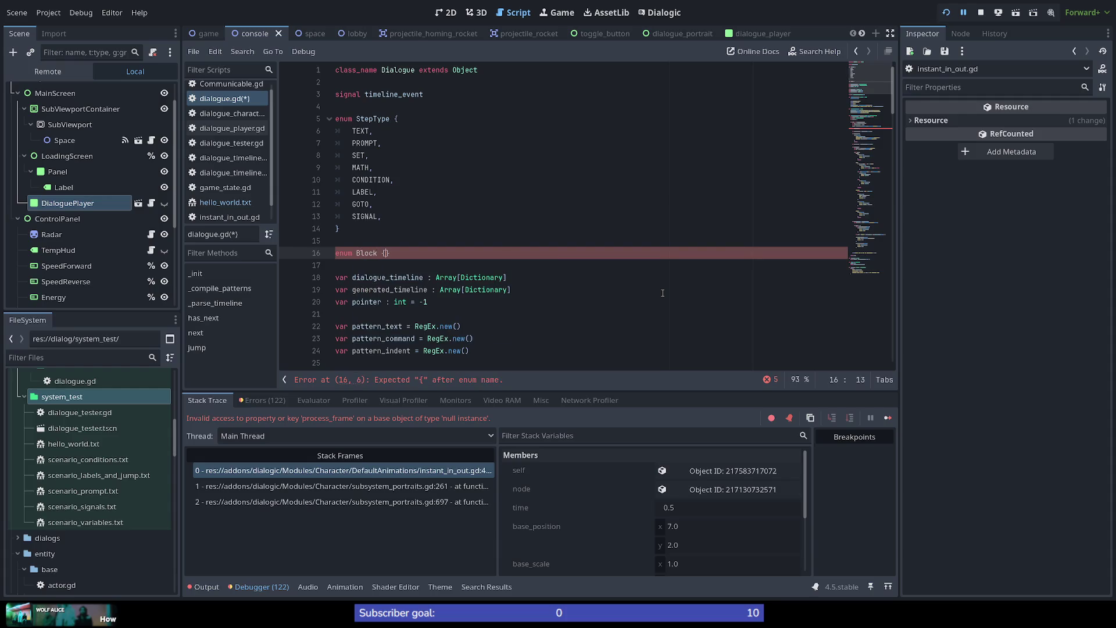
pyautogui.press('Return')
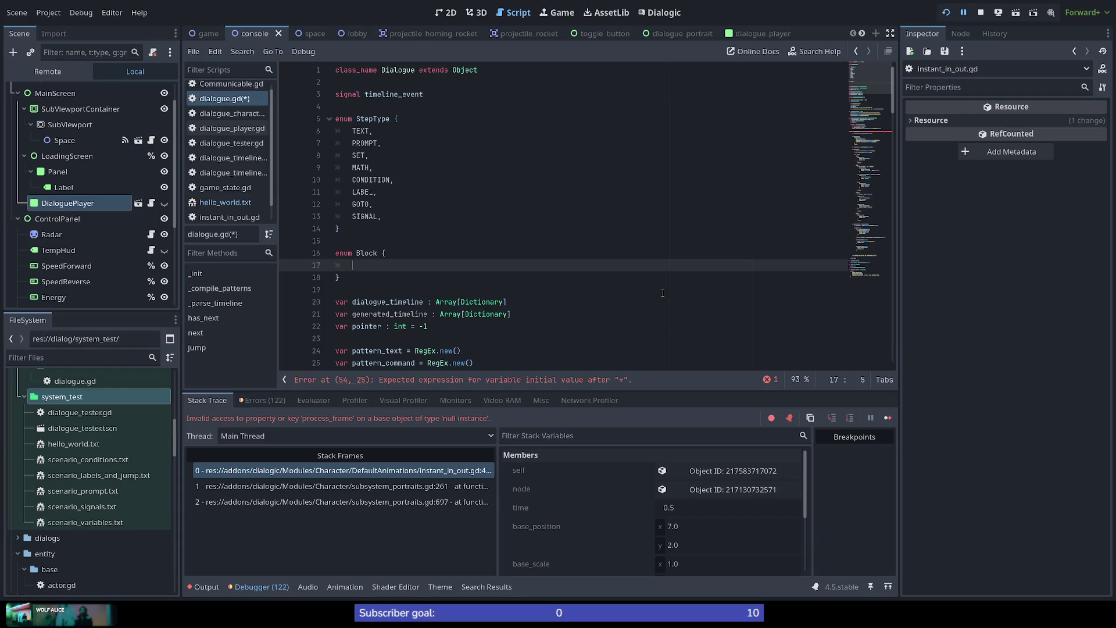
pyautogui.press('Down')
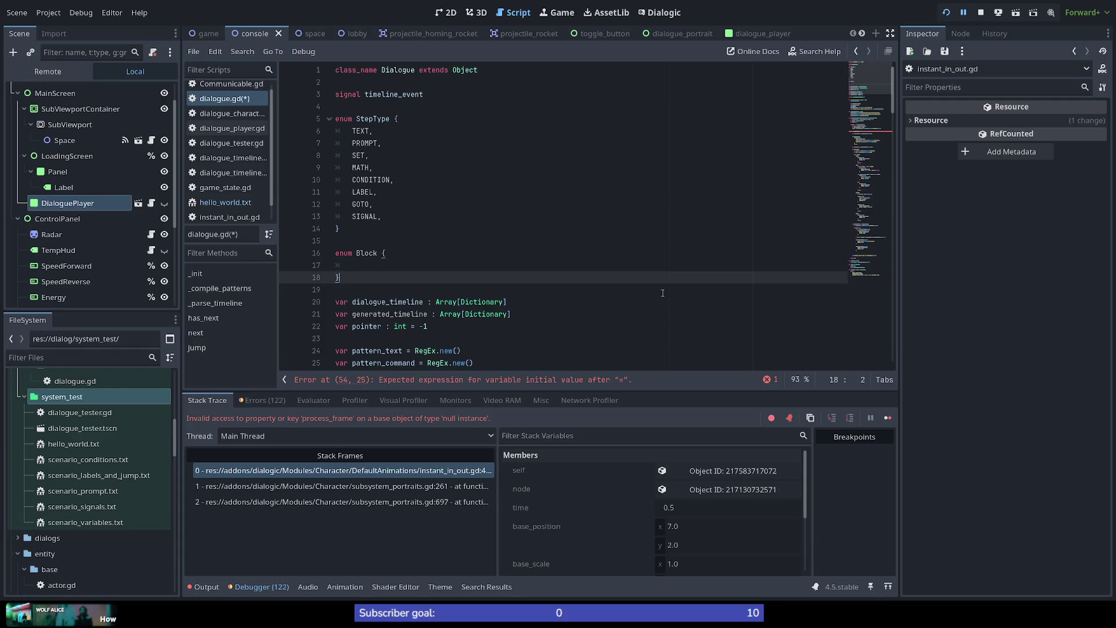
pyautogui.hotkey('shift', 'Up')
pyautogui.hotkey('shift', 'Up')
pyautogui.hotkey('shift', 'Up')
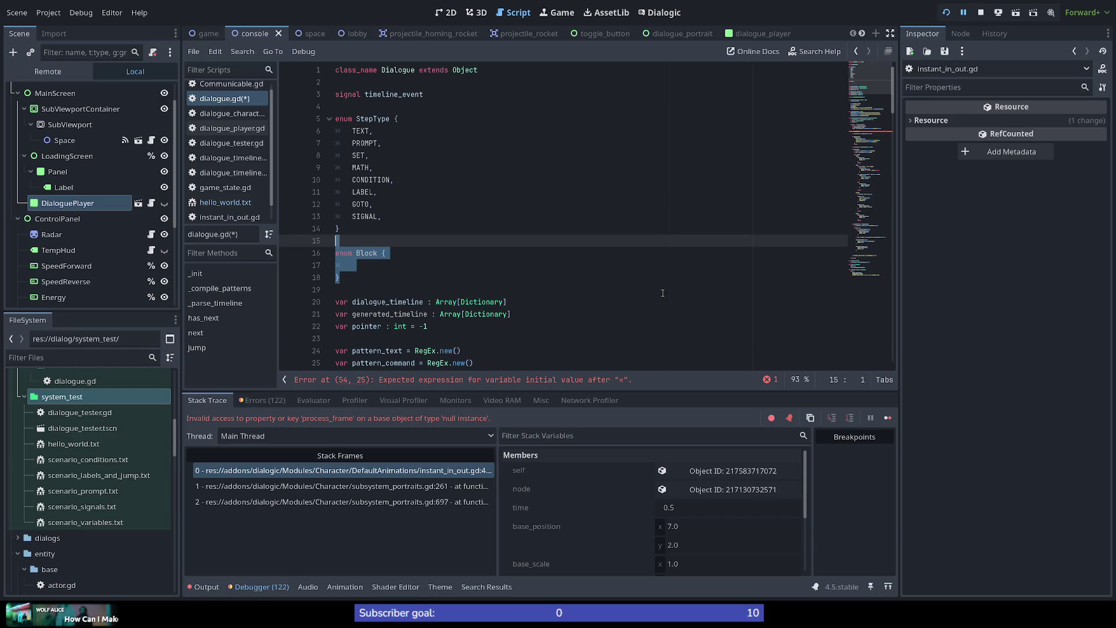
pyautogui.hotkey('shift', 'Down')
pyautogui.hotkey('ctrl', 'z')
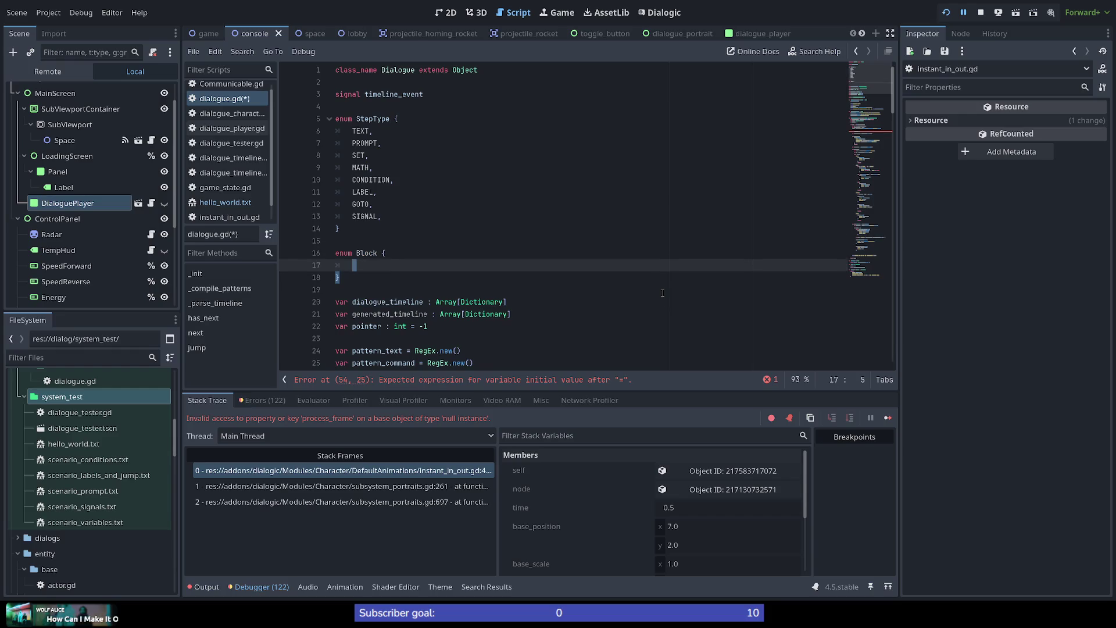
pyautogui.hotkey('ctrl', 'y')
pyautogui.write('START,')
pyautogui.press('Return')
pyautogui.write('MIDDL')
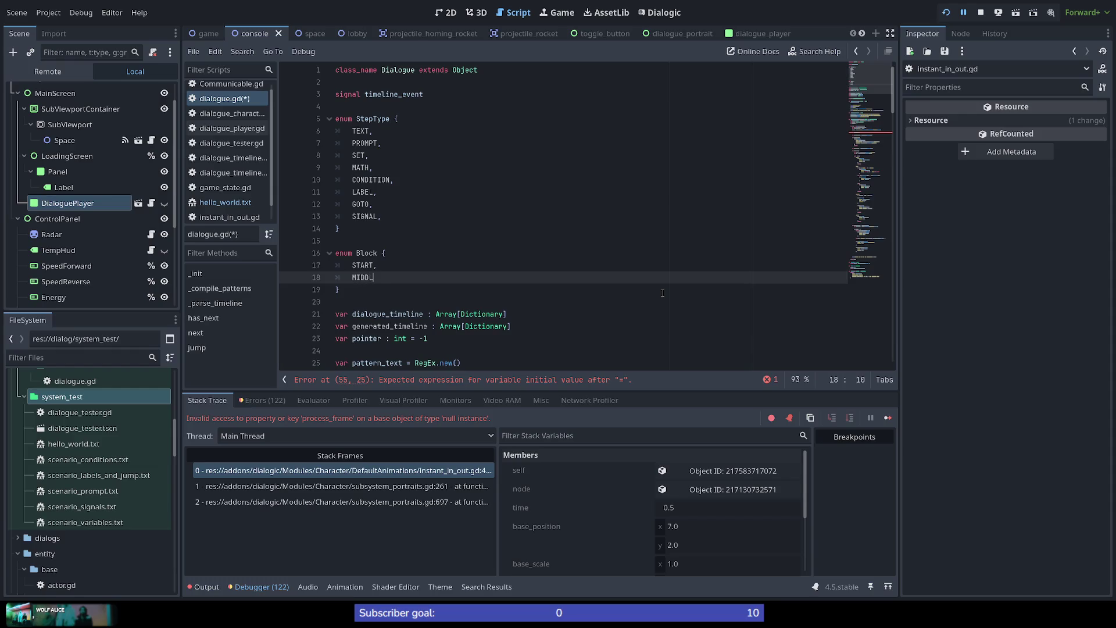
pyautogui.write('E,')
pyautogui.press('Return')
pyautogui.write('END,')
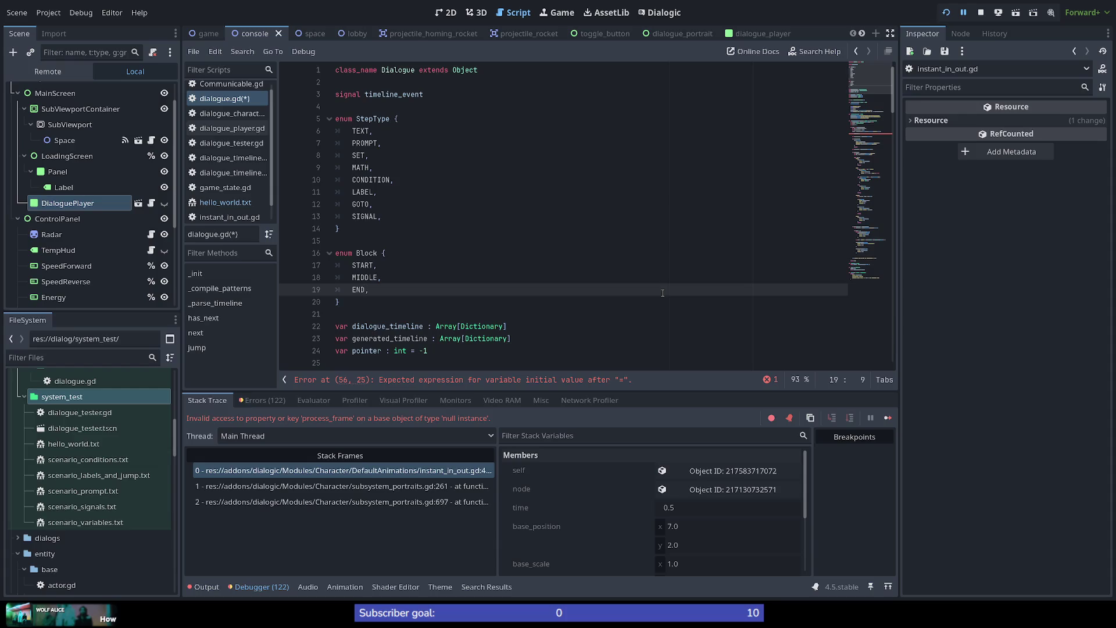
# Select the entire Block enum declaration and delete it.
pyautogui.press('Up')
pyautogui.press('Up')
pyautogui.press('Up')
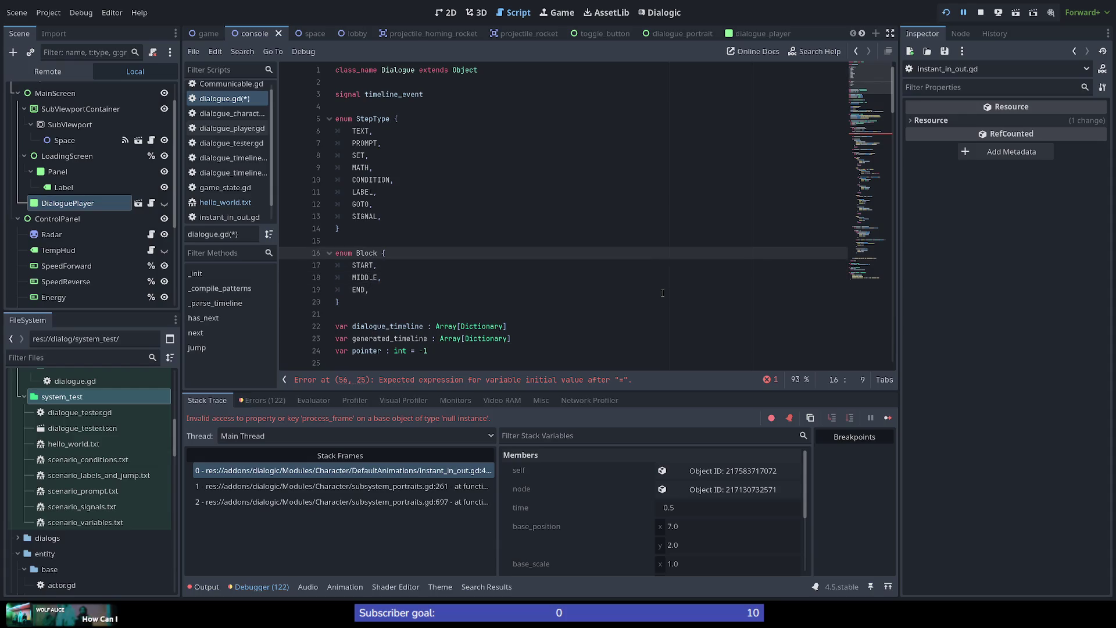
pyautogui.press('Down')
pyautogui.press('End')
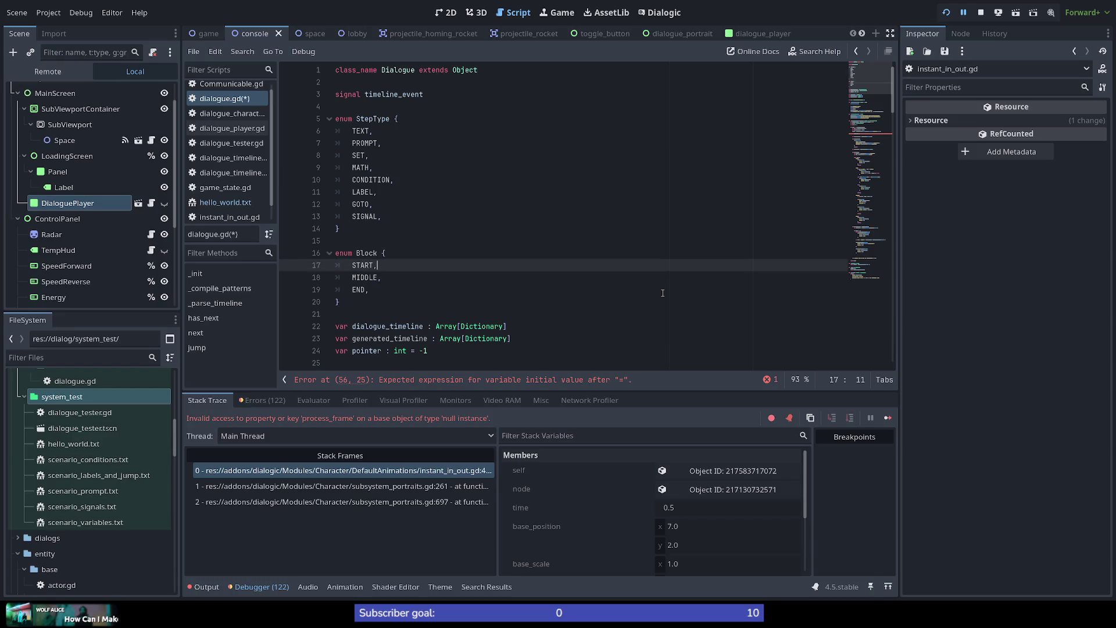
pyautogui.hotkey('shift', 'Home')
pyautogui.hotkey('shift', 'Home')
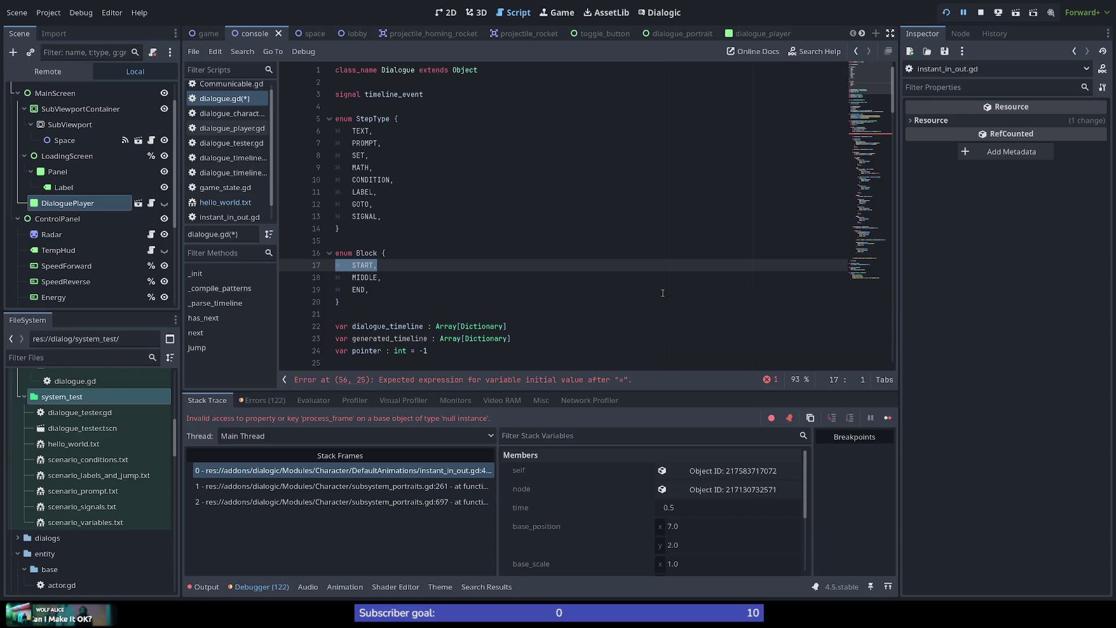
pyautogui.press('Down')
pyautogui.hotkey('shift', 'End')
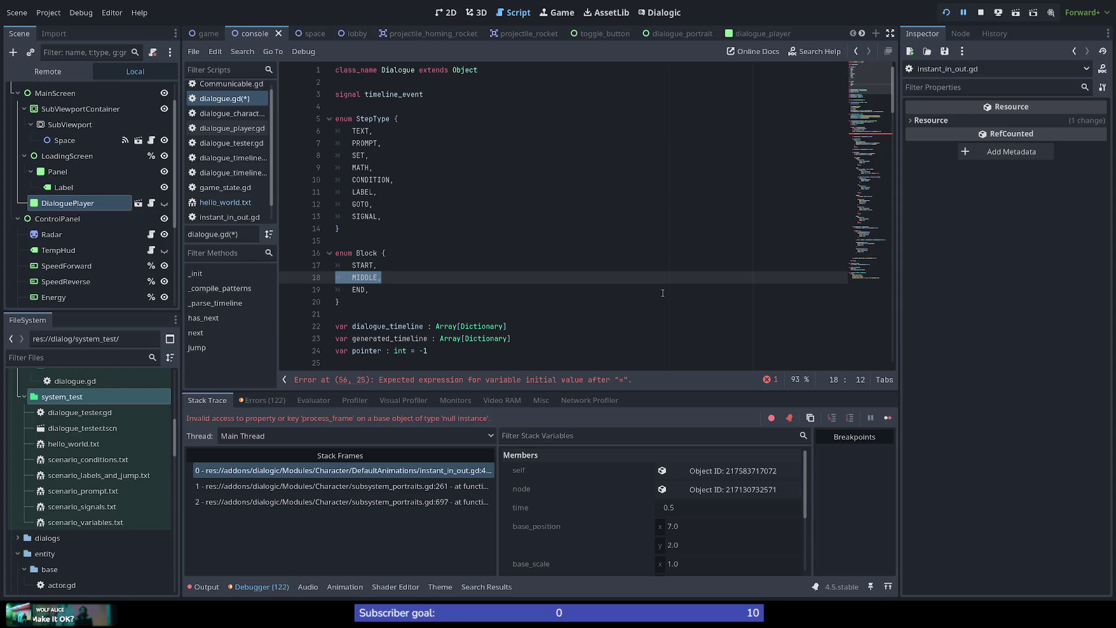
pyautogui.press('Down')
pyautogui.press('Down')
pyautogui.press('Up')
pyautogui.hotkey('shift', 'Home')
pyautogui.hotkey('shift', 'Home')
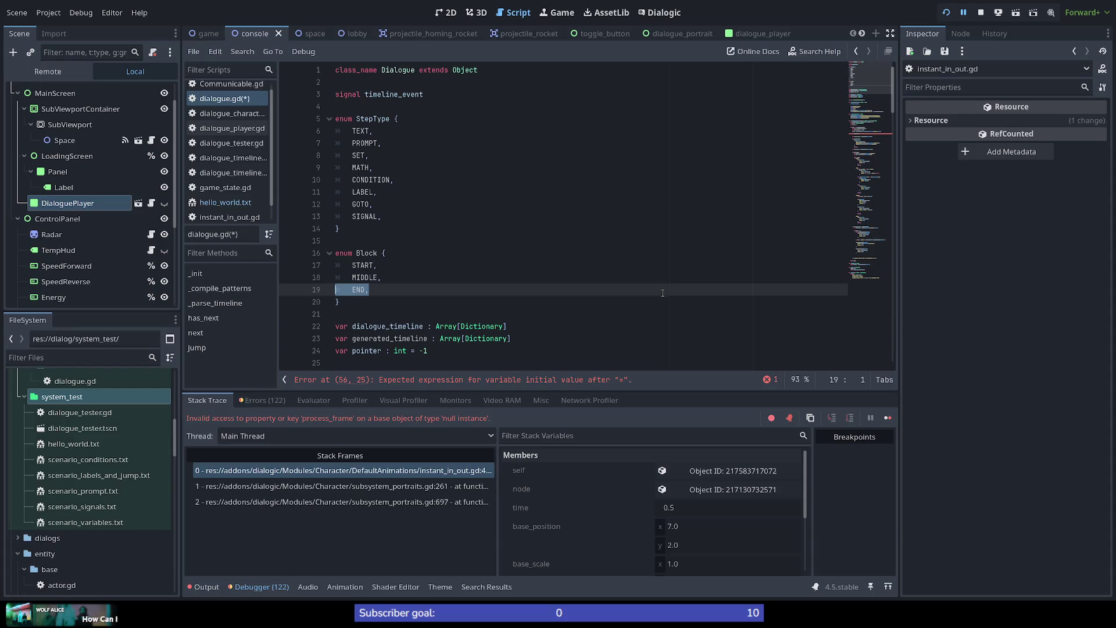
pyautogui.hotkey('shift', 'Down')
pyautogui.hotkey('shift', 'End')
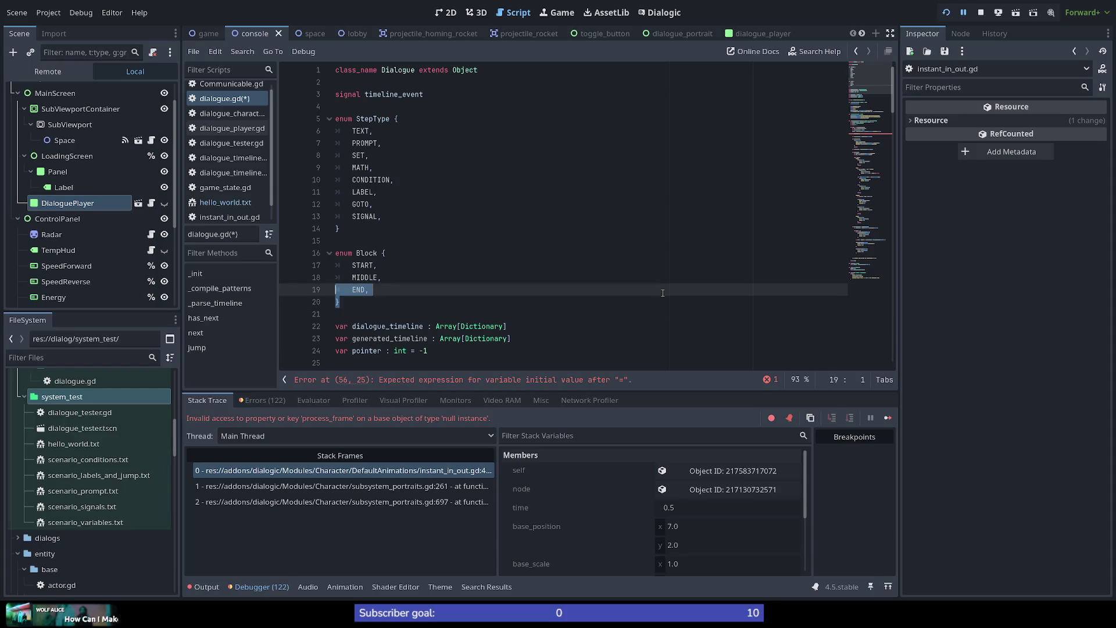
pyautogui.hotkey('shift', 'Up')
pyautogui.hotkey('shift', 'Up')
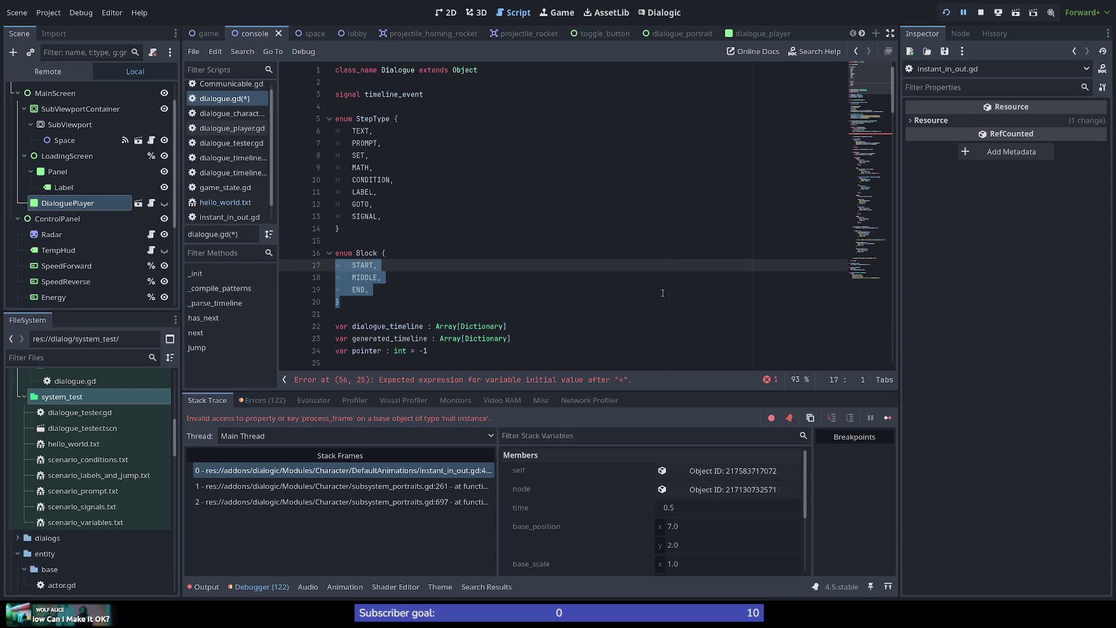
pyautogui.hotkey('shift', 'Up')
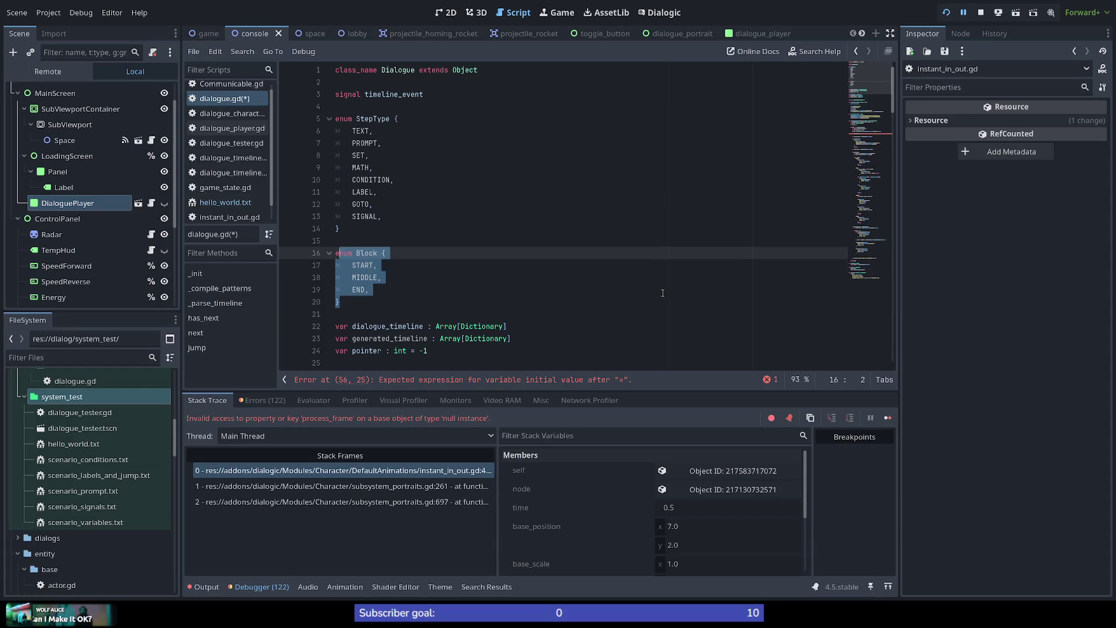
pyautogui.hotkey('shift', 'Up')
pyautogui.press('BackSpace')
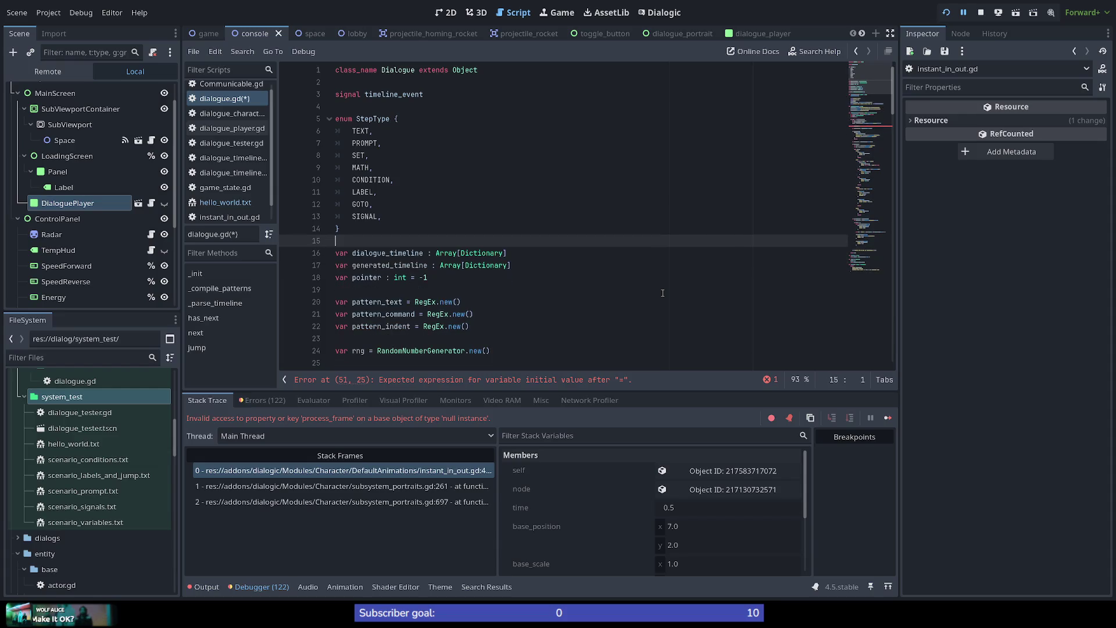
pyautogui.scroll(-8, 876, 164)
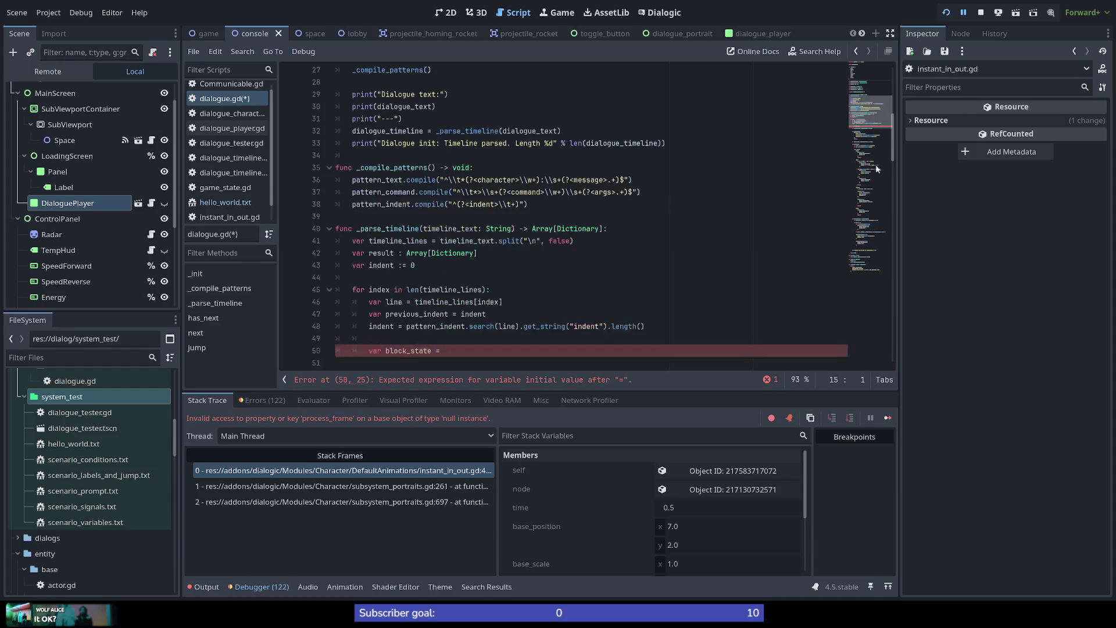
# Turn line 50 into var is_new_block = indent > previous_indent.
pyautogui.click(458, 350)
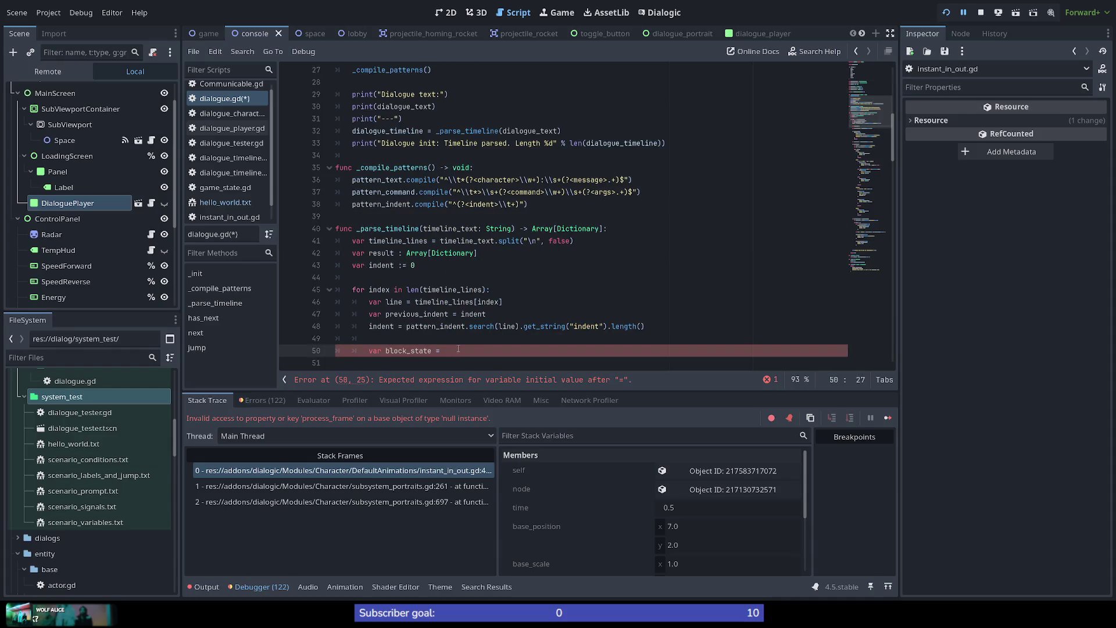
pyautogui.scroll(-3, 458, 349)
pyautogui.doubleClick(410, 241)
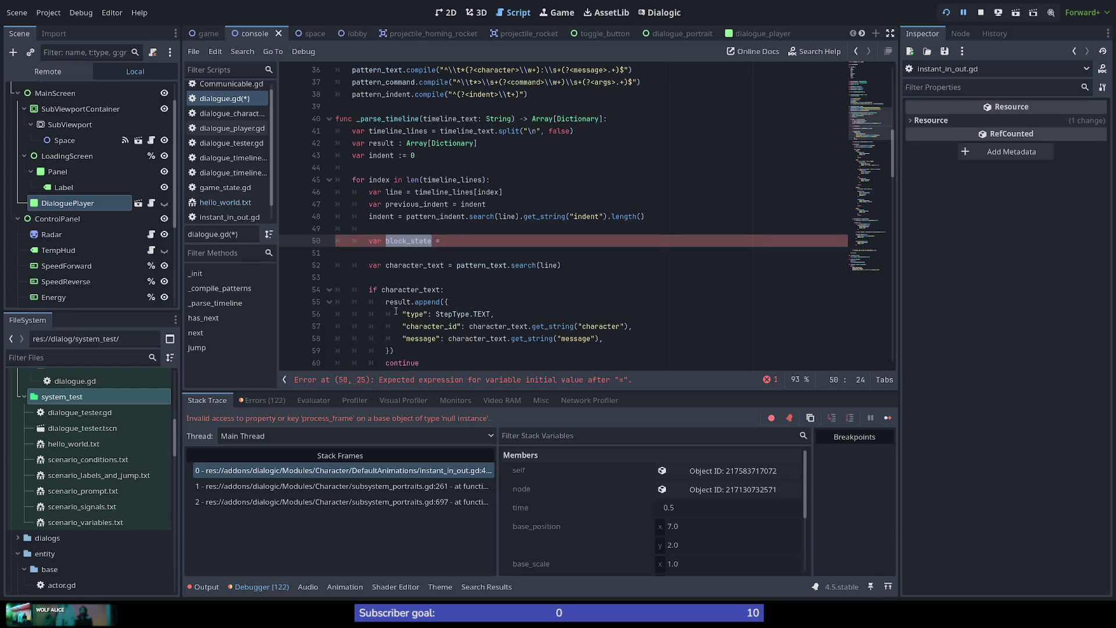
pyautogui.write('is_i')
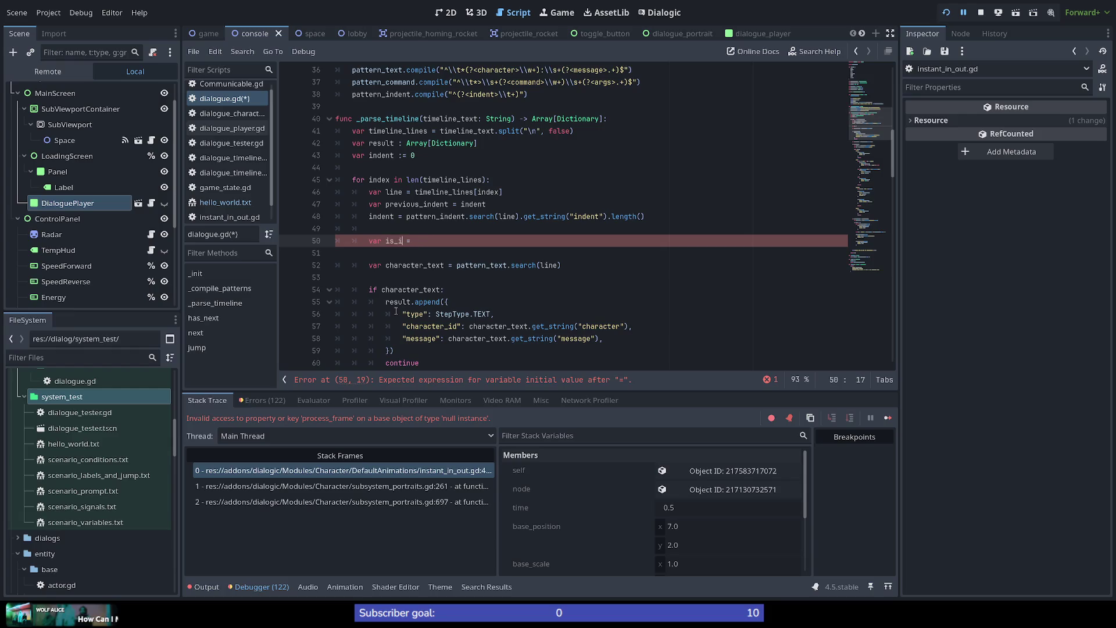
pyautogui.press('BackSpace')
pyautogui.write('new_block')
pyautogui.press('End')
pyautogui.scroll(3, 374, 238)
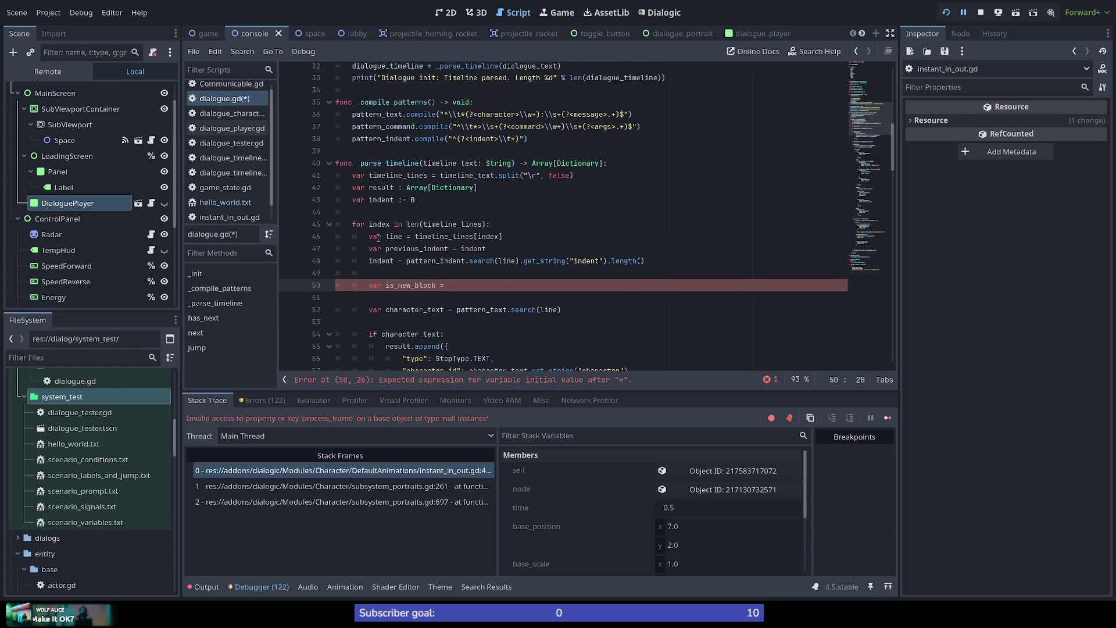
pyautogui.scroll(-1, 374, 238)
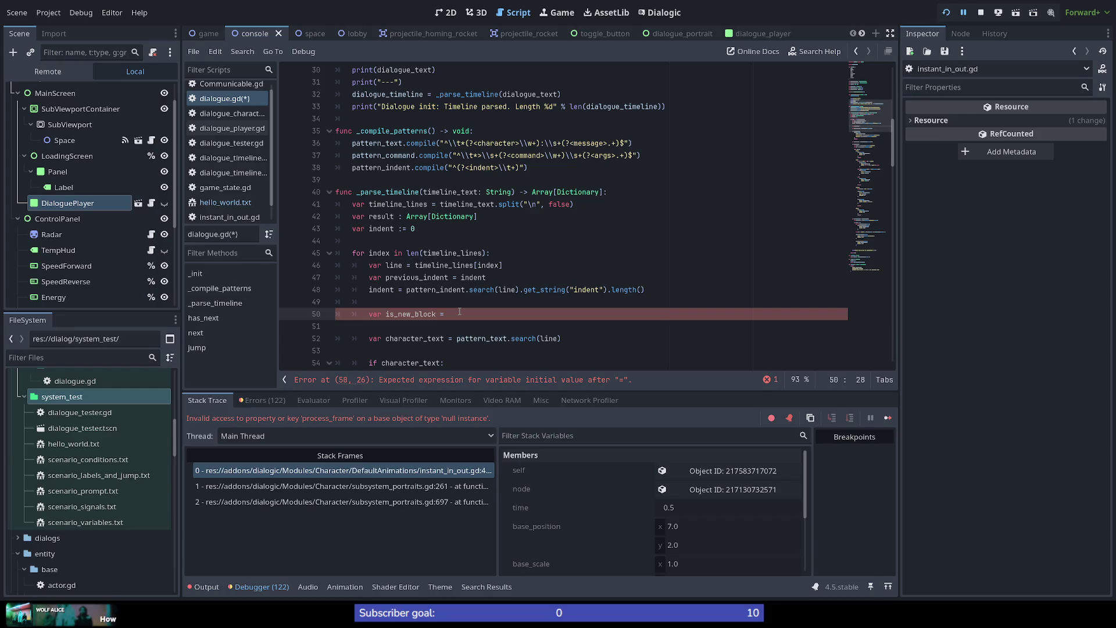
pyautogui.scroll(-1, 532, 261)
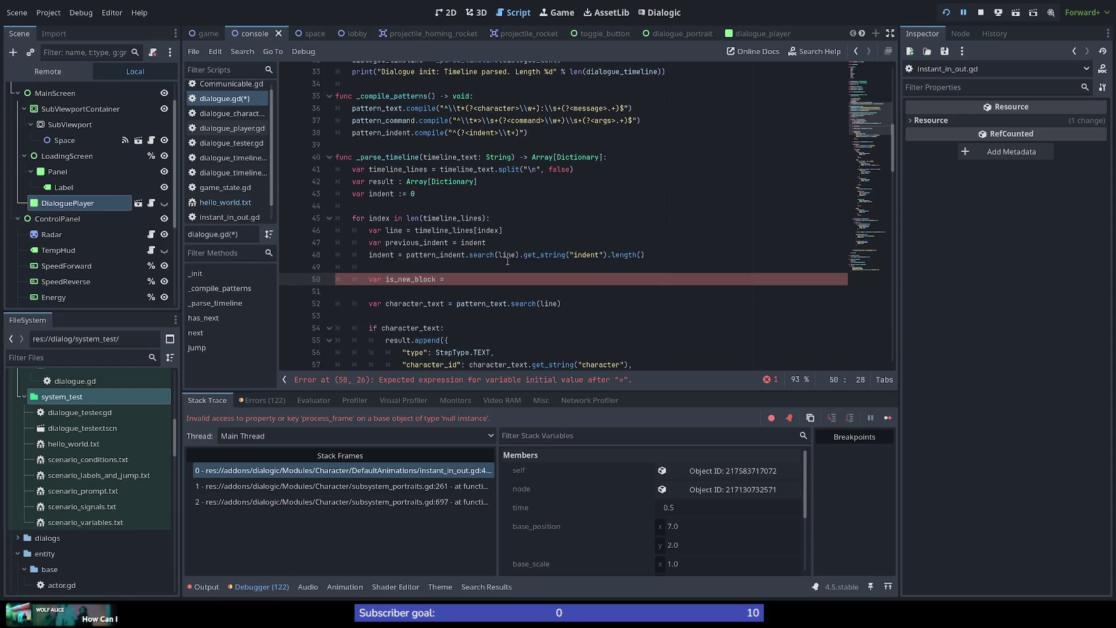
pyautogui.doubleClick(436, 241)
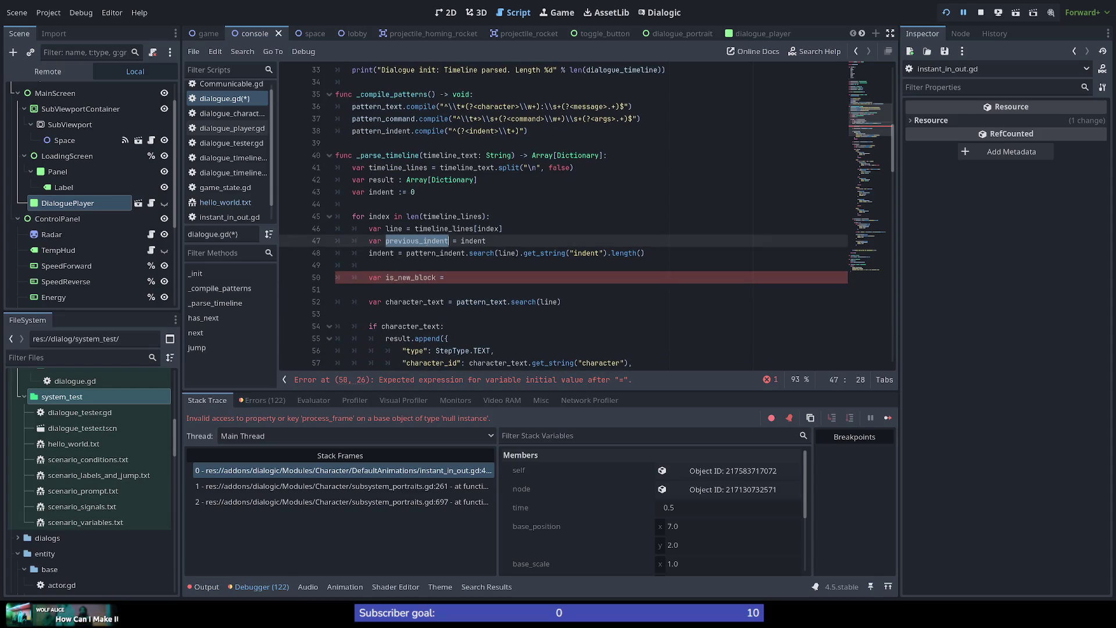
pyautogui.click(465, 276)
pyautogui.write('ndent > ')
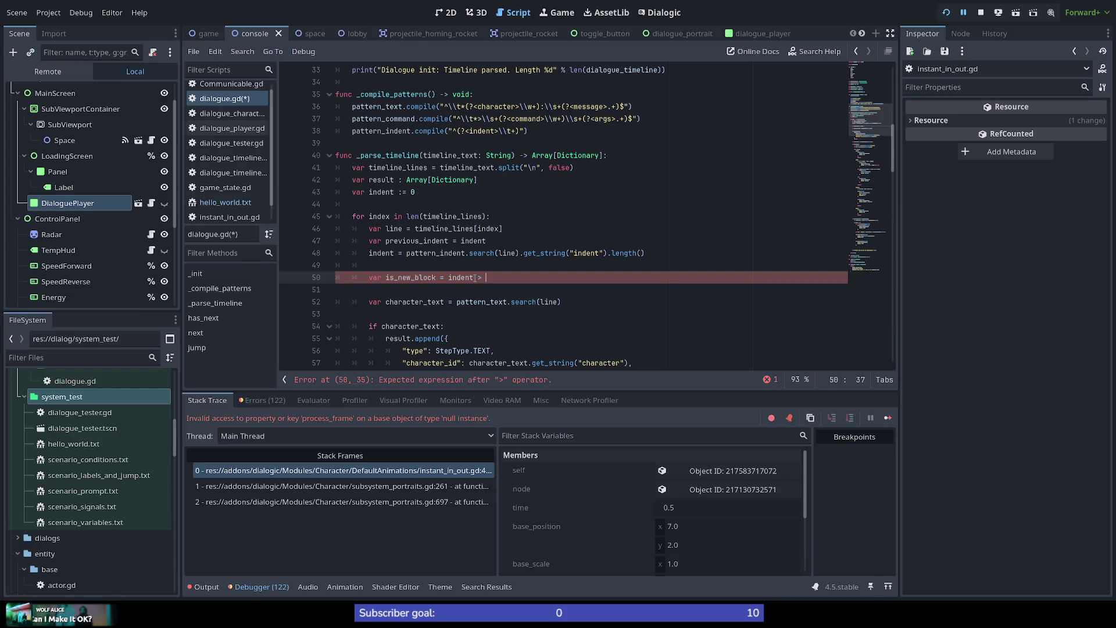
pyautogui.write('previous_in')
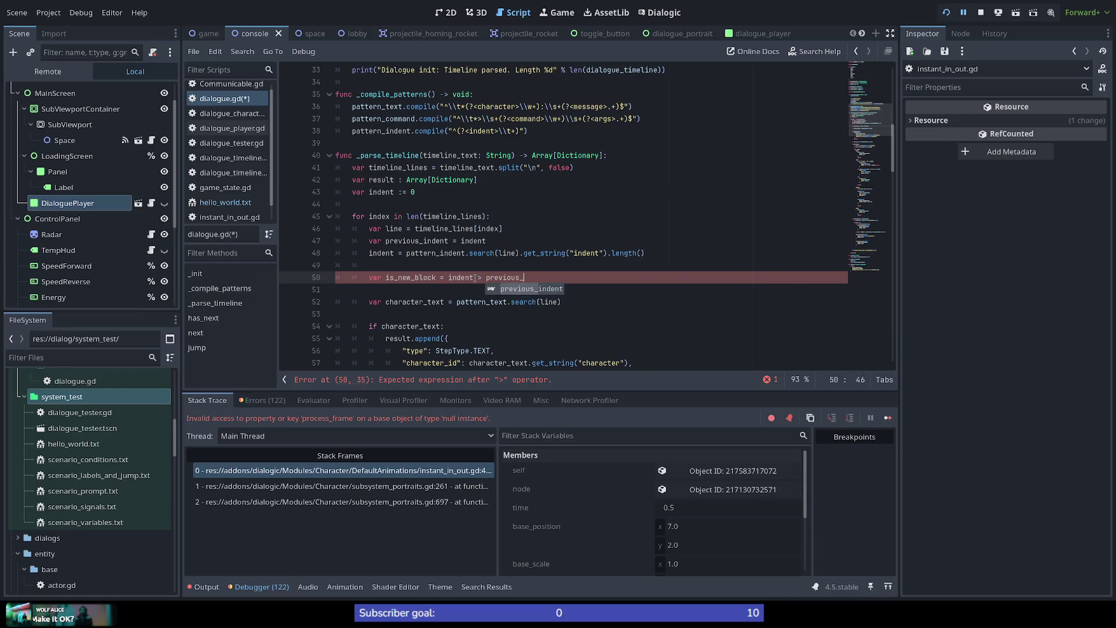
pyautogui.press('Return')
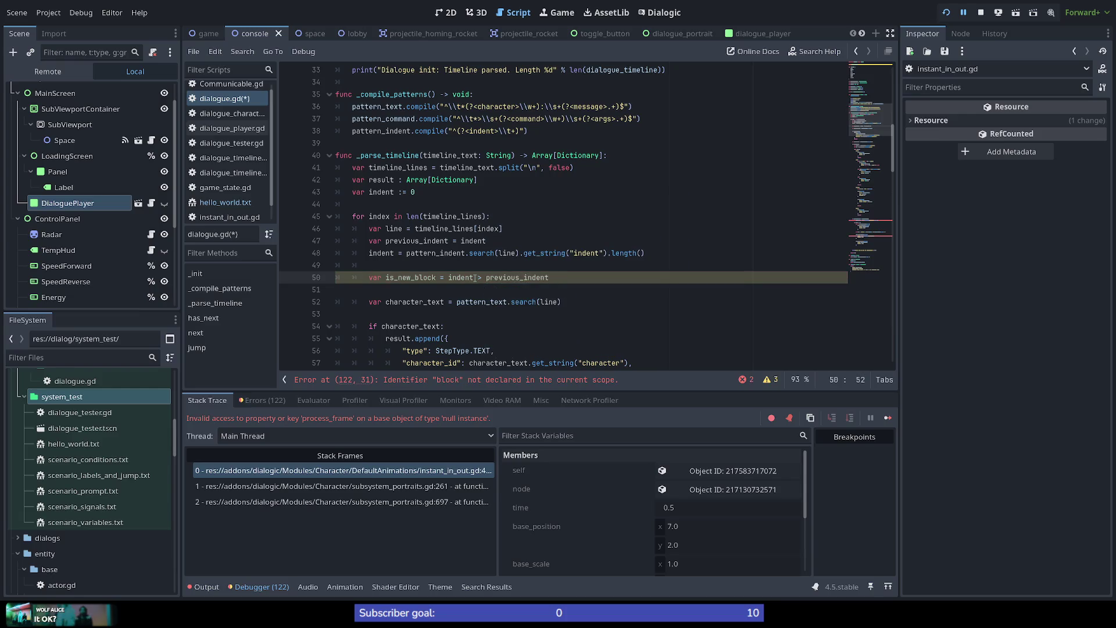
# Rename the flag to is_block_new and start var is_block_end = on line 51.
pyautogui.press('Return')
pyautogui.write('v')
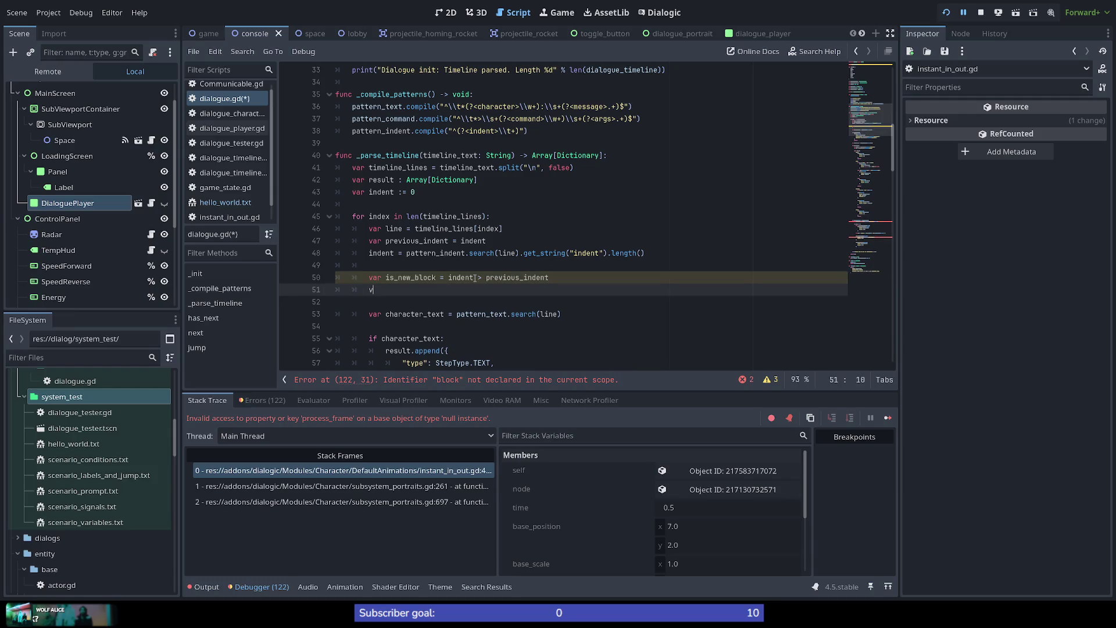
pyautogui.write('ar is_')
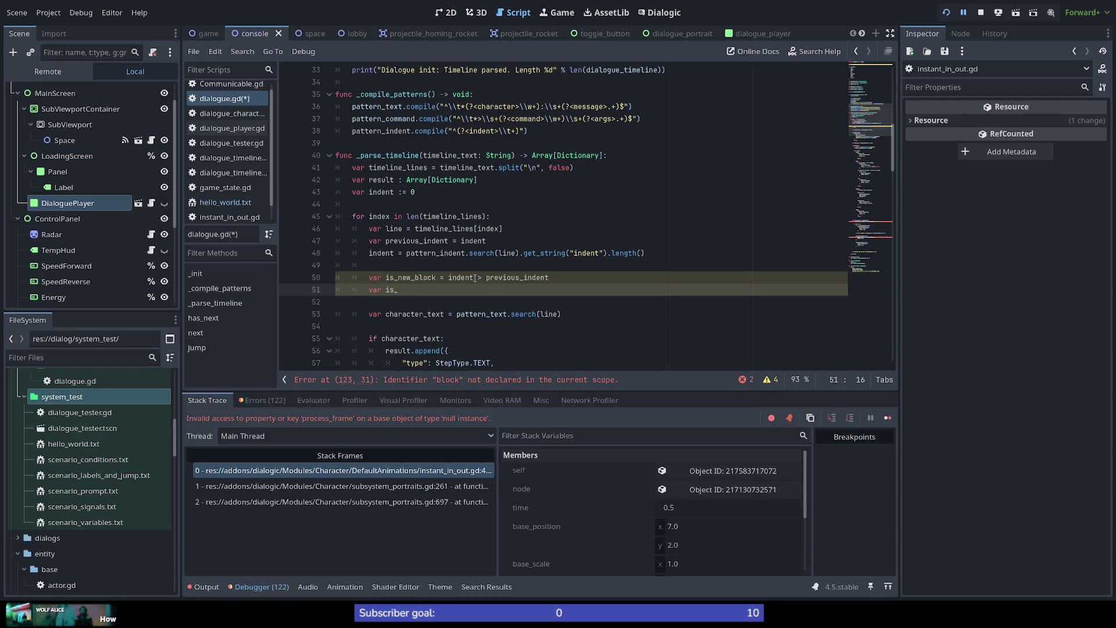
pyautogui.write('end')
pyautogui.press('BackSpace')
pyautogui.press('BackSpace')
pyautogui.press('BackSpace')
pyautogui.press('Up')
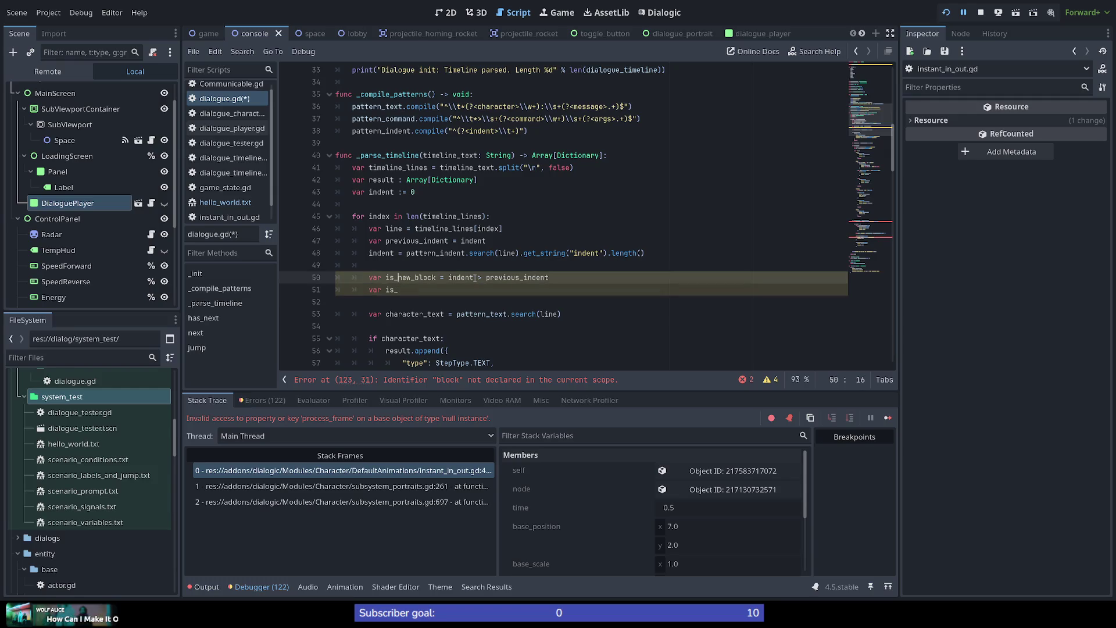
pyautogui.press('Delete')
pyautogui.press('Delete')
pyautogui.press('Delete')
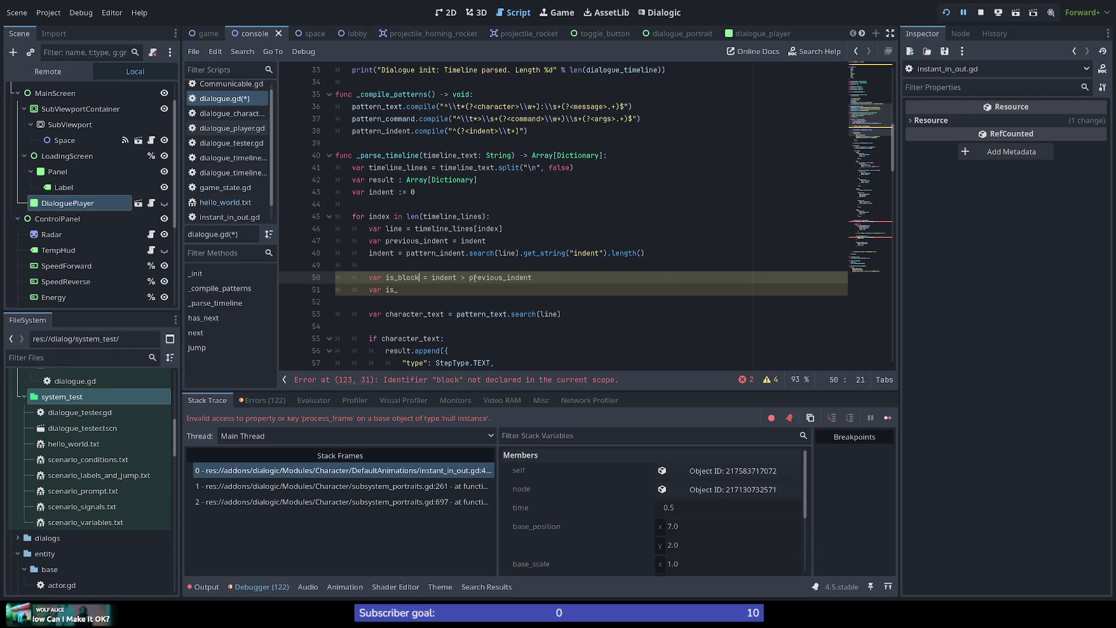
pyautogui.hotkey('ctrl', 'Right')
pyautogui.write('_new')
pyautogui.press('Down')
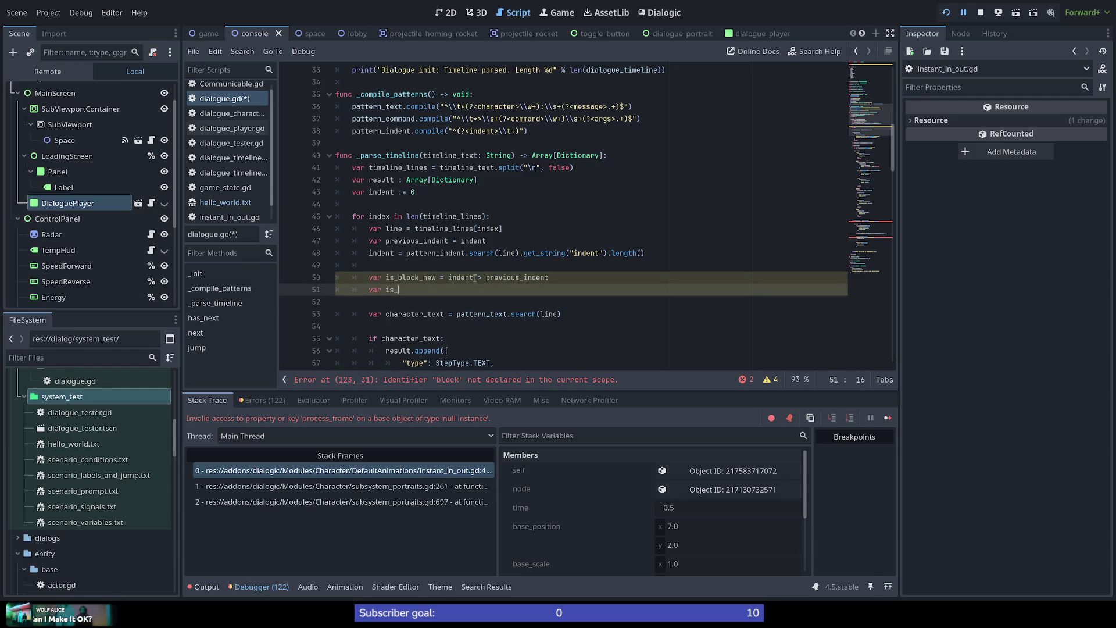
pyautogui.write('block_end =')
# Copy the comparison into is_block_end and flip it to indent < previous_indent.
pyautogui.press('Escape')
pyautogui.press('Up')
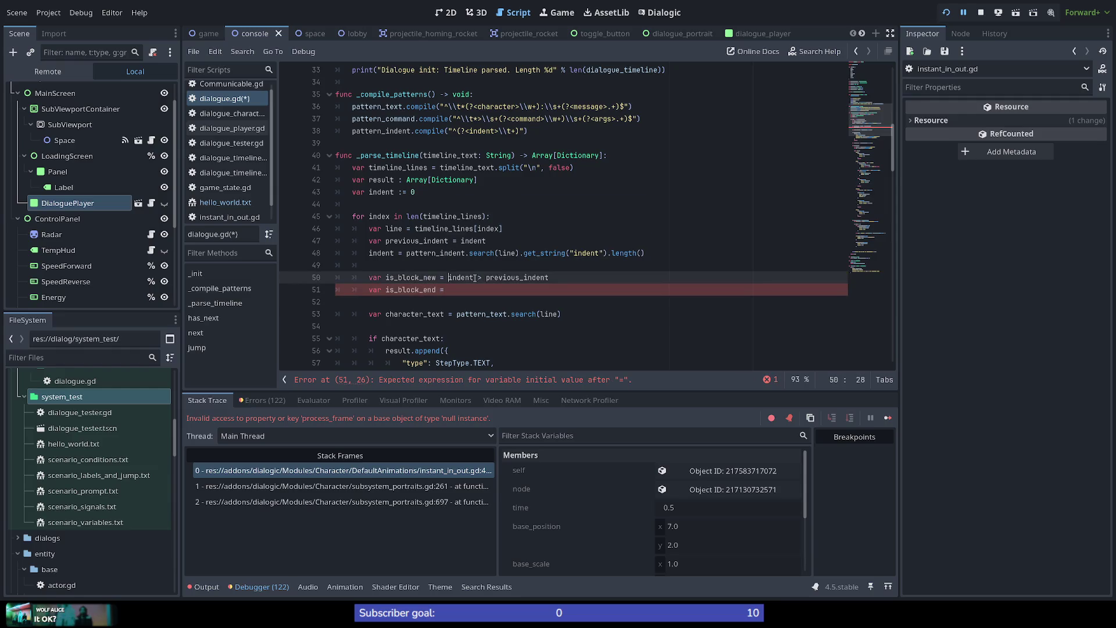
pyautogui.hotkey('shift', 'End')
pyautogui.hotkey('ctrl', 'c')
pyautogui.press('Down')
pyautogui.hotkey('ctrl', 'v')
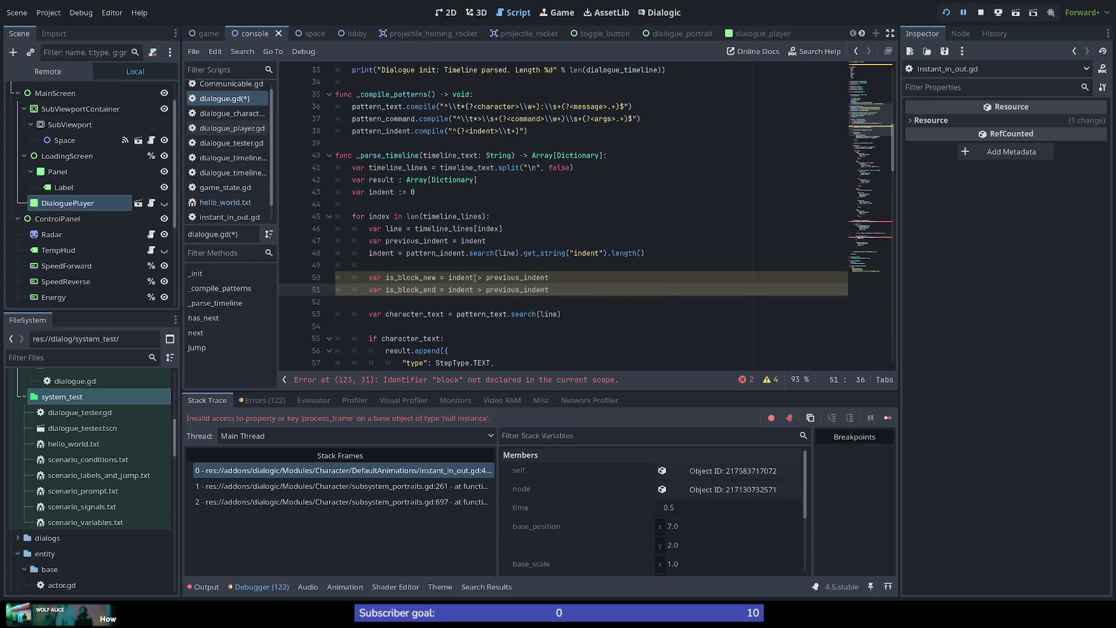
pyautogui.press('BackSpace')
pyautogui.write('<')
pyautogui.press('End')
# Bring line 123's line_indent declaration under the PROMPT type check into view.
pyautogui.click(881, 218)
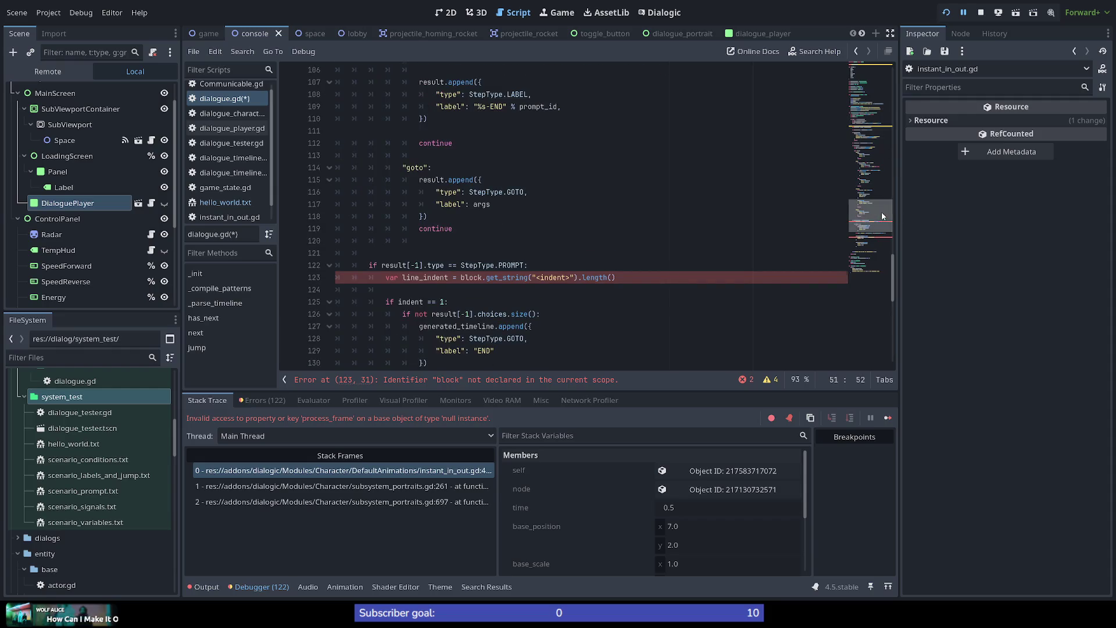
pyautogui.moveTo(881, 220); pyautogui.dragTo(882, 145)
pyautogui.scroll(-10, 879, 143)
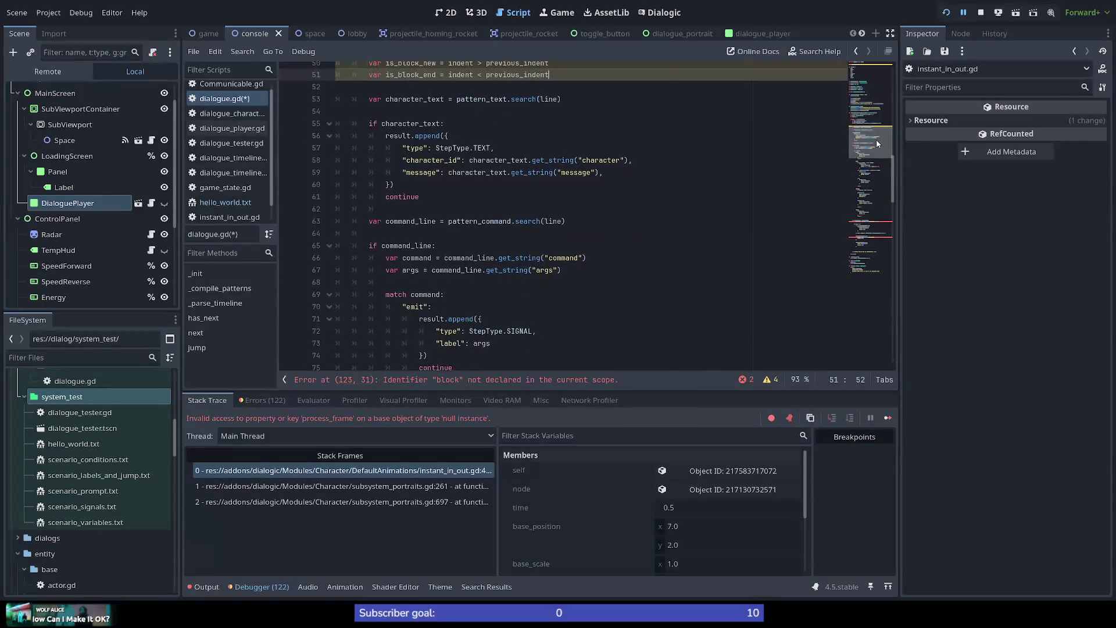
pyautogui.scroll(-5, 879, 208)
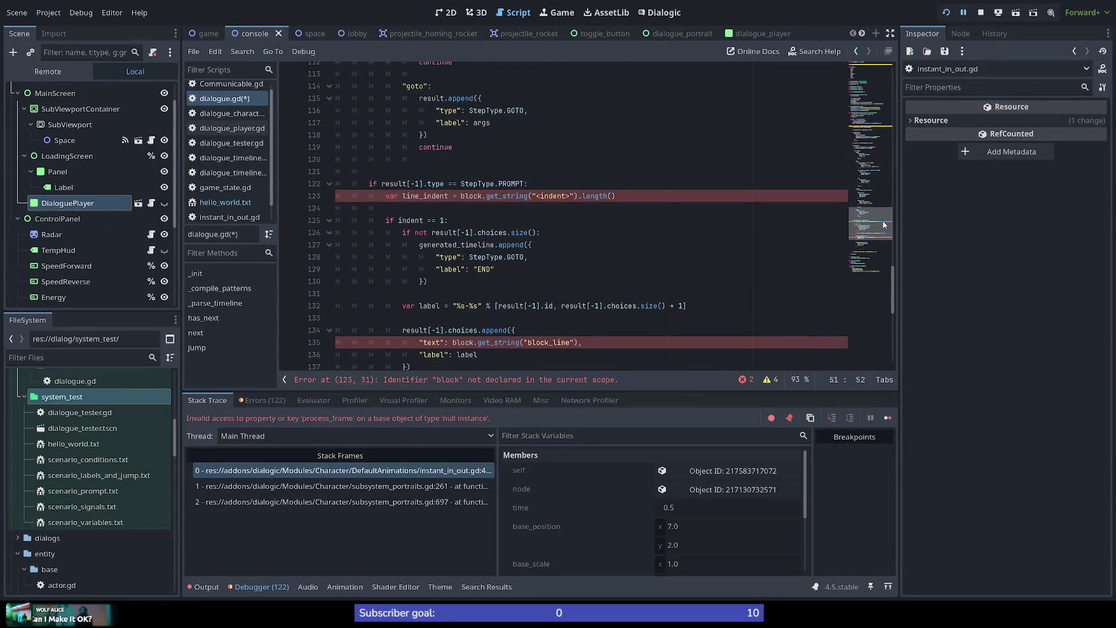
pyautogui.scroll(-1, 470, 207)
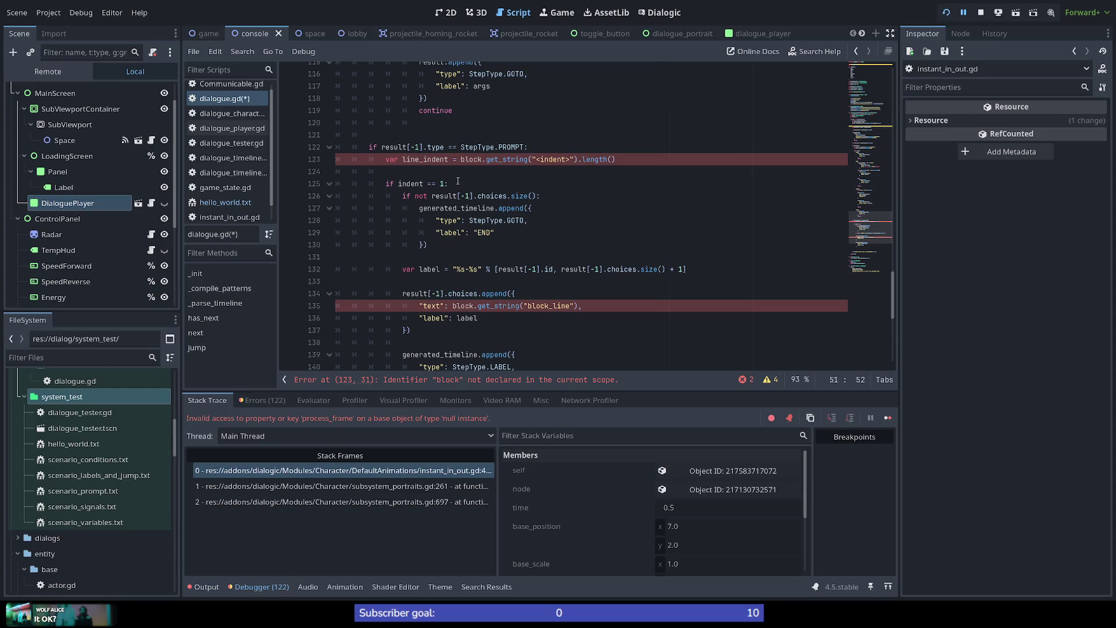
pyautogui.doubleClick(401, 159)
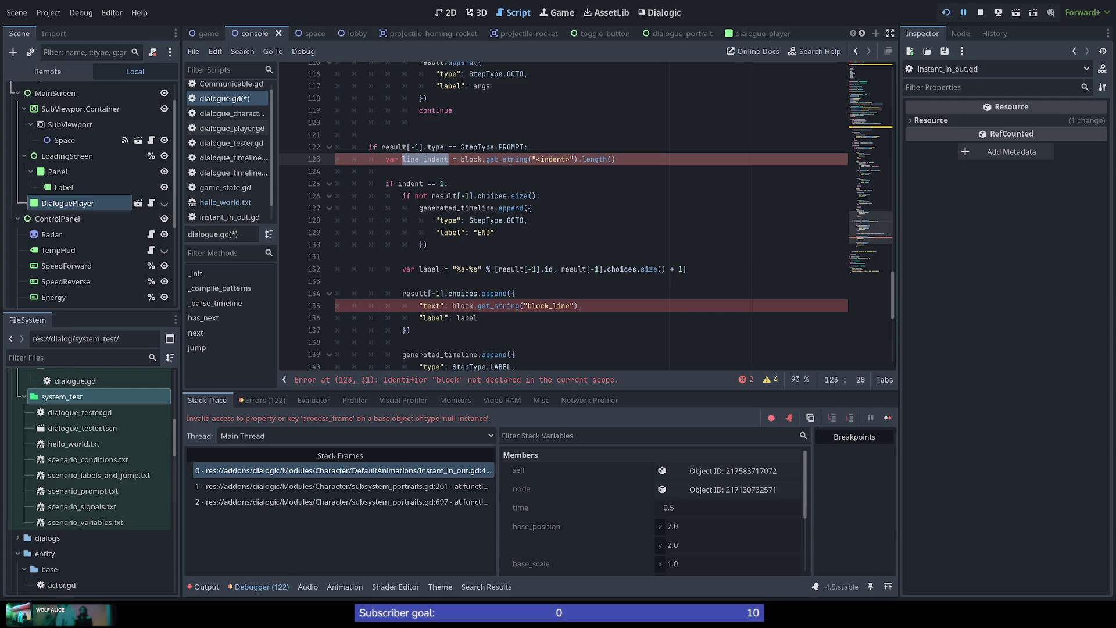
pyautogui.moveTo(382, 146); pyautogui.dragTo(530, 145)
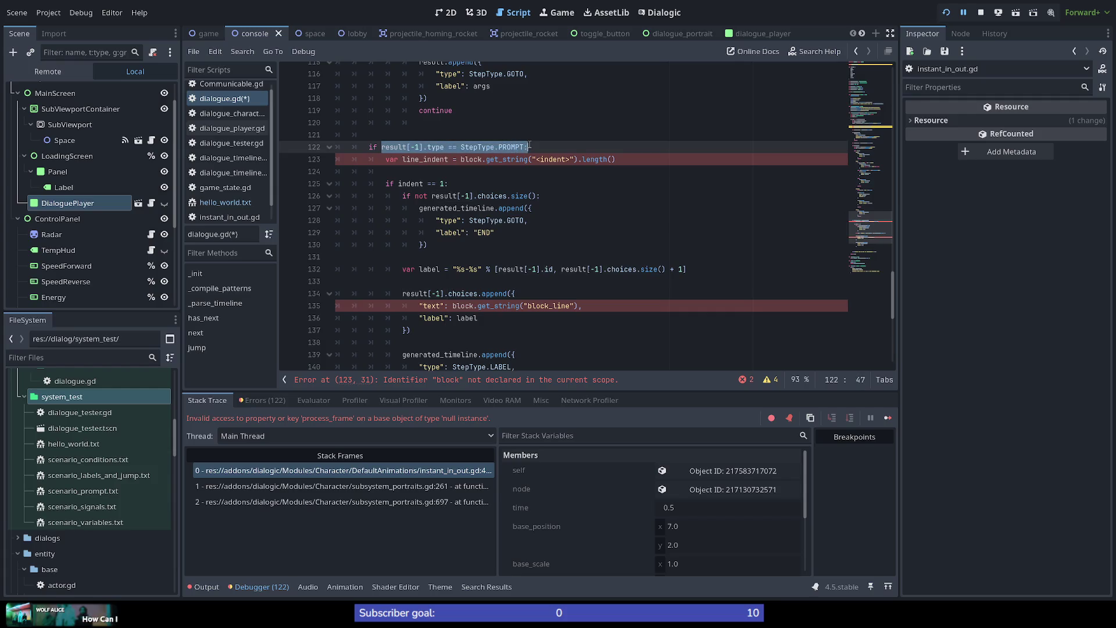
# Delete the line_indent declaration and its leftover blank line so the indent check follows the PROMPT check.
pyautogui.press('Down')
pyautogui.press('Down')
pyautogui.press('Down')
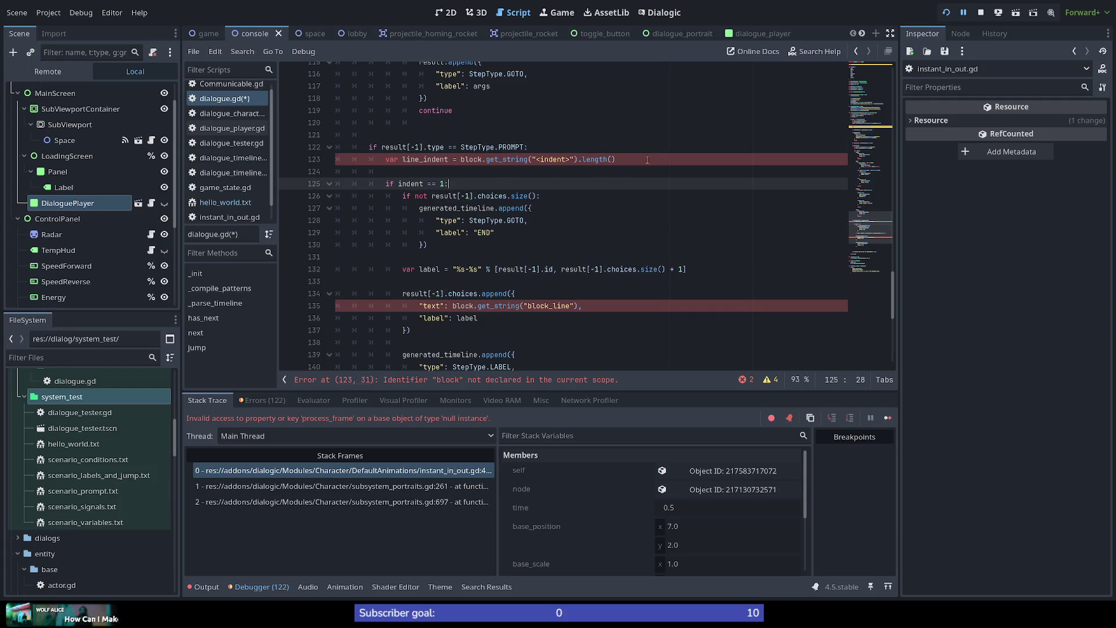
pyautogui.click(646, 160)
pyautogui.hotkey('shift', 'Home')
pyautogui.hotkey('shift', 'Home')
pyautogui.press('BackSpace')
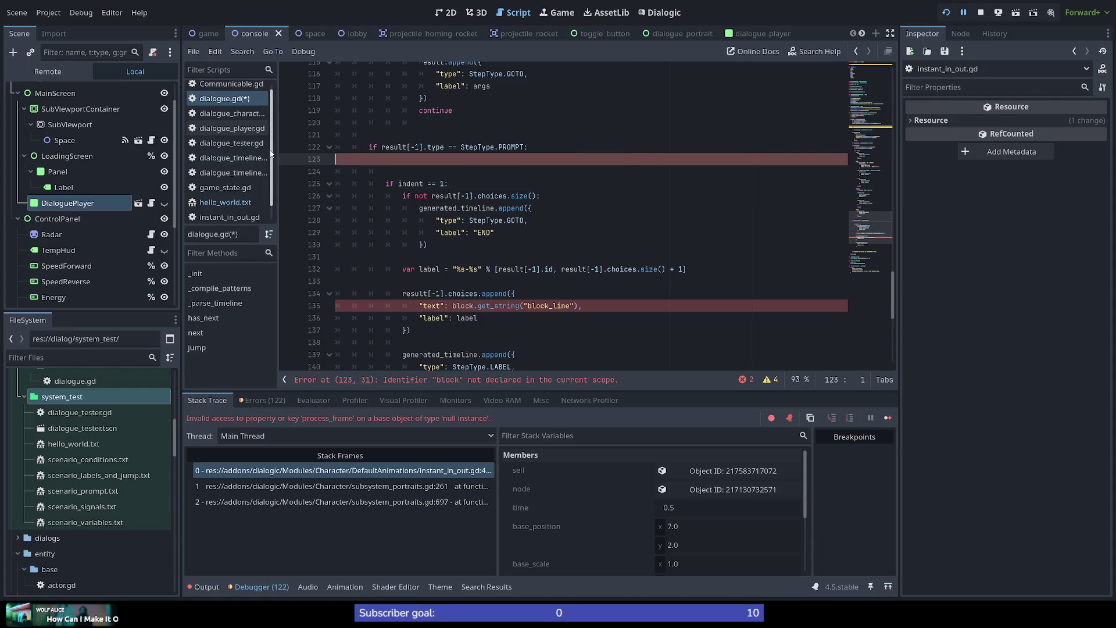
pyautogui.press('Delete')
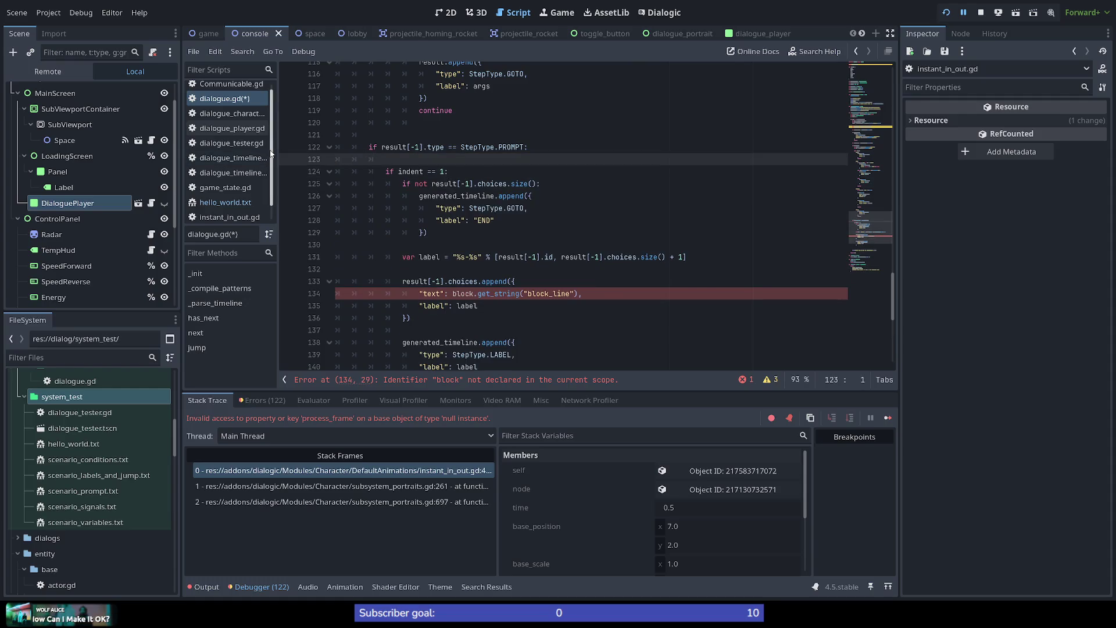
pyautogui.press('Delete')
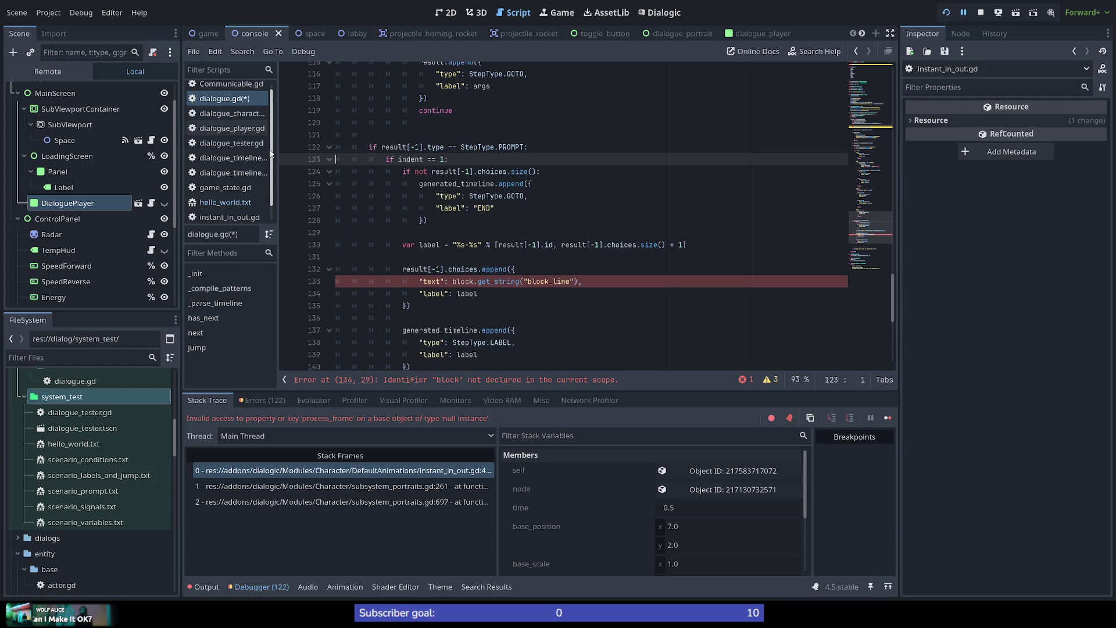
# Check the indent == 1 condition now on line 123, then the get_string call on line 133.
pyautogui.hotkey('ctrl', 'Right')
pyautogui.hotkey('ctrl', 'Right')
pyautogui.hotkey('ctrl', 'shift', 'Right')
pyautogui.hotkey('ctrl', 'shift', 'Right')
pyautogui.hotkey('ctrl', 'shift', 'Right')
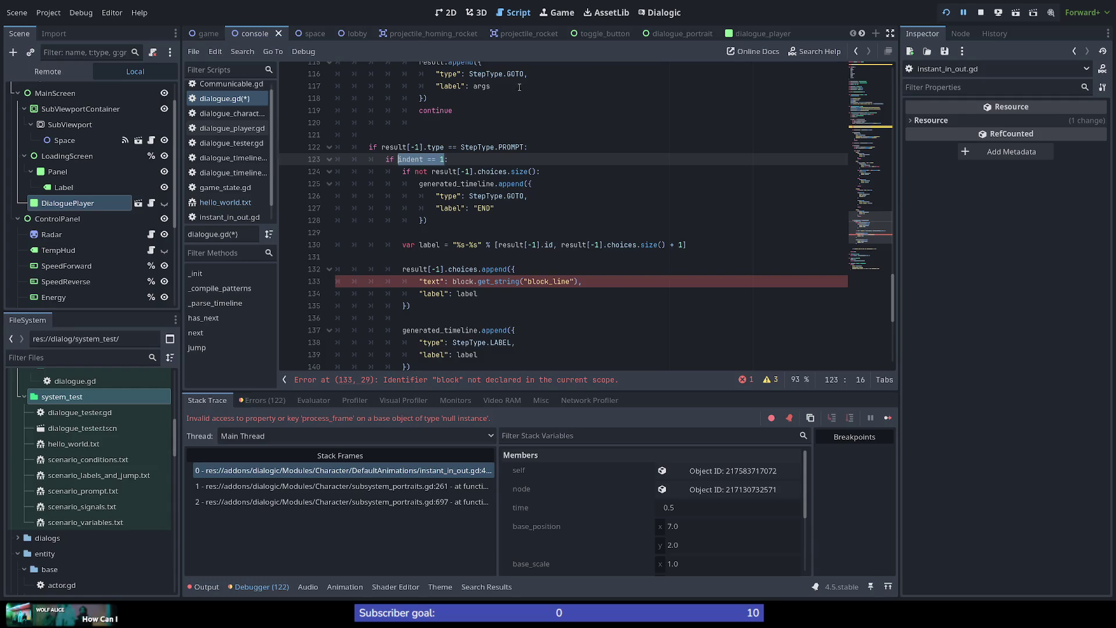
pyautogui.press('Right')
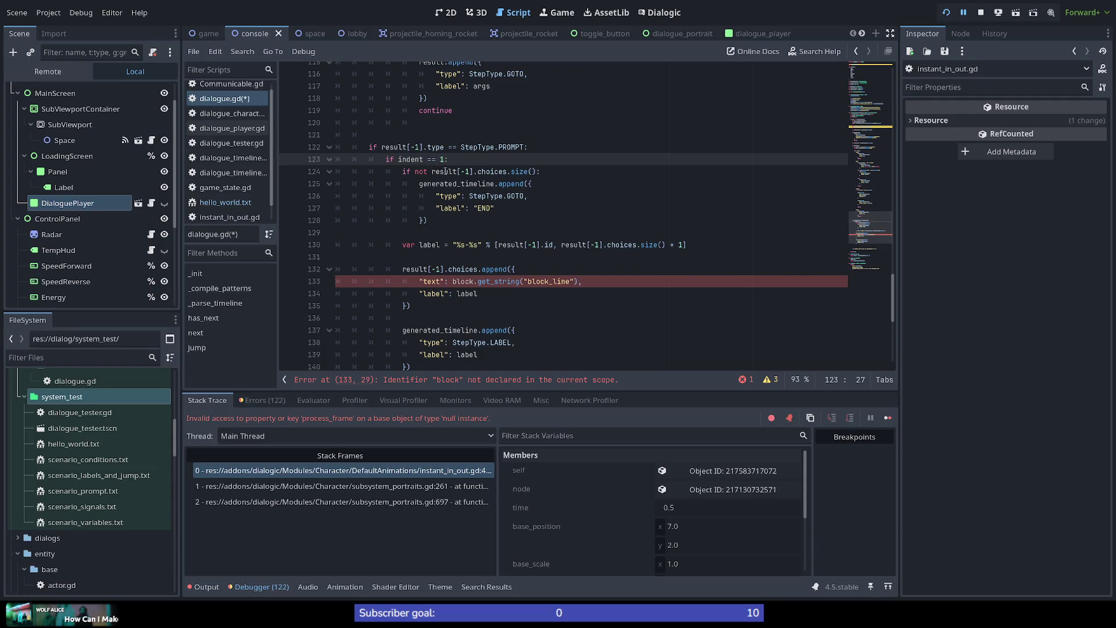
pyautogui.moveTo(428, 159); pyautogui.dragTo(445, 159)
pyautogui.click(466, 162)
pyautogui.hotkey('ctrl', 'Left')
pyautogui.hotkey('ctrl', 'Left')
pyautogui.hotkey('ctrl', 'Left')
pyautogui.hotkey('ctrl', 'shift', 'Right')
pyautogui.click(450, 155)
pyautogui.moveTo(413, 161)
pyautogui.doubleClick(497, 281)
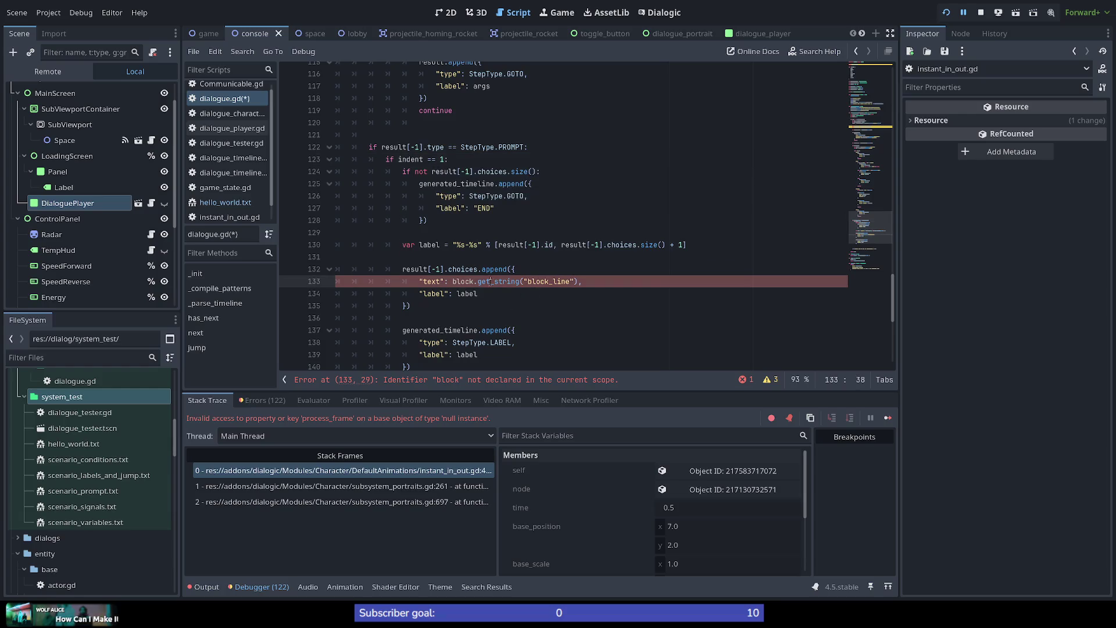
pyautogui.doubleClick(559, 282)
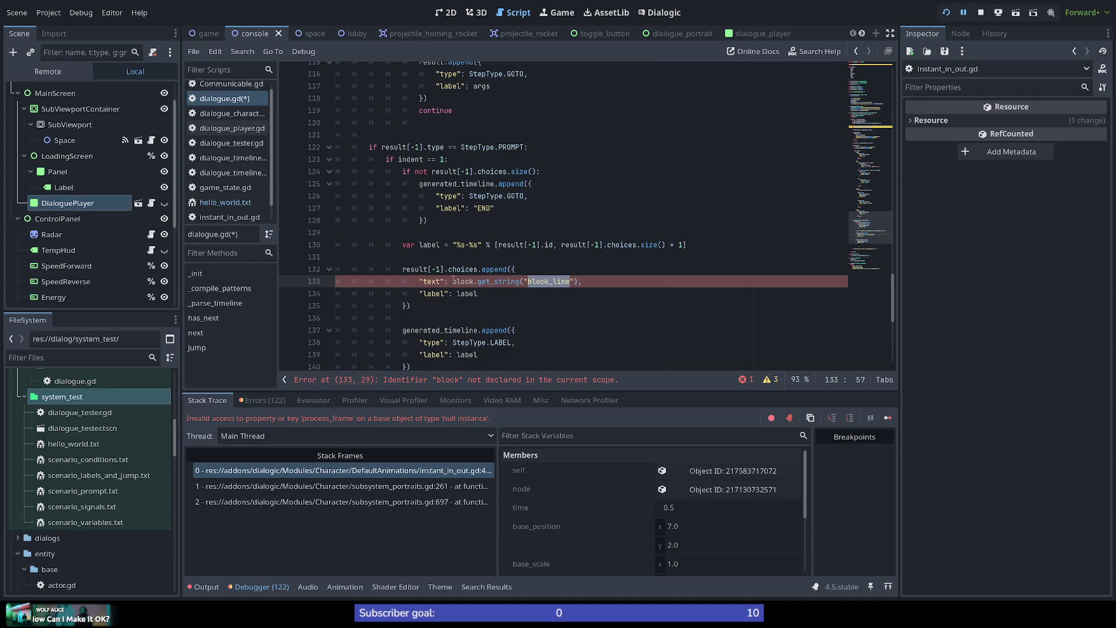
pyautogui.doubleClick(463, 281)
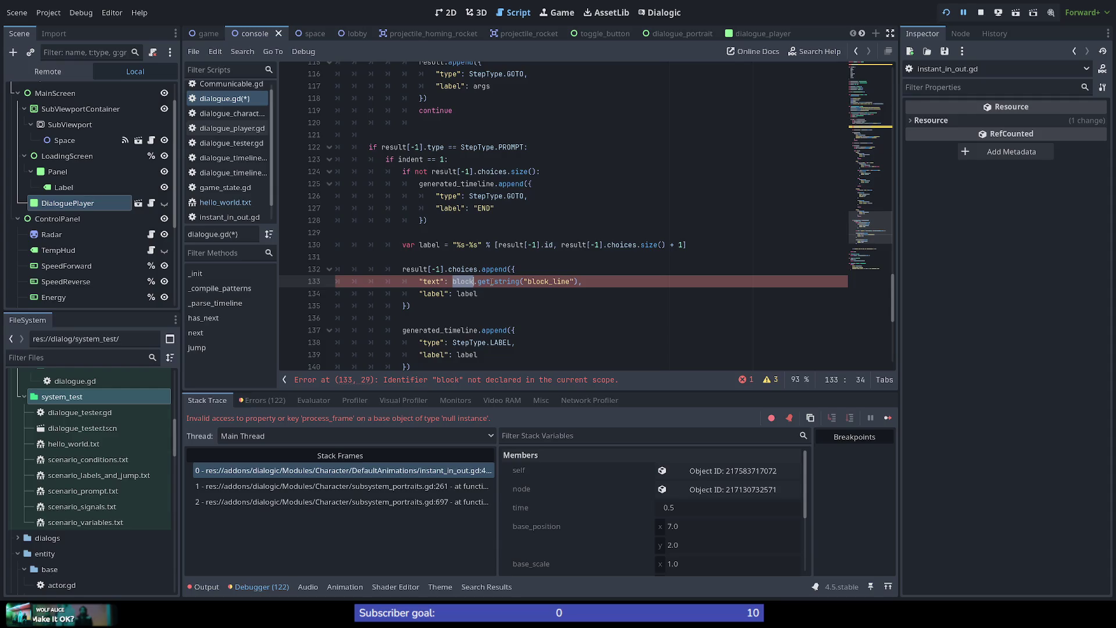
pyautogui.doubleClick(431, 281)
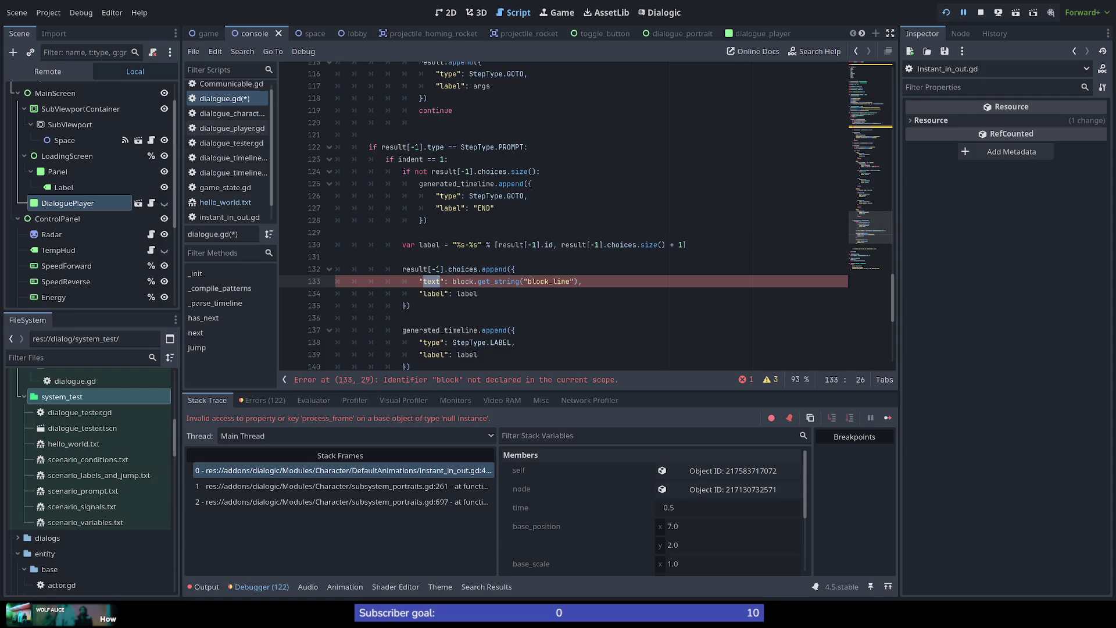
pyautogui.doubleClick(509, 282)
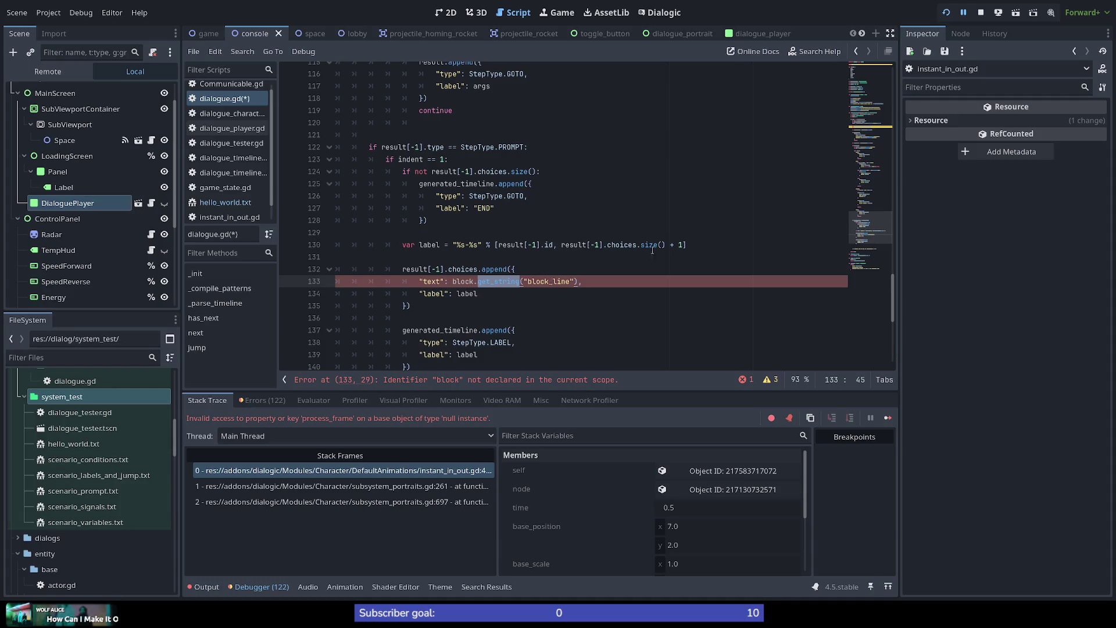
pyautogui.moveTo(858, 228)
pyautogui.mouseDown()
pyautogui.moveTo(863, 121)
pyautogui.moveTo(864, 245)
pyautogui.moveTo(861, 124)
pyautogui.moveTo(864, 162)
pyautogui.mouseUp()
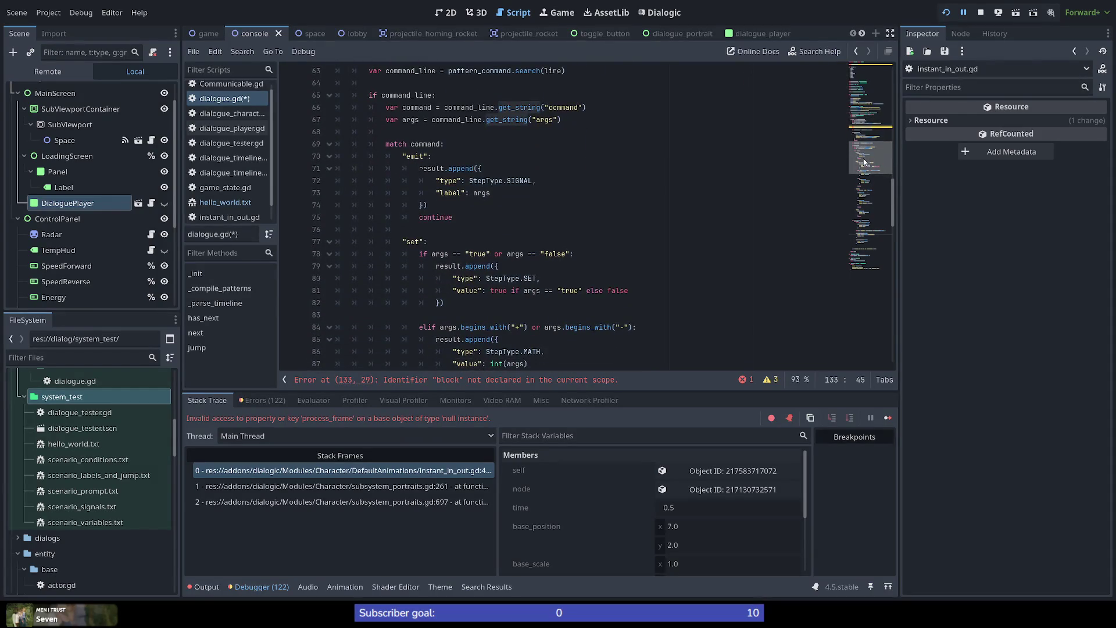
pyautogui.moveTo(864, 163); pyautogui.dragTo(870, 131)
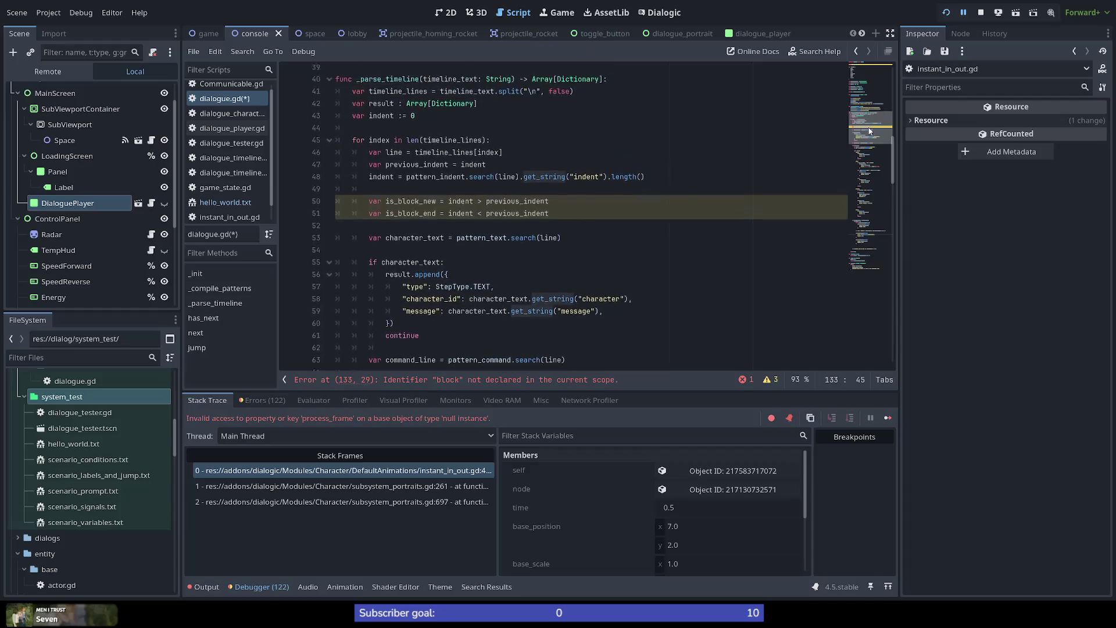
pyautogui.click(376, 142)
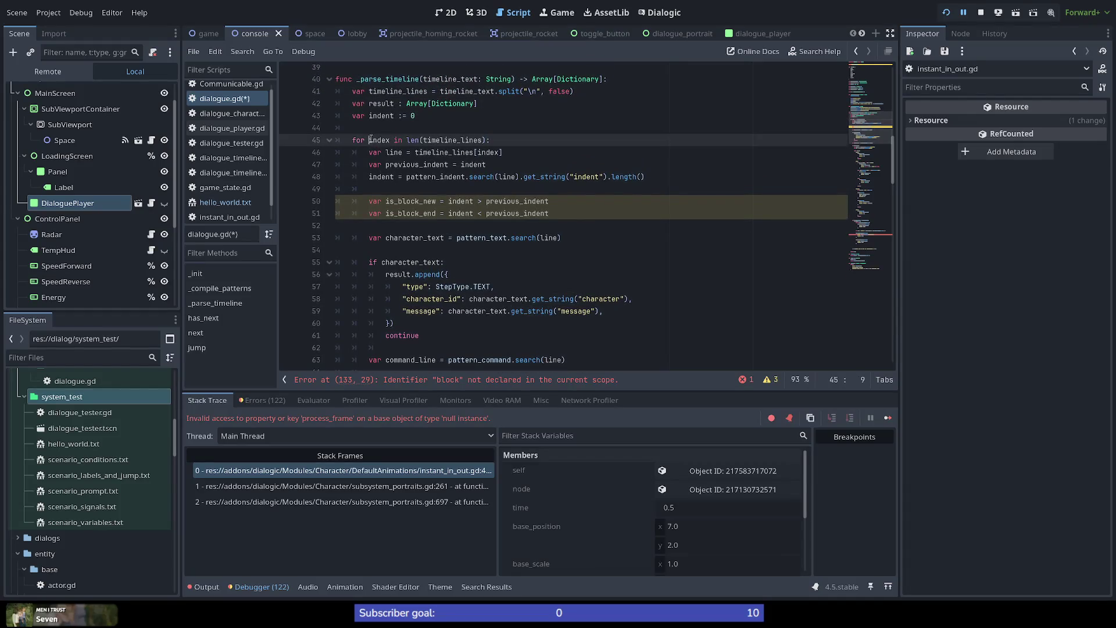
pyautogui.doubleClick(442, 142)
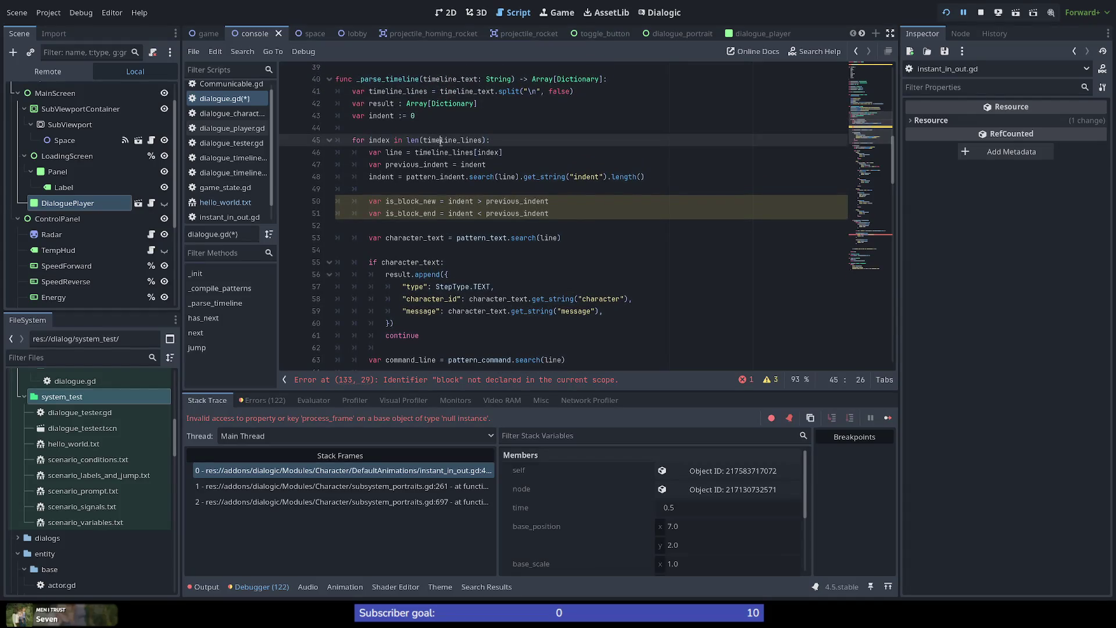
pyautogui.doubleClick(382, 142)
pyautogui.moveTo(431, 155)
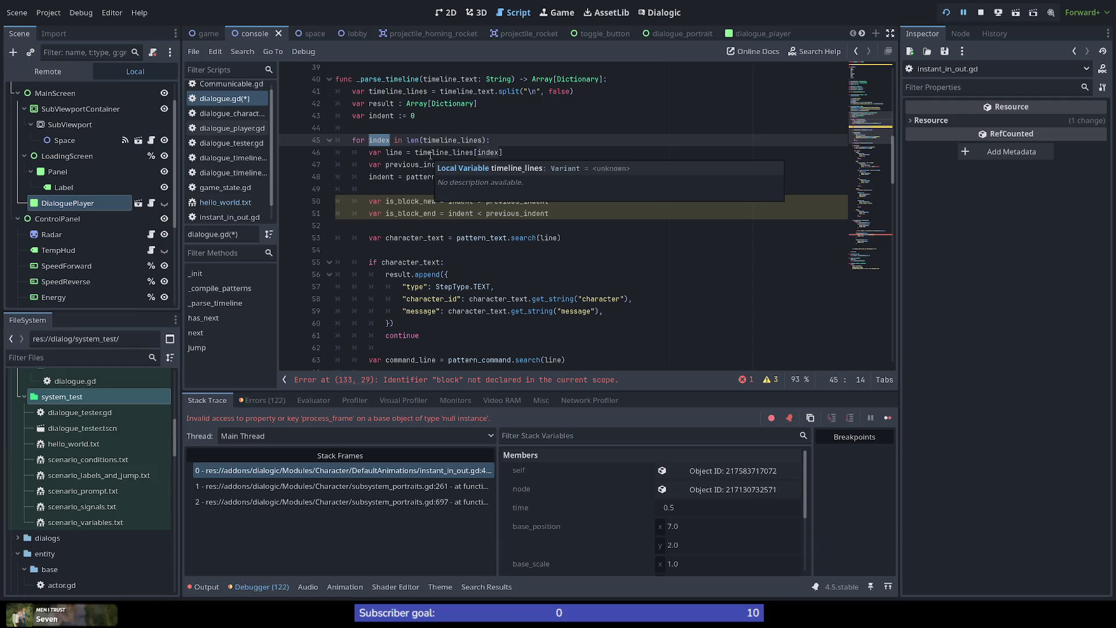
pyautogui.click(859, 238)
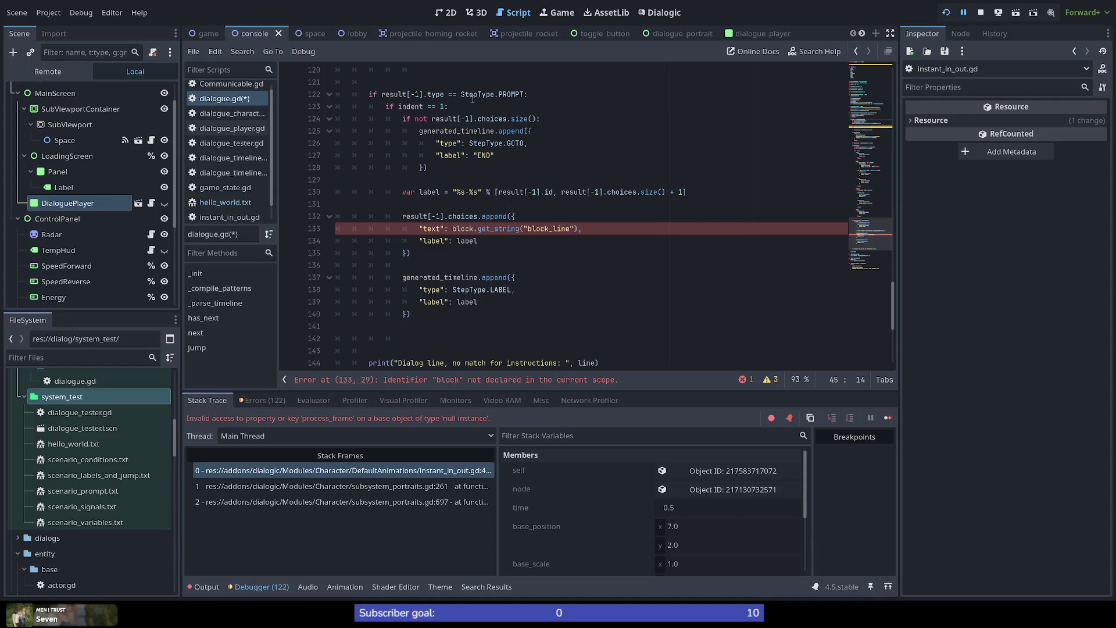
pyautogui.moveTo(400, 106)
pyautogui.moveTo(386, 106); pyautogui.dragTo(463, 107)
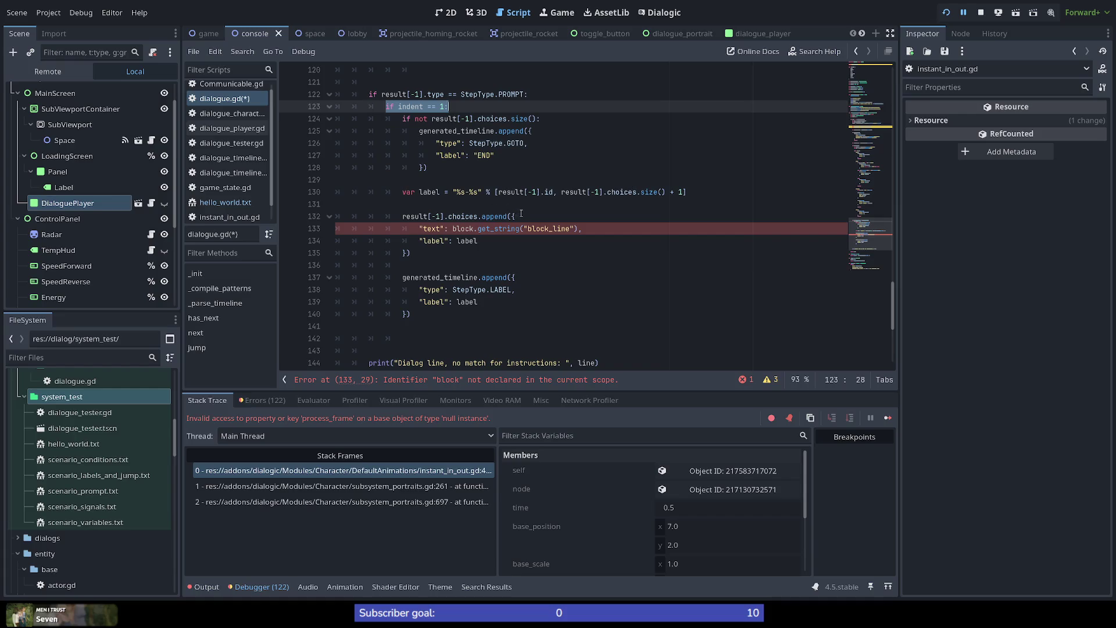
pyautogui.click(524, 215)
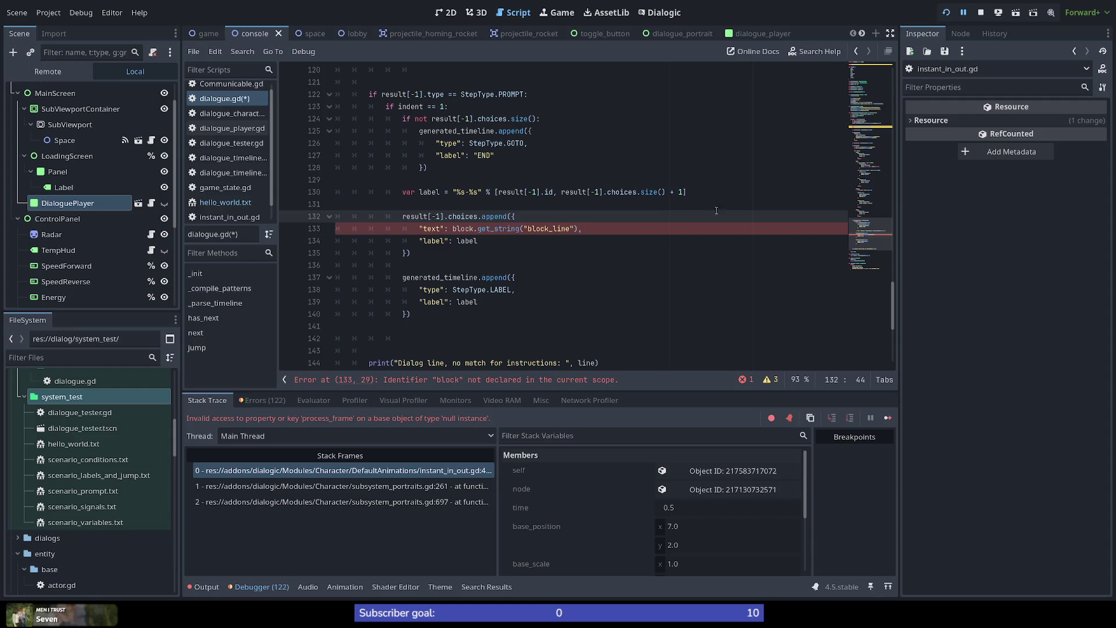
# Scroll to the start of dialogue.gd, then return to line 128.
pyautogui.click(870, 70)
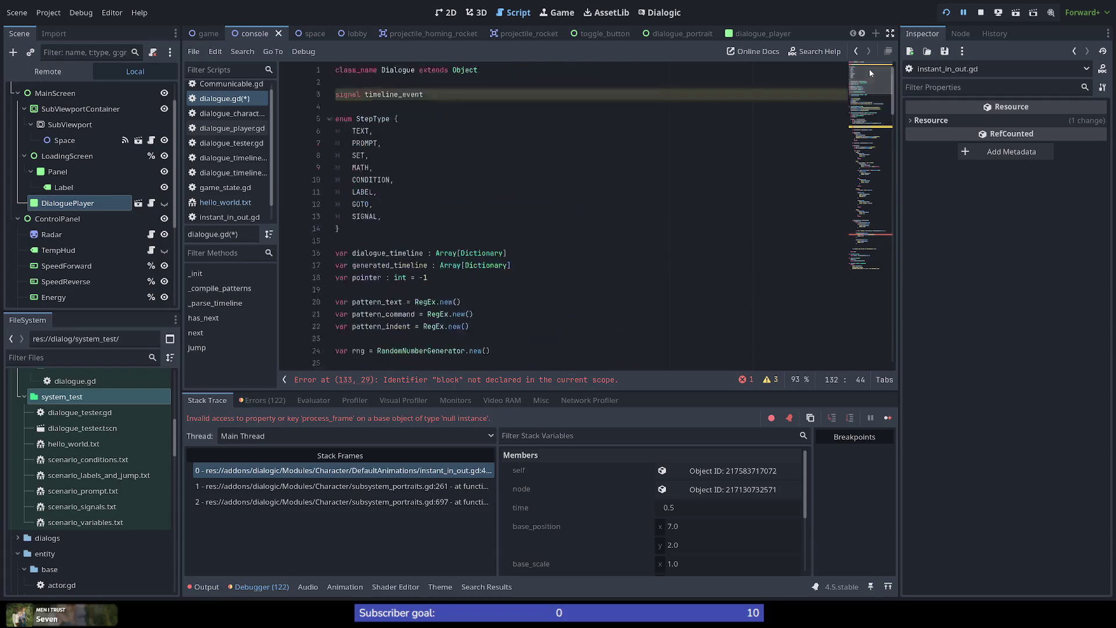
pyautogui.moveTo(874, 70); pyautogui.dragTo(887, 228)
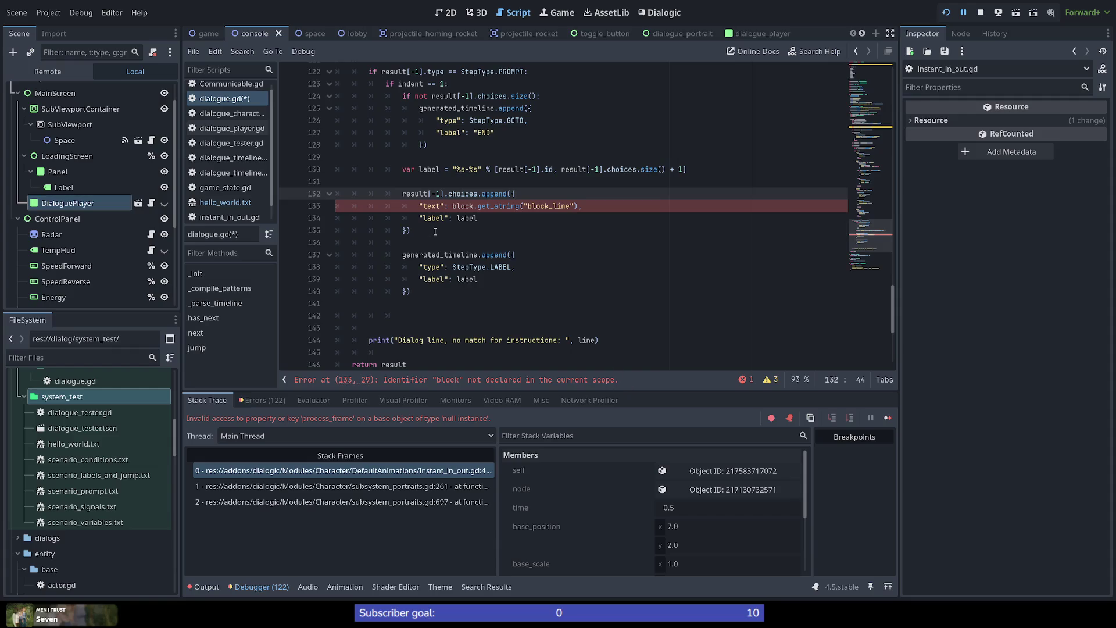
pyautogui.scroll(2, 538, 324)
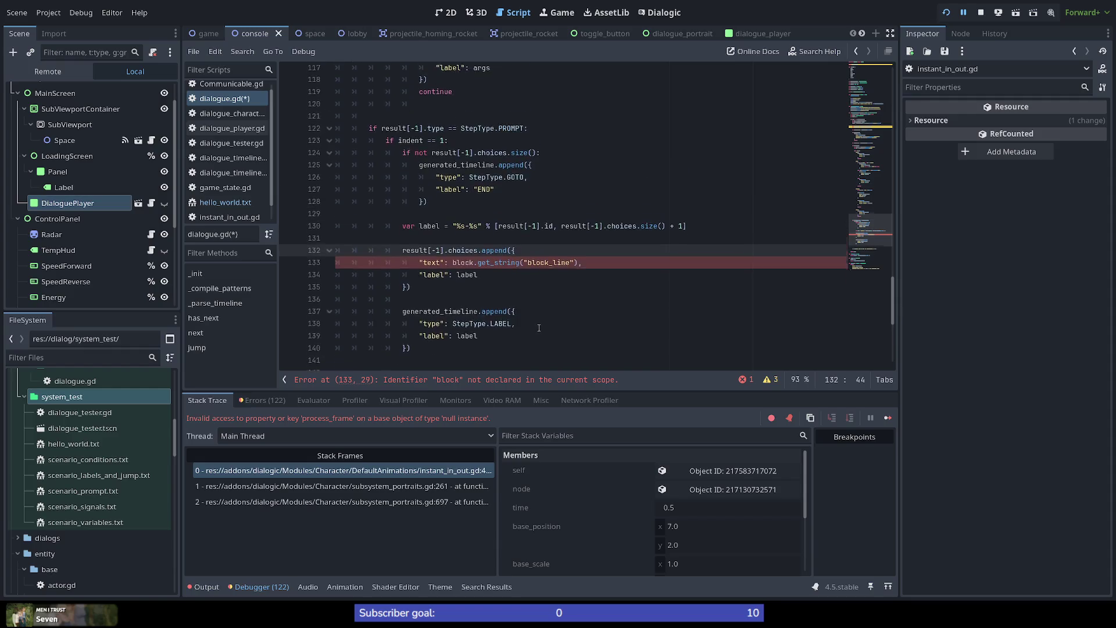
pyautogui.scroll(1, 532, 342)
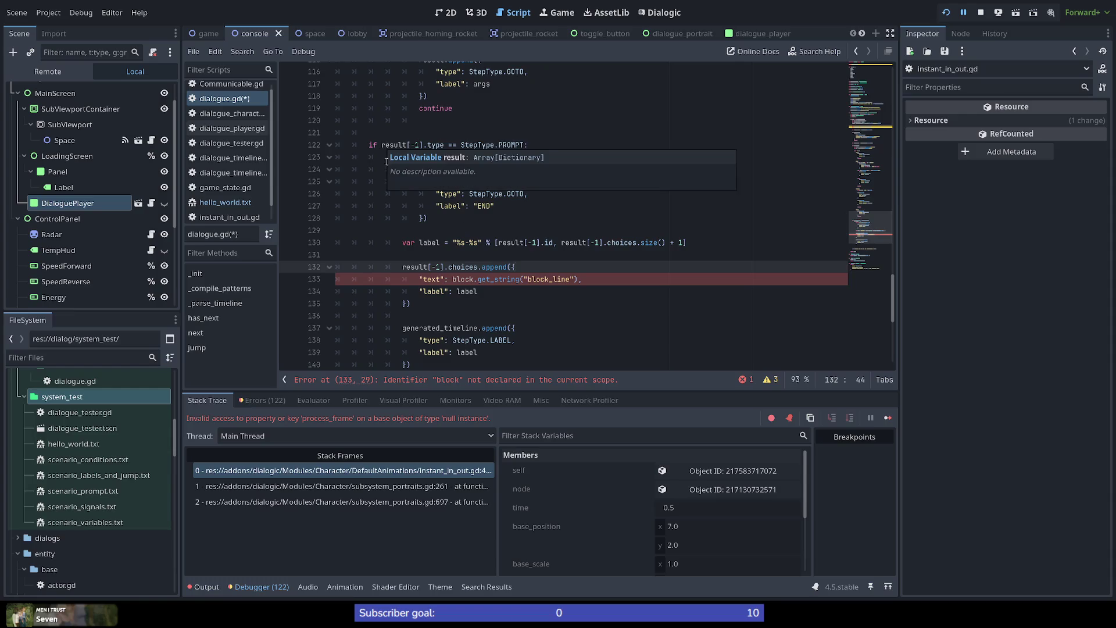
pyautogui.click(379, 217)
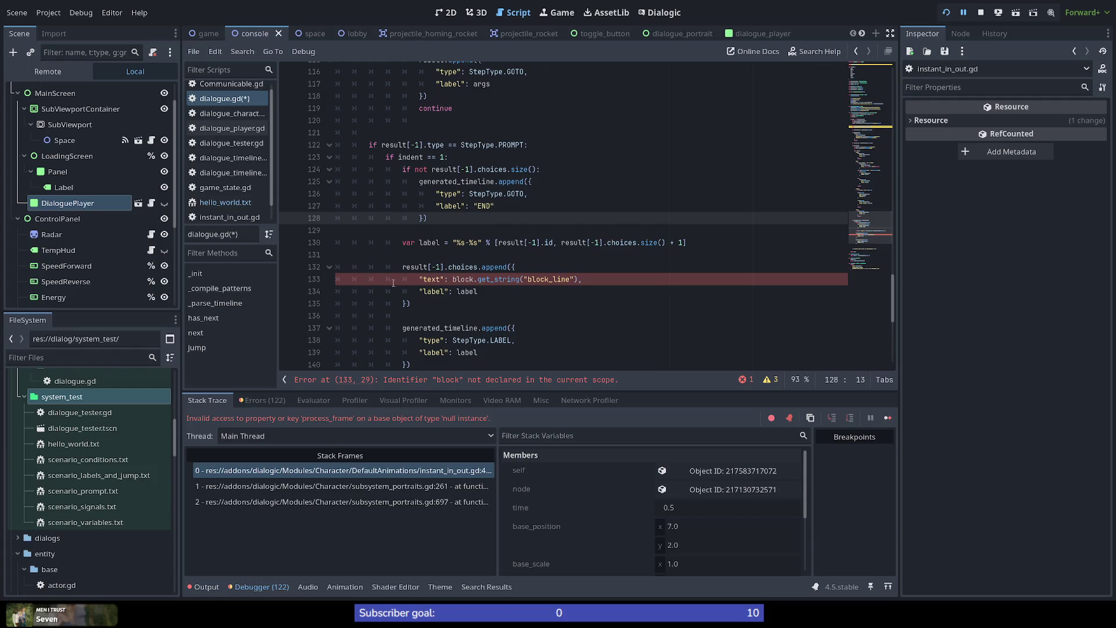
pyautogui.scroll(-3, 407, 290)
pyautogui.scroll(2, 442, 302)
pyautogui.scroll(-1, 482, 311)
pyautogui.scroll(1, 524, 321)
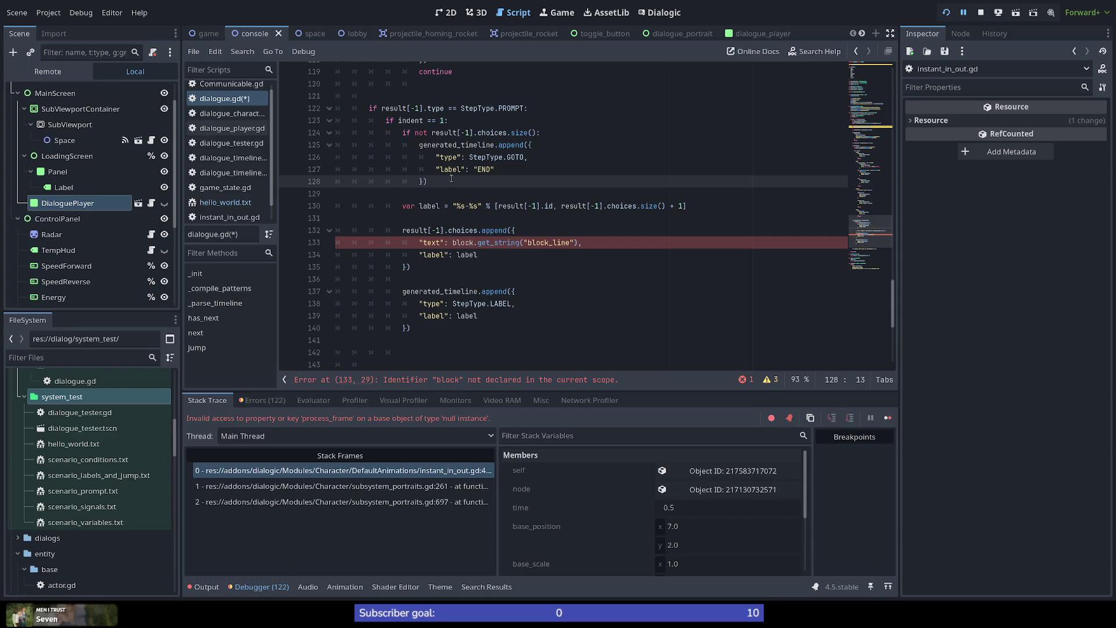
# Review the PROMPT type check, the indent == 1 condition and the nested code on lines 122–140.
pyautogui.click(368, 108)
pyautogui.moveTo(368, 108); pyautogui.dragTo(663, 109)
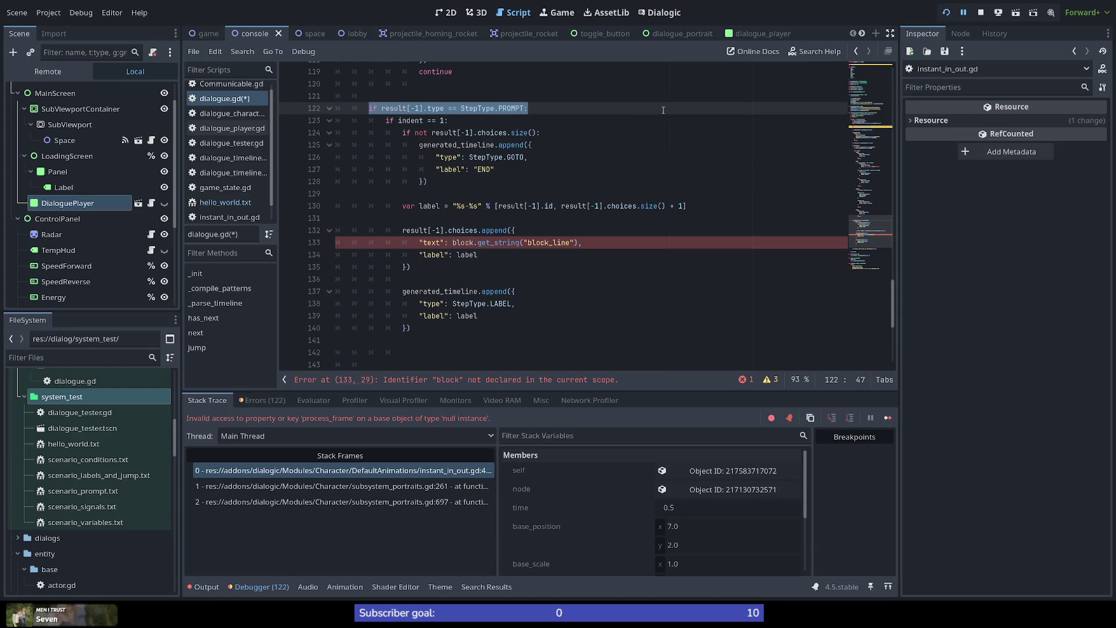
pyautogui.click(592, 143)
pyautogui.doubleClick(515, 109)
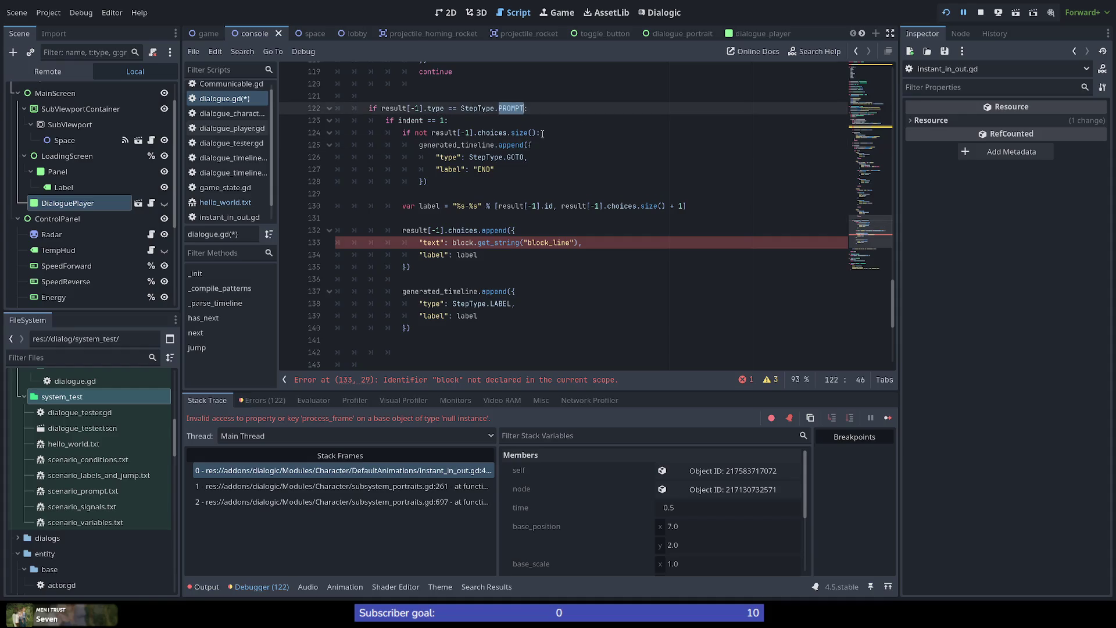
pyautogui.moveTo(386, 120); pyautogui.dragTo(464, 122)
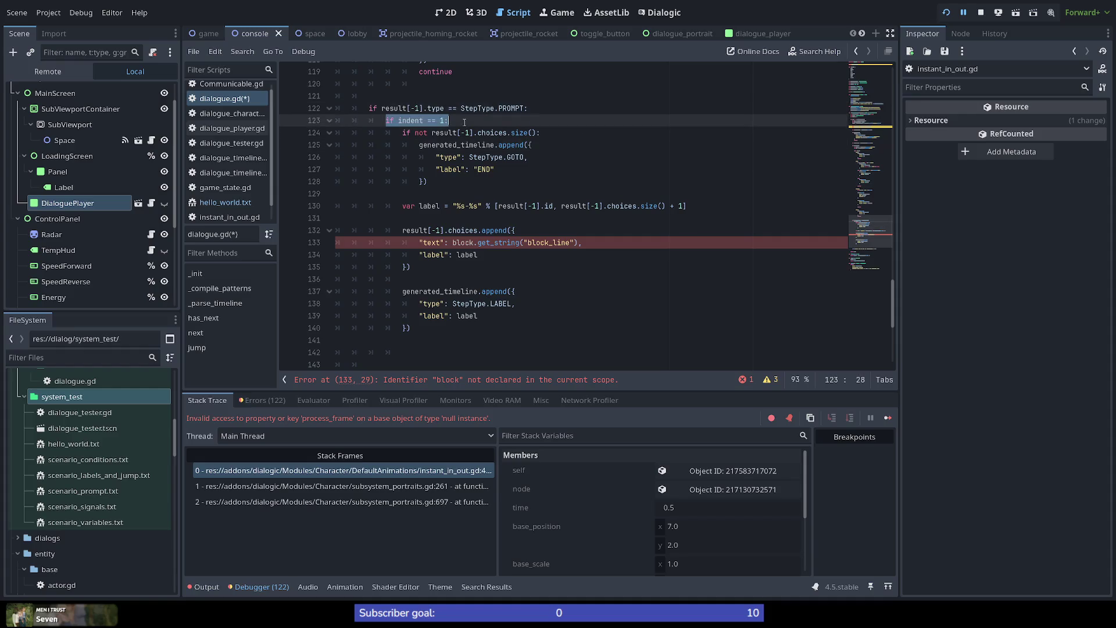
pyautogui.click(488, 122)
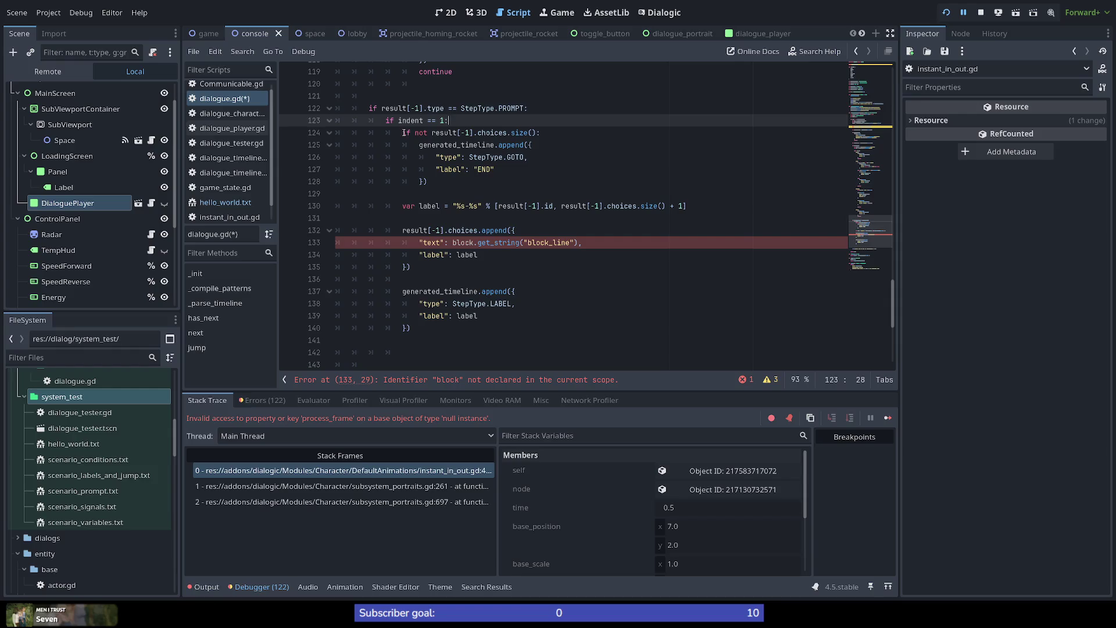
pyautogui.click(403, 132)
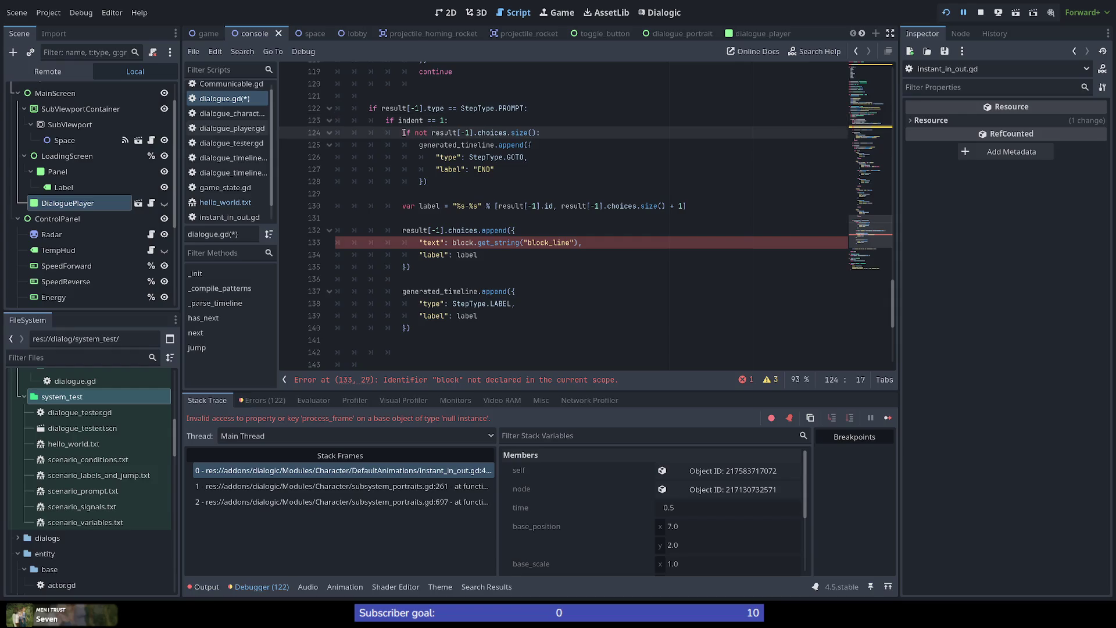
pyautogui.moveTo(403, 132)
pyautogui.mouseDown()
pyautogui.moveTo(465, 288)
pyautogui.moveTo(538, 332)
pyautogui.mouseUp()
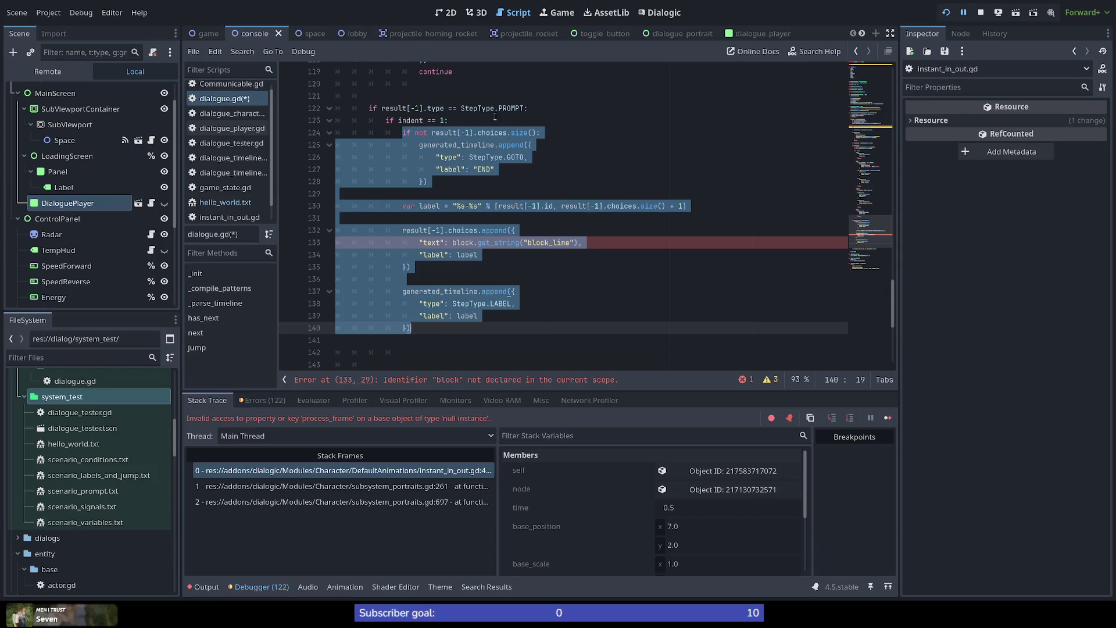
pyautogui.click(464, 144)
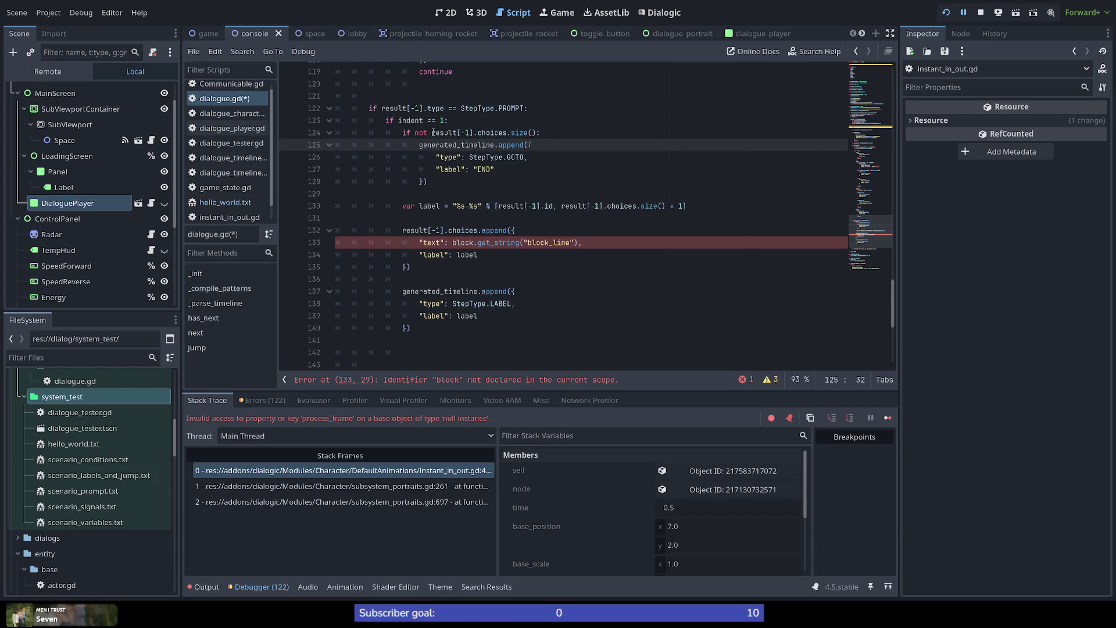
# Inspect the choices access on line 124 and the END append block on lines 125–128.
pyautogui.moveTo(432, 133); pyautogui.dragTo(509, 131)
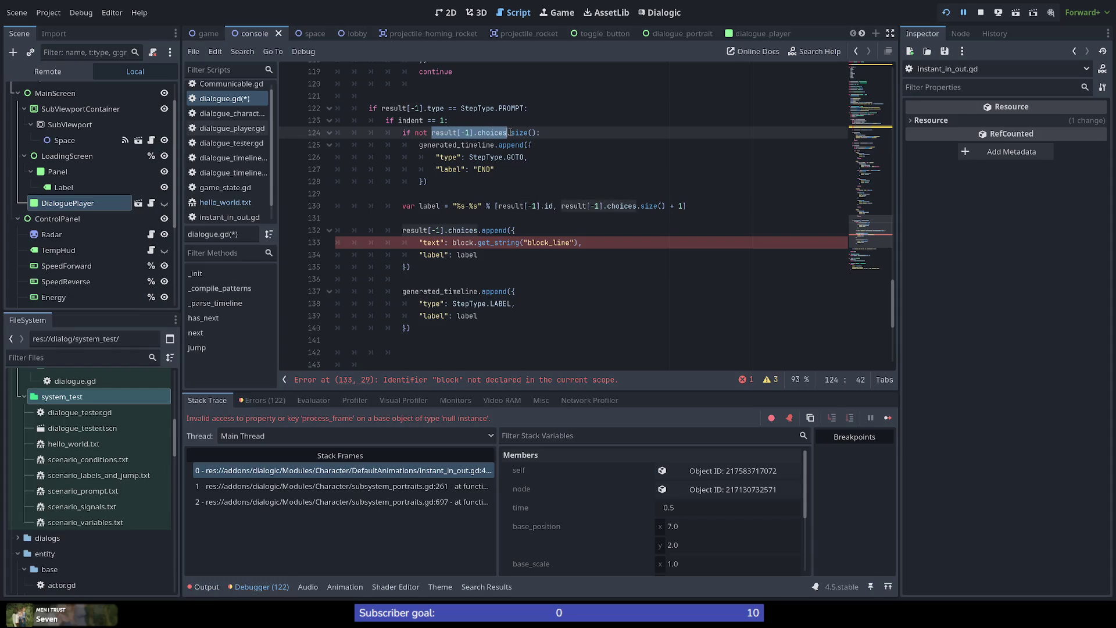
pyautogui.click(540, 133)
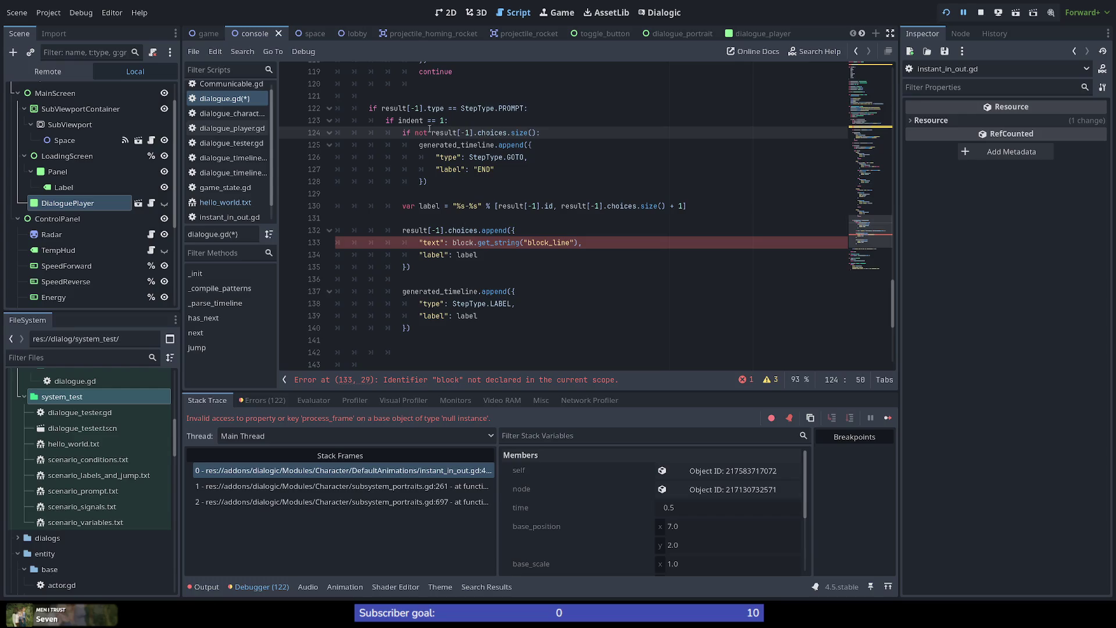
pyautogui.doubleClick(494, 132)
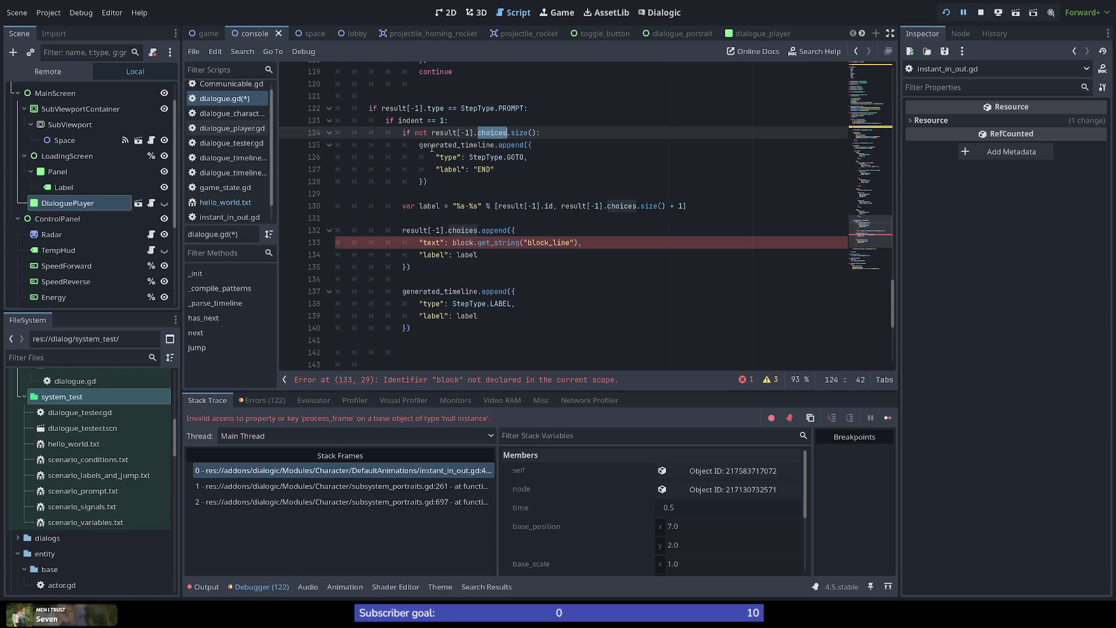
pyautogui.moveTo(418, 145); pyautogui.dragTo(487, 185)
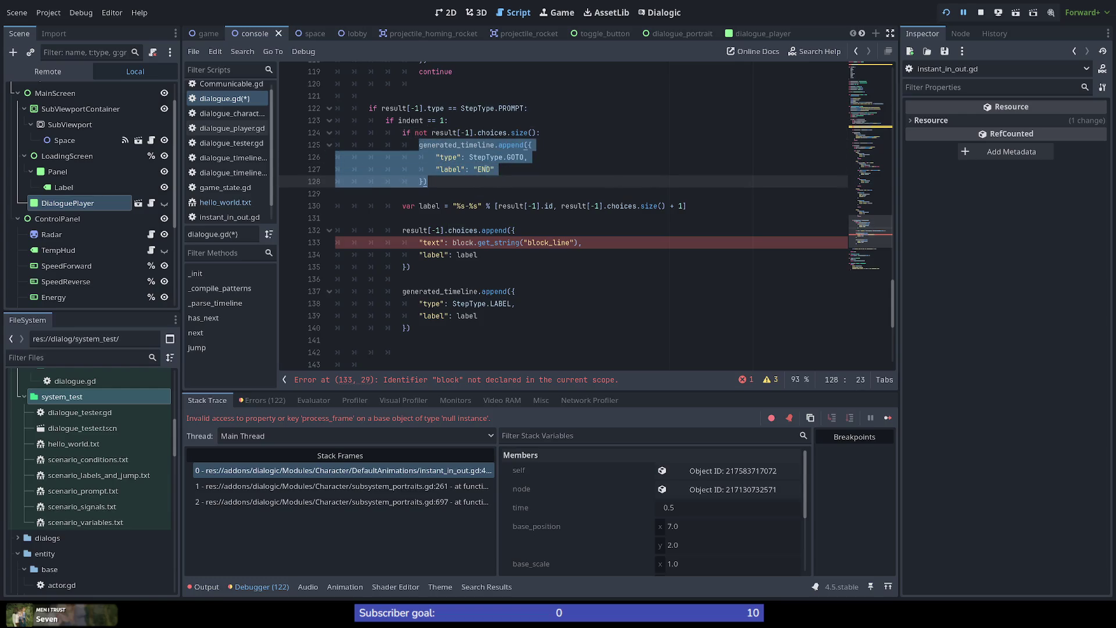
pyautogui.doubleClick(486, 170)
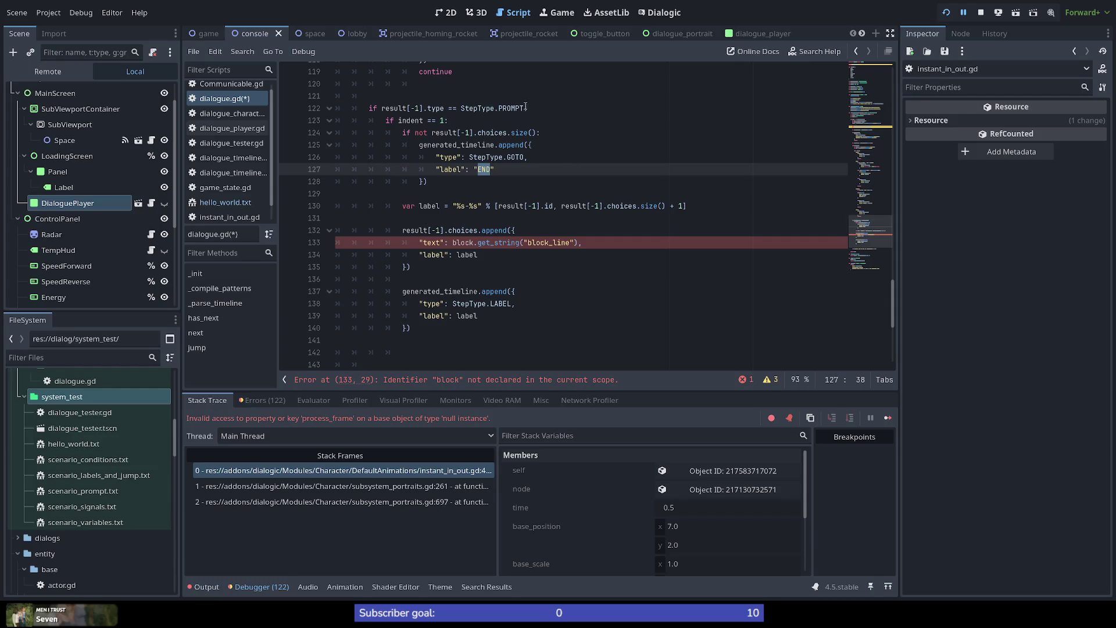
pyautogui.moveTo(523, 112)
pyautogui.doubleClick(483, 145)
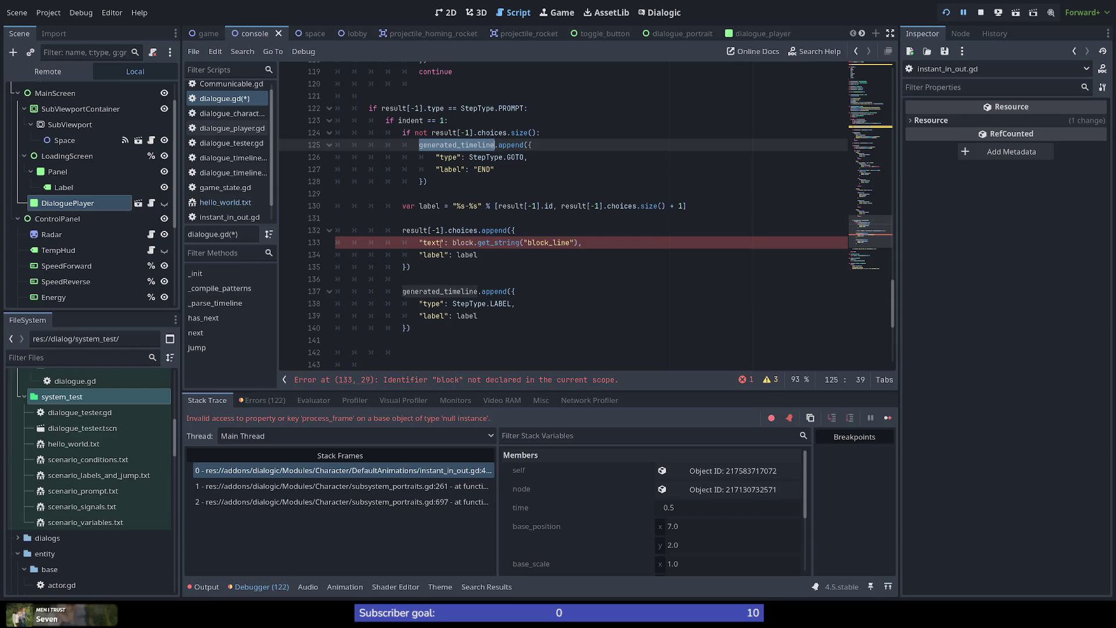
# Inspect choices, the undeclared block and block_line on lines 132–133, plus result on line 122.
pyautogui.click(467, 242)
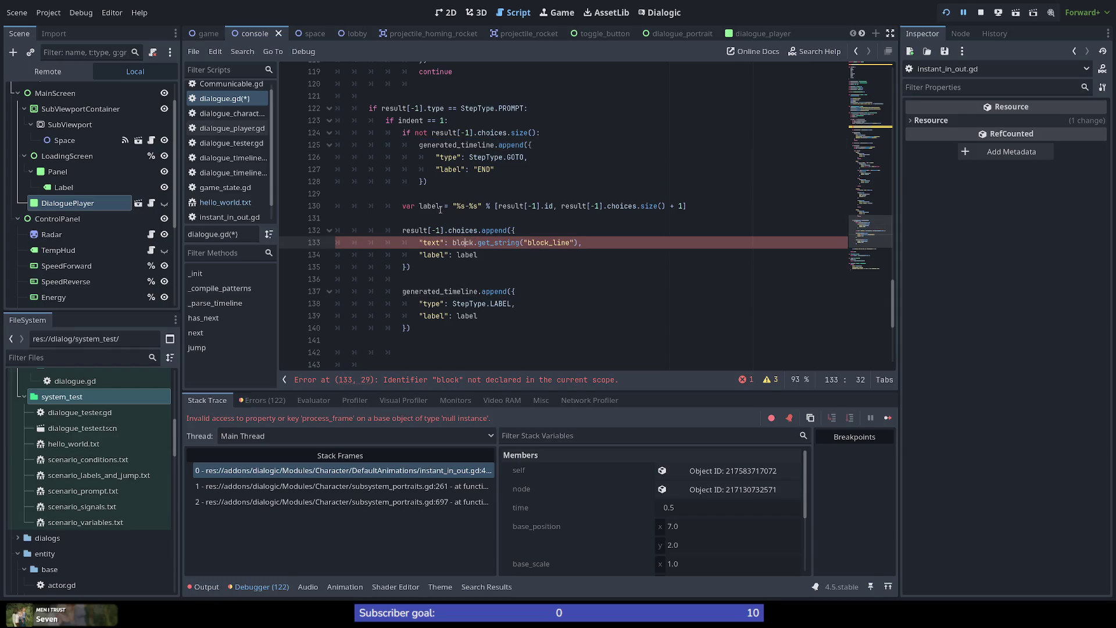
pyautogui.moveTo(404, 229)
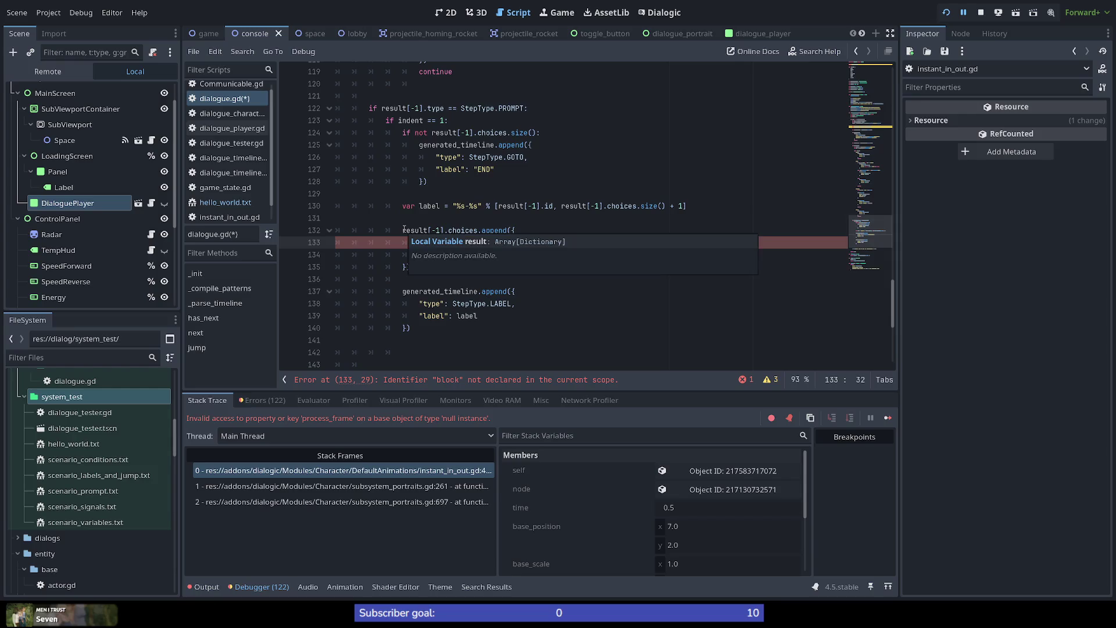
pyautogui.doubleClick(448, 229)
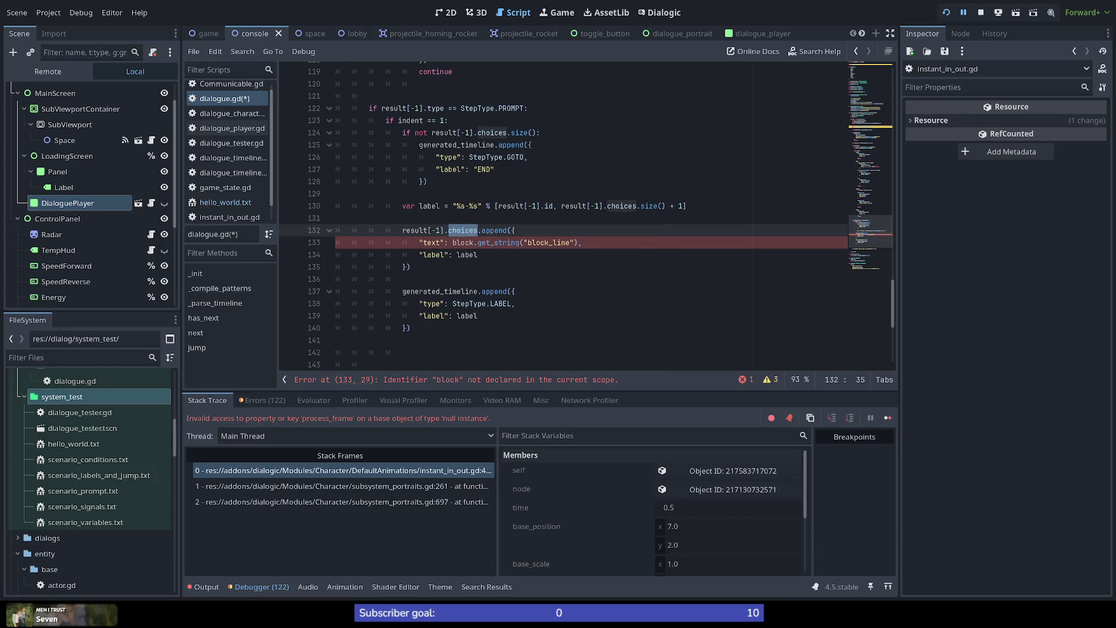
pyautogui.doubleClick(463, 242)
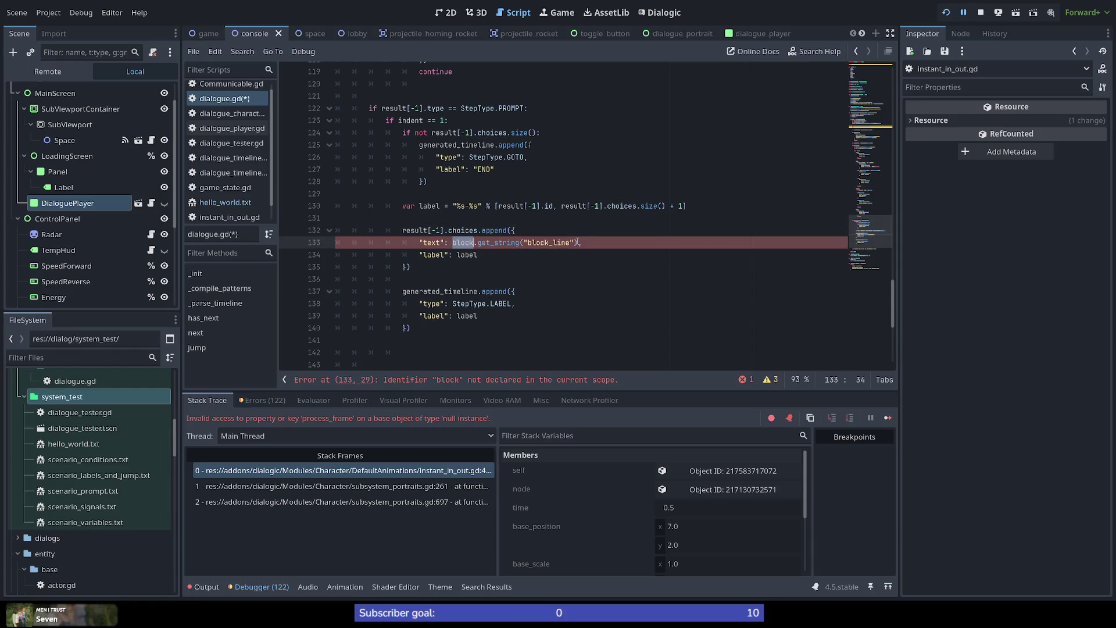
pyautogui.scroll(2, 490, 248)
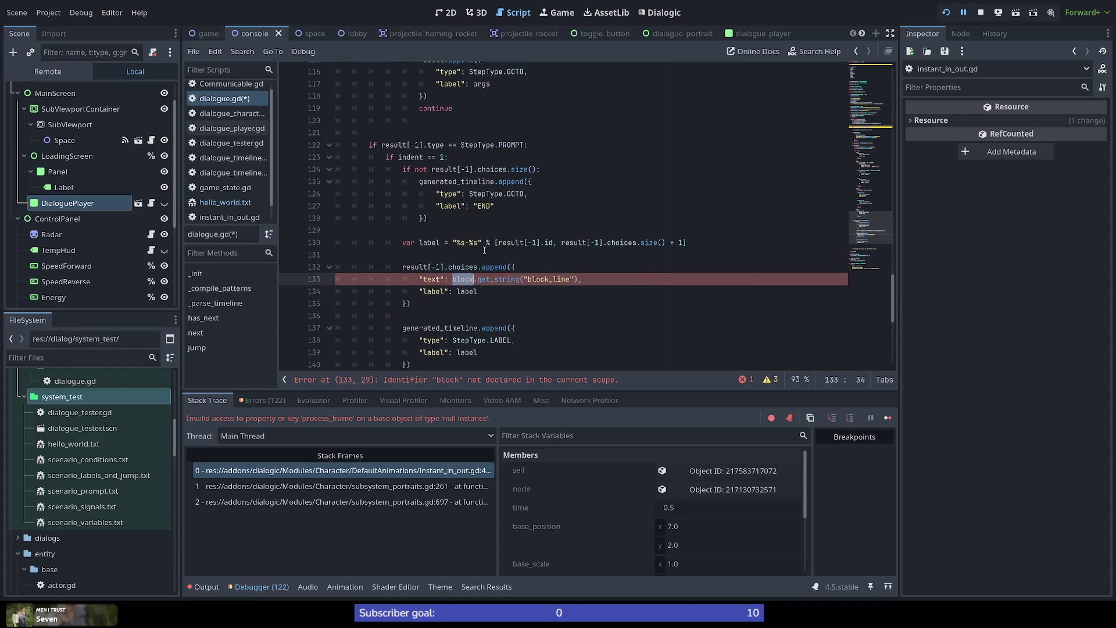
pyautogui.doubleClick(539, 316)
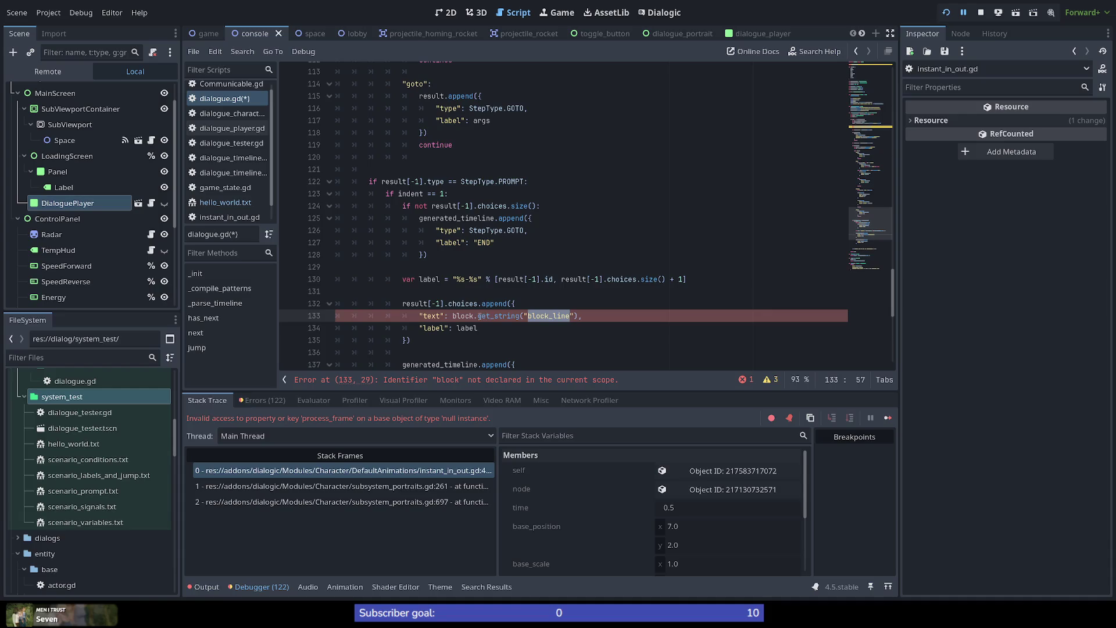
pyautogui.scroll(7, 432, 305)
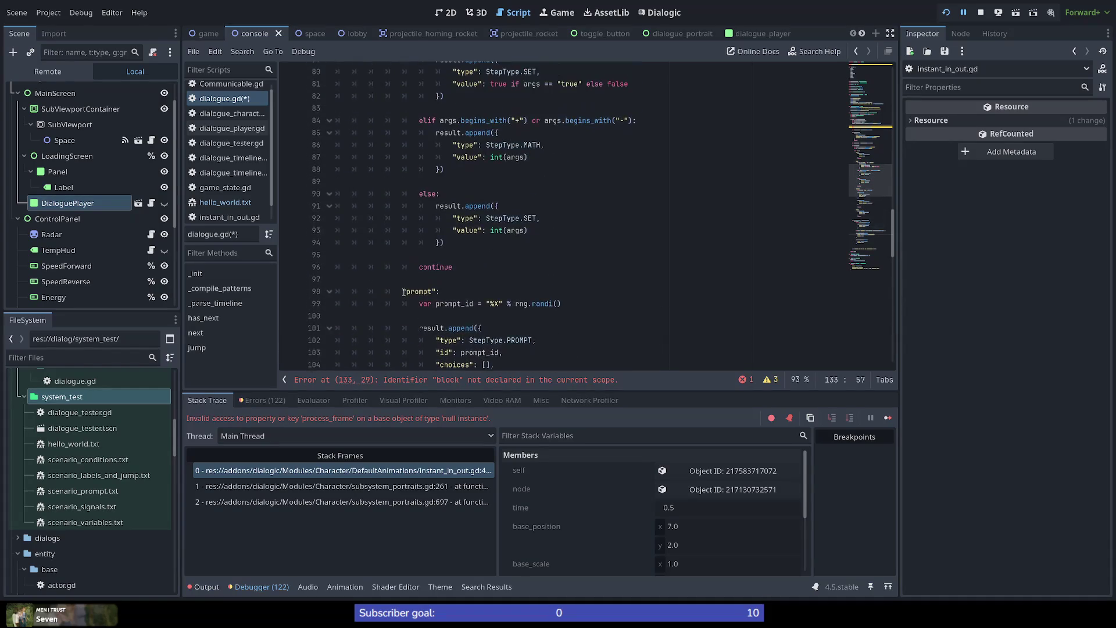
pyautogui.scroll(-7, 402, 291)
pyautogui.scroll(2, 394, 256)
pyautogui.doubleClick(393, 255)
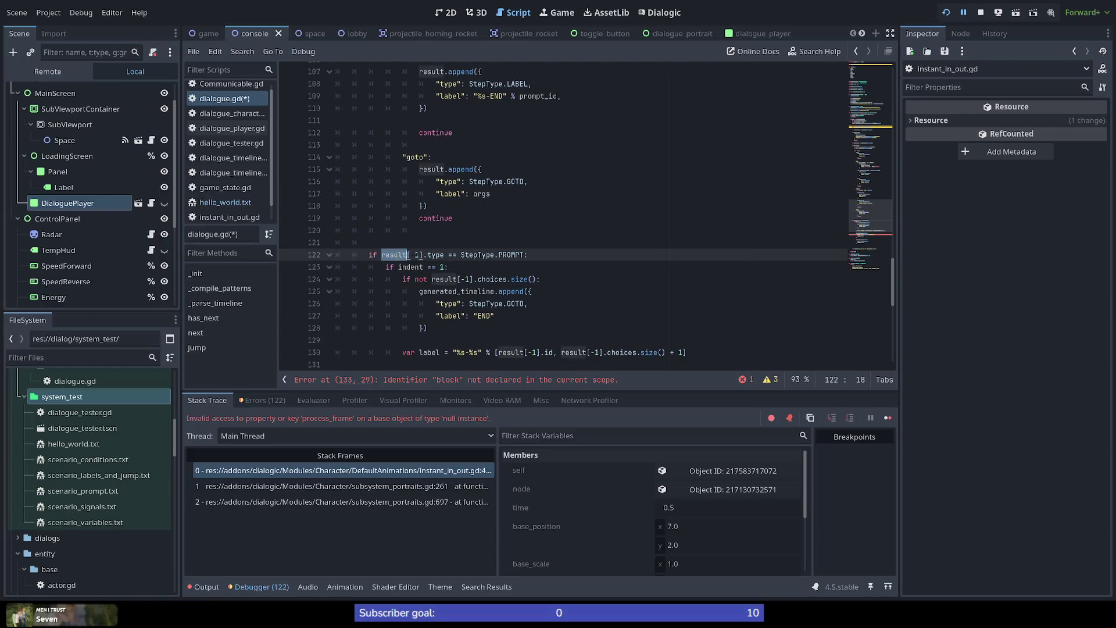
pyautogui.scroll(-3, 463, 258)
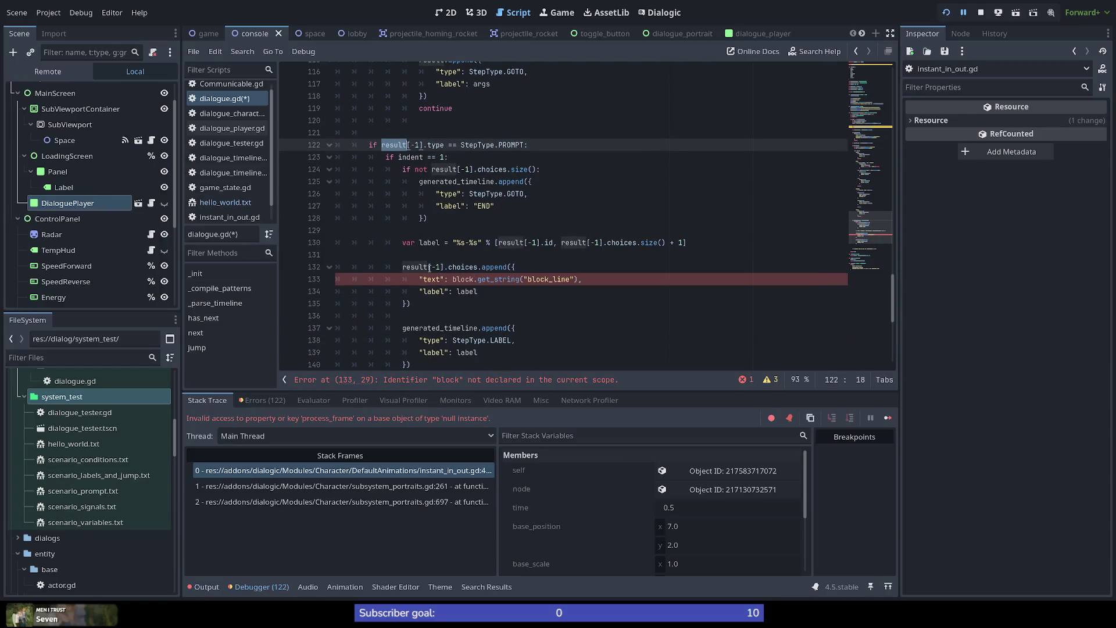
pyautogui.doubleClick(539, 280)
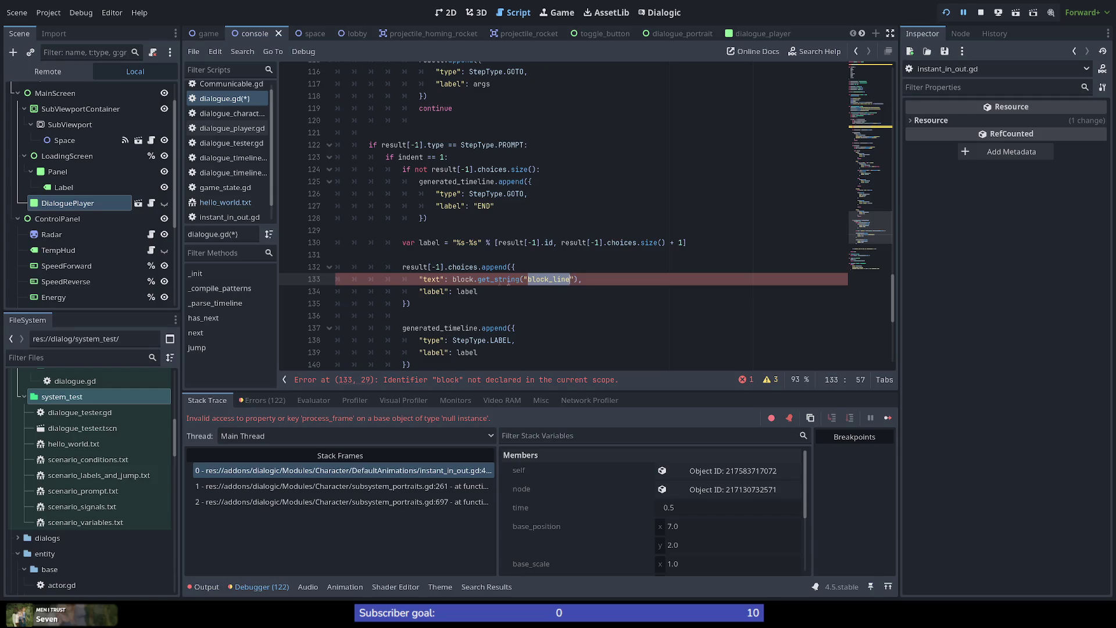
# Replace block.get_string("block_line") on line 133 with line, then delete it, leaving "text" empty.
pyautogui.moveTo(451, 279); pyautogui.dragTo(580, 279)
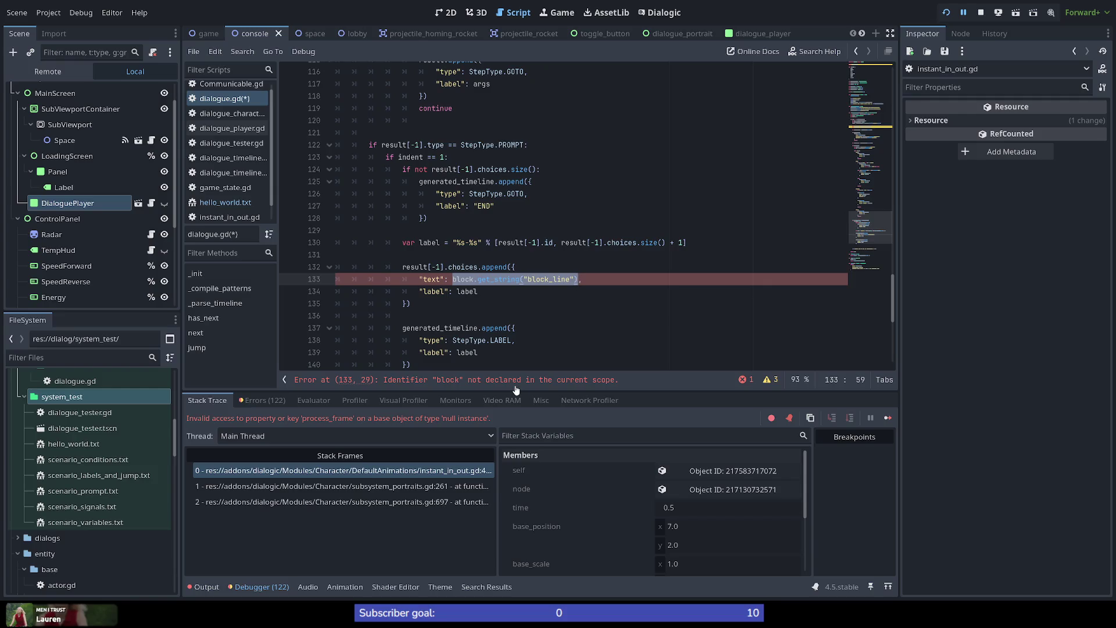
pyautogui.write('line,')
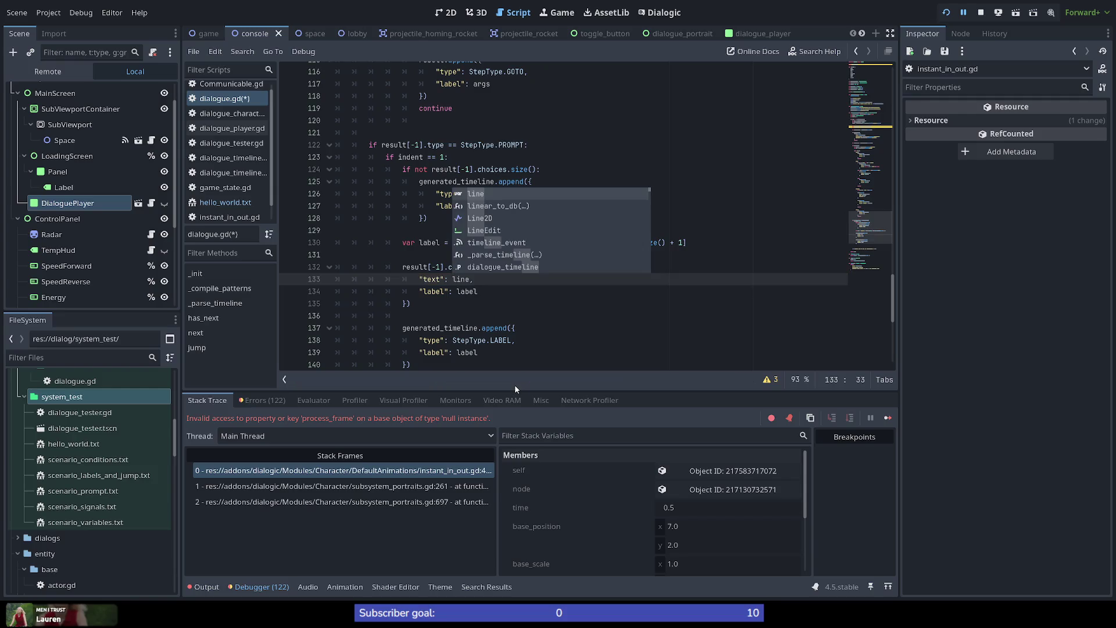
pyautogui.press('Down')
pyautogui.press('Down')
pyautogui.press('Down')
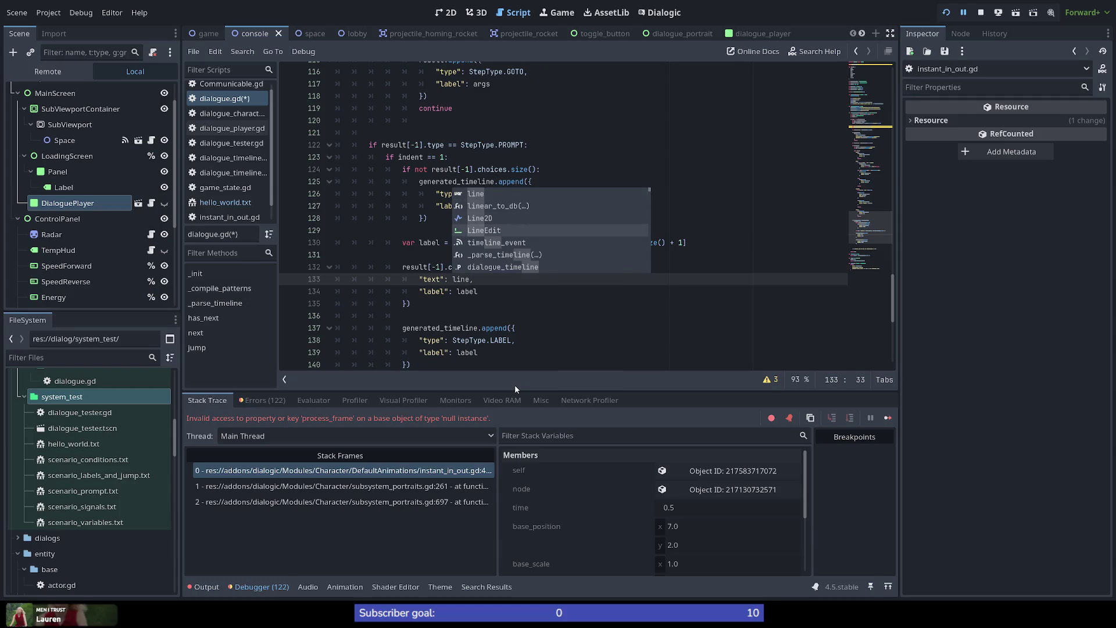
pyautogui.press('Up')
pyautogui.press('Up')
pyautogui.press('Up')
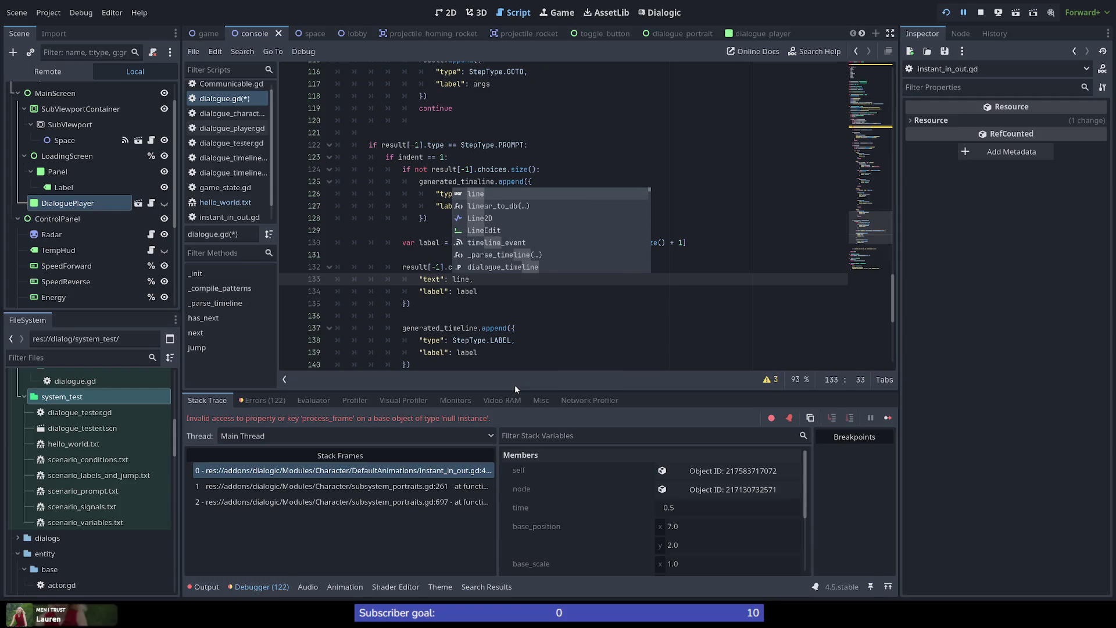
pyautogui.press('BackSpace')
pyautogui.press('BackSpace')
pyautogui.press('BackSpace')
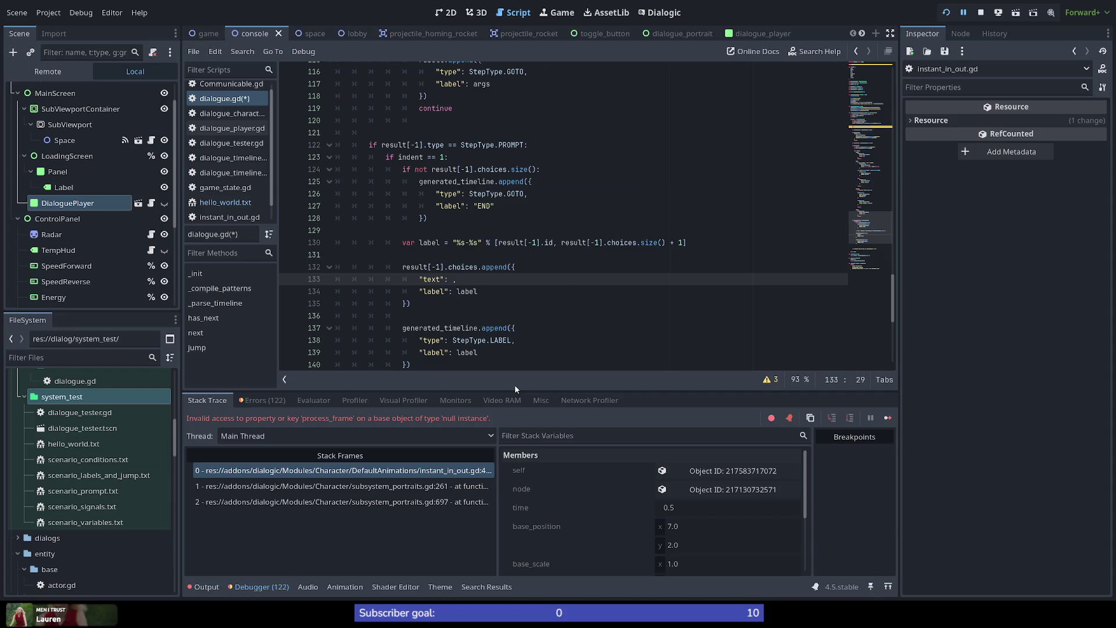
pyautogui.moveTo(875, 220); pyautogui.dragTo(869, 135)
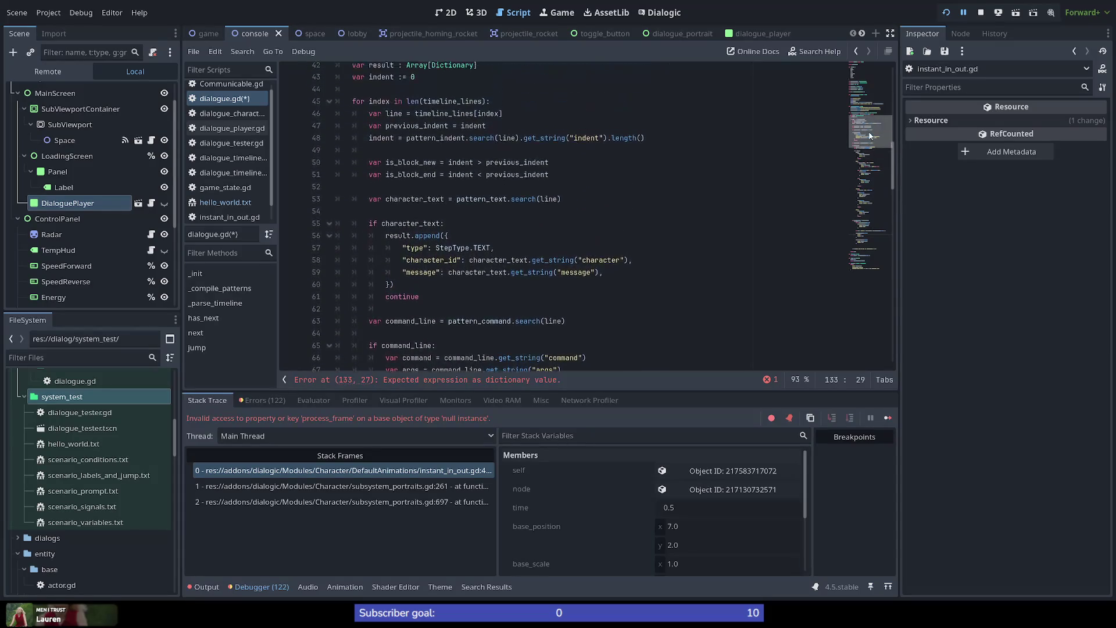
pyautogui.doubleClick(396, 114)
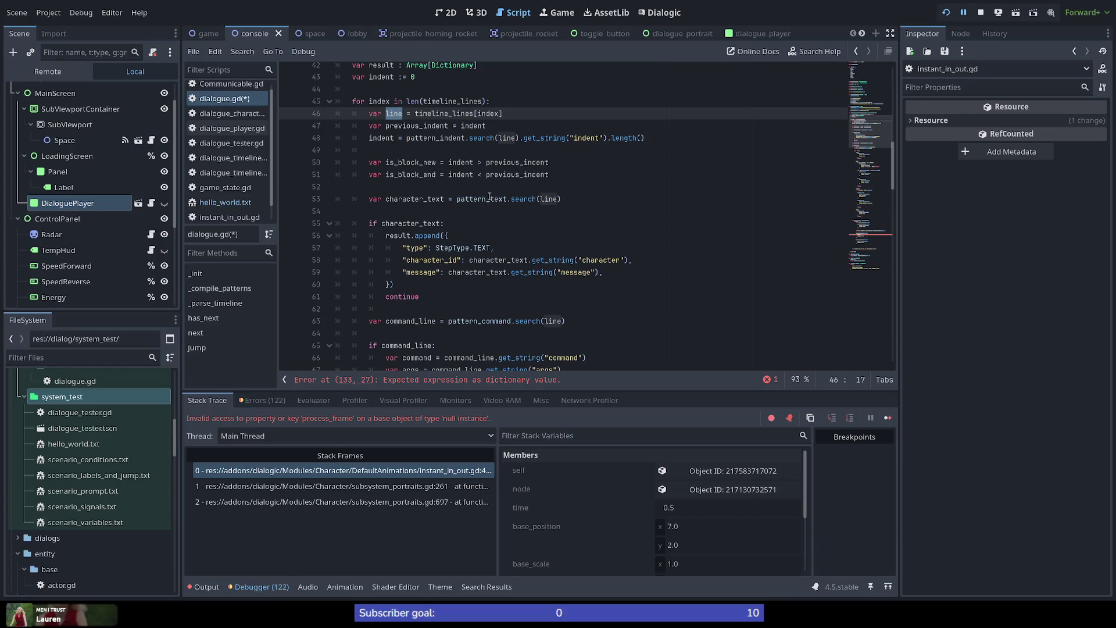
pyautogui.doubleClick(430, 199)
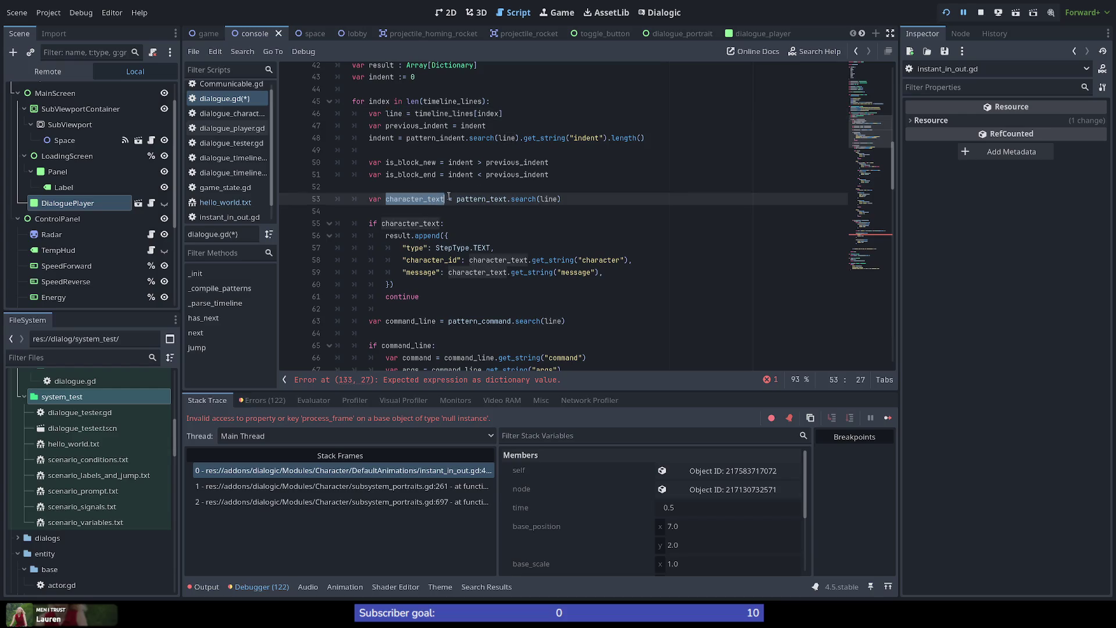
pyautogui.doubleClick(381, 138)
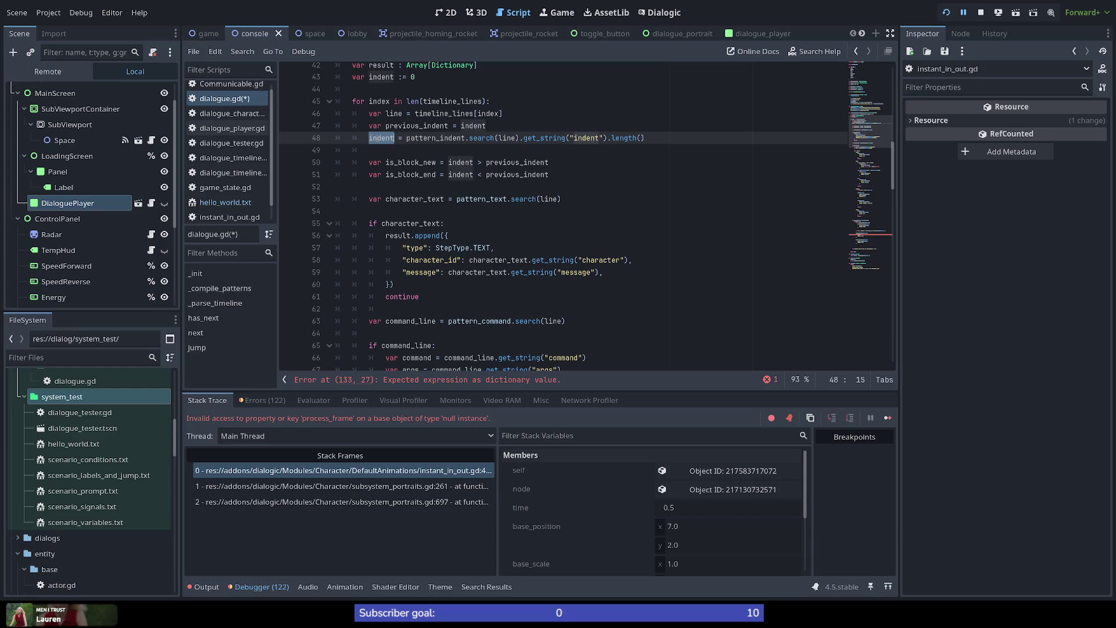
pyautogui.doubleClick(586, 138)
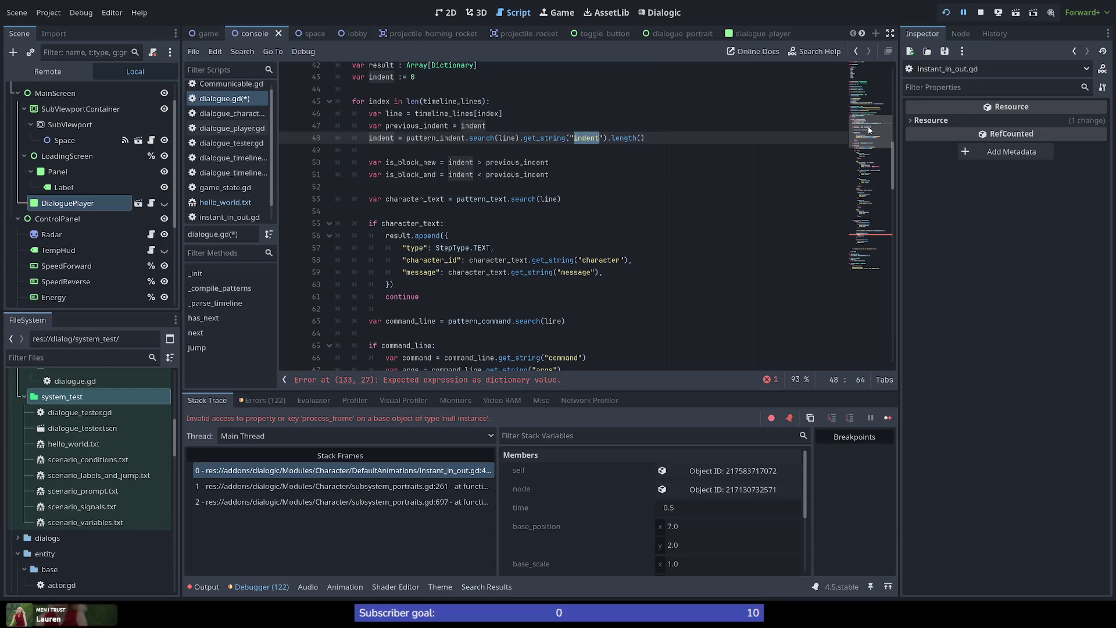
pyautogui.scroll(5, 870, 117)
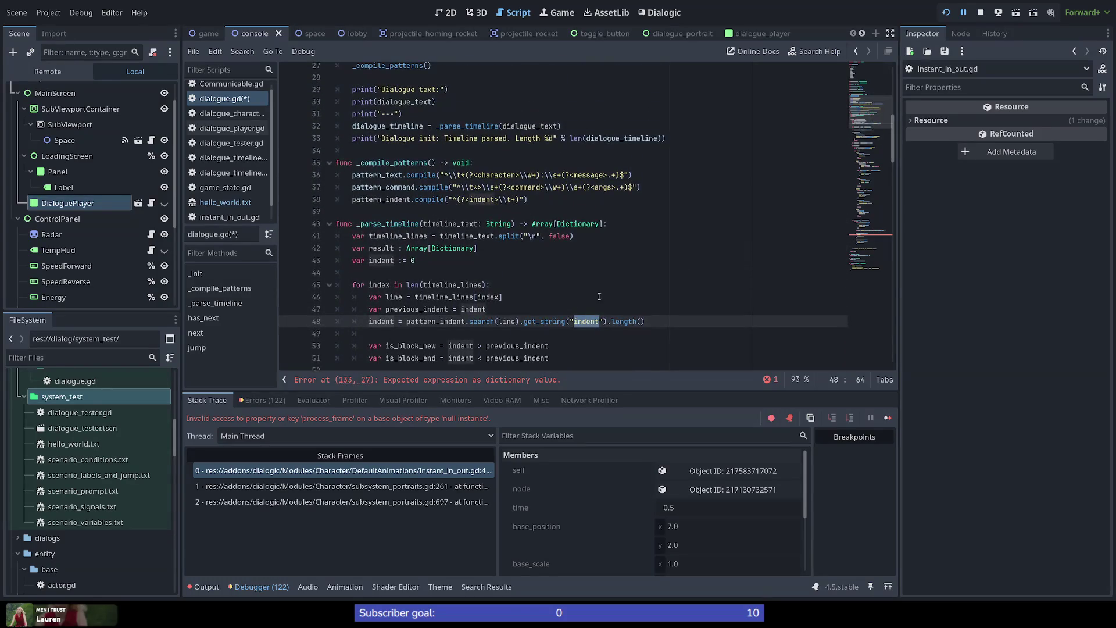
pyautogui.doubleClick(461, 320)
pyautogui.scroll(8, 867, 80)
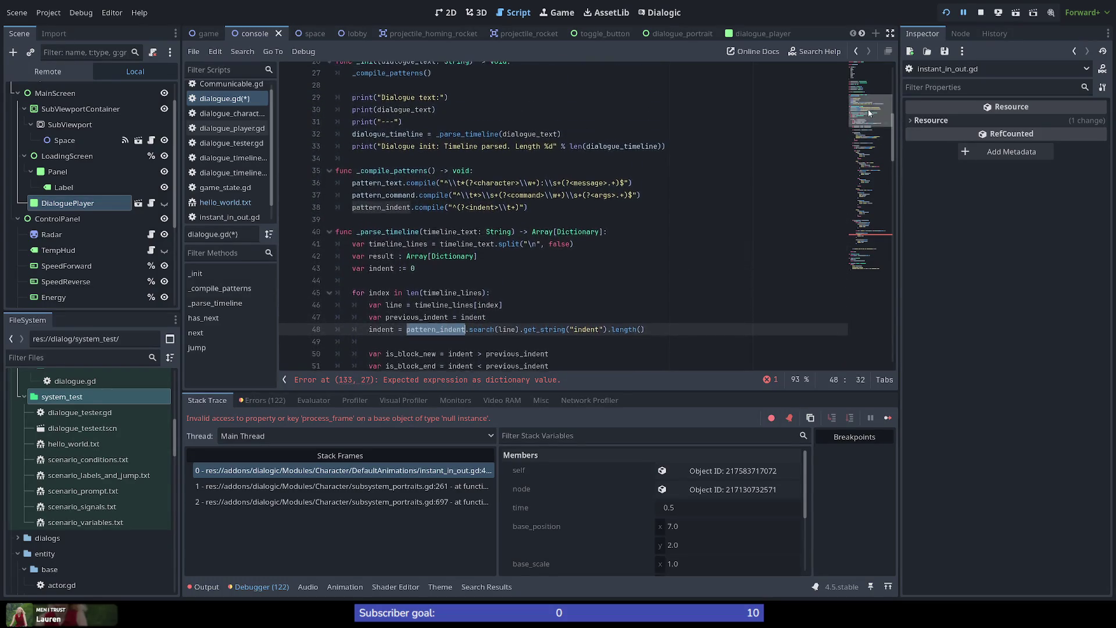
pyautogui.scroll(-1, 410, 286)
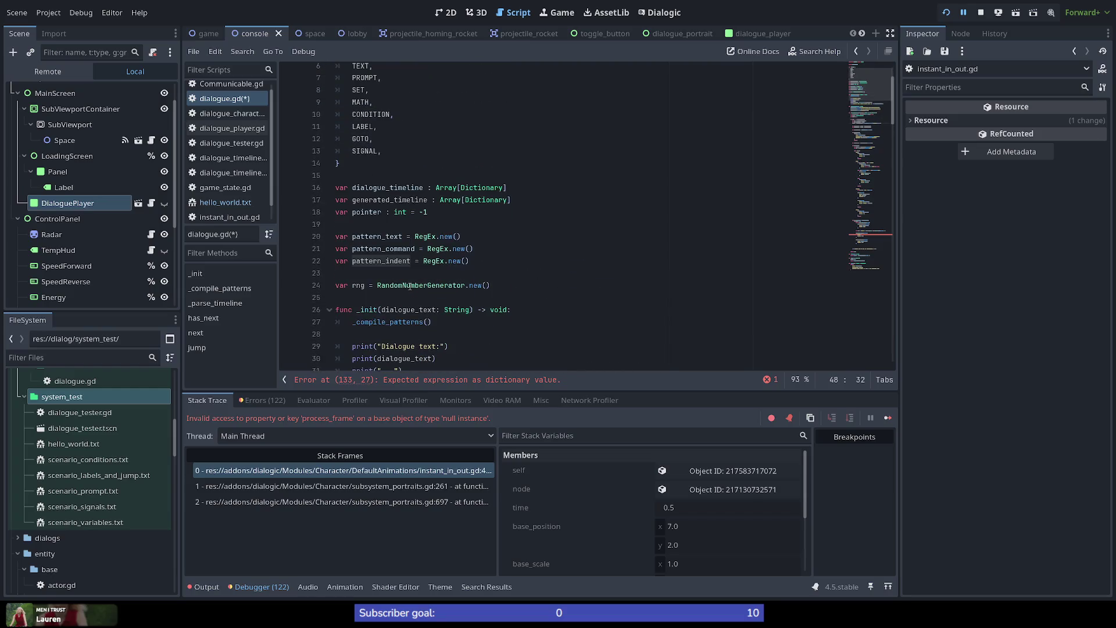
pyautogui.click(402, 261)
pyautogui.scroll(-6, 395, 278)
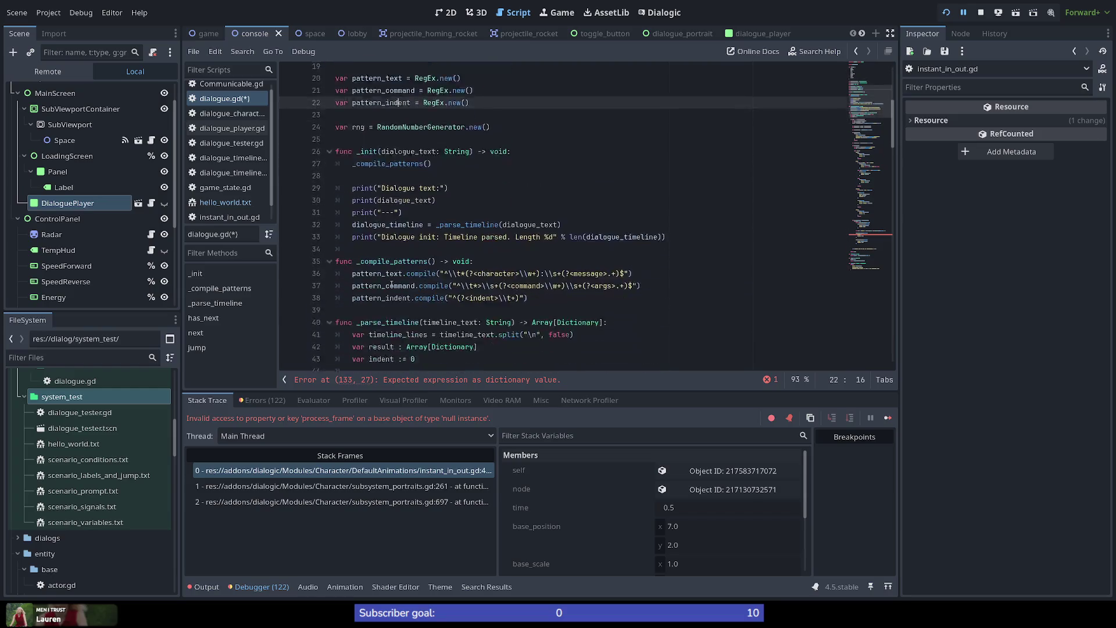
# Add + after \t in the line 38 indent regex, append (?<args>.+)$ copied from line 37, and save.
pyautogui.scroll(-1, 391, 284)
pyautogui.scroll(1, 465, 261)
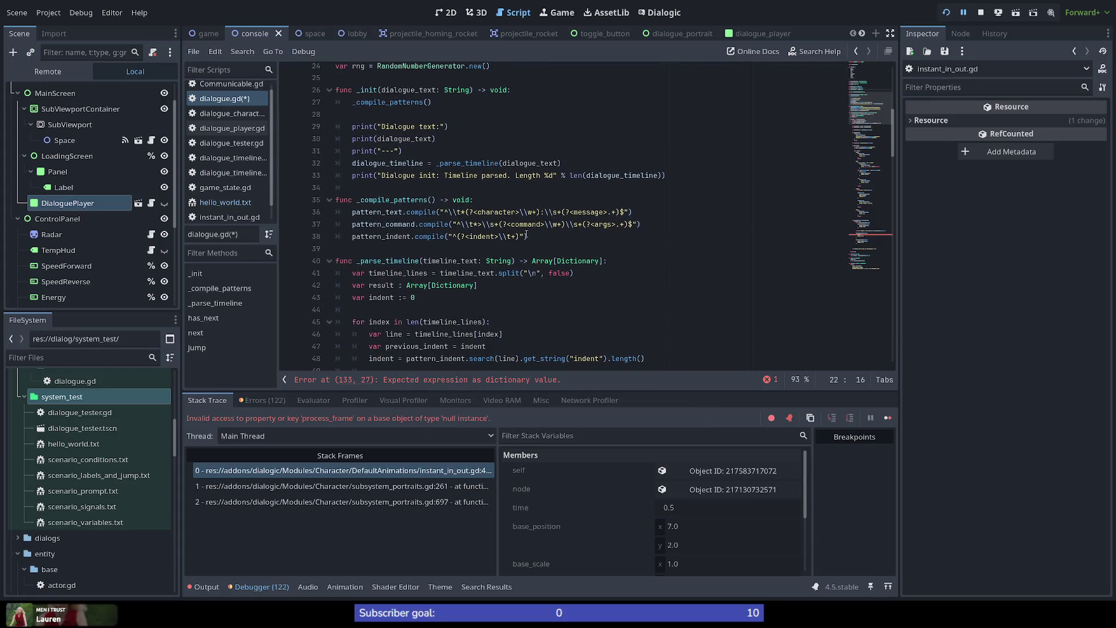
pyautogui.click(510, 236)
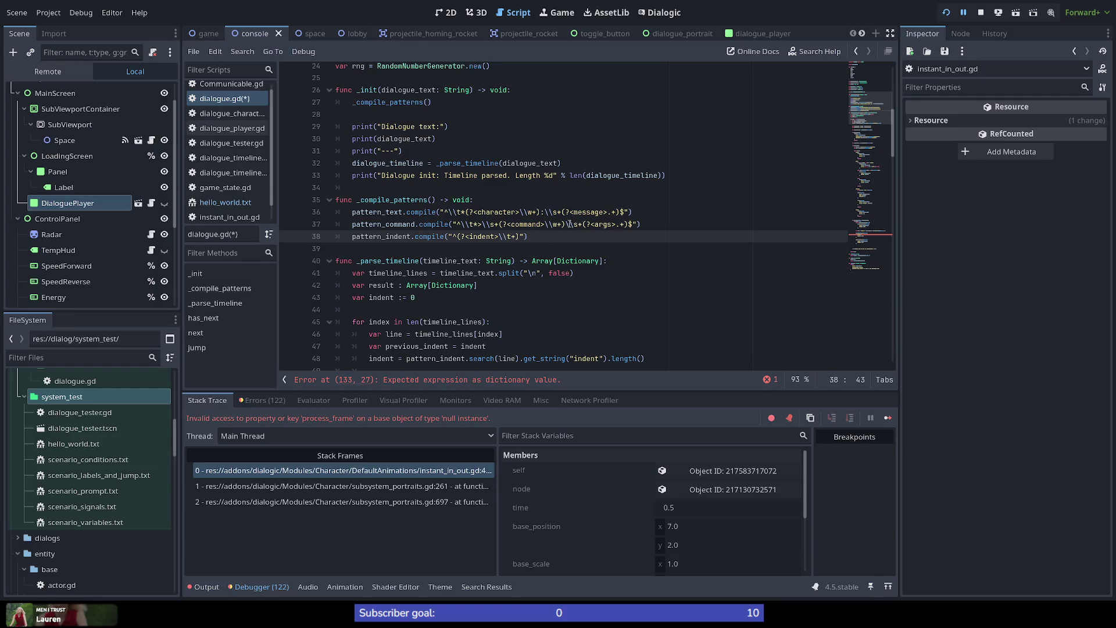
pyautogui.write('+')
pyautogui.moveTo(583, 224); pyautogui.dragTo(633, 223)
pyautogui.hotkey('ctrl', 'c')
pyautogui.click(522, 236)
pyautogui.hotkey('ctrl', 'v')
pyautogui.hotkey('ctrl', 's')
# Rename the new capture group from args to line and save dialogue.gd.
pyautogui.doubleClick(540, 236)
pyautogui.write('line')
pyautogui.hotkey('ctrl', 's')
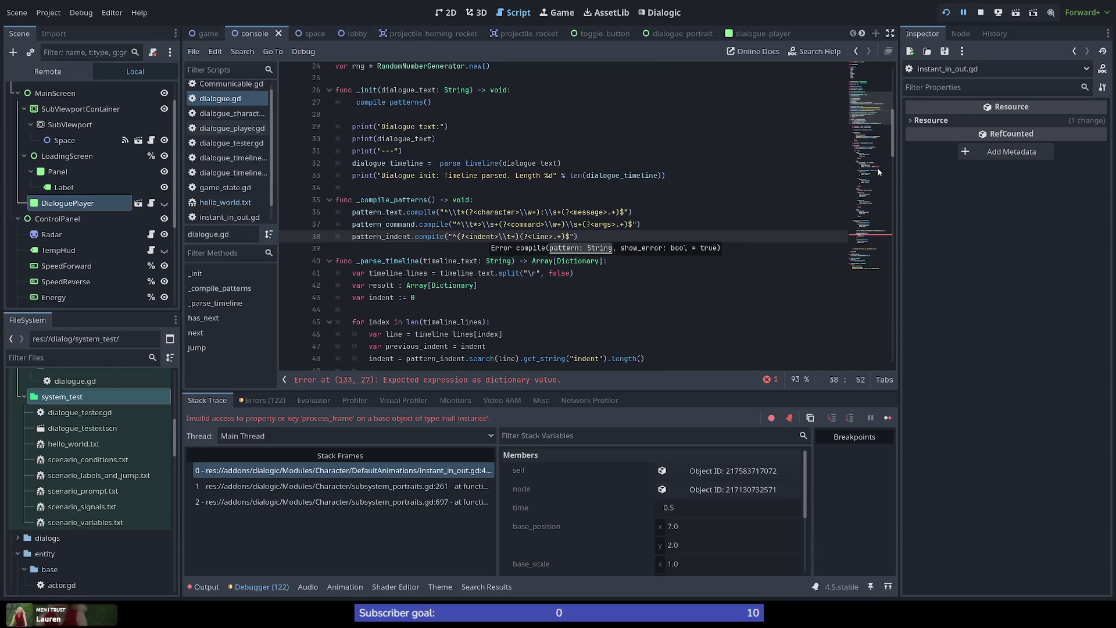
pyautogui.click(873, 235)
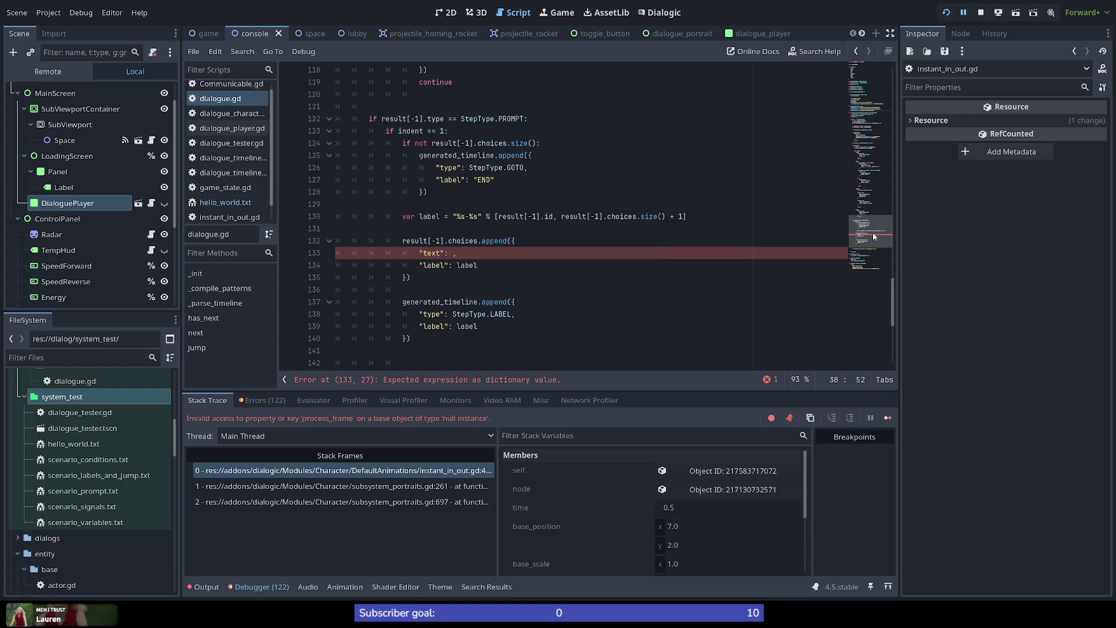
pyautogui.moveTo(873, 235); pyautogui.dragTo(866, 123)
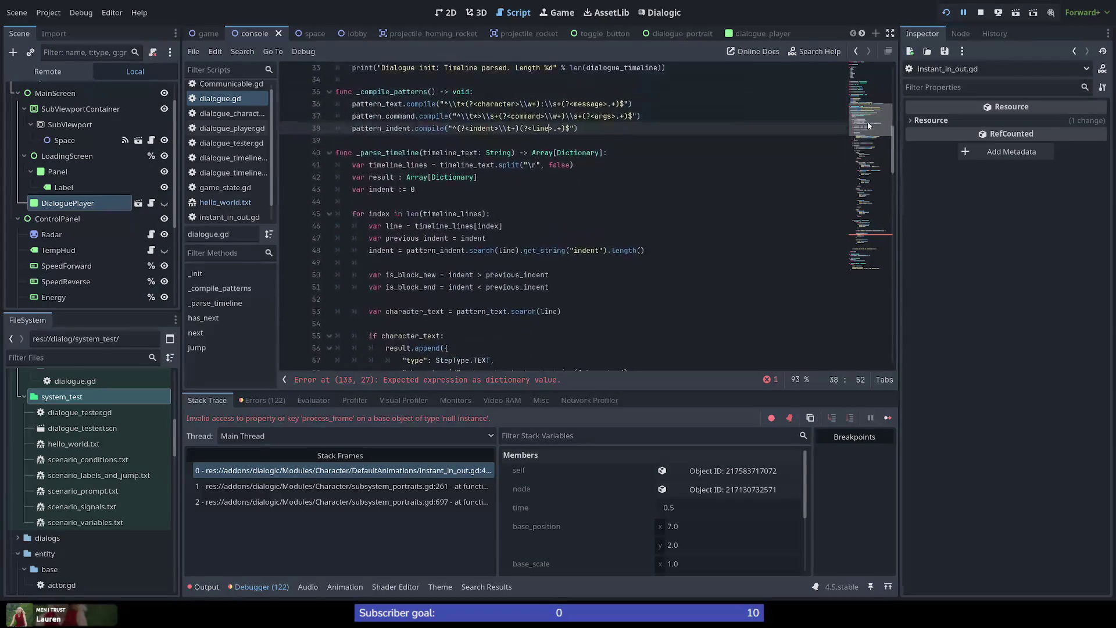
pyautogui.doubleClick(393, 165)
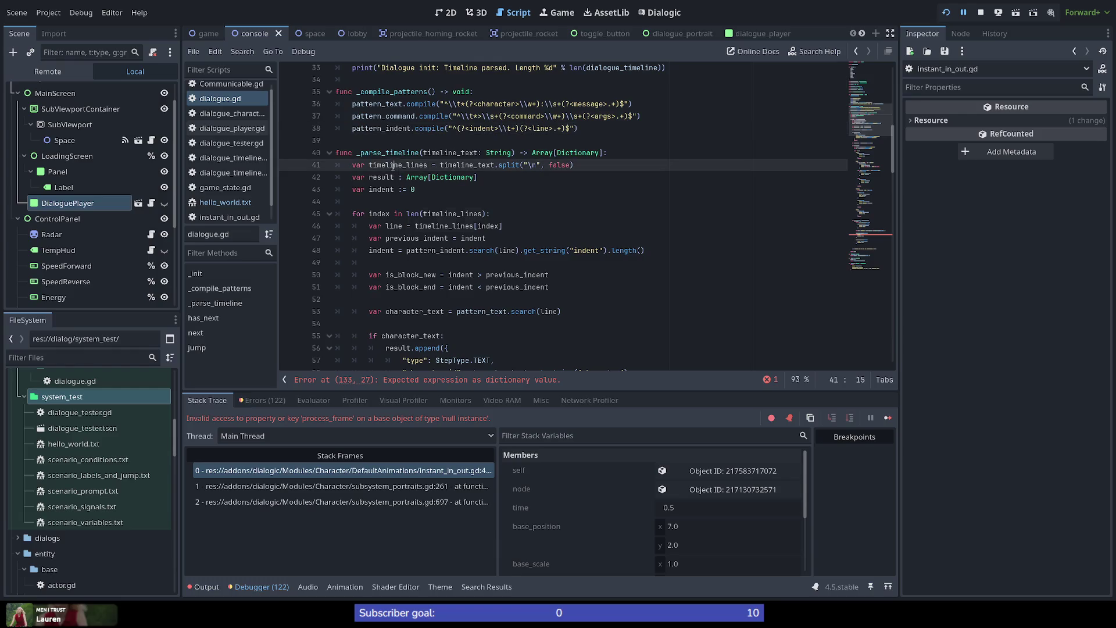
pyautogui.scroll(-1, 421, 274)
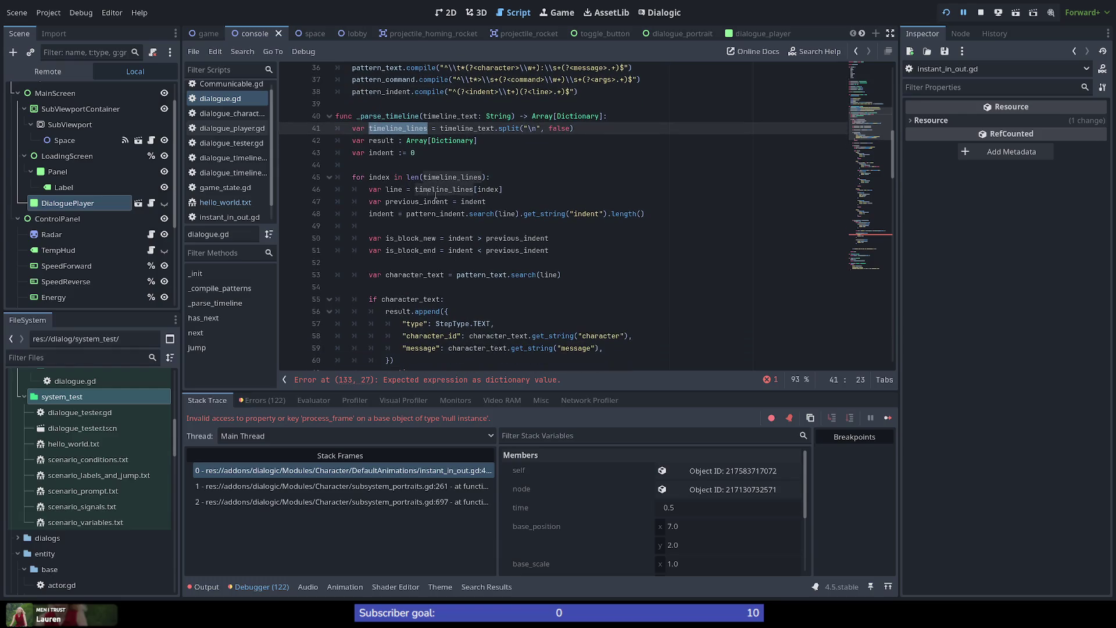
pyautogui.doubleClick(393, 189)
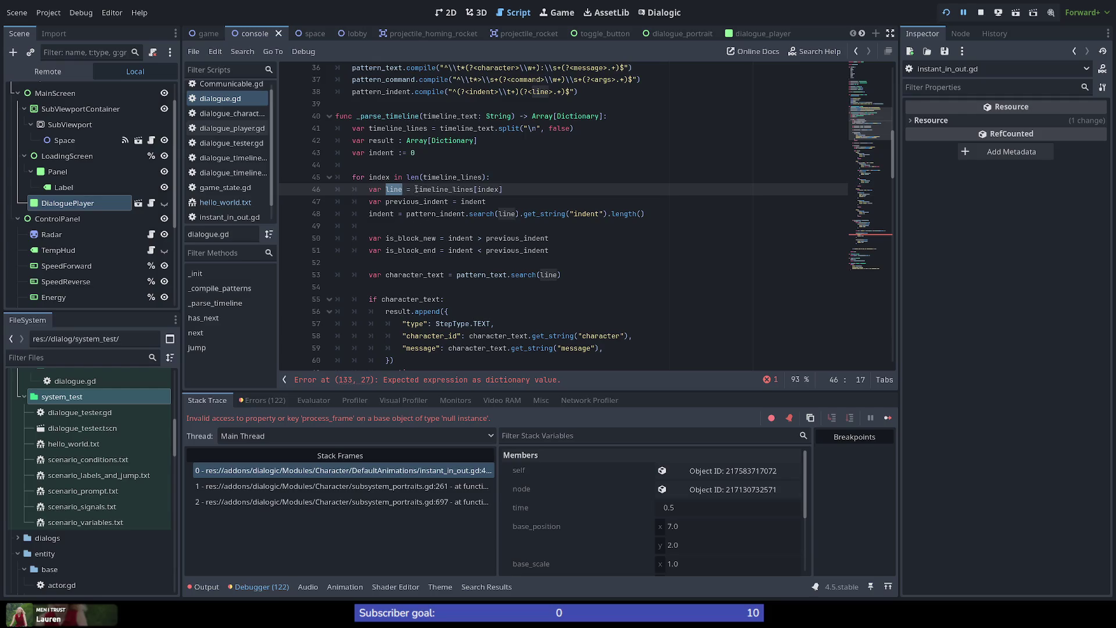
pyautogui.doubleClick(382, 214)
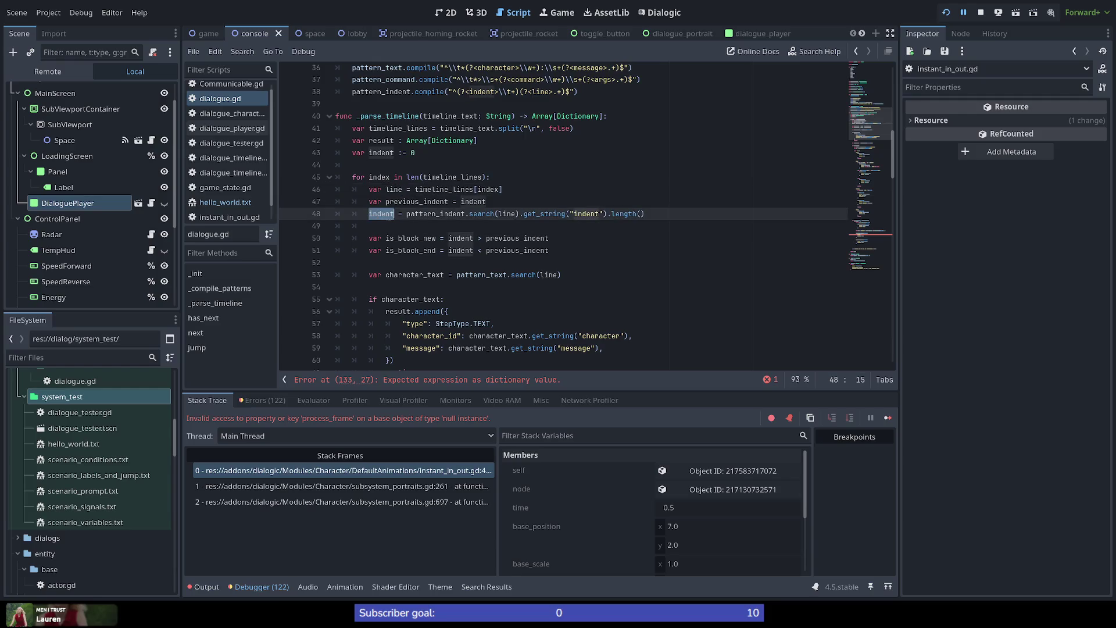
pyautogui.doubleClick(445, 214)
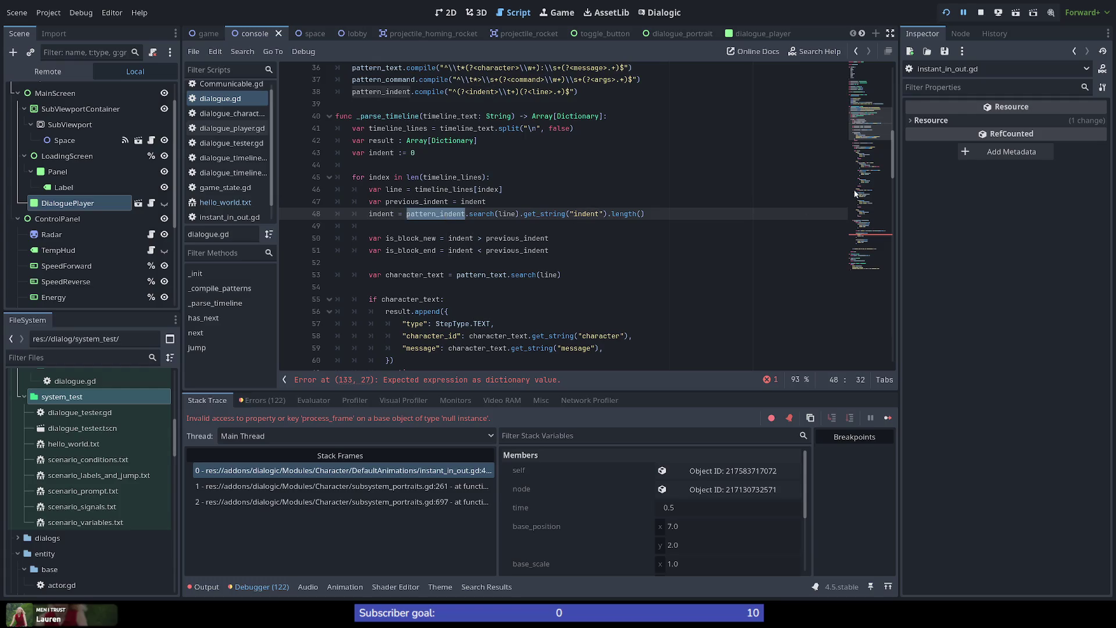
pyautogui.moveTo(873, 127); pyautogui.dragTo(877, 76)
pyautogui.scroll(-1, 478, 352)
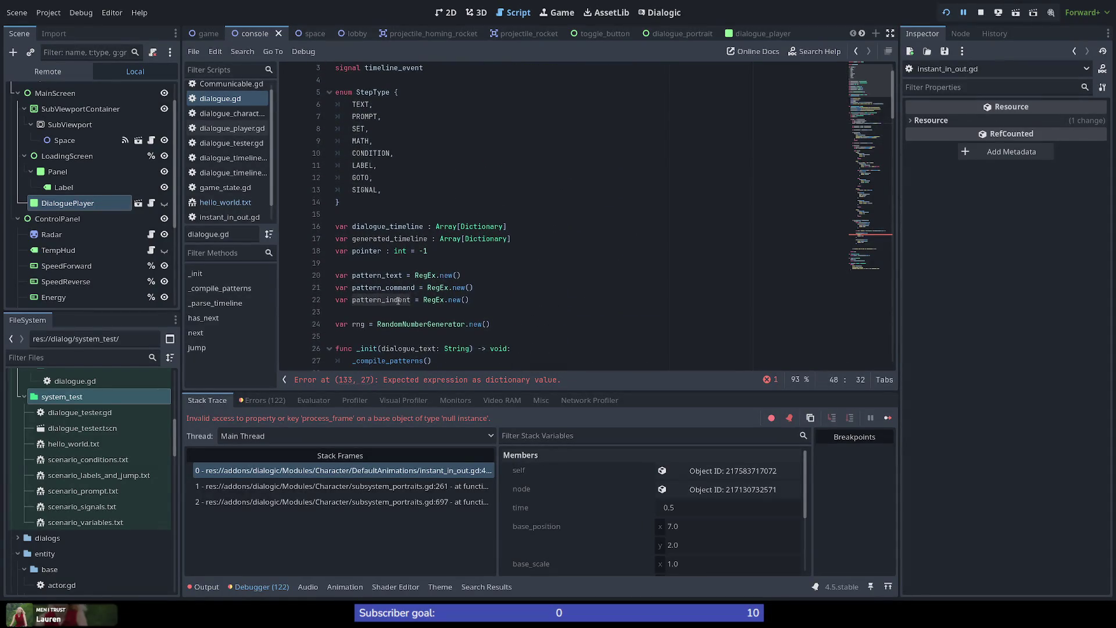
# Rename the line 22 pattern_indent declaration to pattern_line and move it above the other patterns.
pyautogui.scroll(-4, 398, 300)
pyautogui.click(388, 153)
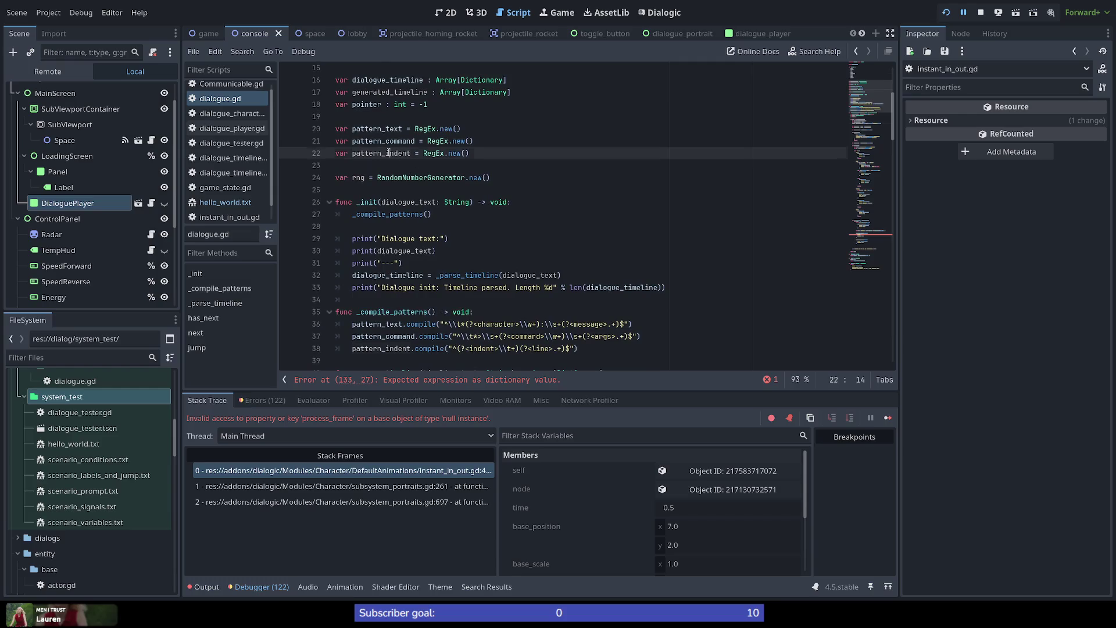
pyautogui.moveTo(411, 153); pyautogui.dragTo(386, 153)
pyautogui.write('line')
pyautogui.hotkey('alt', 'Up')
pyautogui.hotkey('alt', 'Up')
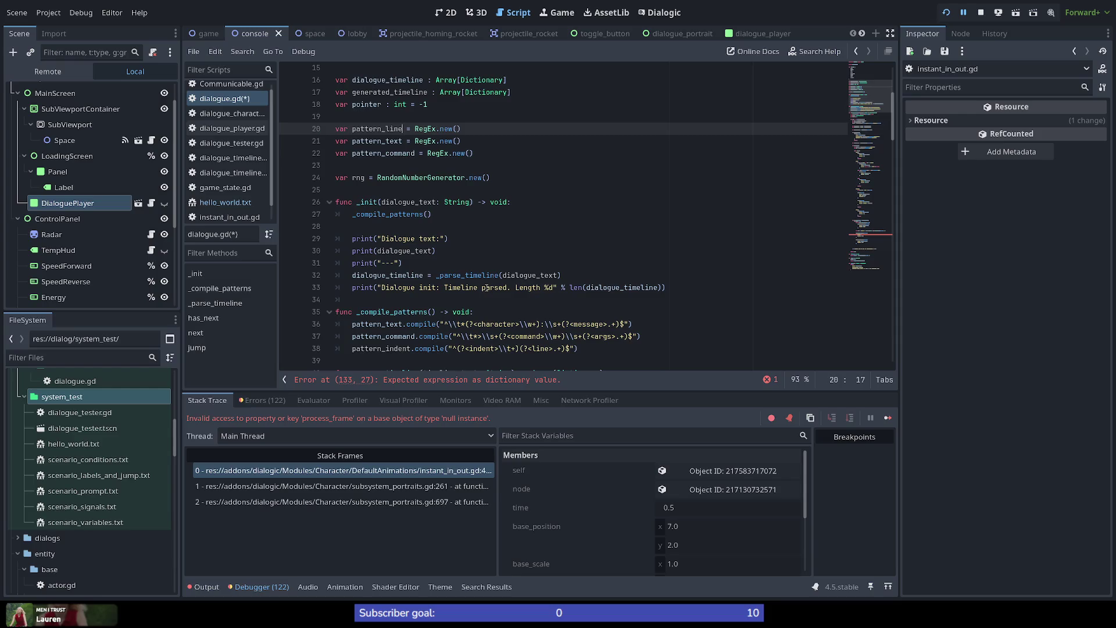
# Rename the pattern_indent compile line to pattern_line, move it above the others, and save.
pyautogui.click(409, 349)
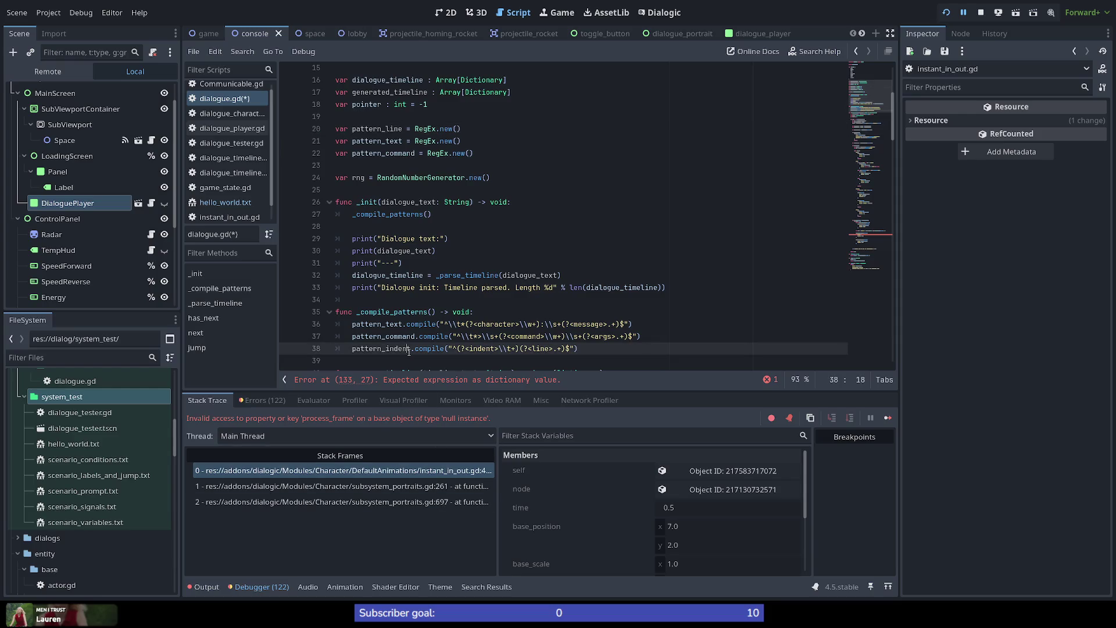
pyautogui.hotkey('alt', 'Up')
pyautogui.hotkey('alt', 'Up')
pyautogui.press('BackSpace')
pyautogui.press('BackSpace')
pyautogui.press('BackSpace')
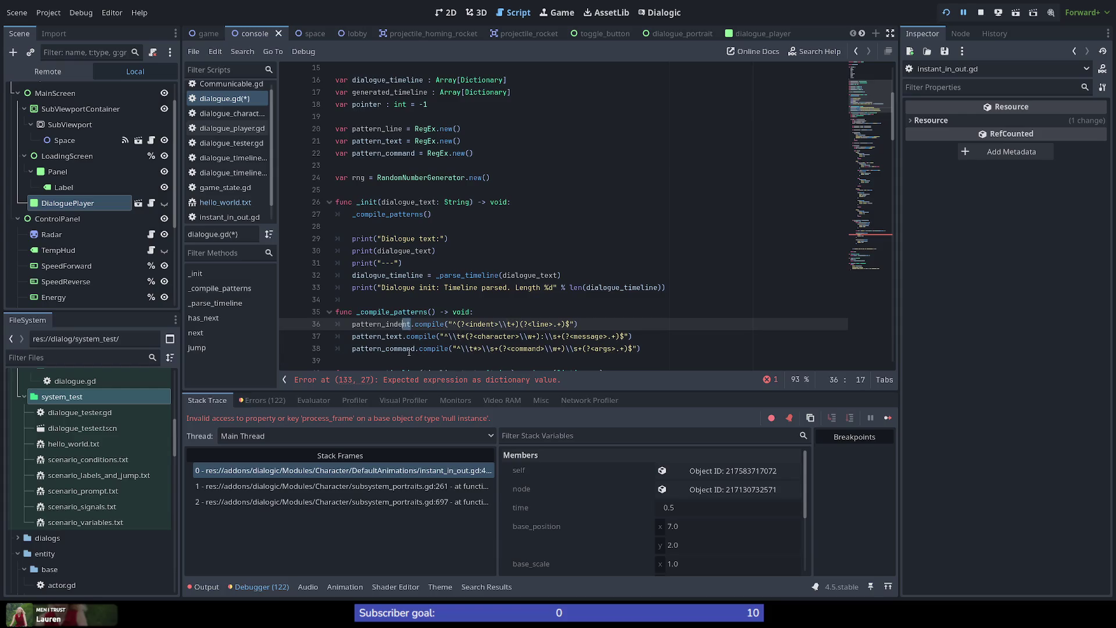
pyautogui.write('line')
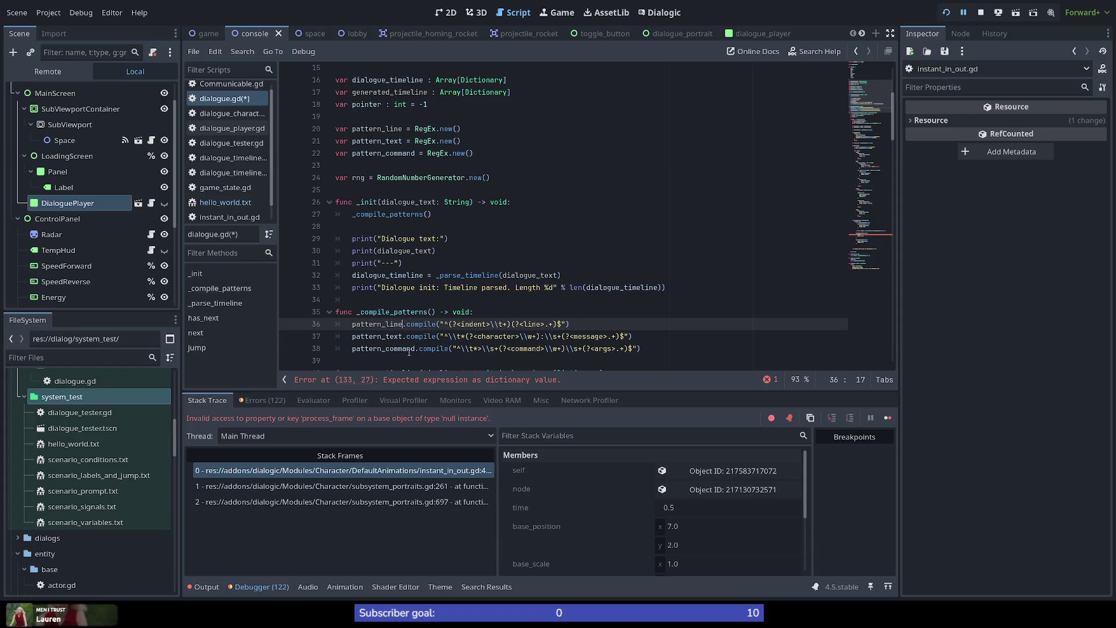
pyautogui.hotkey('ctrl', 's')
pyautogui.doubleClick(385, 129)
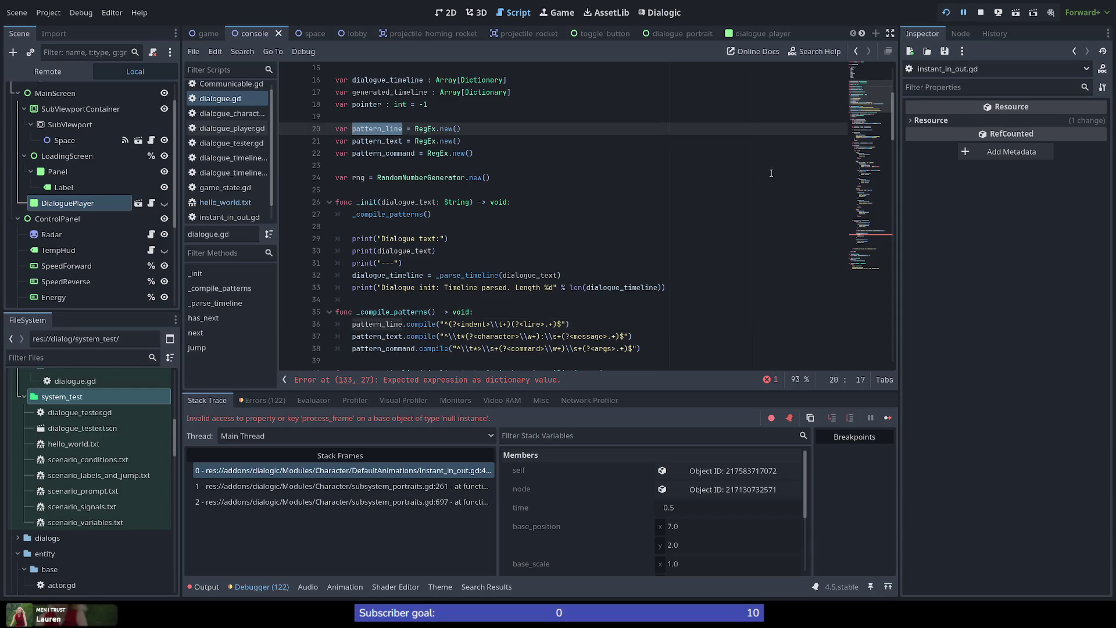
pyautogui.scroll(-4, 878, 116)
# Rename pattern_indent to pattern_line in the indent calculation on line 48.
pyautogui.moveTo(879, 116)
pyautogui.mouseDown()
pyautogui.moveTo(898, 186)
pyautogui.moveTo(890, 119)
pyautogui.moveTo(905, 228)
pyautogui.moveTo(892, 121)
pyautogui.mouseUp()
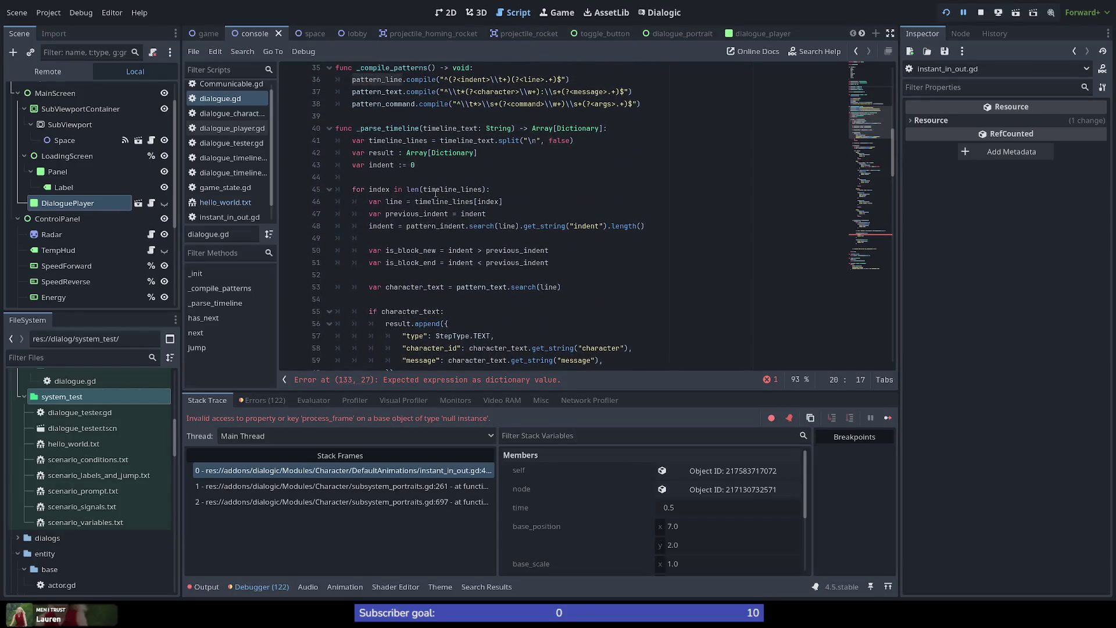
pyautogui.doubleClick(394, 201)
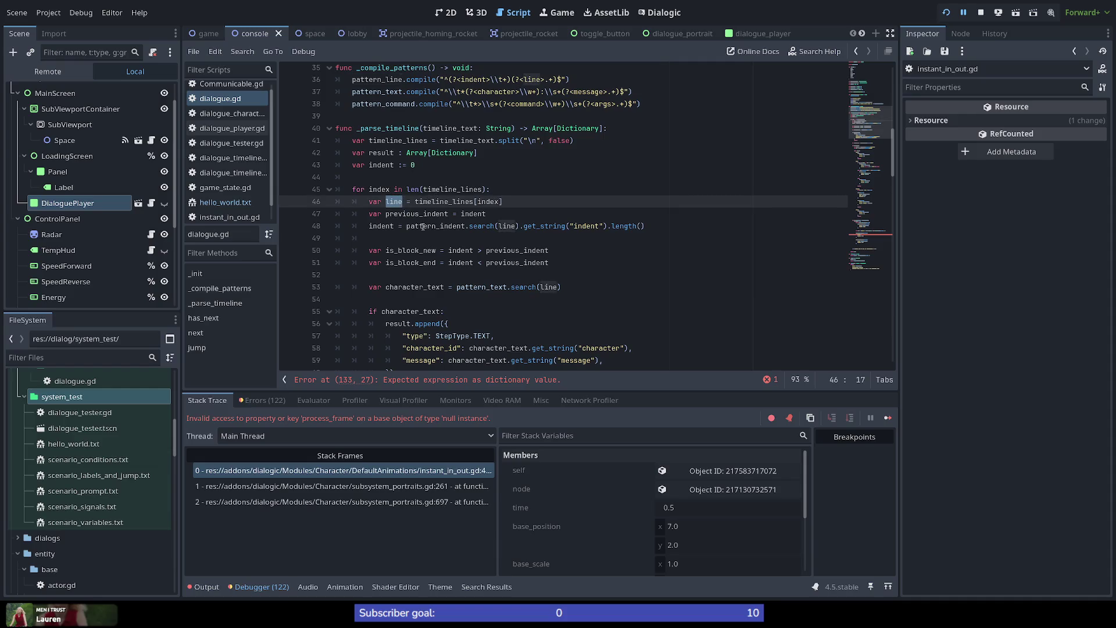
pyautogui.click(466, 226)
pyautogui.moveTo(466, 226); pyautogui.dragTo(440, 226)
pyautogui.write('line')
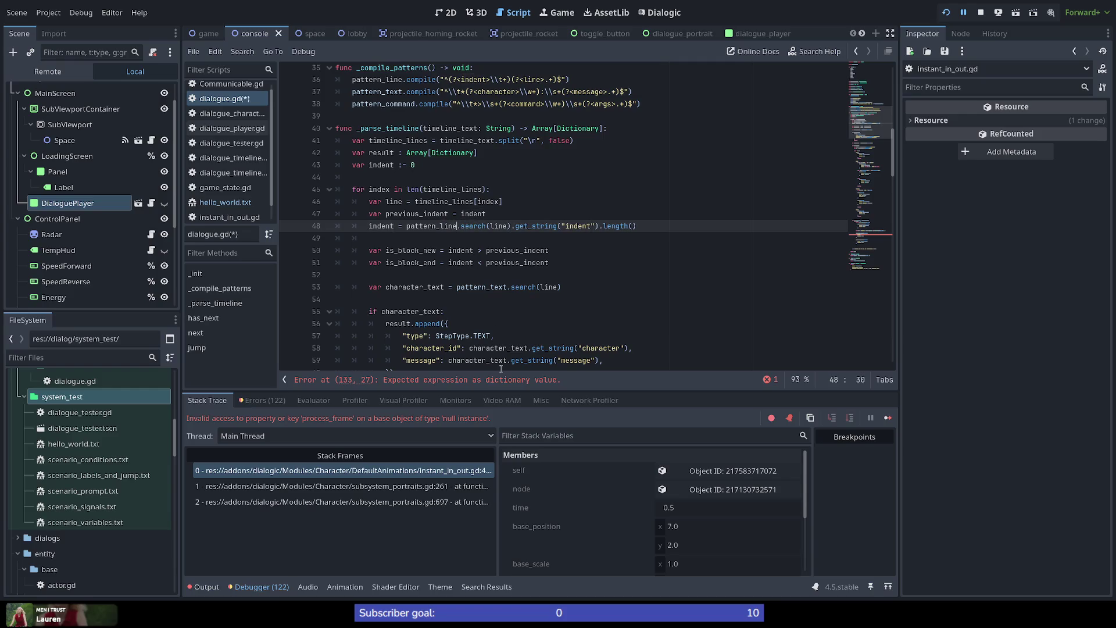
pyautogui.click(551, 229)
pyautogui.doubleClick(378, 226)
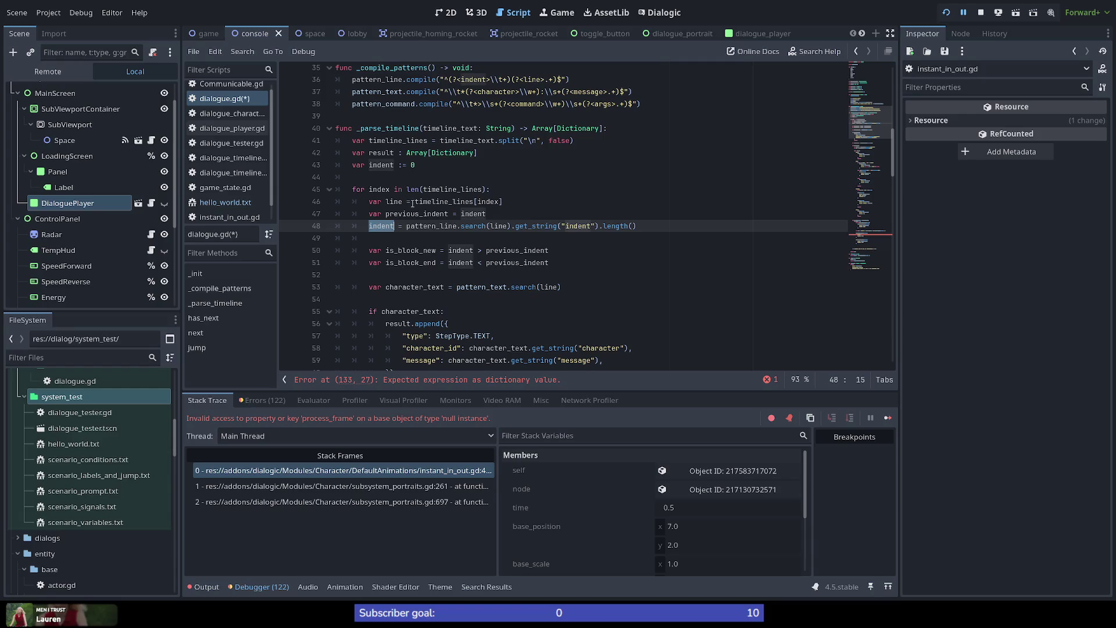
# Replace the line argument of the indent search with timeline_lines[index].
pyautogui.doubleClick(499, 227)
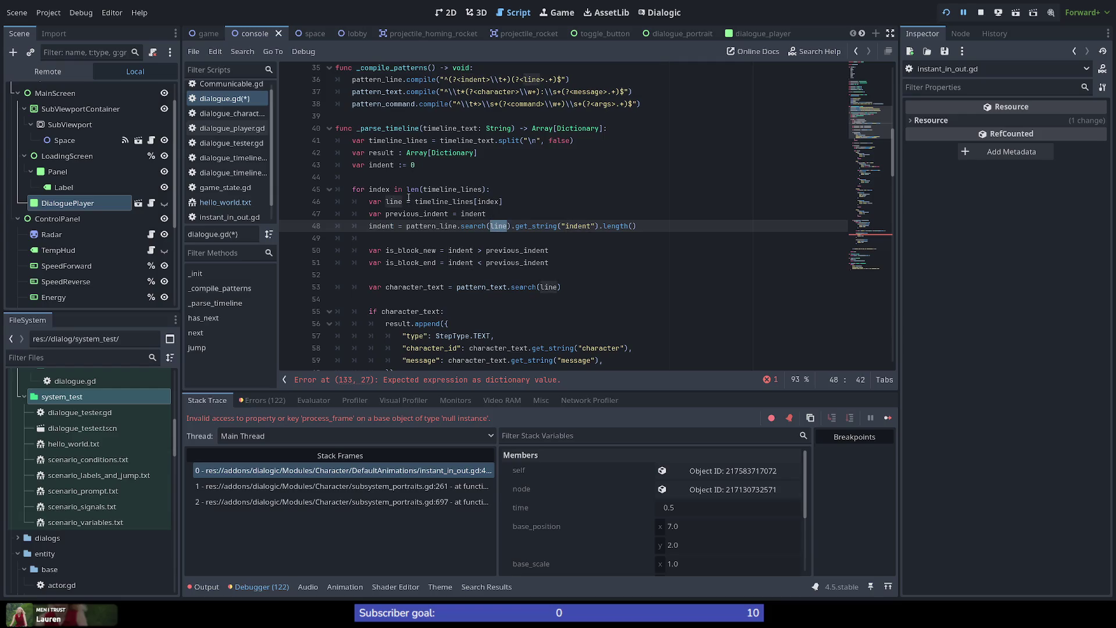
pyautogui.moveTo(415, 201); pyautogui.dragTo(503, 202)
pyautogui.hotkey('ctrl', 'c')
pyautogui.doubleClick(499, 226)
pyautogui.hotkey('ctrl', 'v')
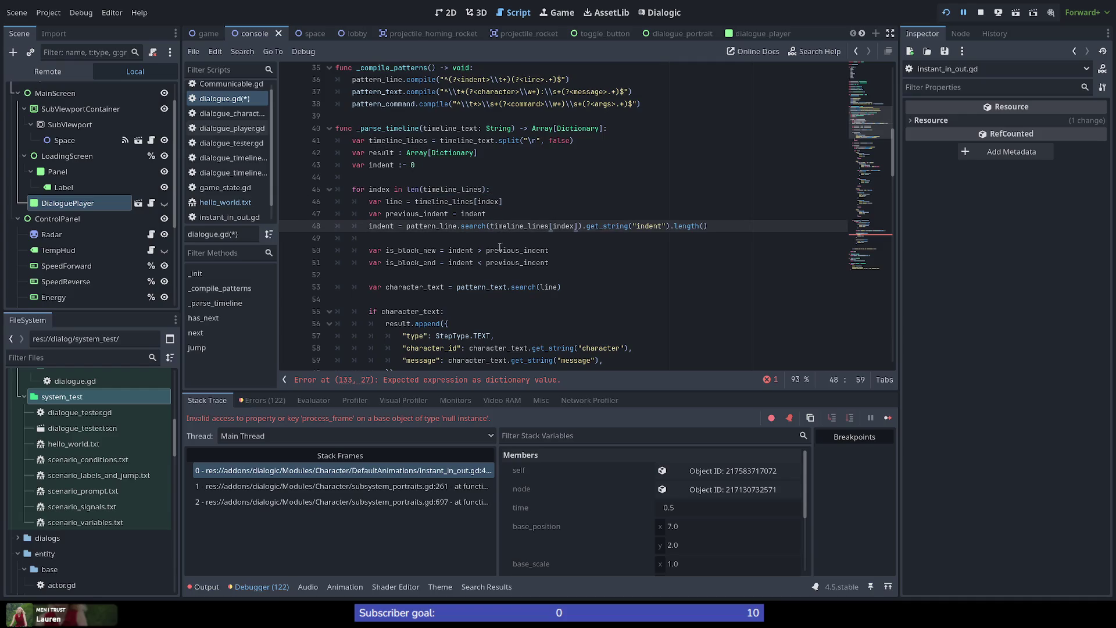
# Move the var line assignment below the indent calculation.
pyautogui.doubleClick(375, 227)
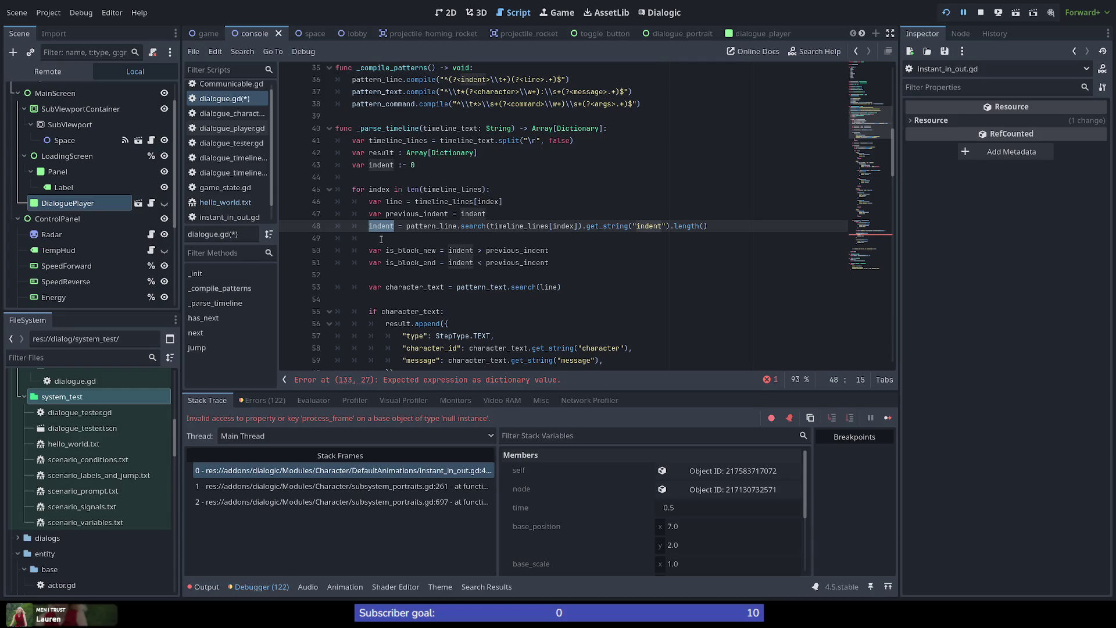
pyautogui.moveTo(525, 202); pyautogui.dragTo(286, 208)
pyautogui.hotkey('alt', 'Down')
pyautogui.hotkey('alt', 'Down')
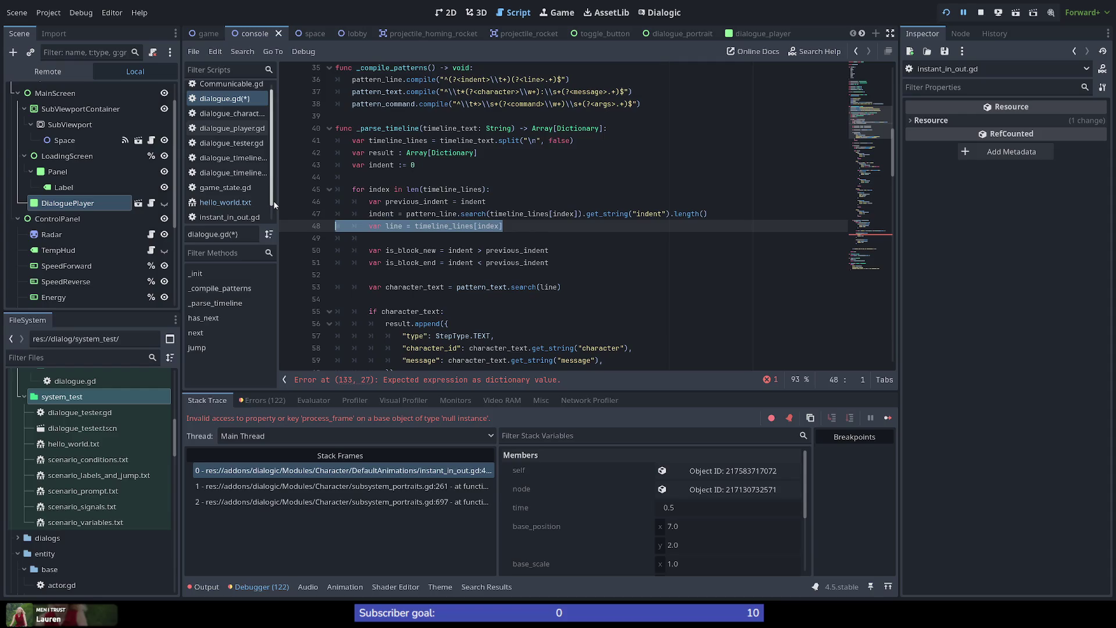
# Move previous_indent down and turn the indent assignment into var line_match.
pyautogui.press('Up')
pyautogui.press('Up')
pyautogui.hotkey('alt', 'Down')
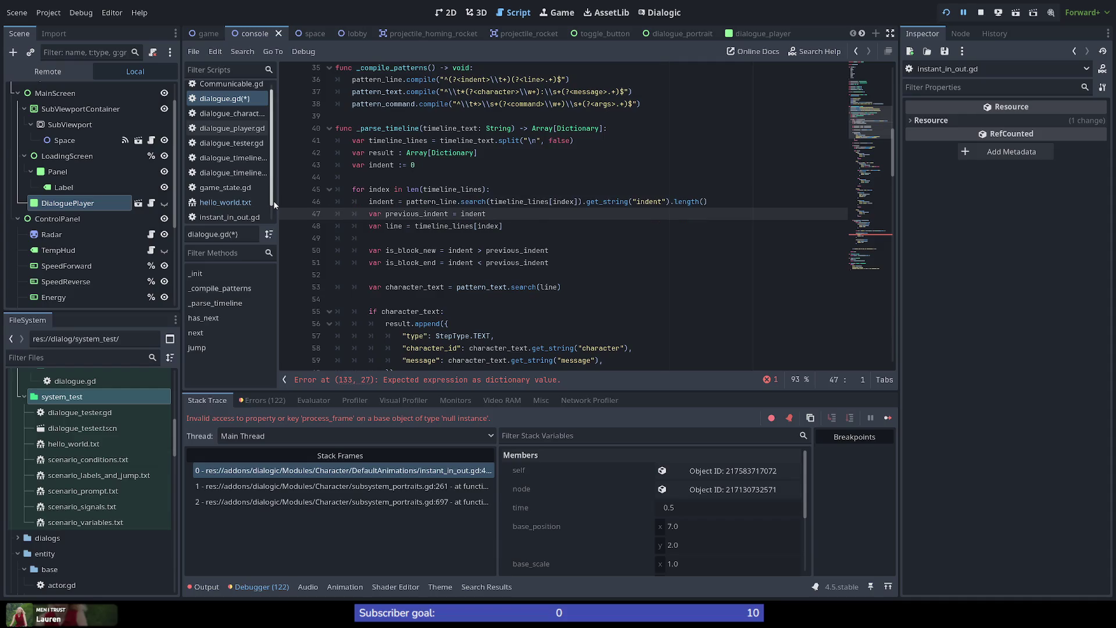
pyautogui.press('Up')
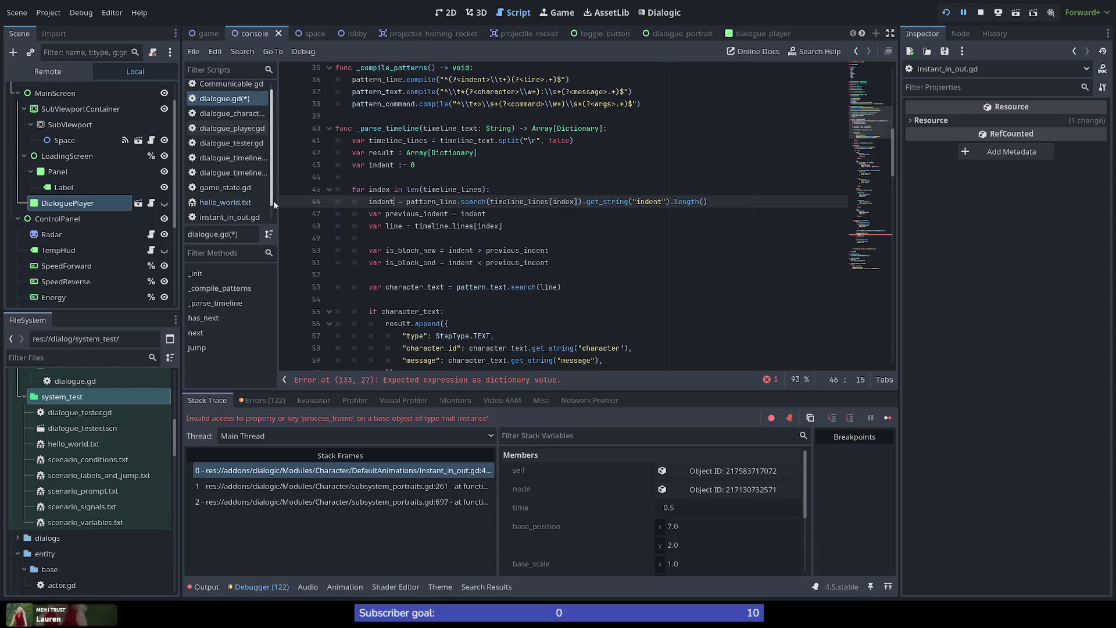
pyautogui.hotkey('ctrl', 'shift', 'Left')
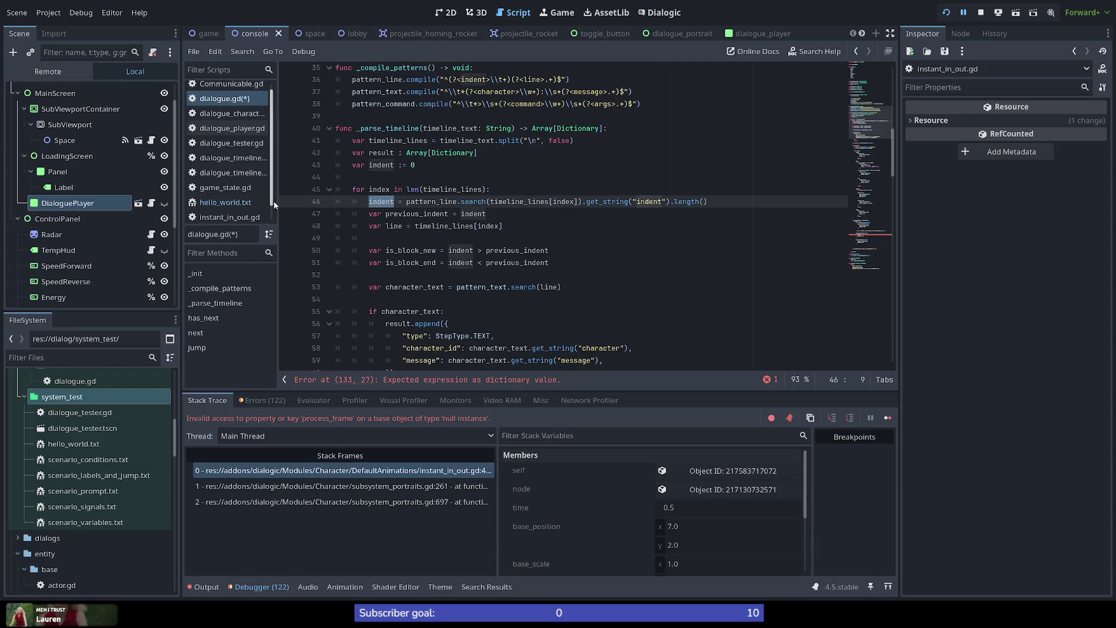
pyautogui.write('var line')
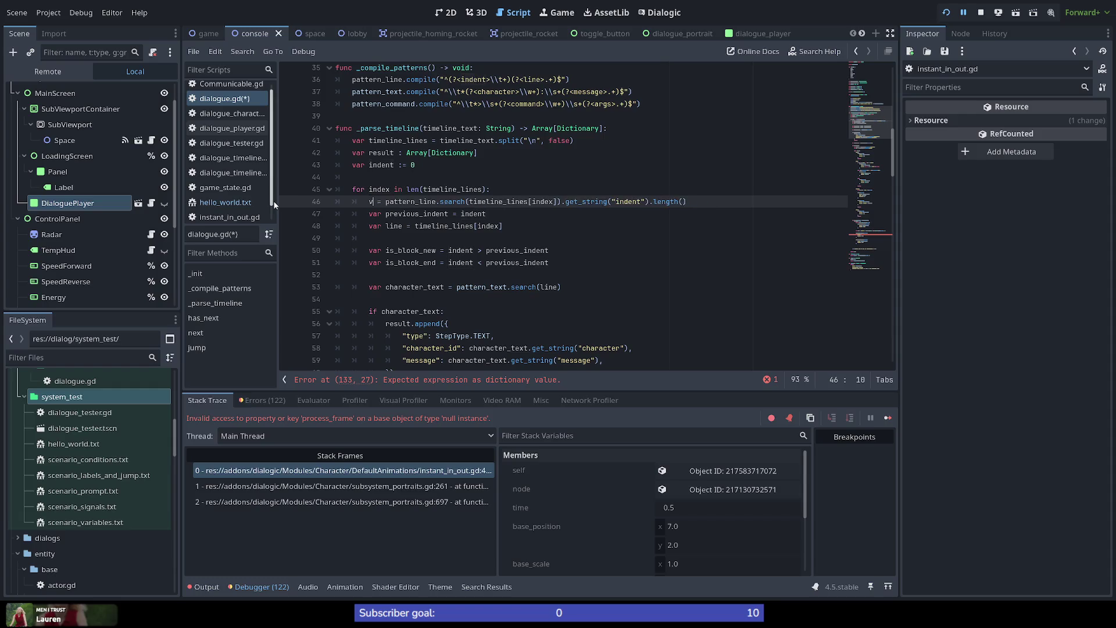
pyautogui.write('_match')
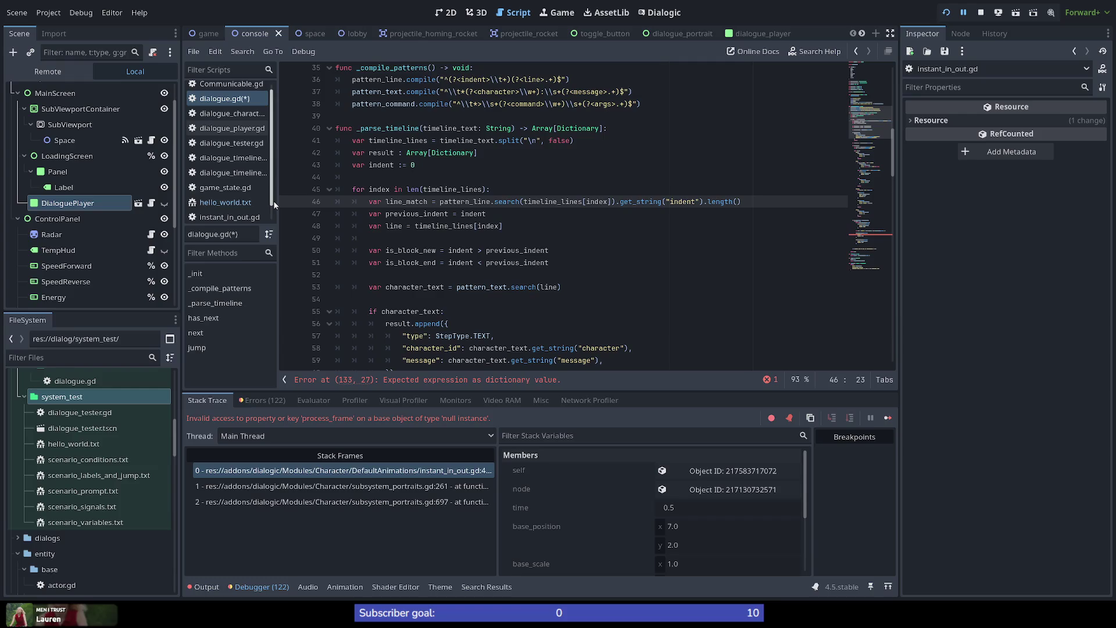
# Cut the trailing get_string("indent").length() call from the line_match assignment.
pyautogui.press('Down')
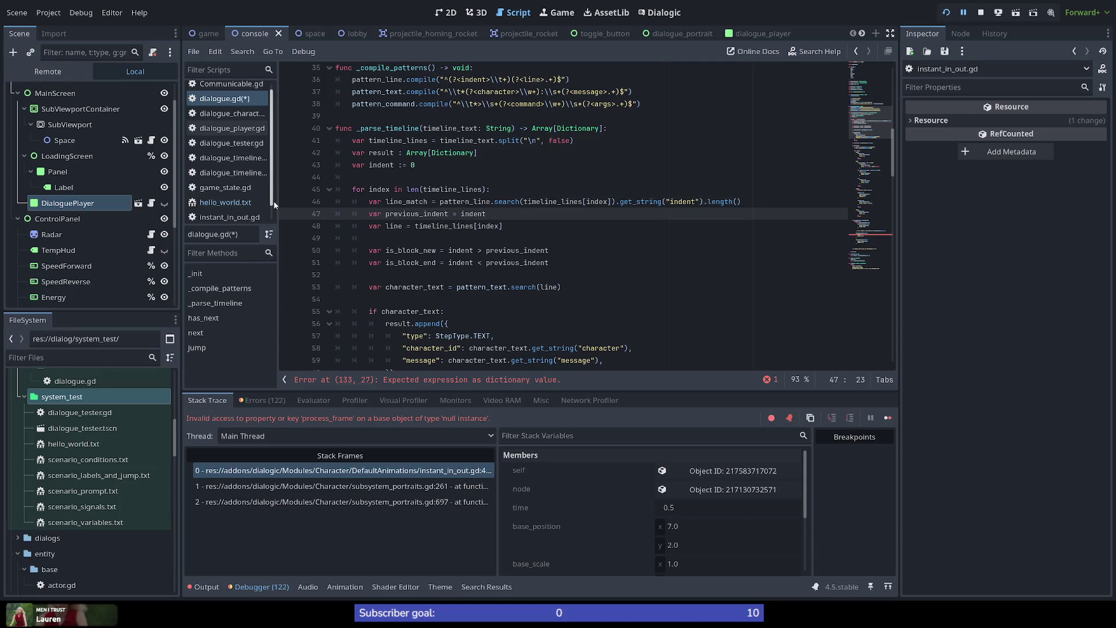
pyautogui.press('Up')
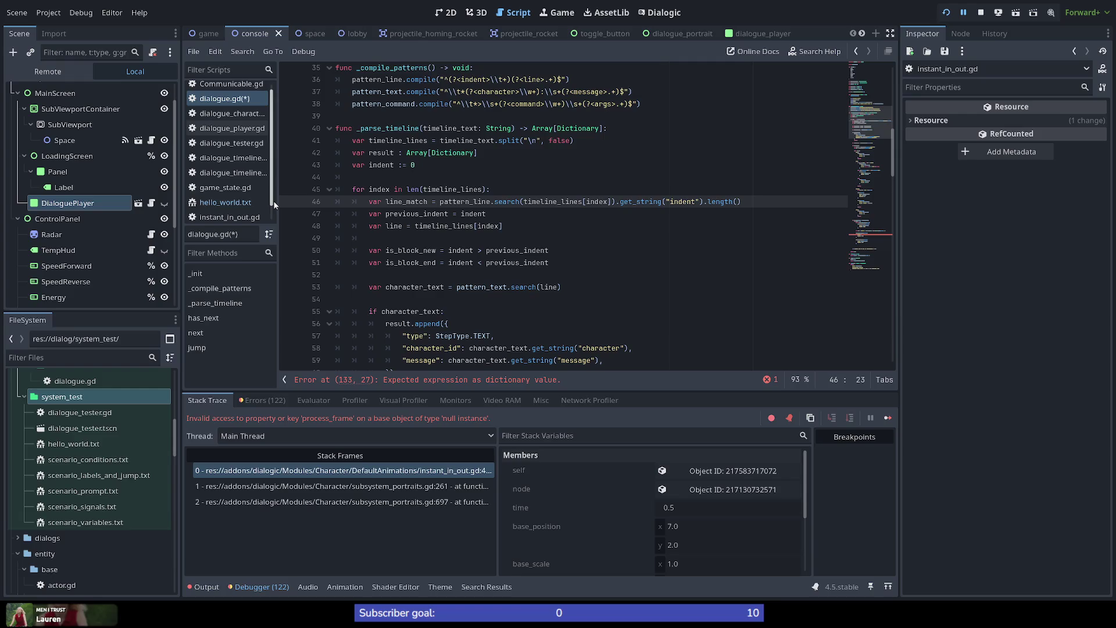
pyautogui.press('End')
pyautogui.hotkey('ctrl', 'shift', 'Left')
pyautogui.hotkey('ctrl', 'shift', 'Left')
pyautogui.hotkey('ctrl', 'shift', 'Left')
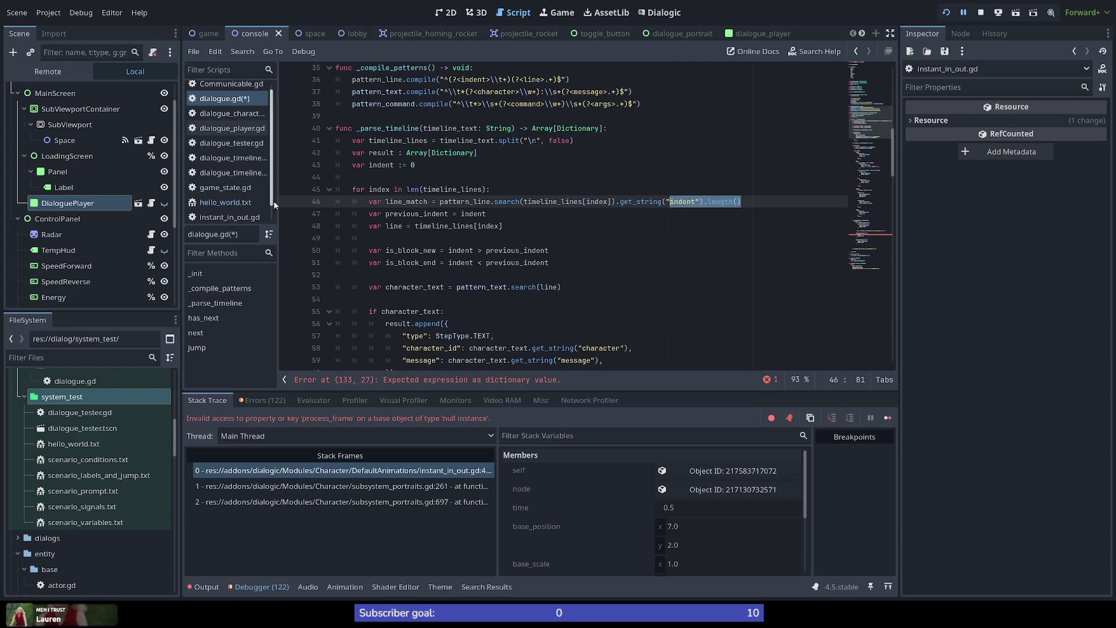
pyautogui.hotkey('ctrl', 'x')
# Start a new line below line_match reading 'var indent = line_'.
pyautogui.press('Down')
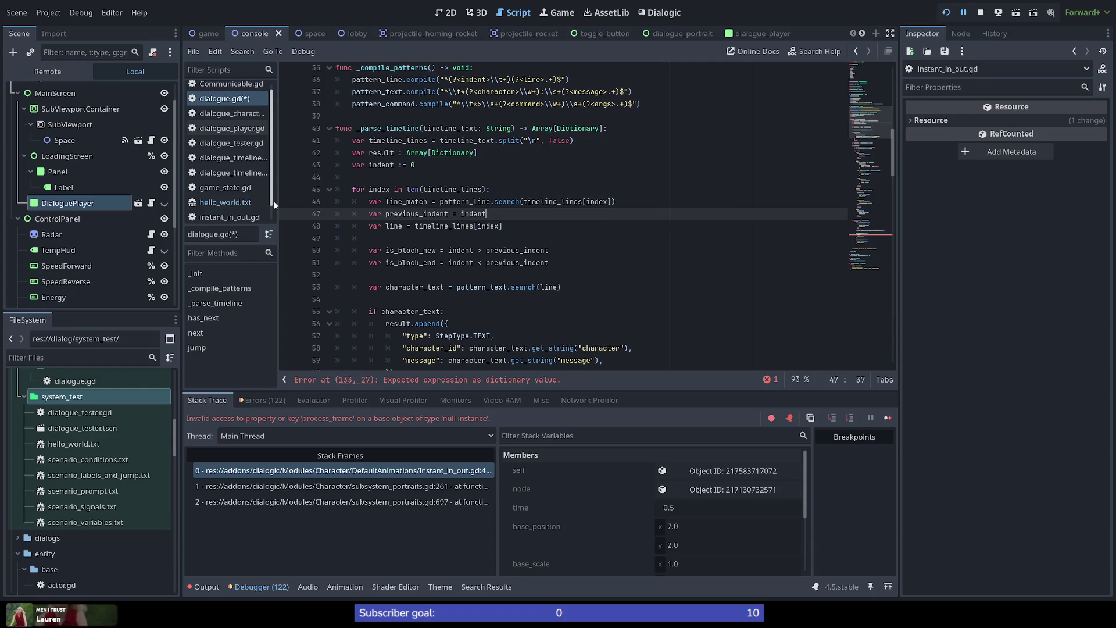
pyautogui.press('Left')
pyautogui.press('Down')
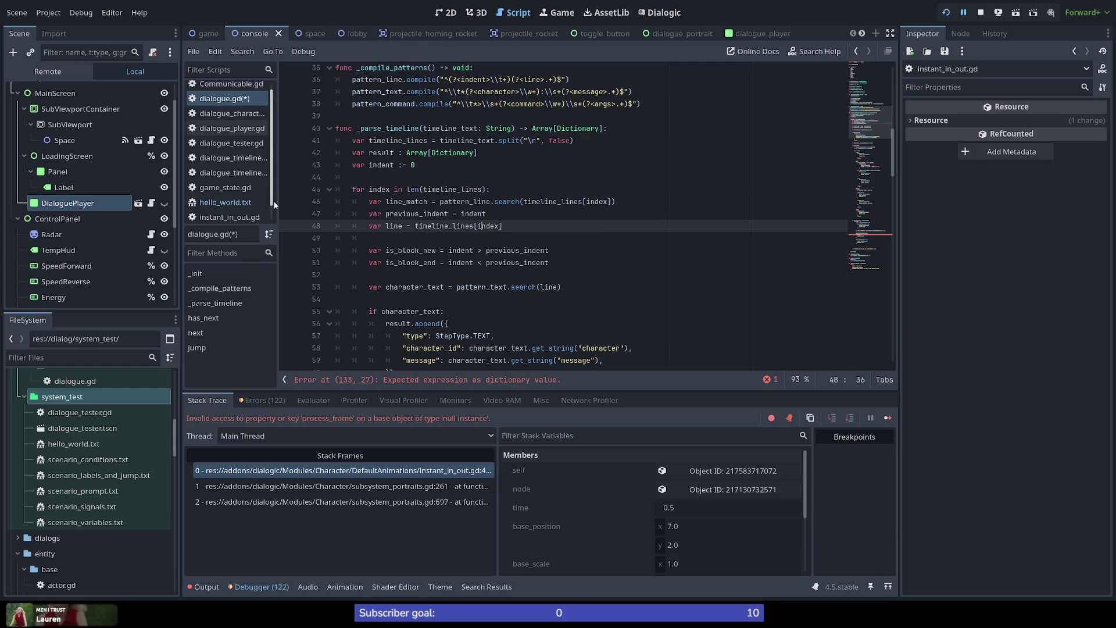
pyautogui.press('Up')
pyautogui.press('Up')
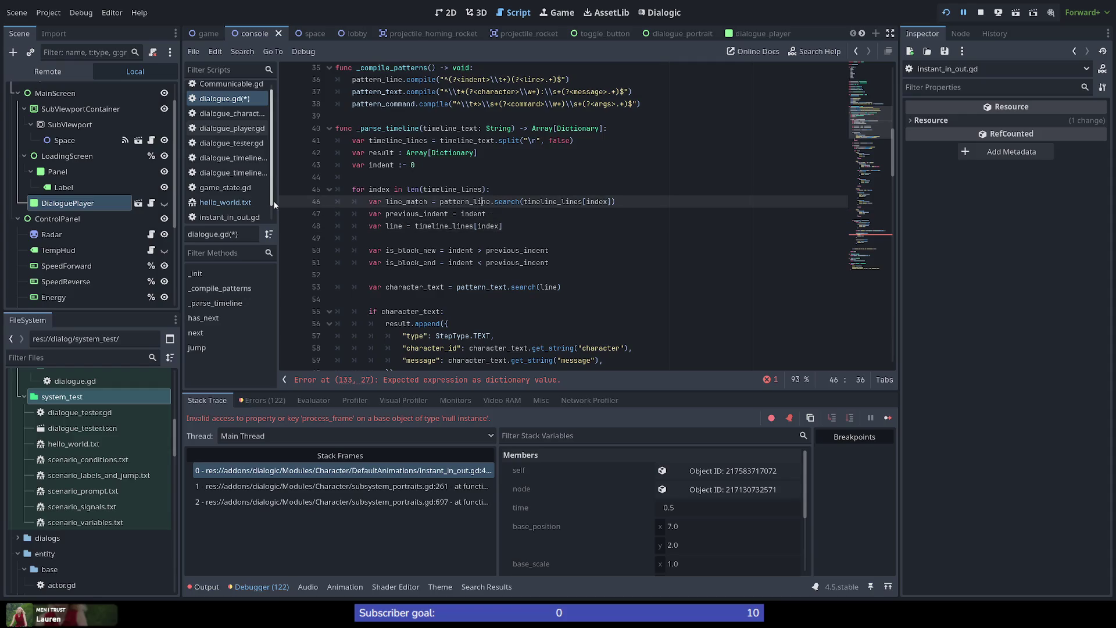
pyautogui.press('End')
pyautogui.press('Return')
pyautogui.write('var indent = ')
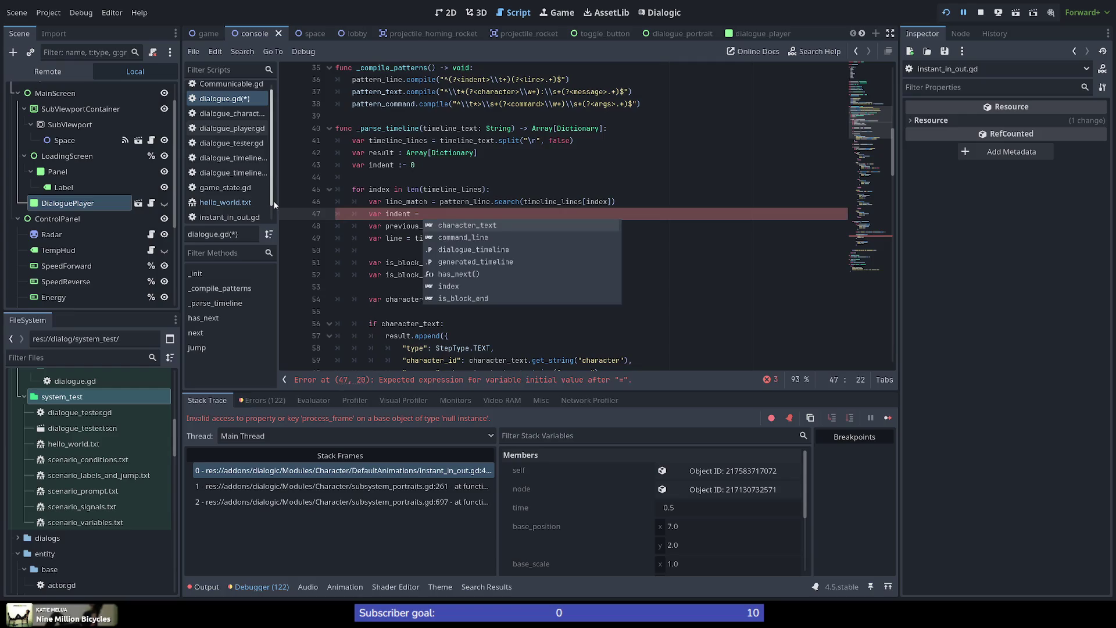
pyautogui.write('line_')
# Complete indent = line_match.get_string("indent").length(), dropping var to reuse the outer indent variable.
pyautogui.press('Return')
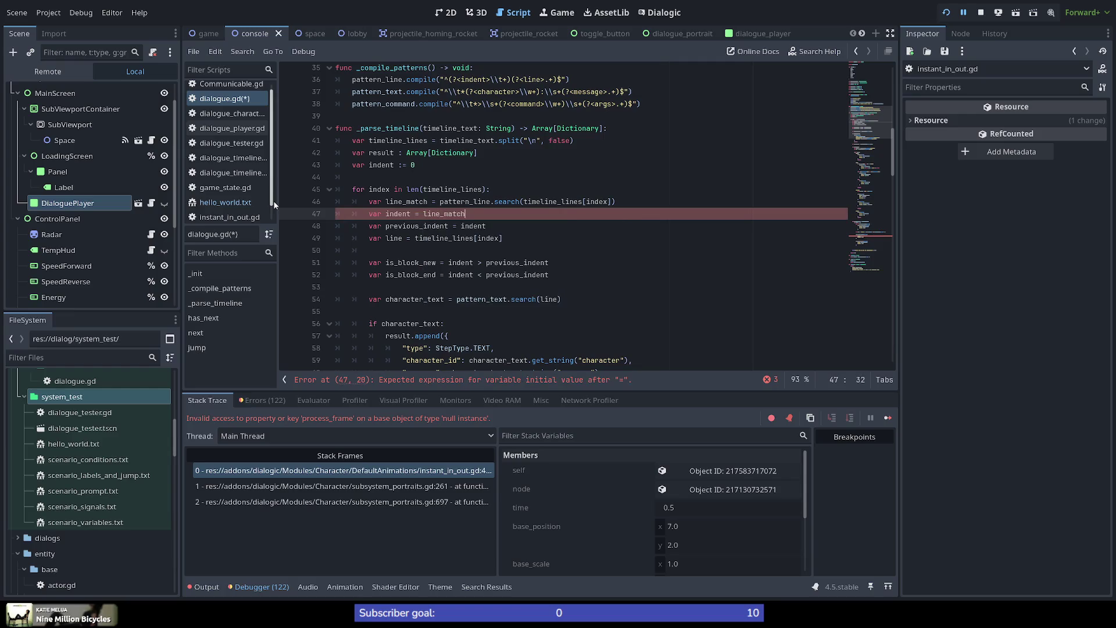
pyautogui.write('.get_string("indent").length()')
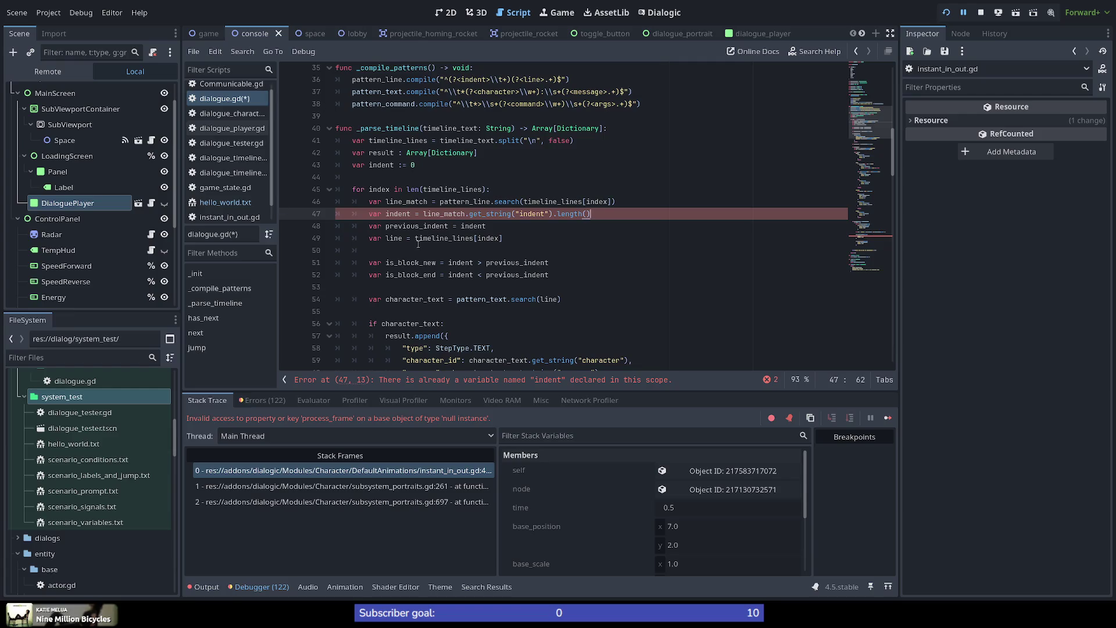
pyautogui.doubleClick(399, 213)
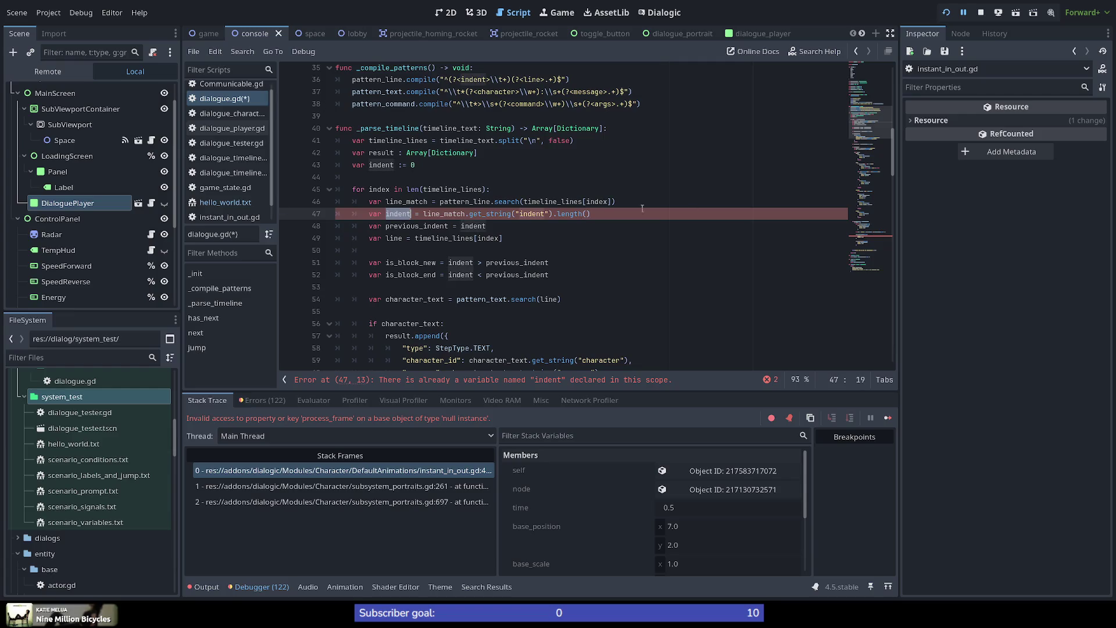
pyautogui.click(386, 166)
pyautogui.doubleClick(385, 166)
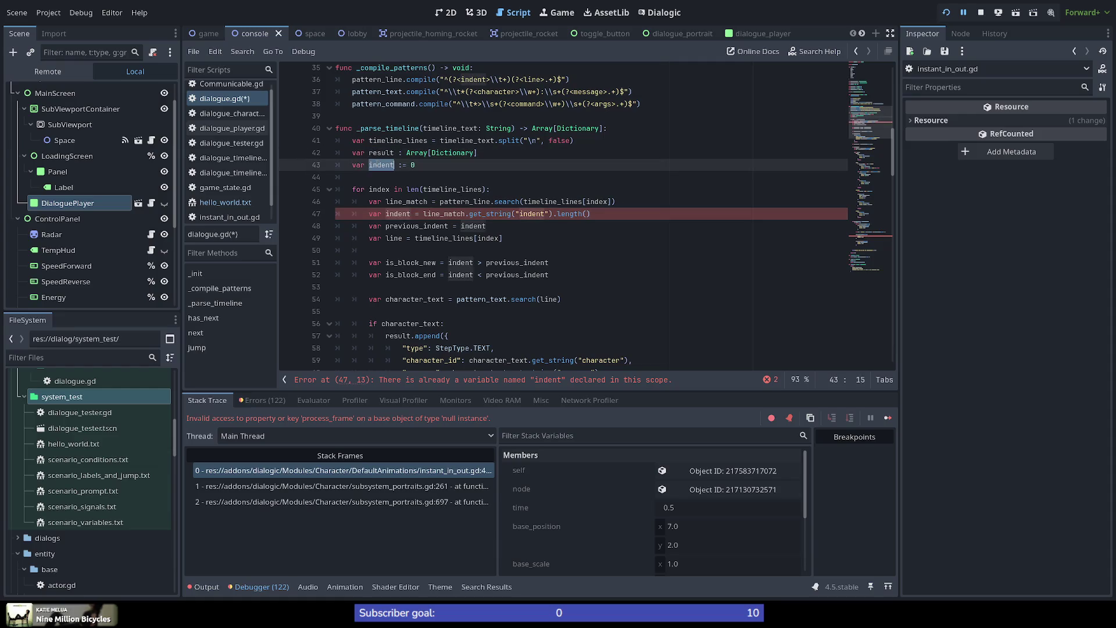
pyautogui.doubleClick(398, 214)
pyautogui.moveTo(386, 214); pyautogui.dragTo(368, 214)
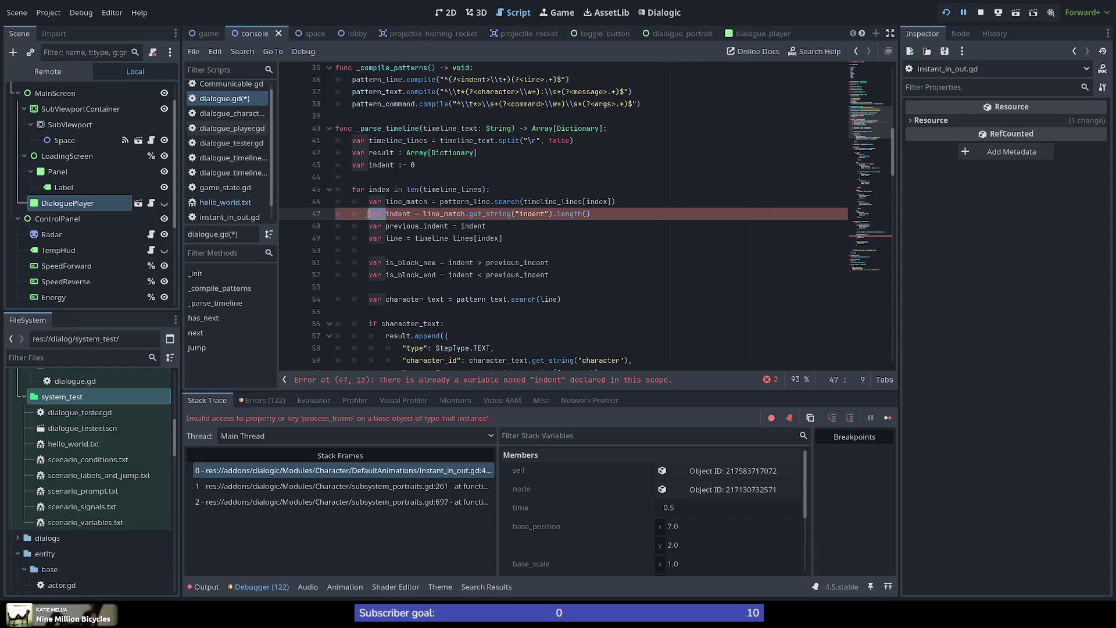
pyautogui.press('BackSpace')
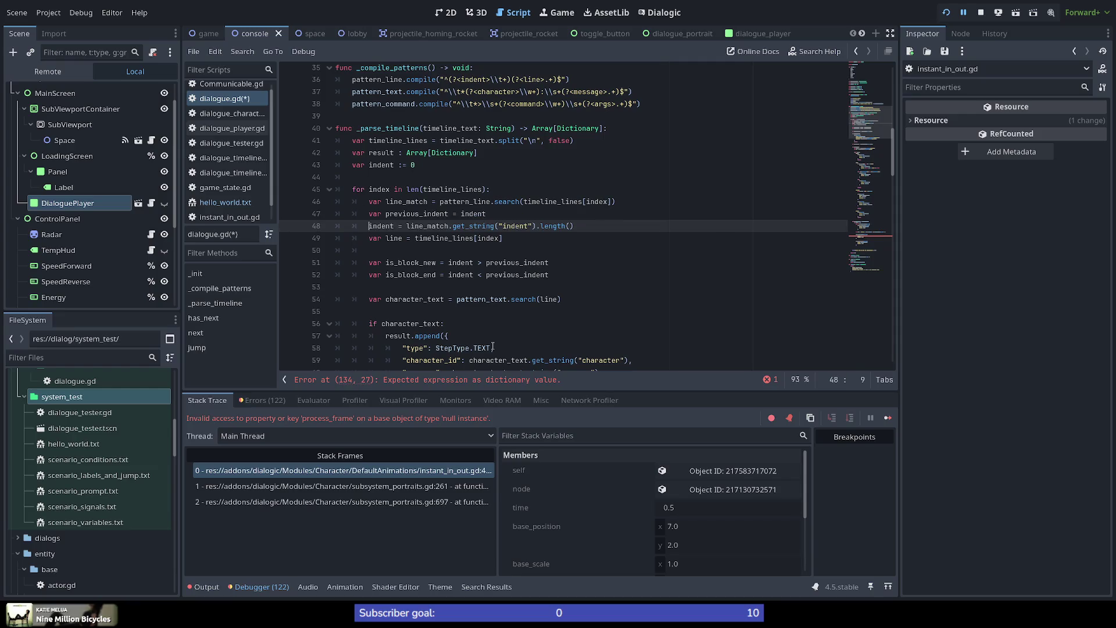
# Move the line variable row up directly under line_match.
pyautogui.hotkey('alt', 'Up')
pyautogui.hotkey('alt', 'Down')
pyautogui.hotkey('alt', 'Down')
pyautogui.press('Up')
pyautogui.hotkey('alt', 'Up')
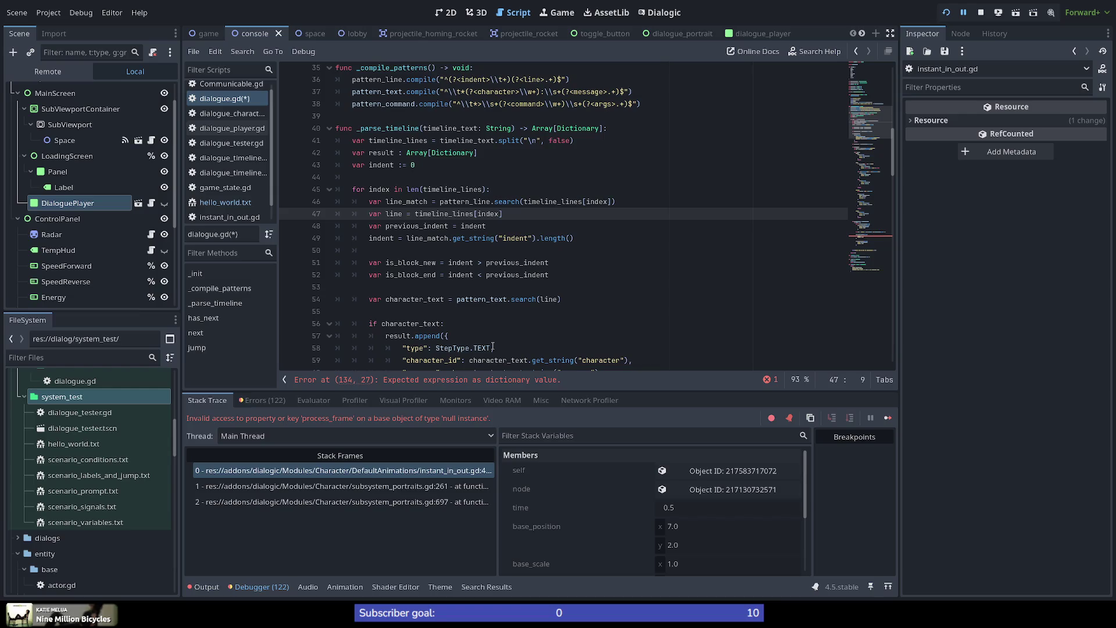
pyautogui.press('End')
# Replace timeline_lines[index] in the line variable with the copied line_match.get_string("indent") call.
pyautogui.press('Down')
pyautogui.press('Down')
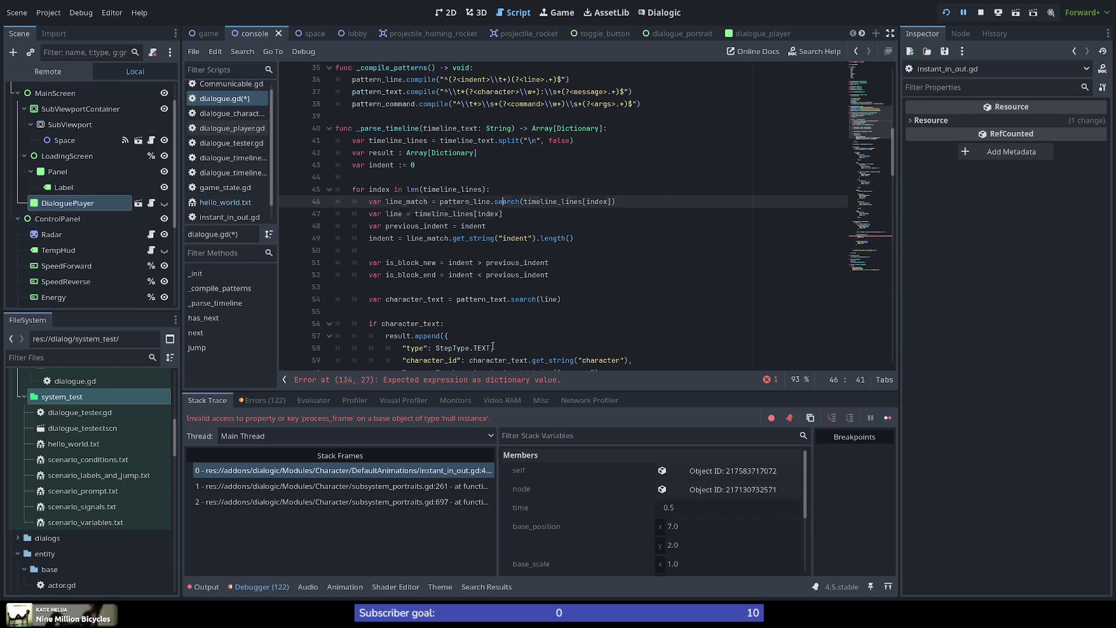
pyautogui.hotkey('ctrl', 'Right')
pyautogui.hotkey('ctrl', 'Right')
pyautogui.hotkey('ctrl', 'Right')
pyautogui.hotkey('ctrl', 'Left')
pyautogui.hotkey('ctrl', 'Left')
pyautogui.hotkey('ctrl', 'shift', 'Left')
pyautogui.hotkey('ctrl', 'shift', 'Left')
pyautogui.hotkey('ctrl', 'shift', 'Left')
pyautogui.press('Up')
pyautogui.press('Up')
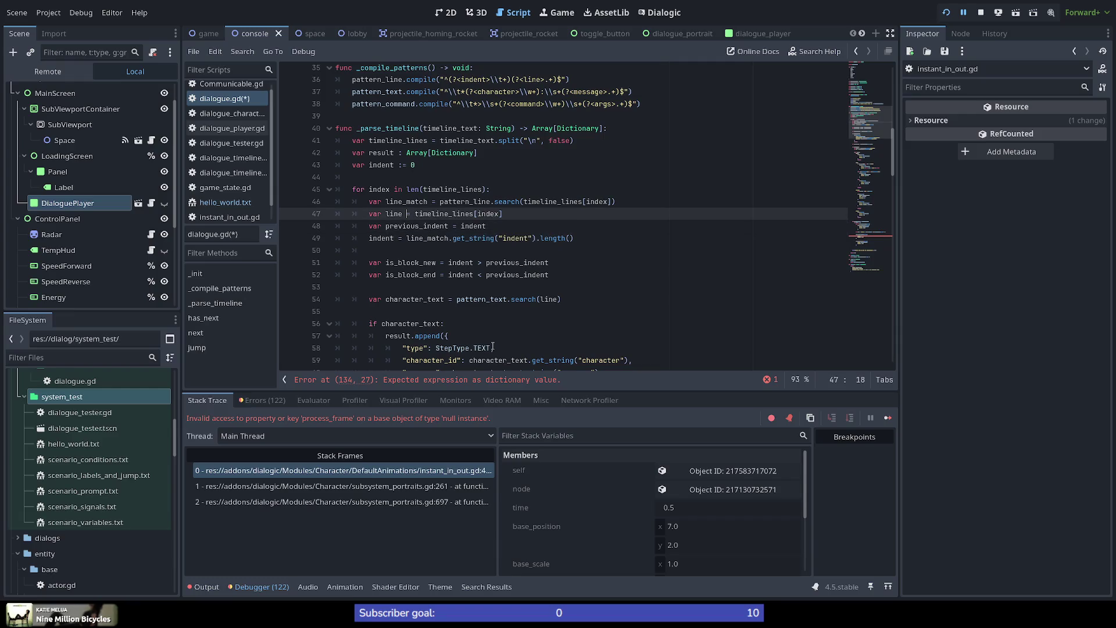
pyautogui.hotkey('shift', 'End')
pyautogui.hotkey('ctrl', 'v')
# Change the group name to "line" so line = line_match.get_string("line"), and save.
pyautogui.press('Left')
pyautogui.press('Left')
pyautogui.hotkey('ctrl', 'shift', 'Left')
pyautogui.write('line')
pyautogui.hotkey('ctrl', 's')
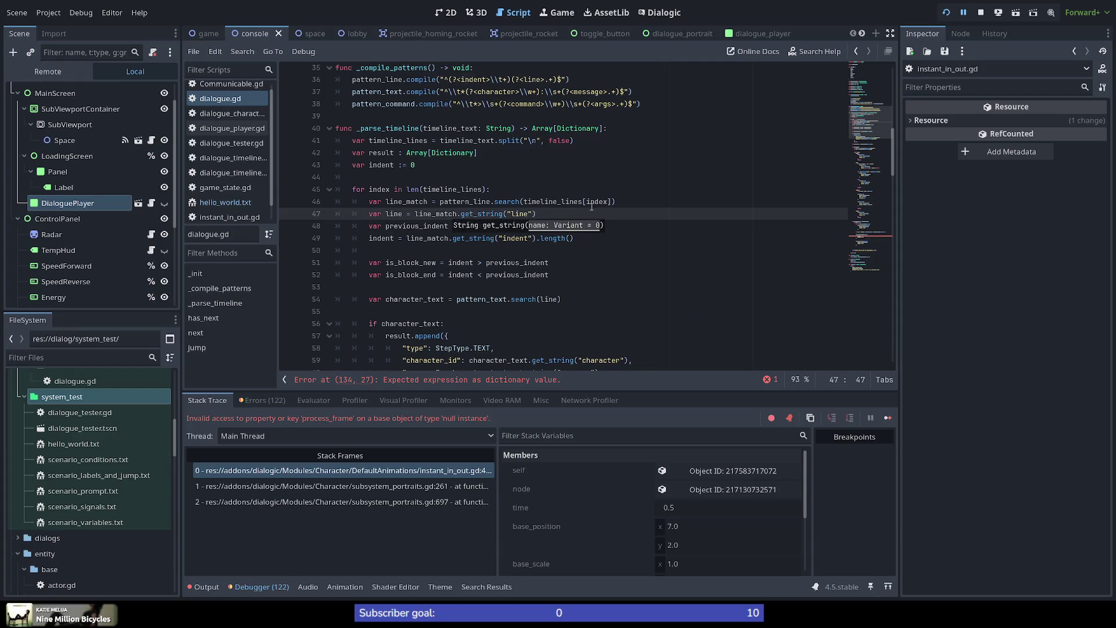
pyautogui.click(638, 277)
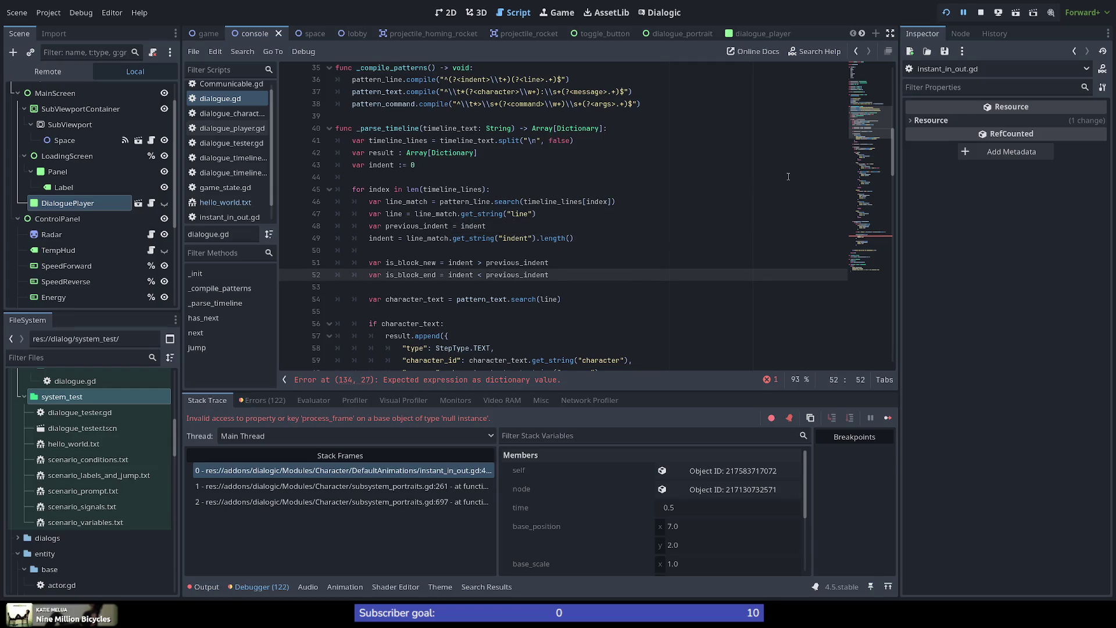
pyautogui.doubleClick(519, 214)
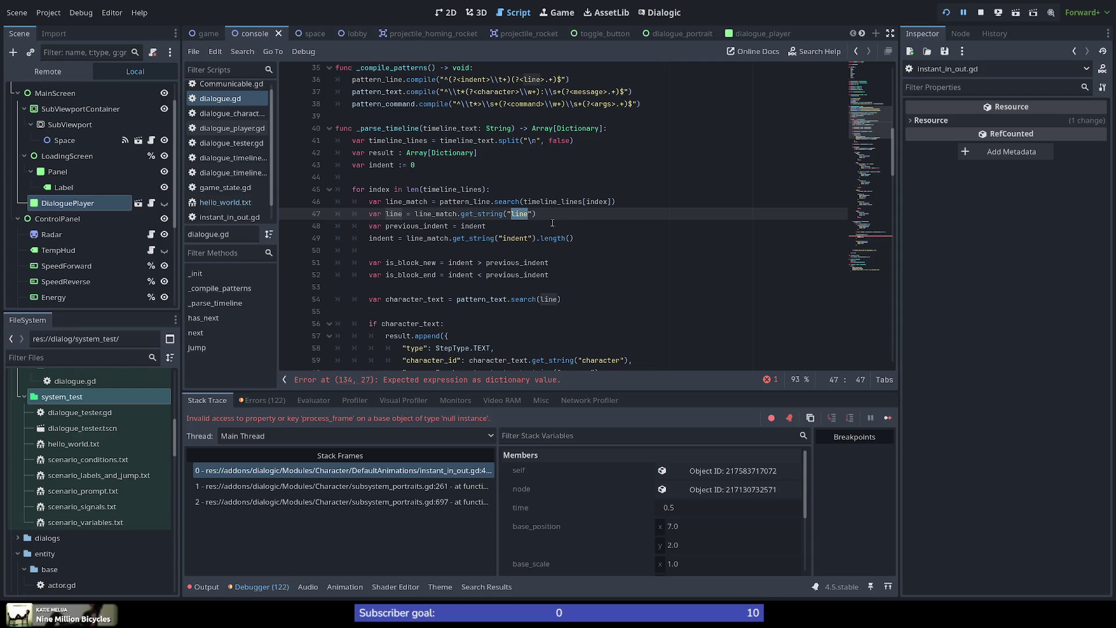
# Move previous_indent above line_match, add a blank line before the indent calculation, and save.
pyautogui.click(562, 216)
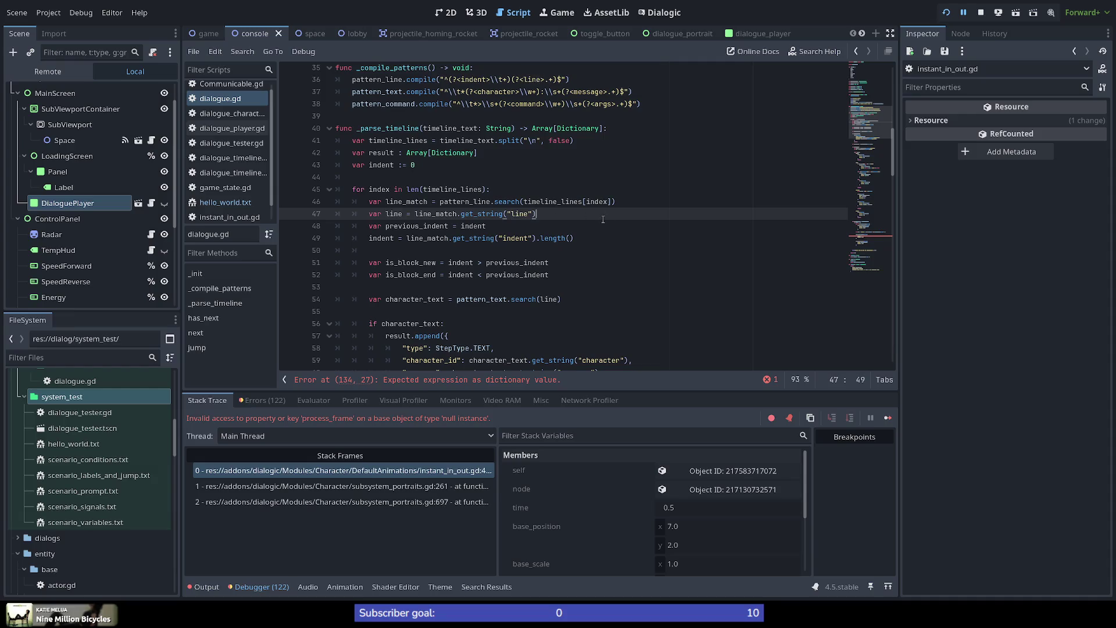
pyautogui.click(536, 226)
pyautogui.hotkey('alt', 'Up')
pyautogui.hotkey('alt', 'Up')
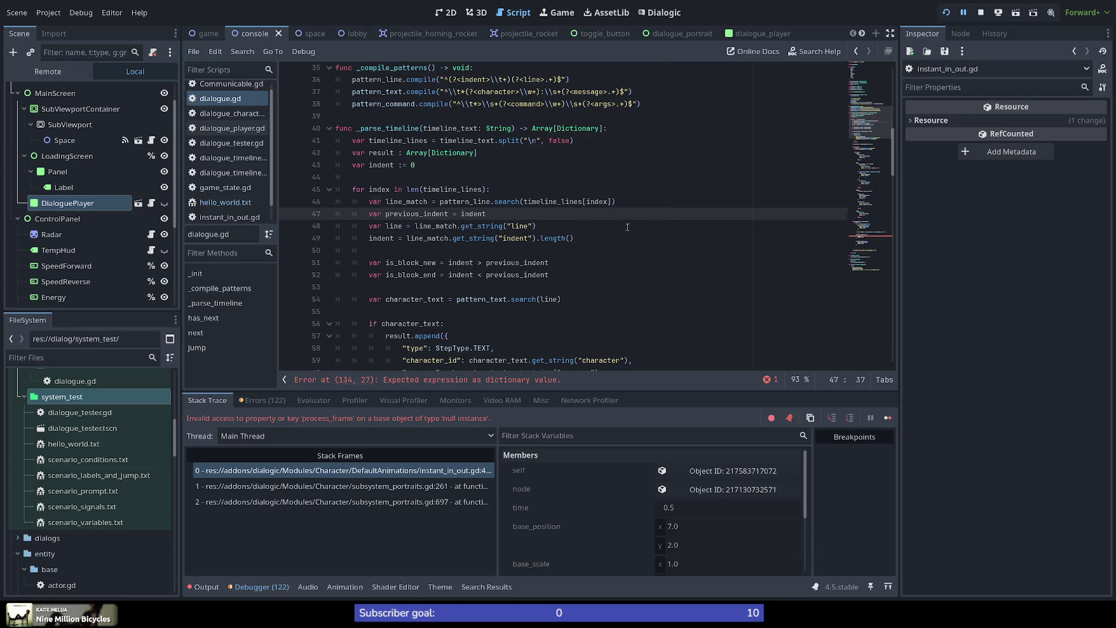
pyautogui.press('Return')
pyautogui.press('BackSpace')
pyautogui.press('BackSpace')
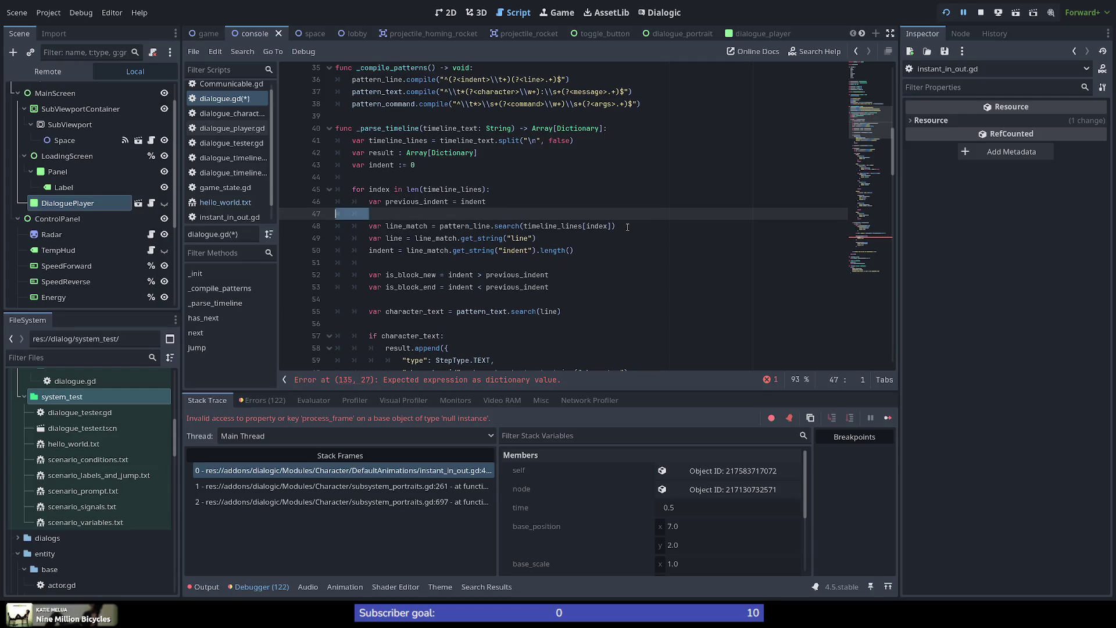
pyautogui.press('Down')
pyautogui.press('Down')
pyautogui.press('Down')
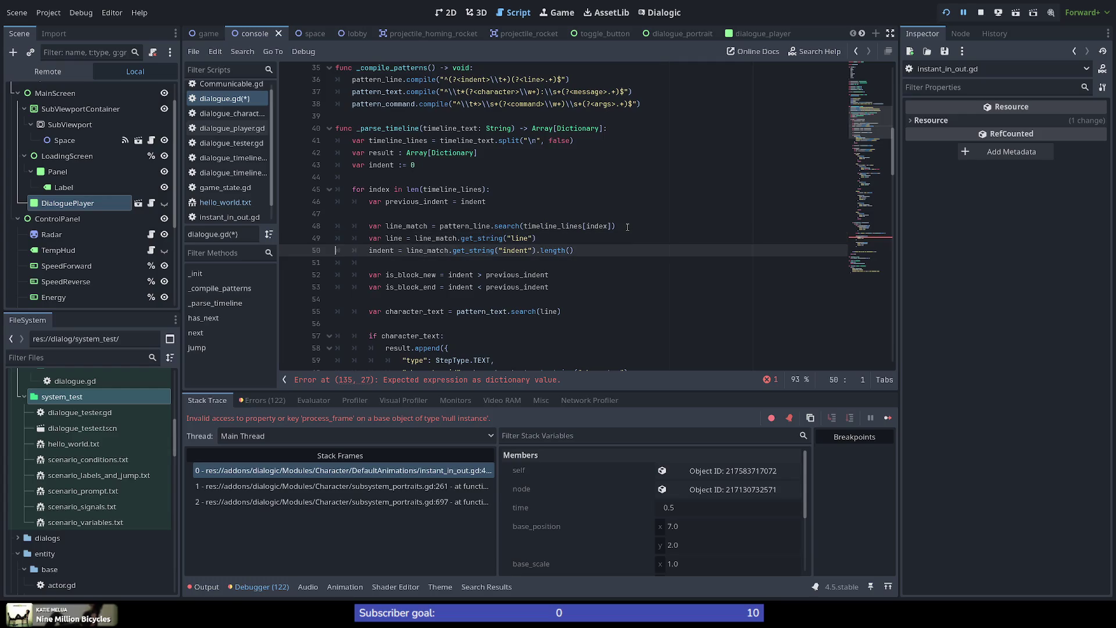
pyautogui.press('Return')
pyautogui.press('Down')
pyautogui.press('Down')
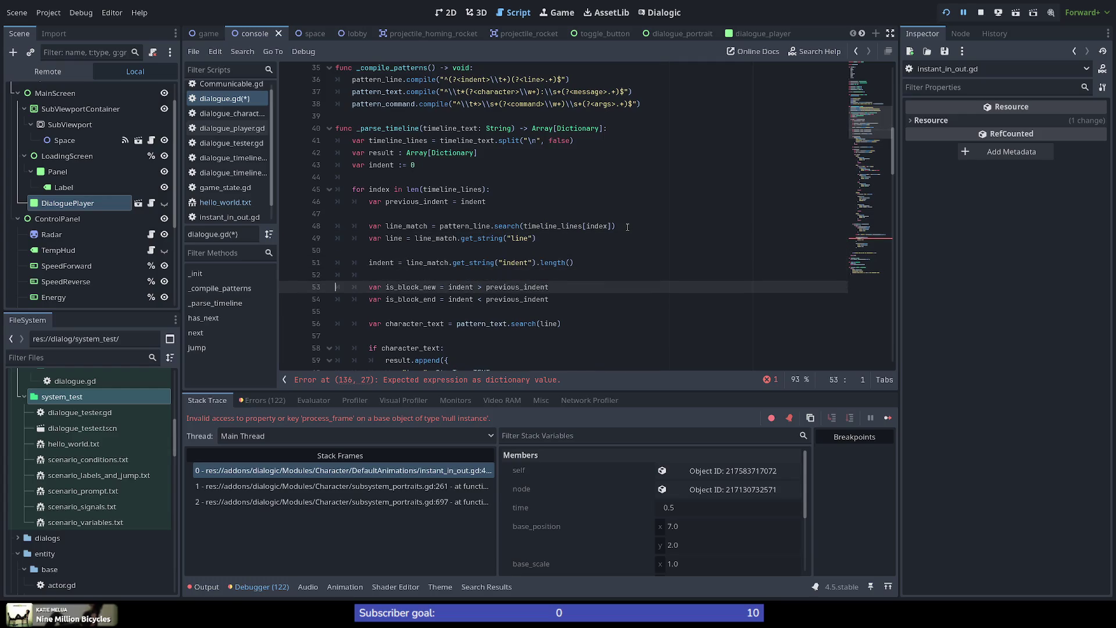
pyautogui.hotkey('ctrl', 's')
pyautogui.click(610, 240)
# Fill the empty "text" entry of the prompt choice on line 136 with line.
pyautogui.click(772, 266)
pyautogui.click(768, 238)
pyautogui.click(766, 252)
pyautogui.click(874, 239)
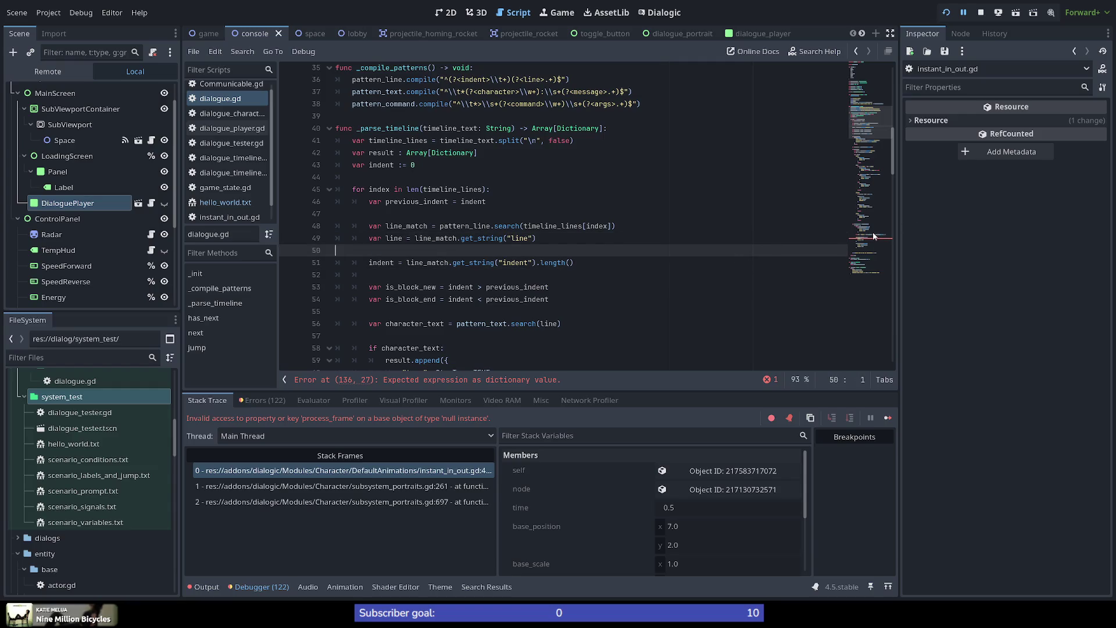
pyautogui.click(460, 254)
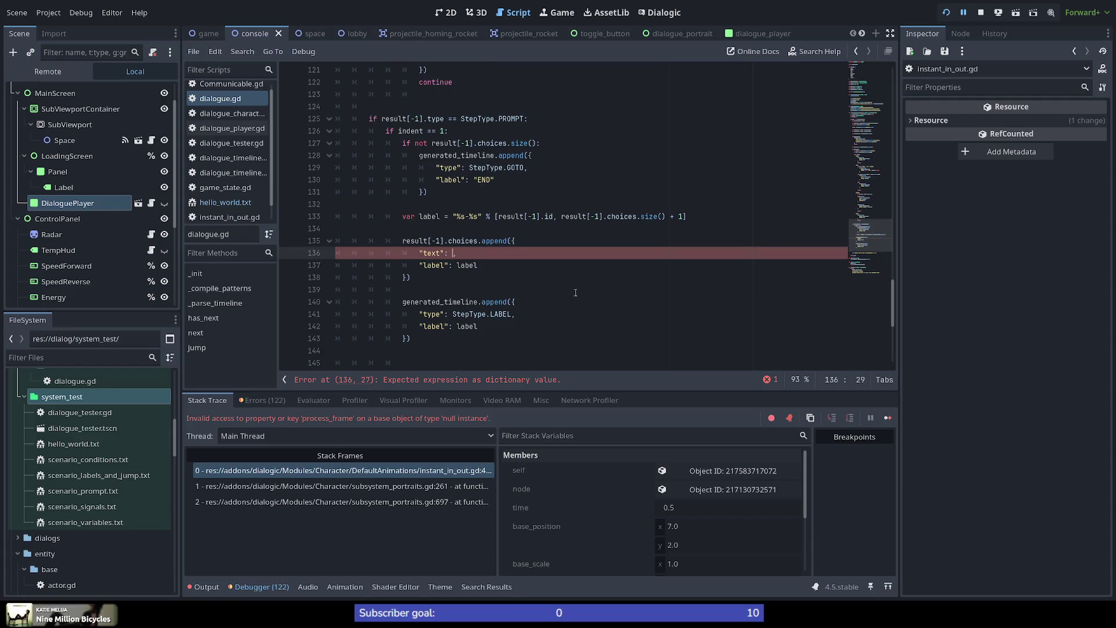
pyautogui.write('line')
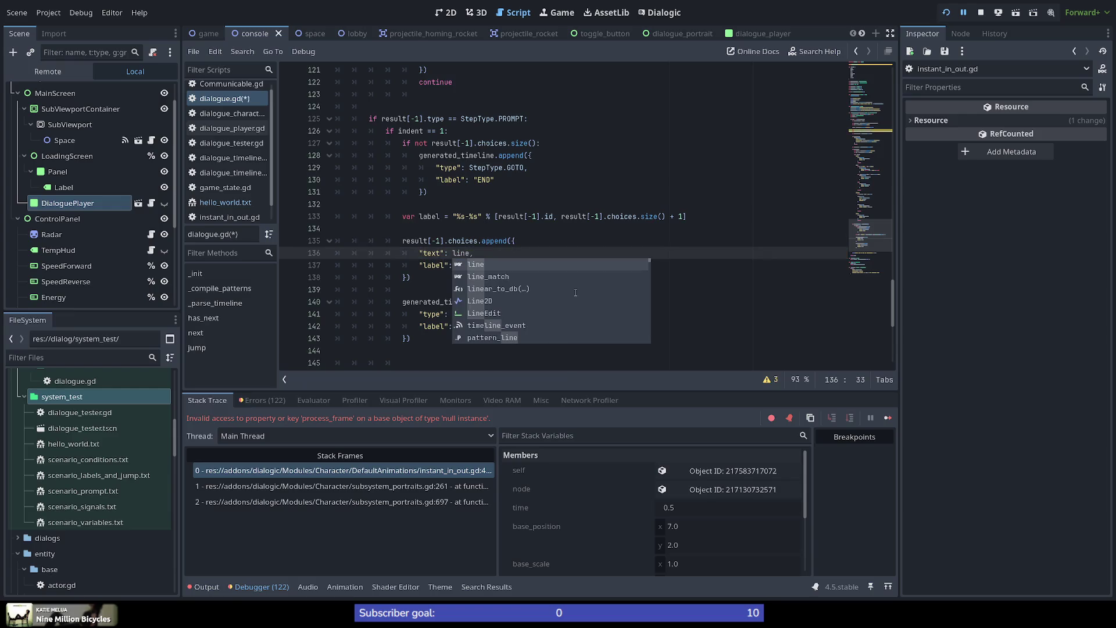
pyautogui.click(562, 243)
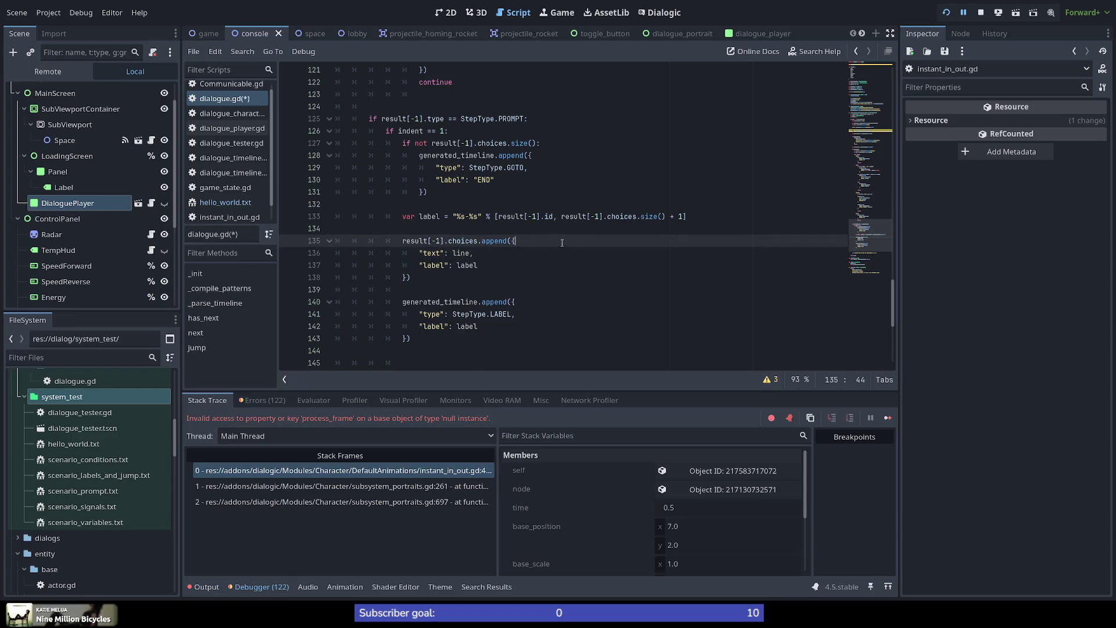
pyautogui.press('Down')
pyautogui.press('Down')
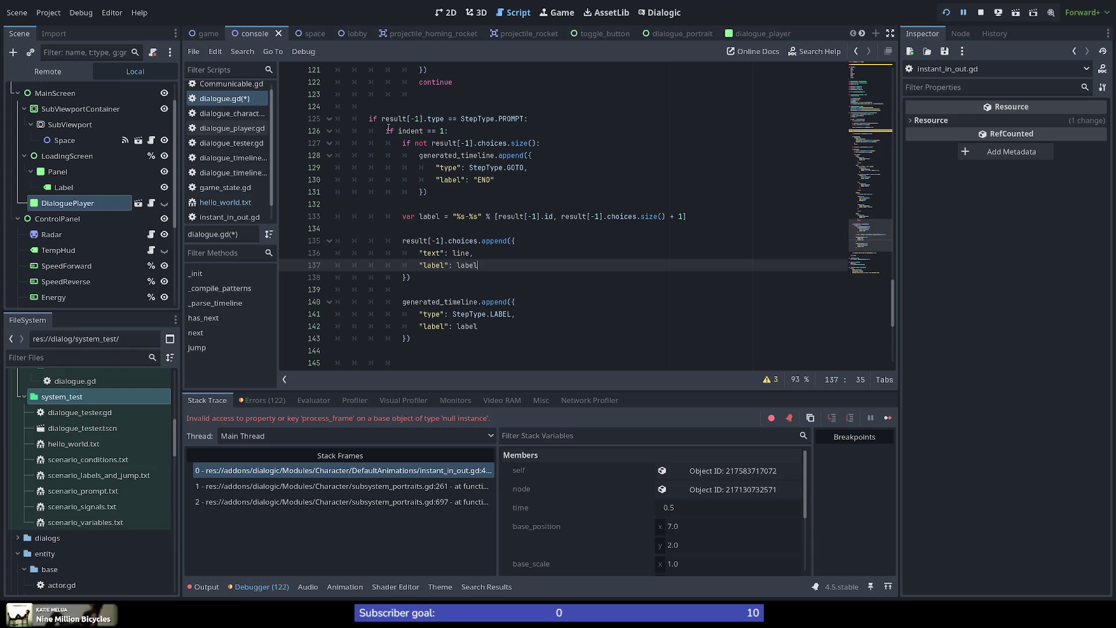
# Delete the stray whitespace on line 145 and add new indented lines after the append block.
pyautogui.click(391, 351)
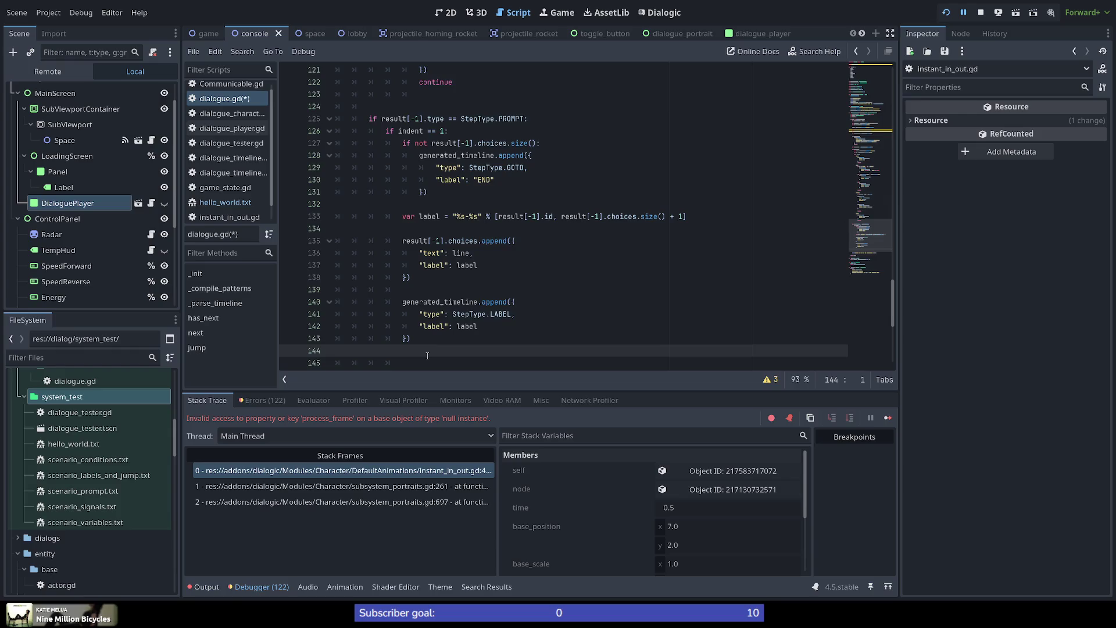
pyautogui.scroll(-1, 427, 355)
pyautogui.scroll(1, 421, 358)
pyautogui.moveTo(413, 363); pyautogui.dragTo(405, 352)
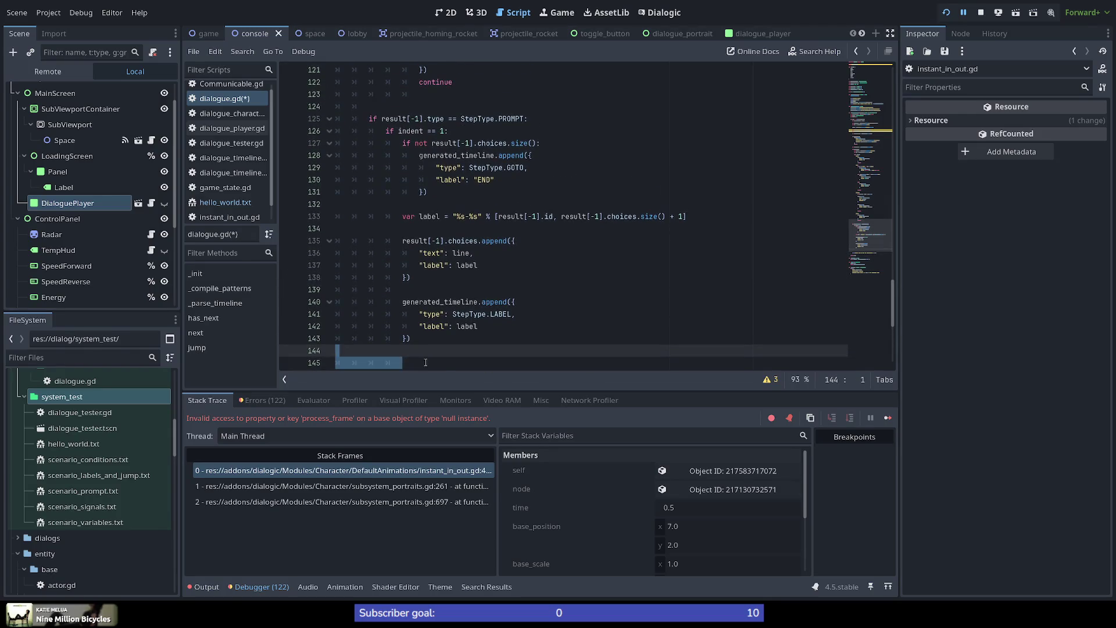
pyautogui.press('Delete')
pyautogui.press('Left')
pyautogui.press('Up')
pyautogui.press('Down')
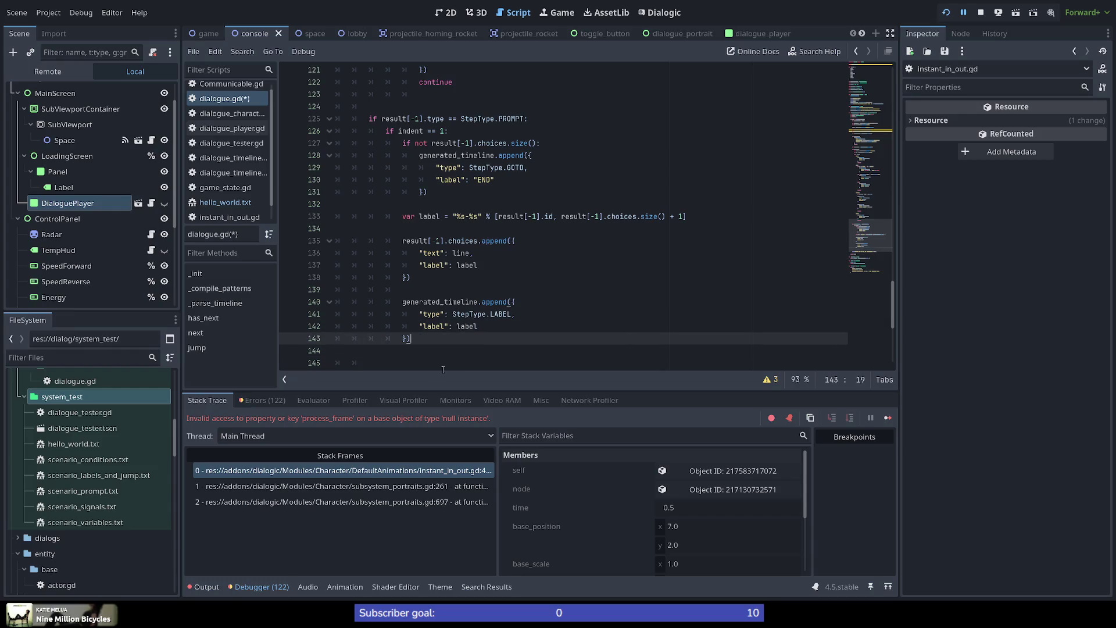
pyautogui.press('Return')
pyautogui.press('Return')
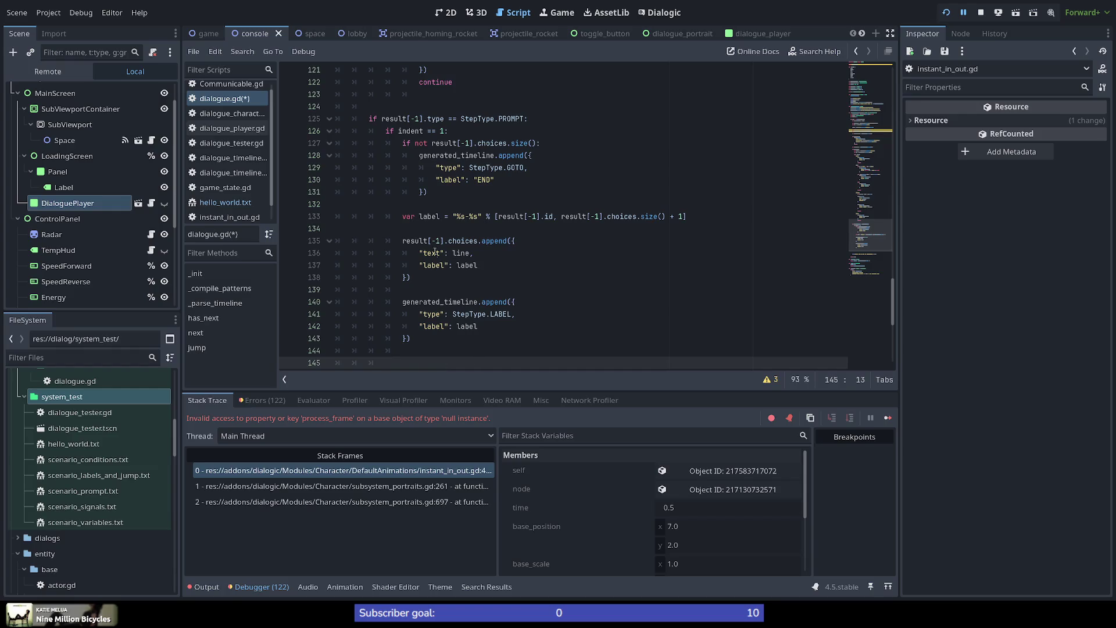
# Check the uses of line and generated_timeline, then return to the empty line 145.
pyautogui.moveTo(463, 302)
pyautogui.doubleClick(459, 253)
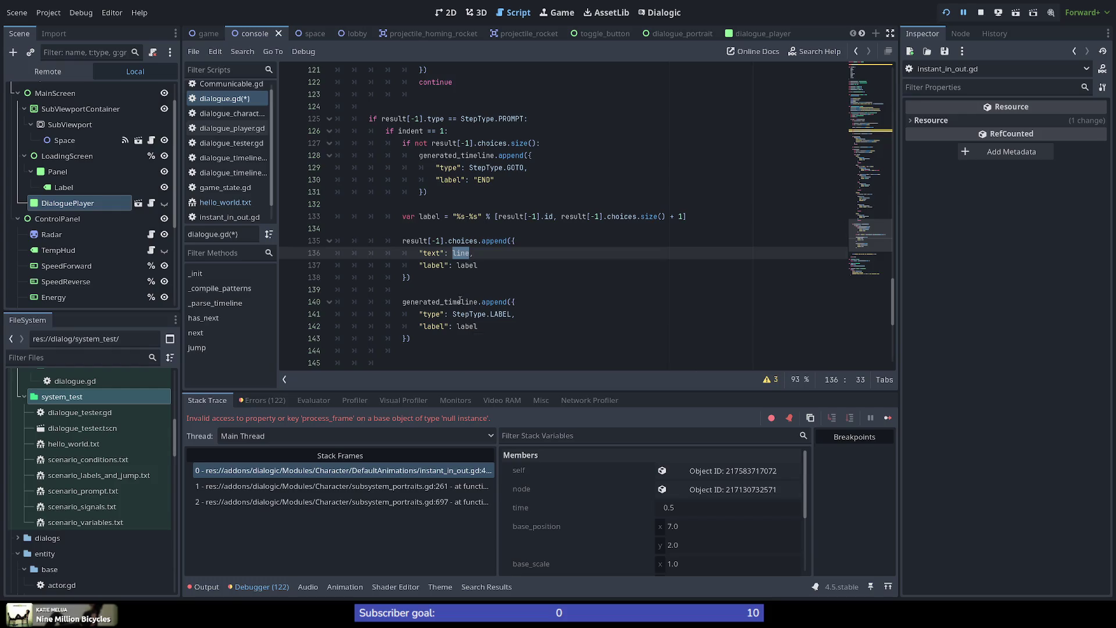
pyautogui.doubleClick(440, 302)
pyautogui.scroll(-1, 497, 308)
pyautogui.click(409, 325)
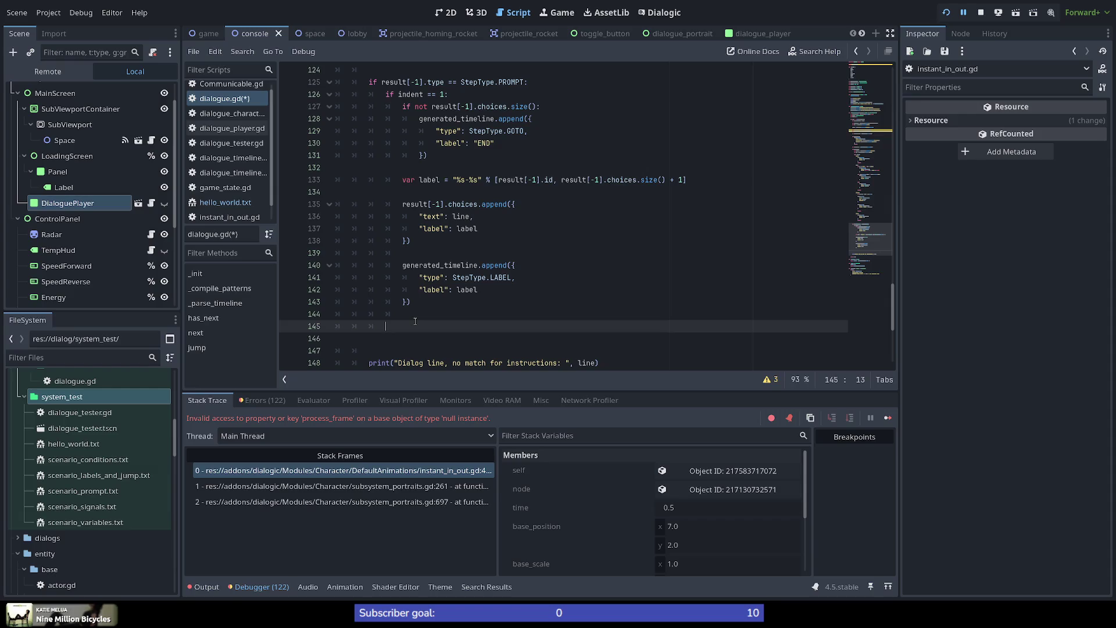
# Add an 'if indent > 1:' check on line 145 with an indented body line.
pyautogui.write('if ')
pyautogui.write('indent ')
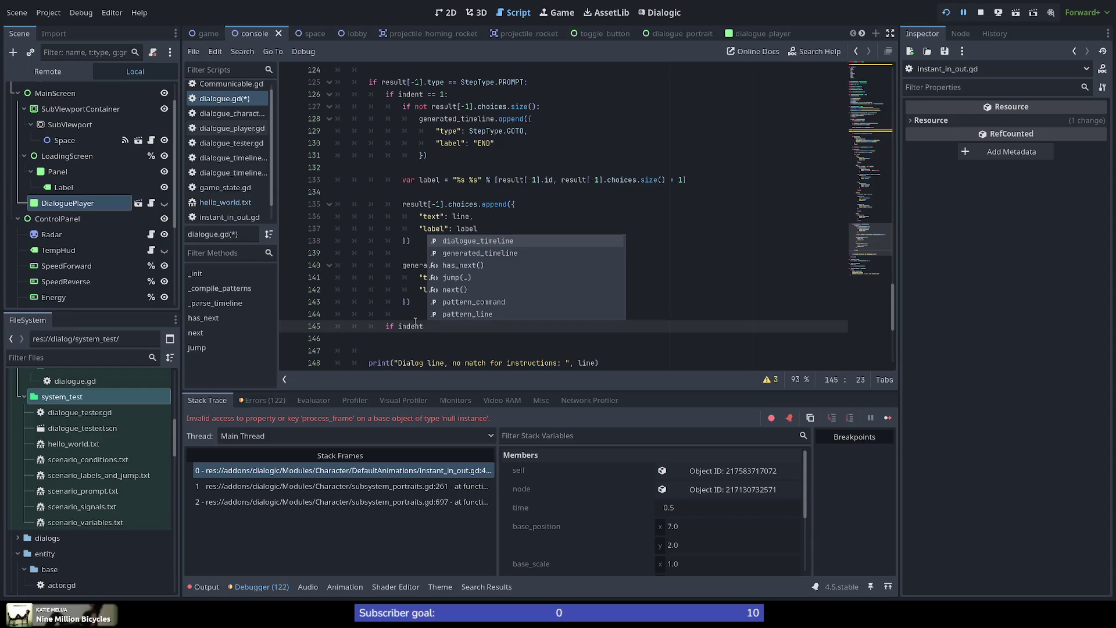
pyautogui.write('> ')
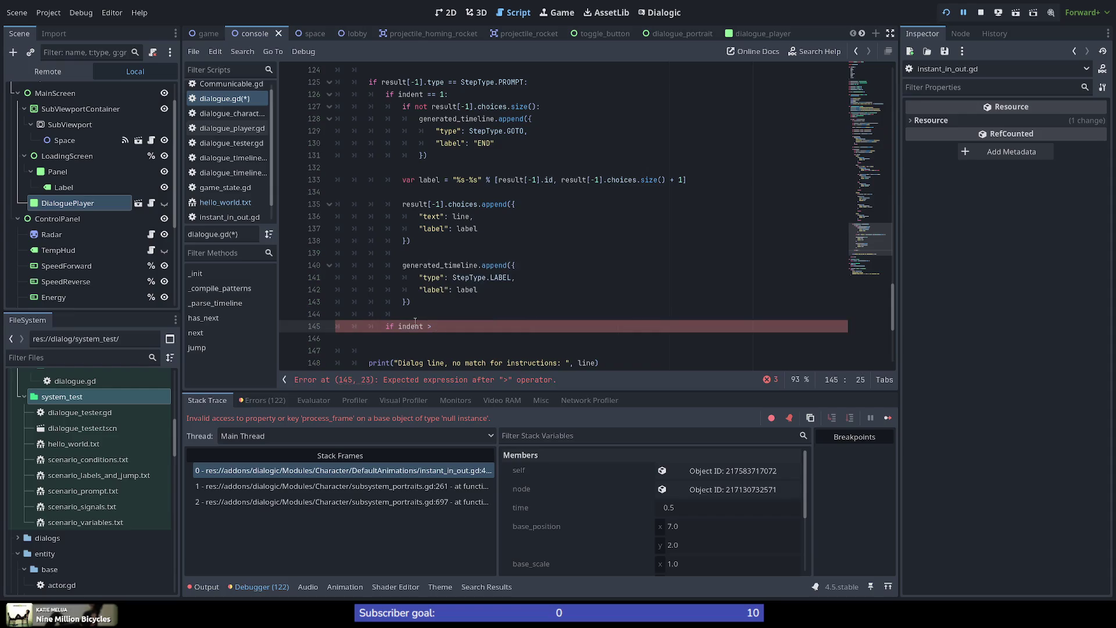
pyautogui.write('1:')
pyautogui.press('Return')
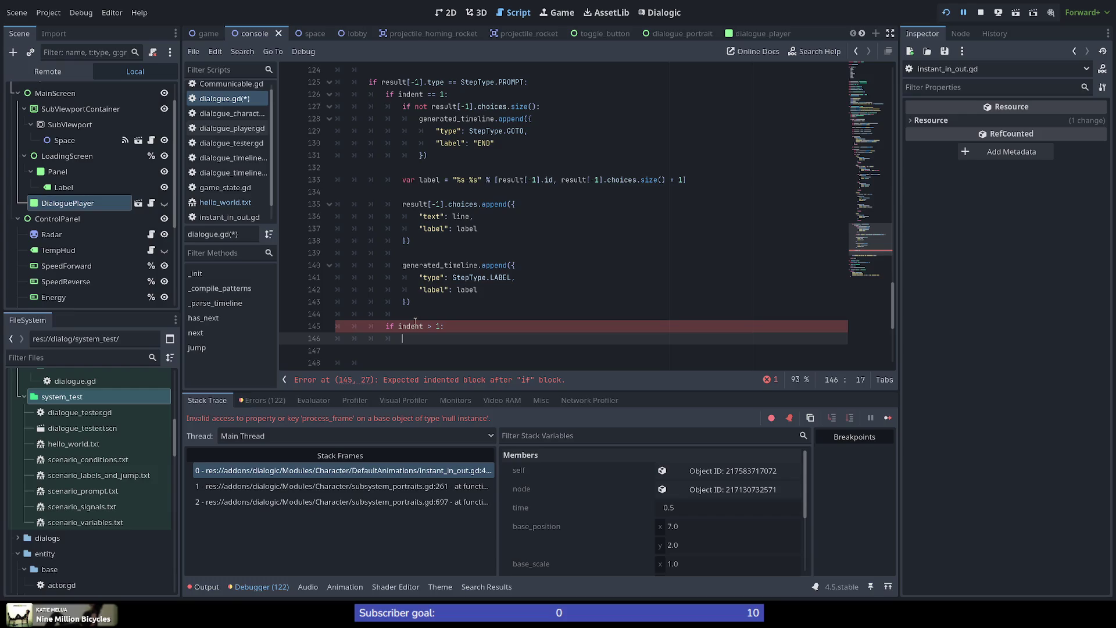
pyautogui.scroll(-1, 452, 345)
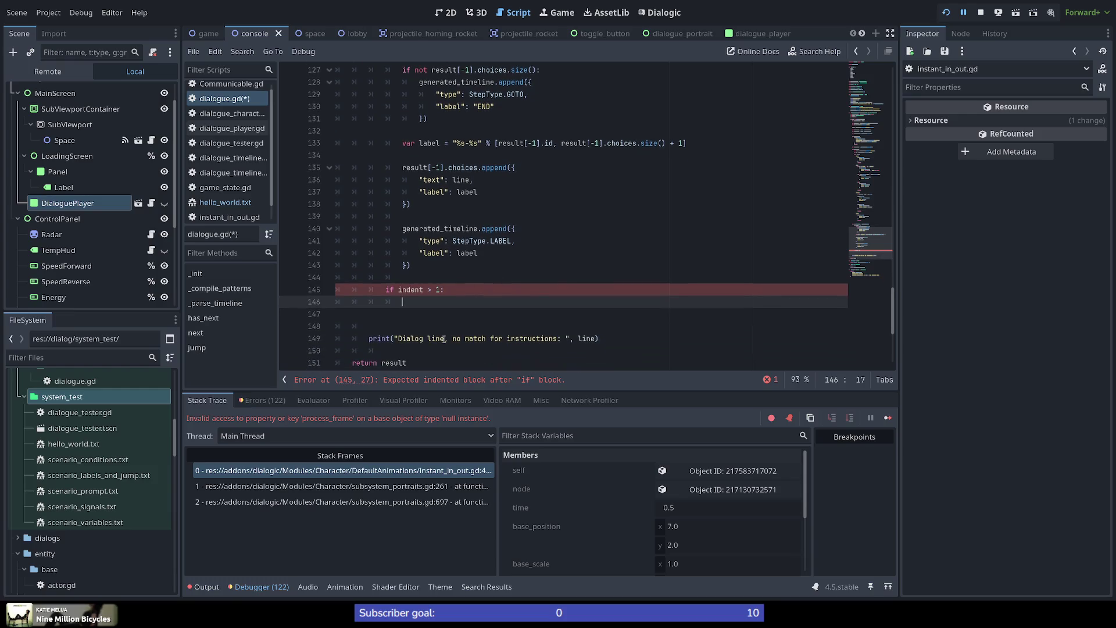
pyautogui.scroll(1, 468, 313)
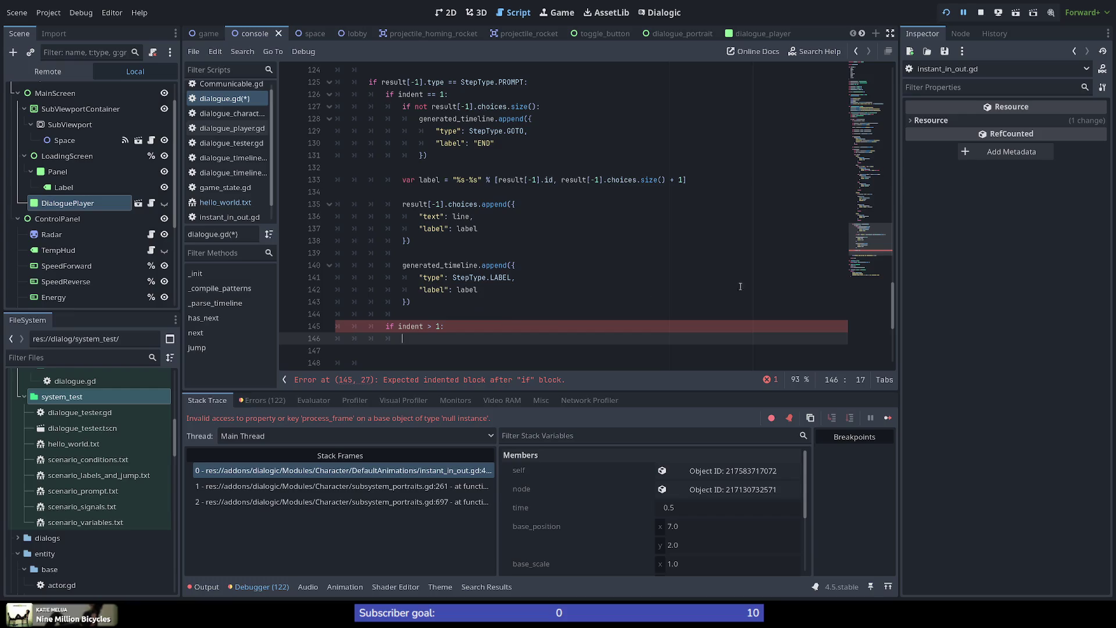
pyautogui.moveTo(867, 236)
pyautogui.mouseDown()
pyautogui.moveTo(871, 269)
pyautogui.moveTo(880, 242)
pyautogui.mouseUp()
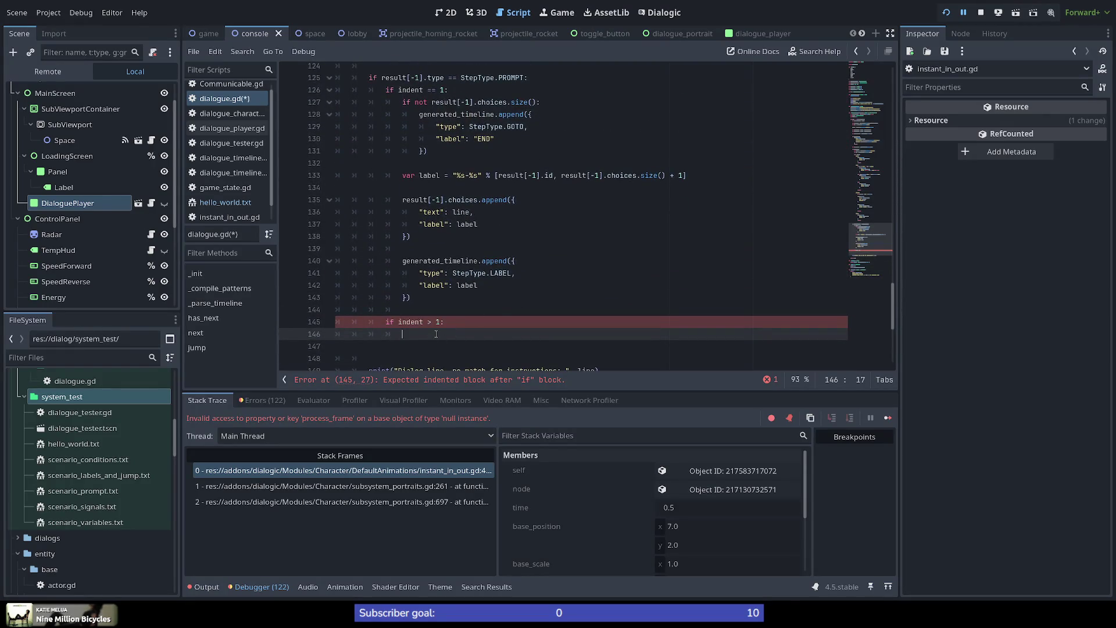
# Begin the if body with an unfinished 'generated_timeline.' call on line 146.
pyautogui.doubleClick(459, 261)
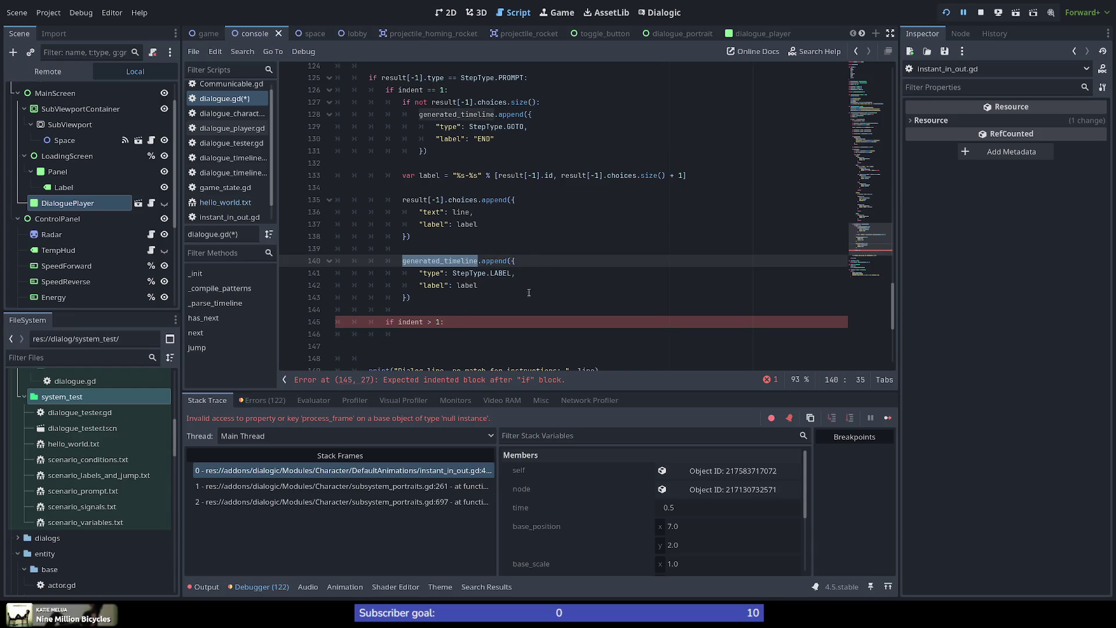
pyautogui.click(408, 334)
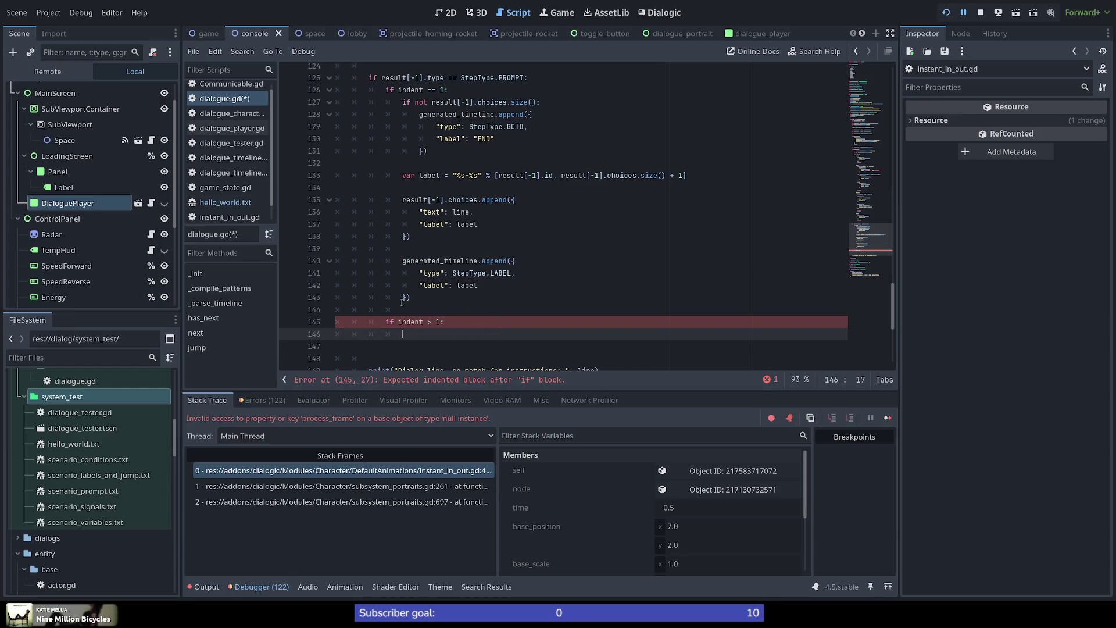
pyautogui.scroll(-1, 378, 286)
pyautogui.scroll(1, 424, 308)
pyautogui.write('generated')
pyautogui.write('_time')
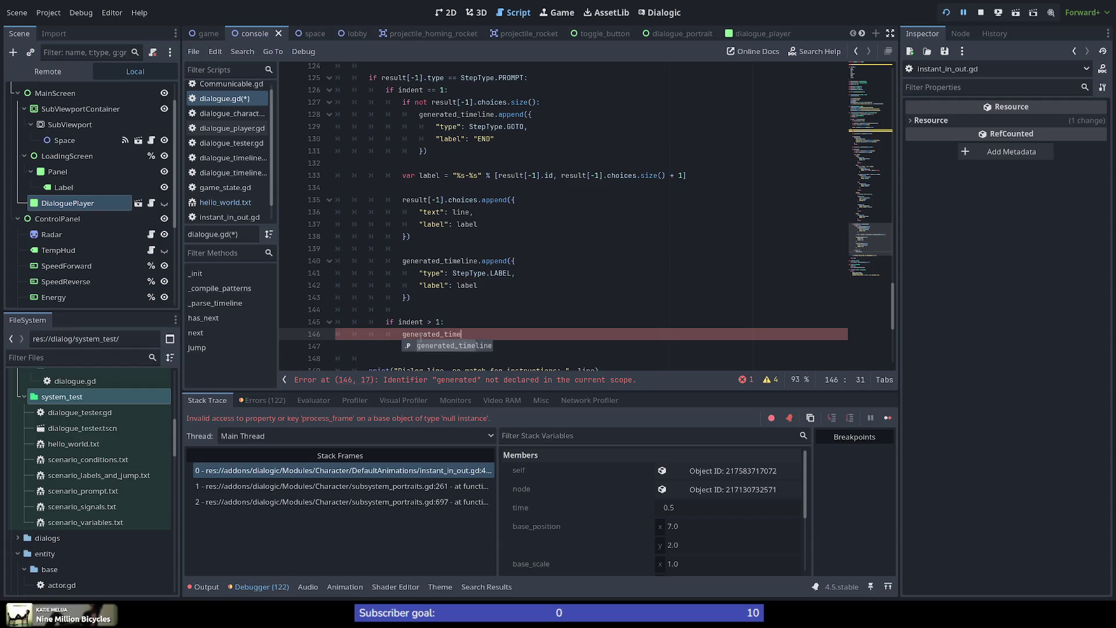
pyautogui.write('line.')
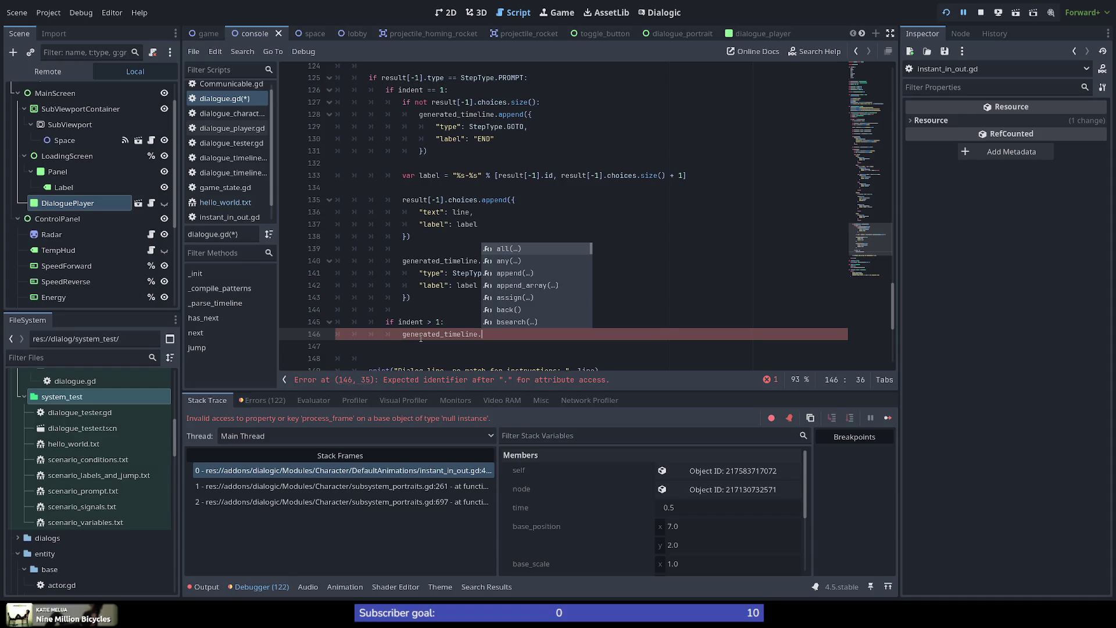
pyautogui.click(372, 260)
pyautogui.scroll(10, 443, 318)
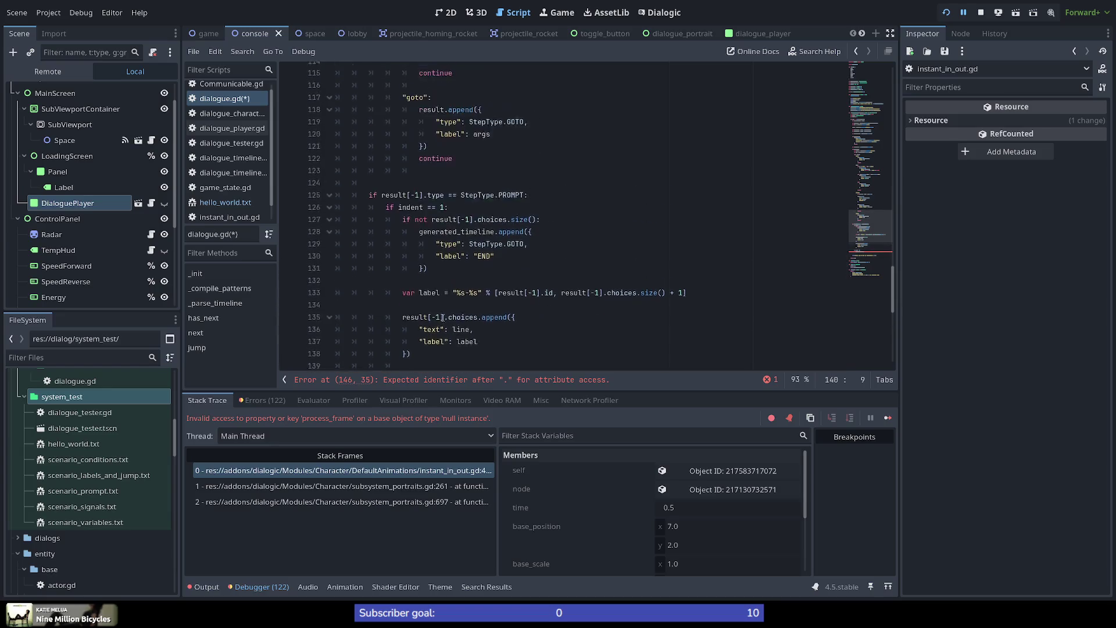
pyautogui.scroll(12, 443, 318)
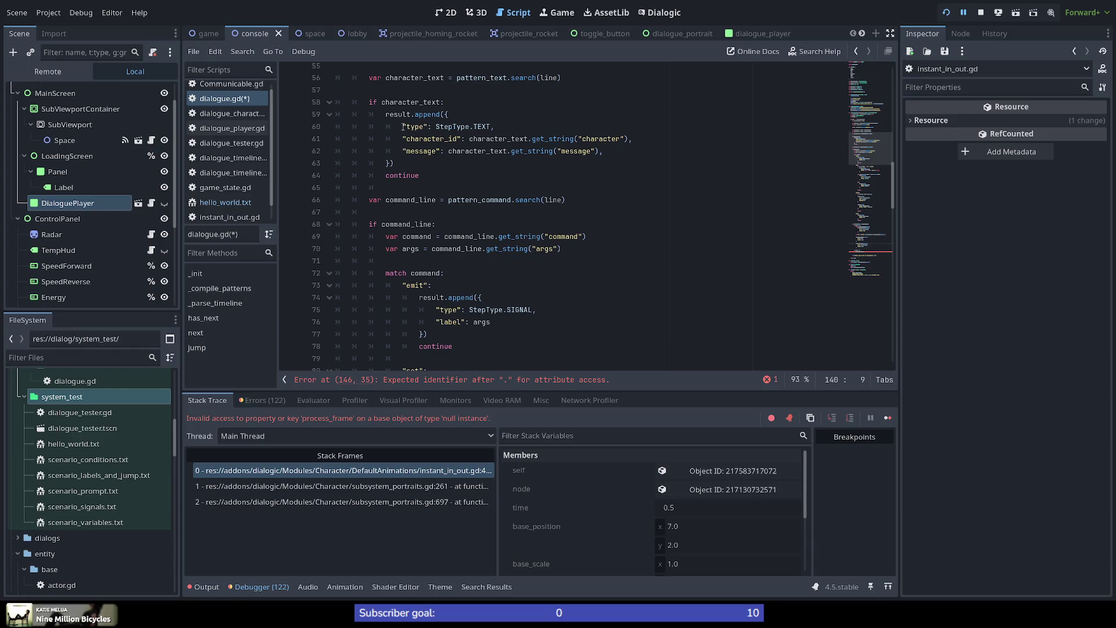
pyautogui.scroll(6, 409, 119)
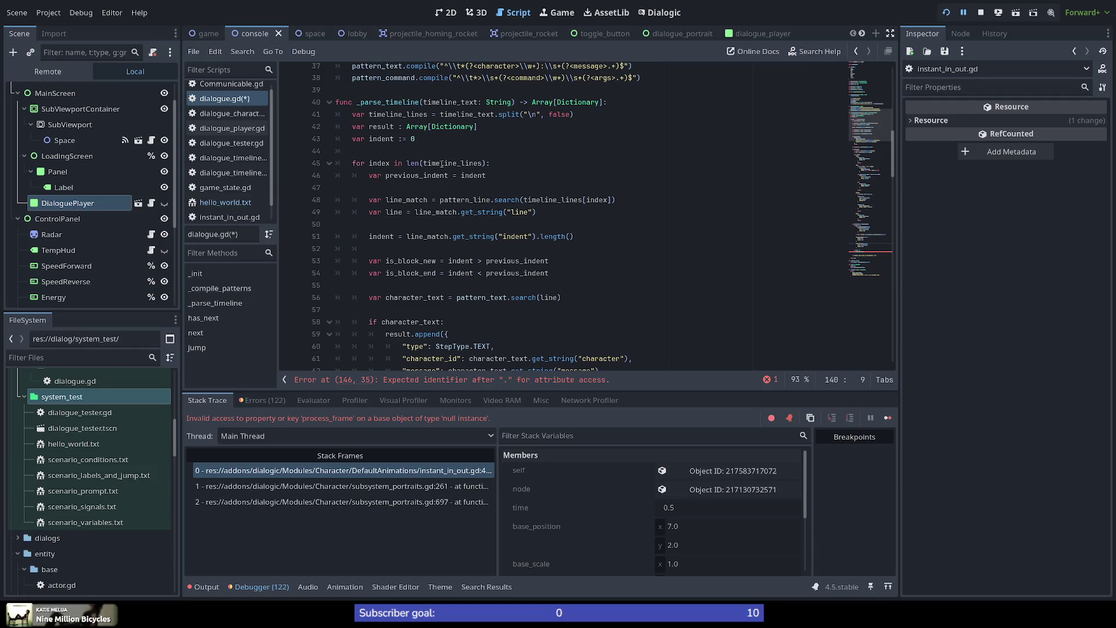
pyautogui.moveTo(441, 165)
pyautogui.doubleClick(379, 163)
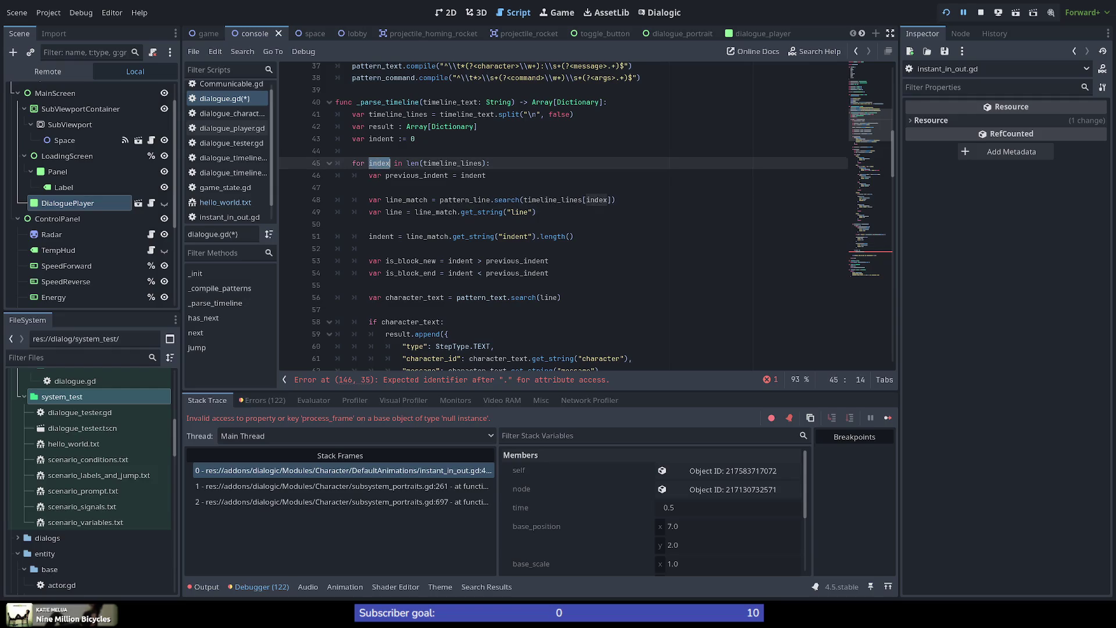
pyautogui.doubleClick(453, 164)
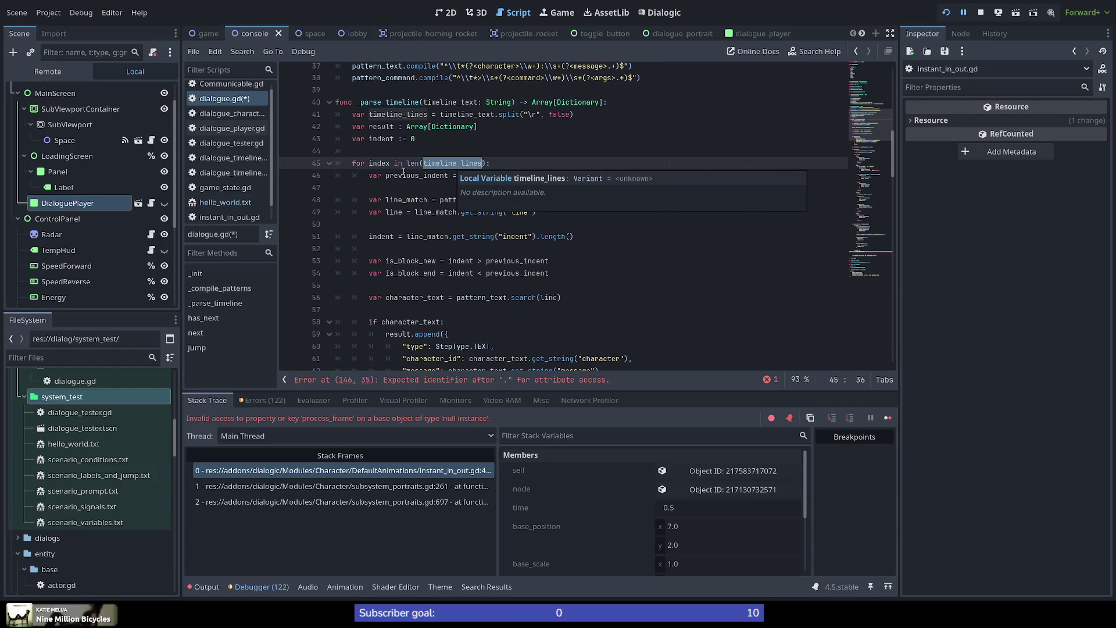
pyautogui.doubleClick(379, 163)
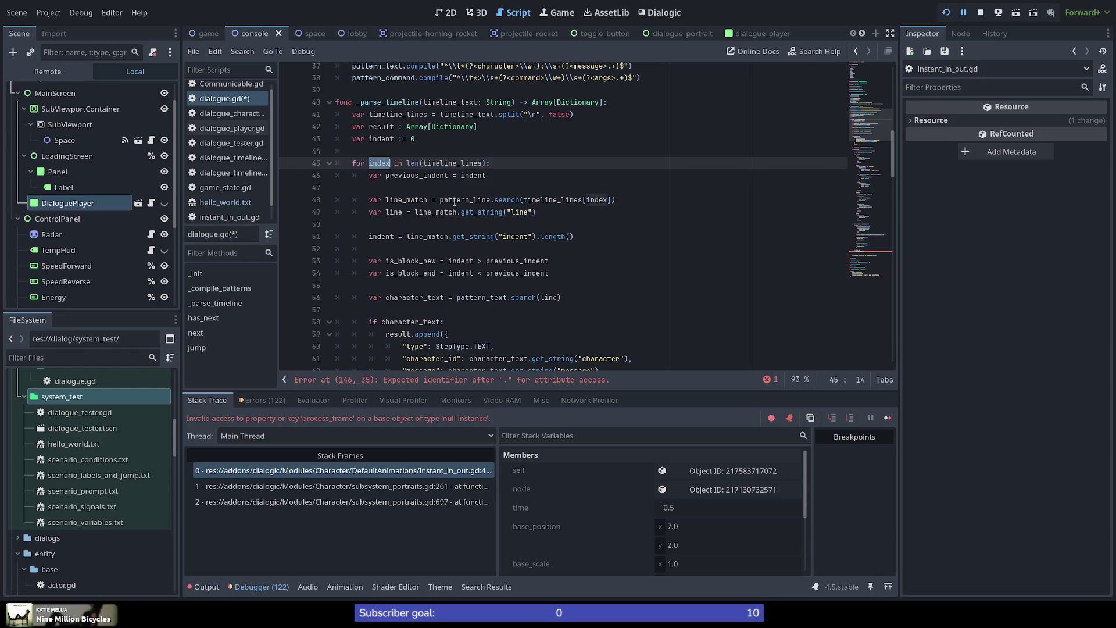
pyautogui.doubleClick(459, 200)
pyautogui.doubleClick(570, 200)
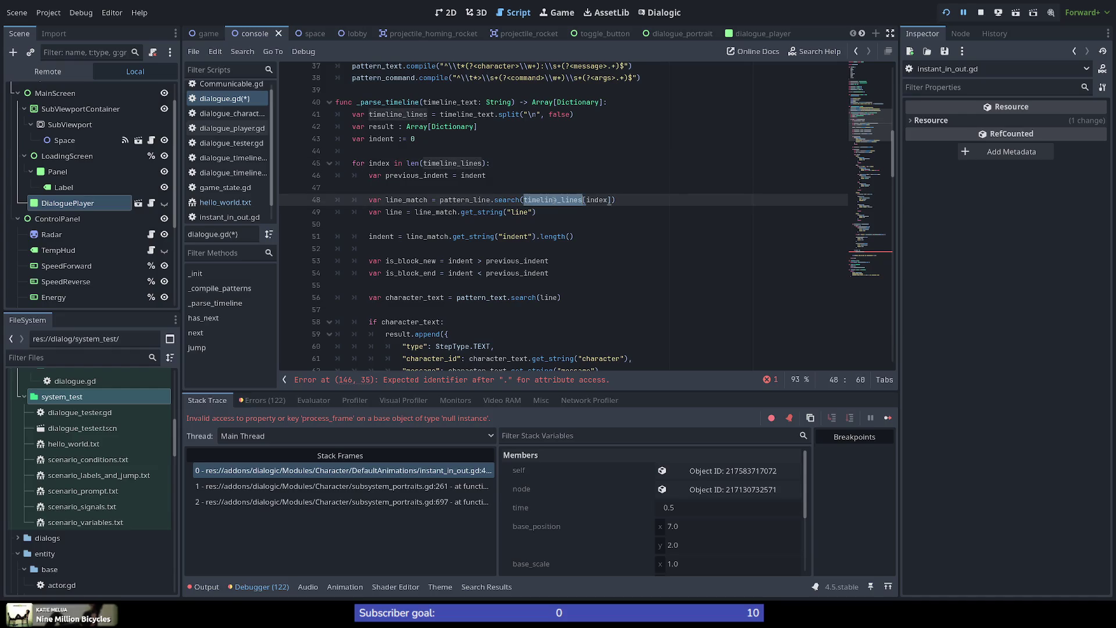
pyautogui.doubleClick(599, 200)
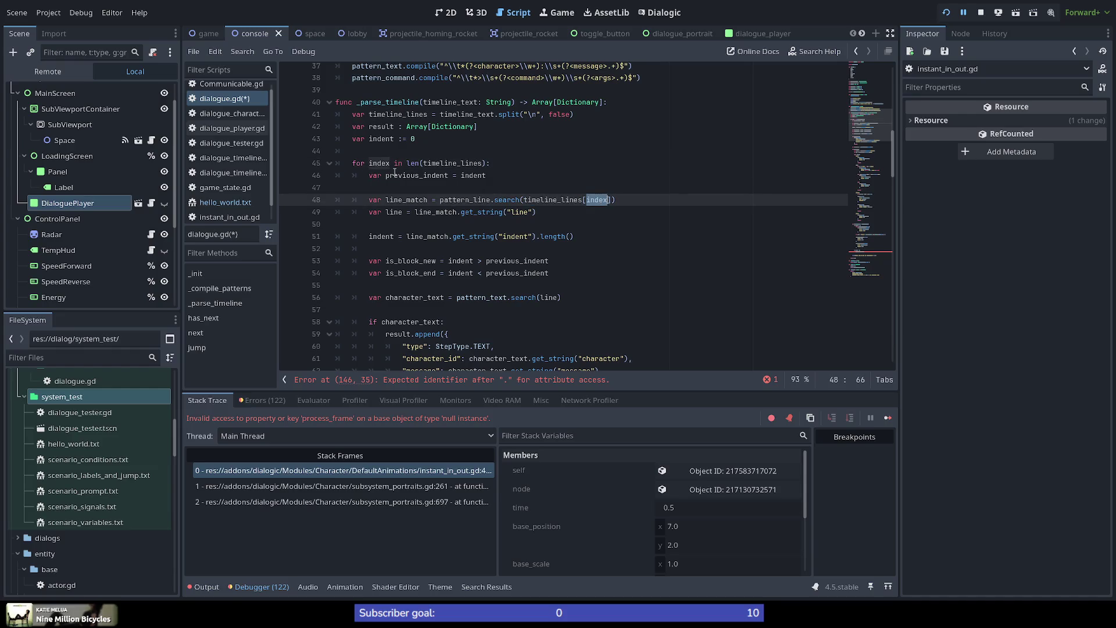
pyautogui.scroll(-16, 609, 244)
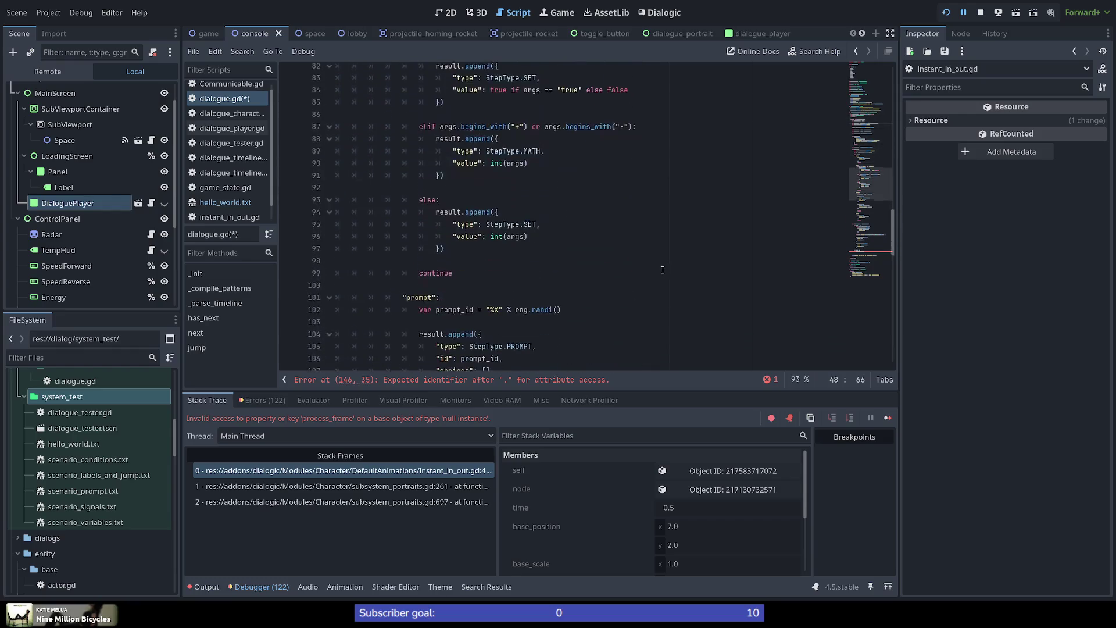
pyautogui.scroll(-19, 662, 270)
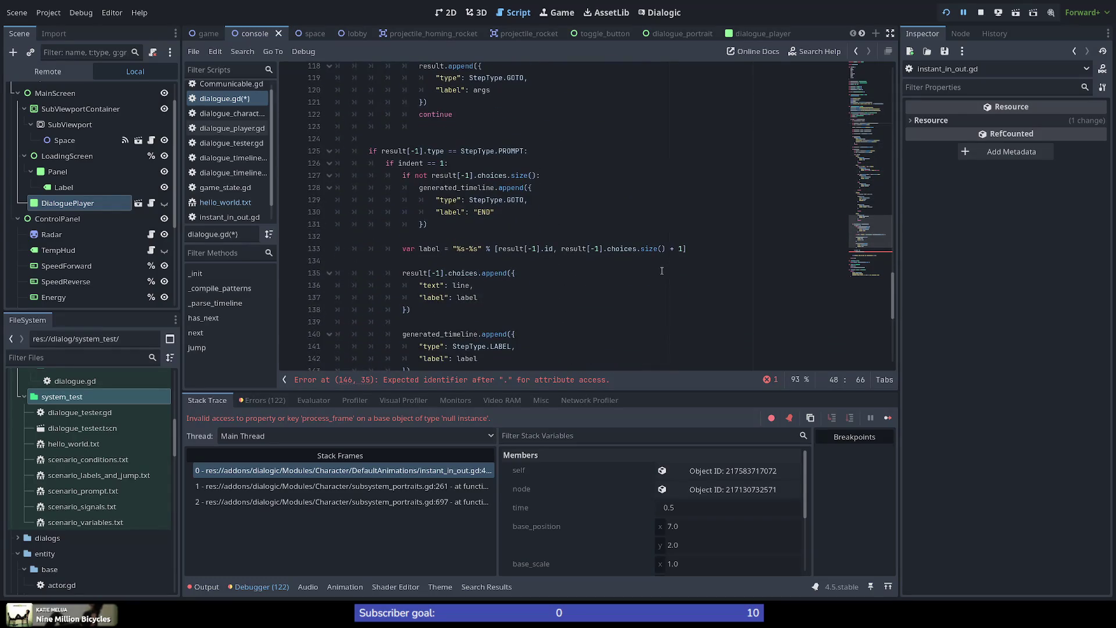
pyautogui.scroll(20, 661, 271)
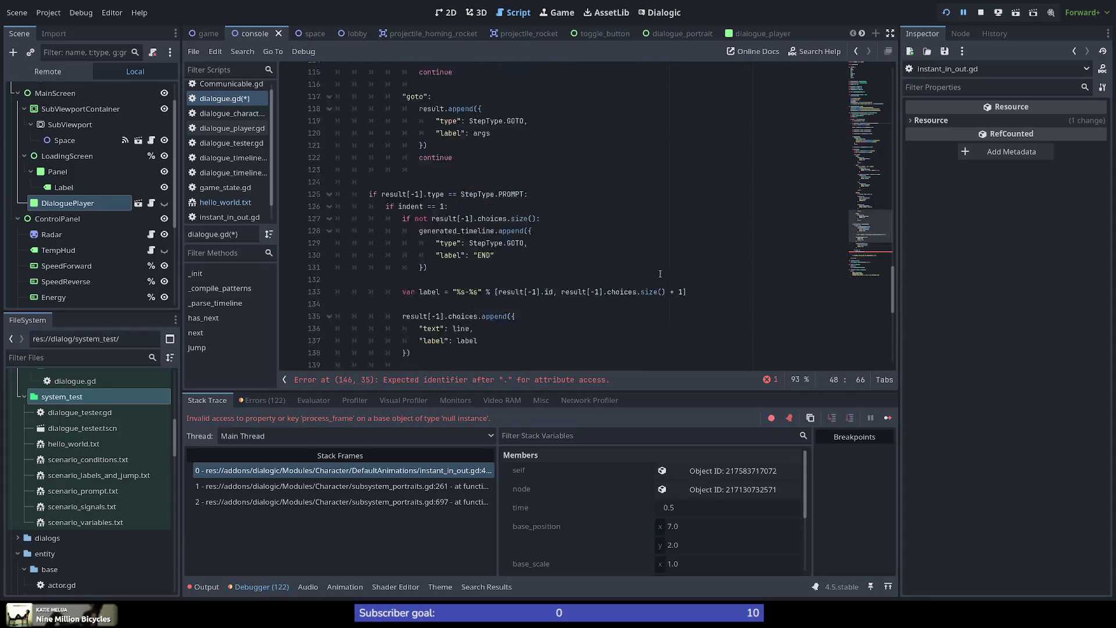
# Change the loop header to 'for timeline_line in timeline_lines', dropping index and len().
pyautogui.scroll(1, 660, 274)
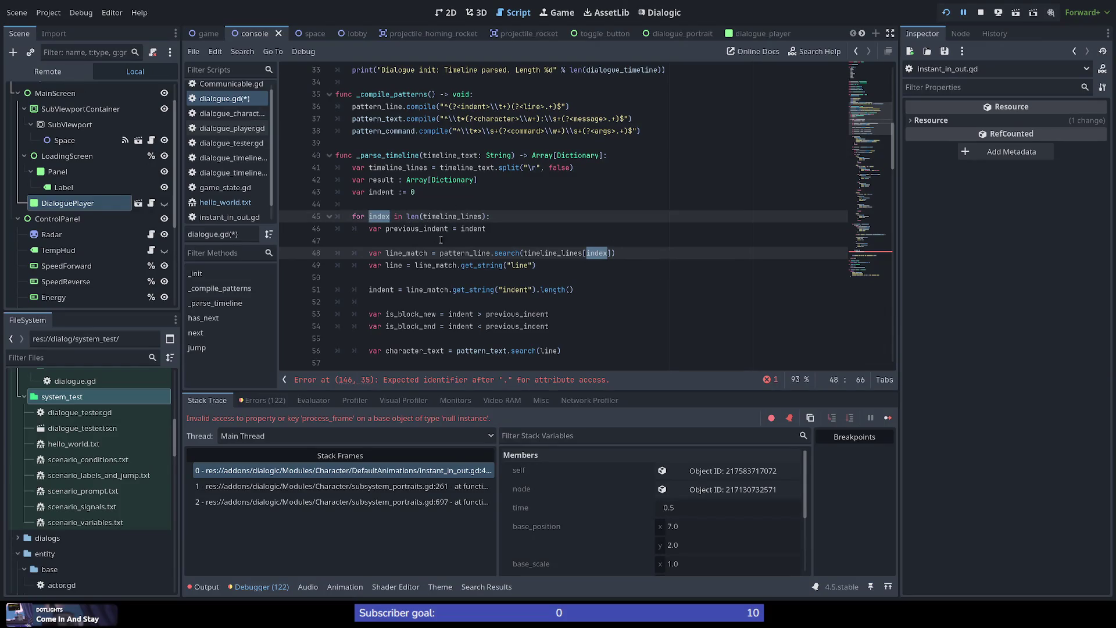
pyautogui.doubleClick(537, 254)
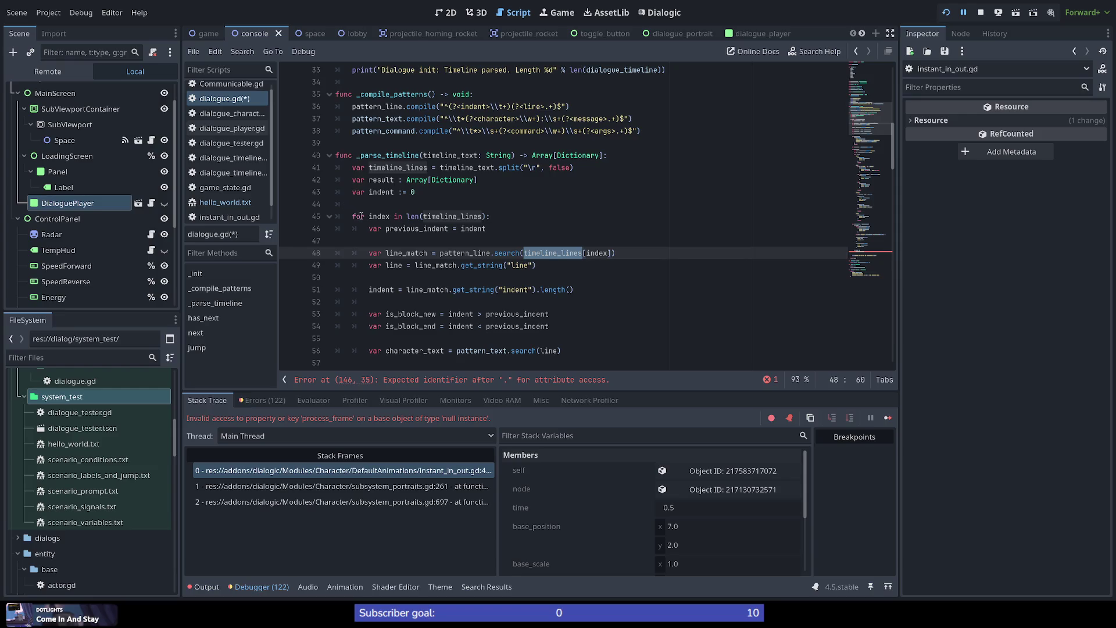
pyautogui.doubleClick(379, 216)
pyautogui.write('timeline_lines')
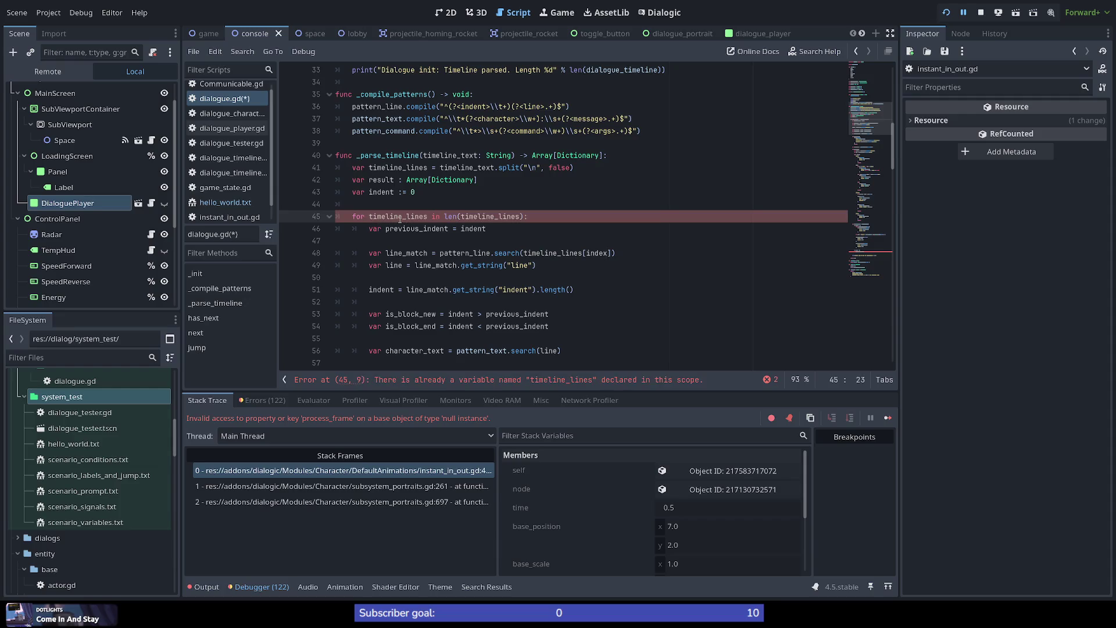
pyautogui.press('BackSpace')
pyautogui.press('BackSpace')
pyautogui.press('BackSpace')
pyautogui.press('Delete')
pyautogui.press('BackSpace')
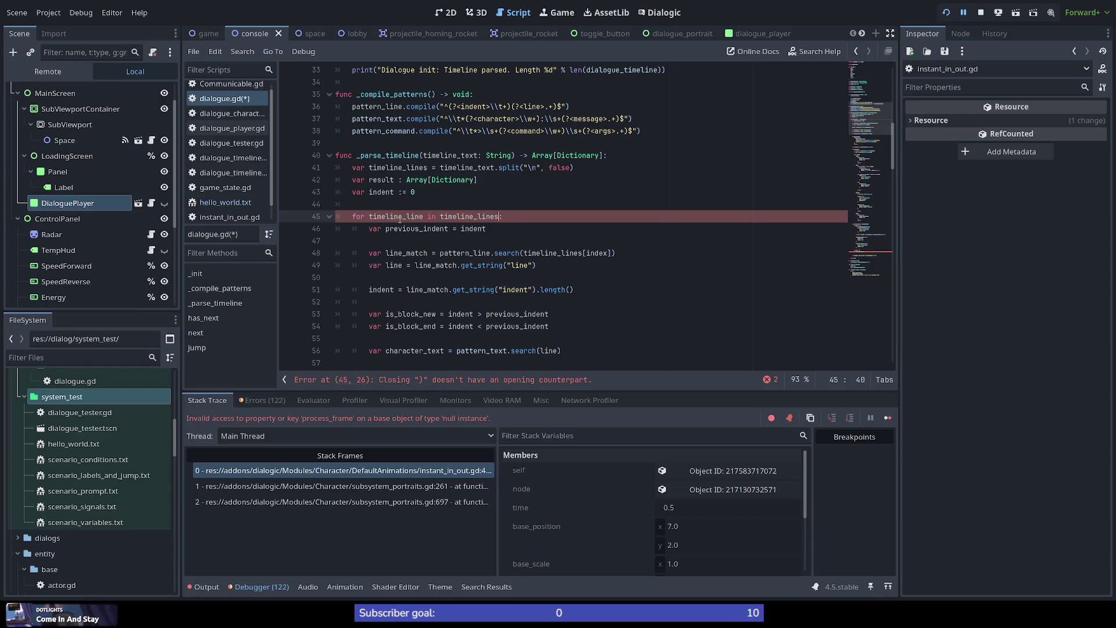
pyautogui.press('Down')
pyautogui.press('Down')
pyautogui.press('Down')
# Replace timeline_lines[index] with timeline_line in the pattern search on line 48 and save.
pyautogui.hotkey('ctrl', 'Right')
pyautogui.hotkey('ctrl', 'Right')
pyautogui.press('Left')
pyautogui.press('Left')
pyautogui.hotkey('shift', 'End')
pyautogui.hotkey('shift', 'Left')
pyautogui.press('Delete')
pyautogui.hotkey('ctrl', 's')
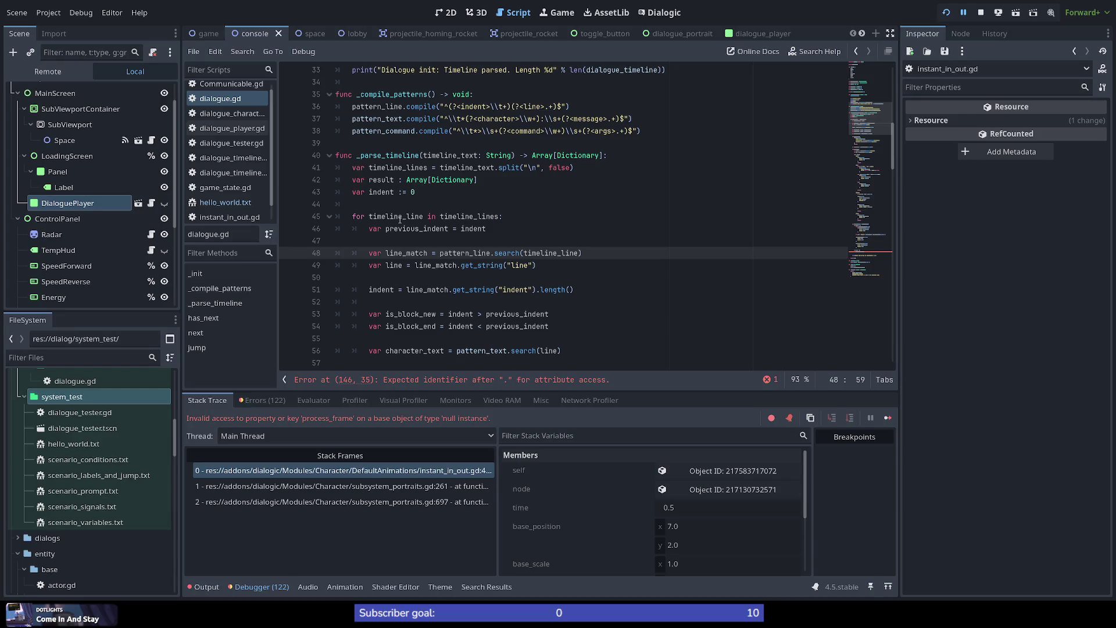
pyautogui.click(498, 238)
# Replace the unfinished 'generated_timeline.' on line 146 with pass.
pyautogui.scroll(-2, 651, 253)
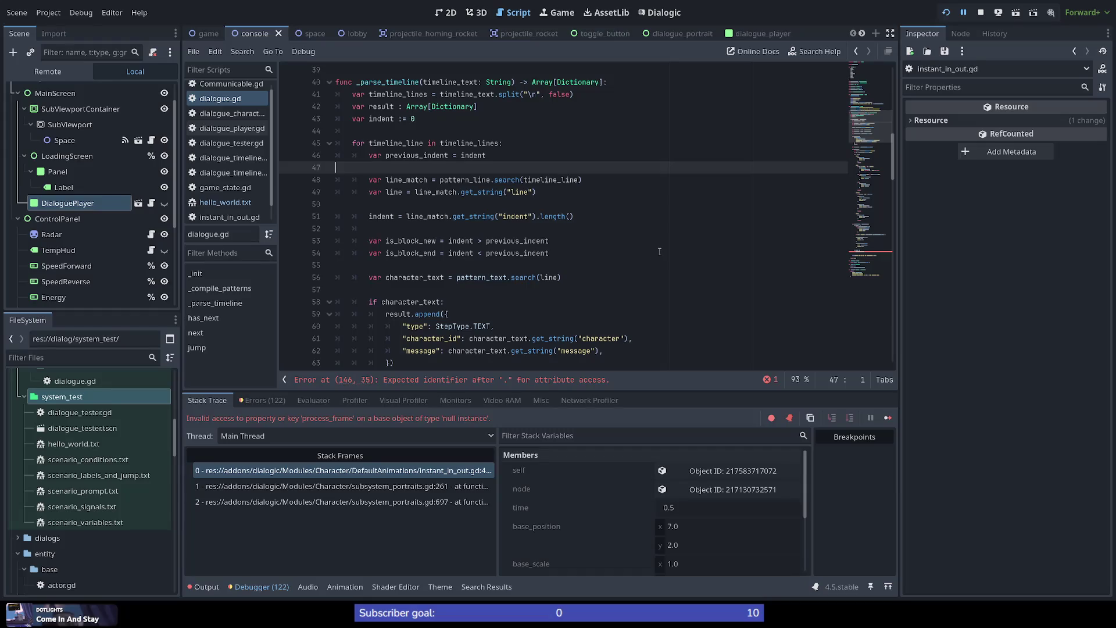
pyautogui.click(870, 249)
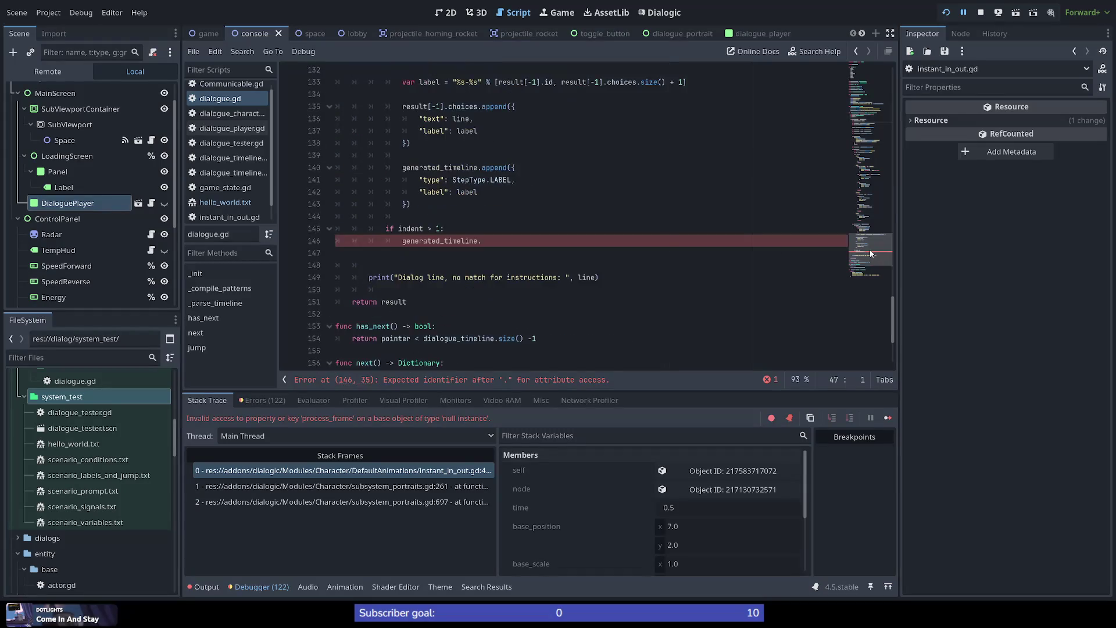
pyautogui.scroll(2, 532, 274)
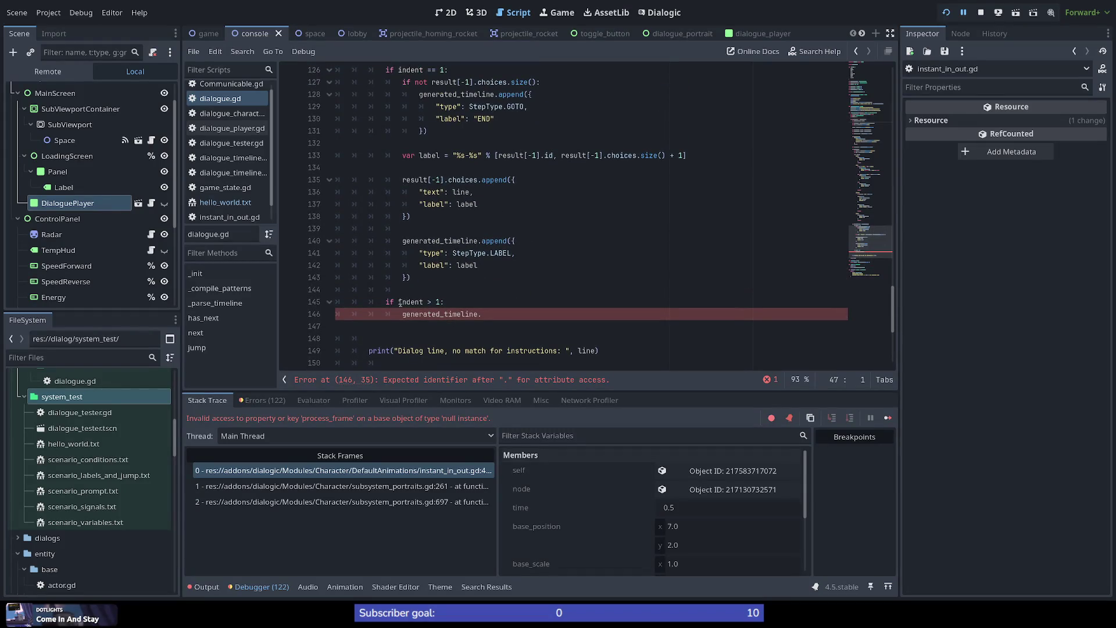
pyautogui.click(509, 315)
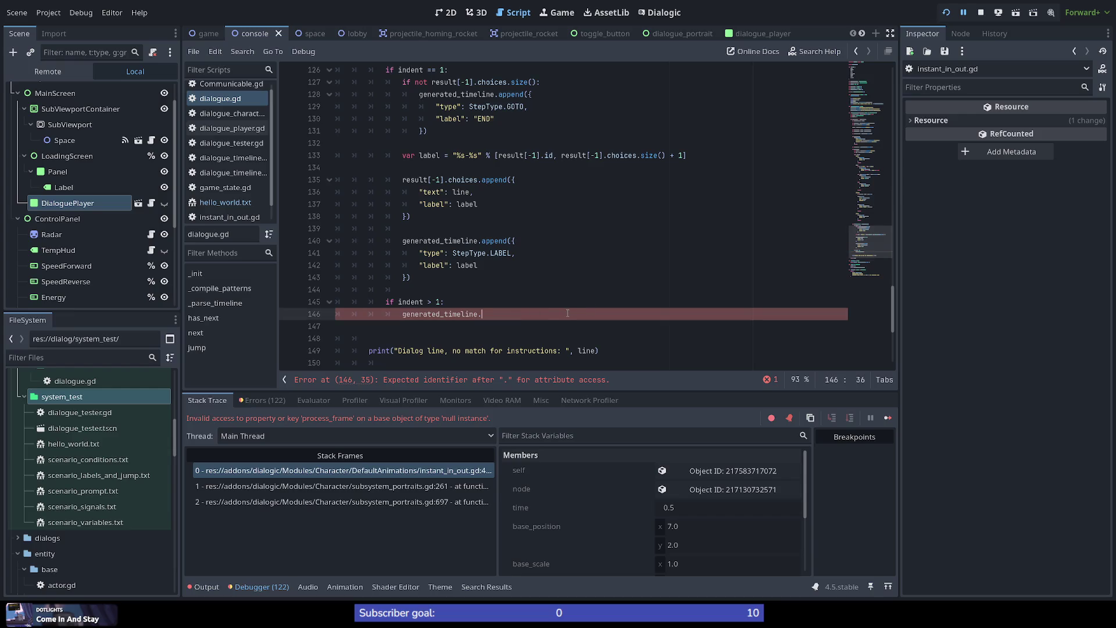
pyautogui.doubleClick(448, 314)
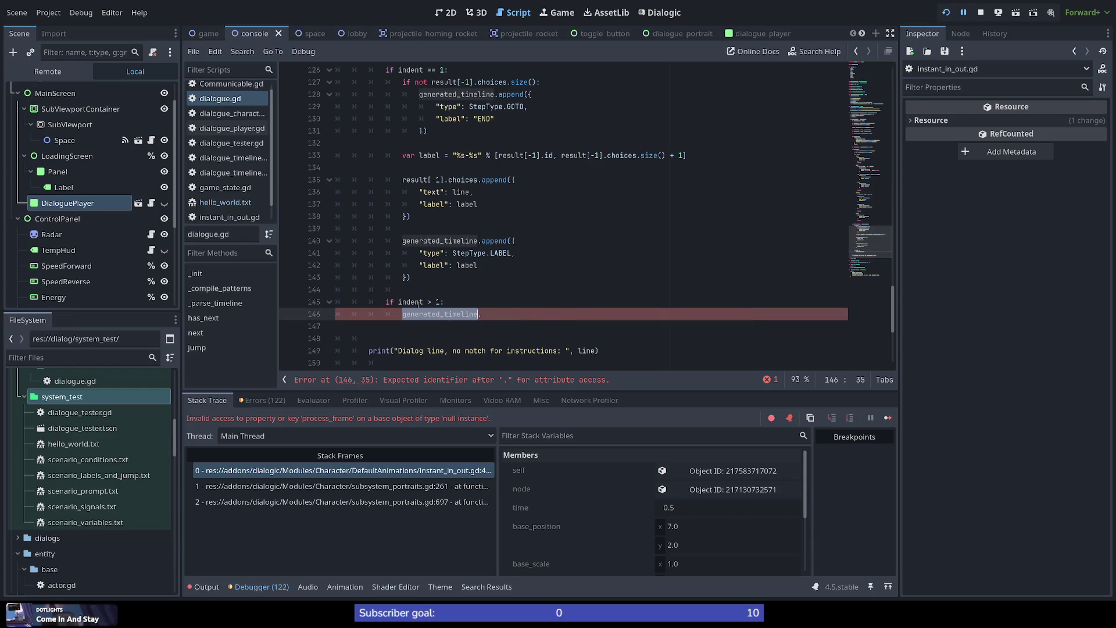
pyautogui.click(498, 312)
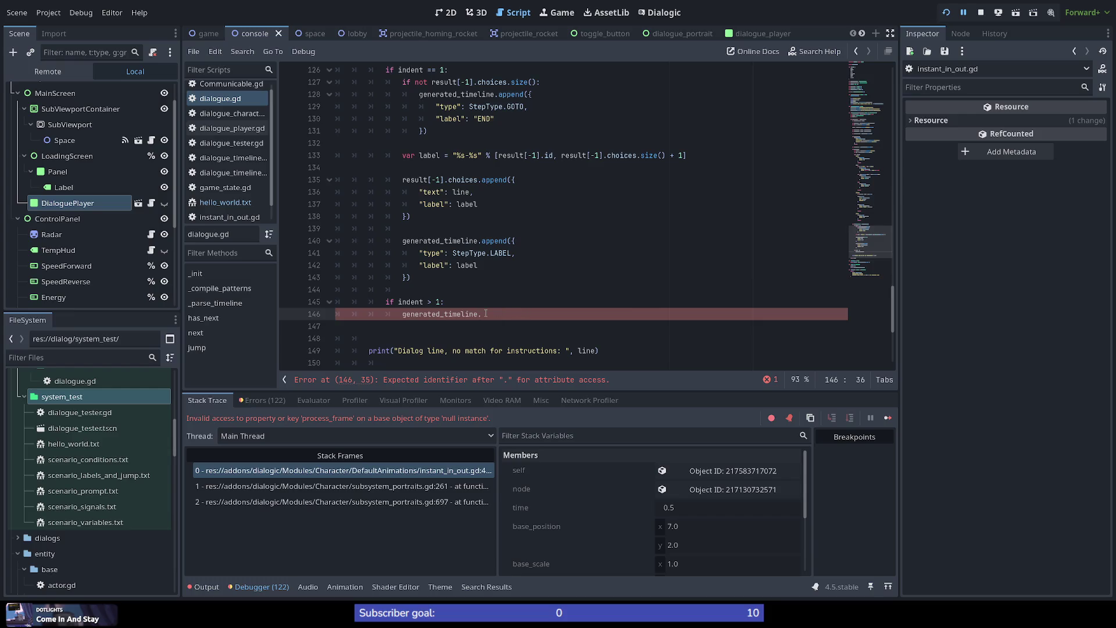
pyautogui.moveTo(482, 314); pyautogui.dragTo(405, 316)
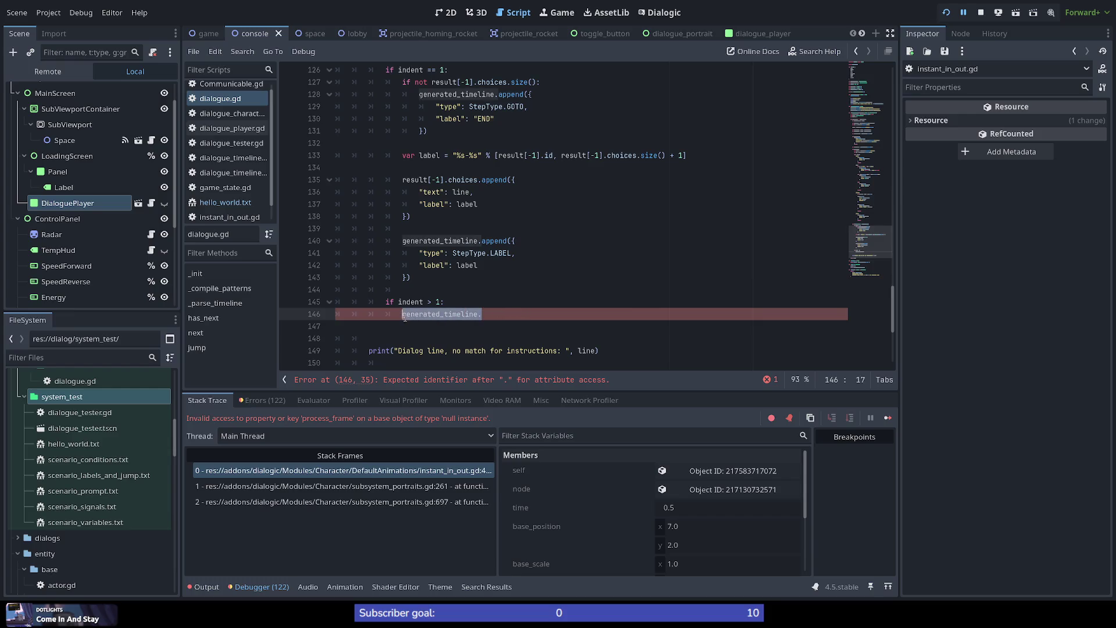
pyautogui.write('pass')
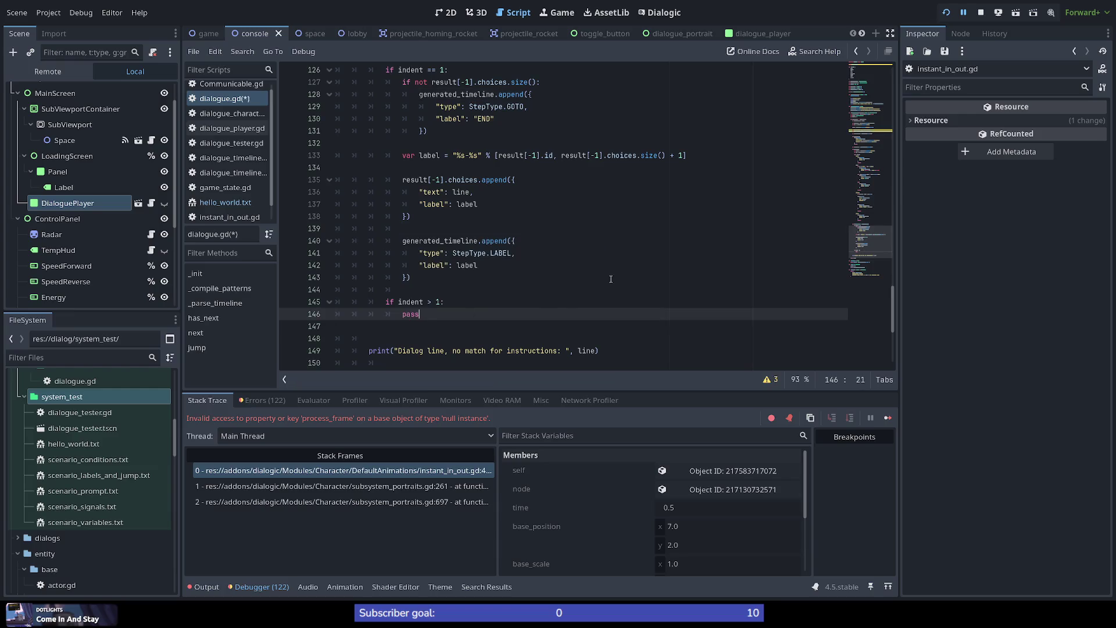
pyautogui.scroll(-2, 613, 277)
pyautogui.scroll(-1, 393, 292)
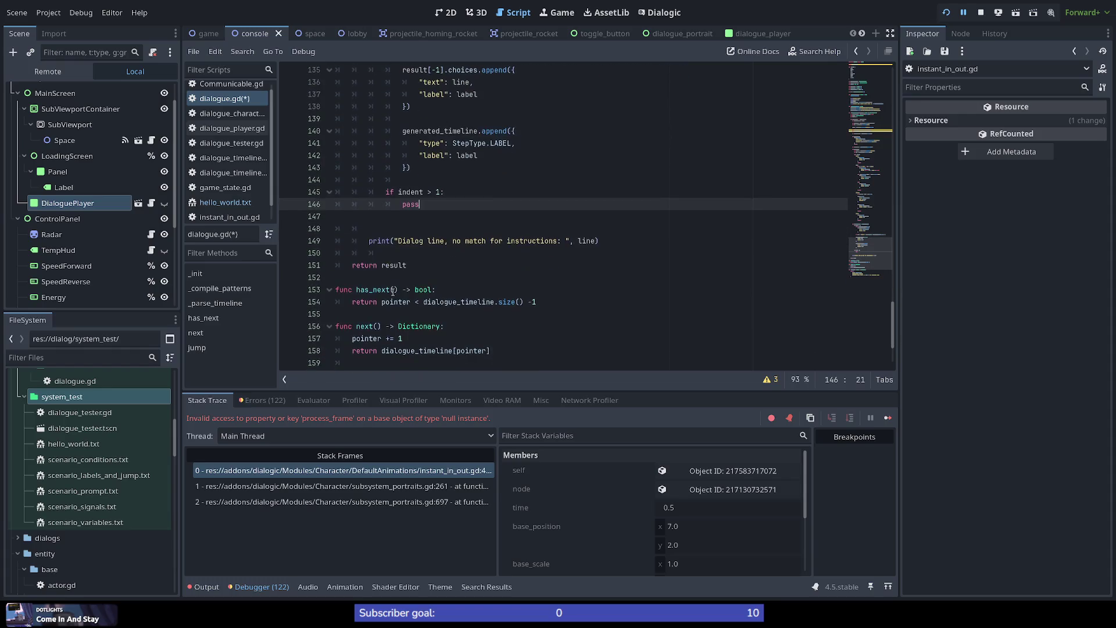
pyautogui.moveTo(854, 250)
pyautogui.mouseDown()
pyautogui.moveTo(869, 135)
pyautogui.moveTo(866, 153)
pyautogui.mouseUp()
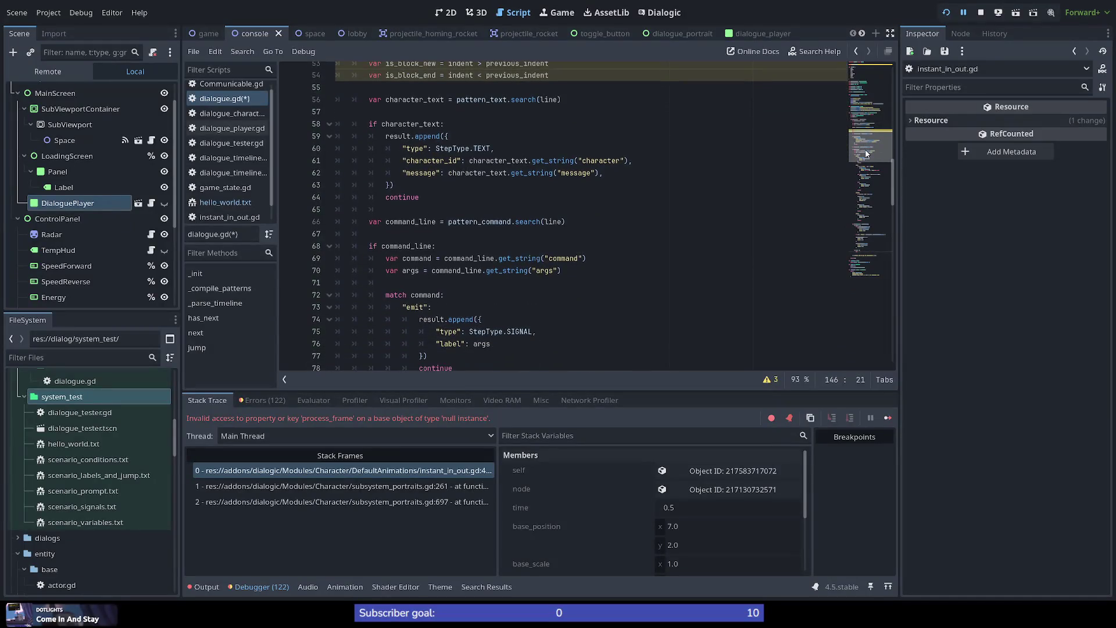
pyautogui.scroll(6, 367, 191)
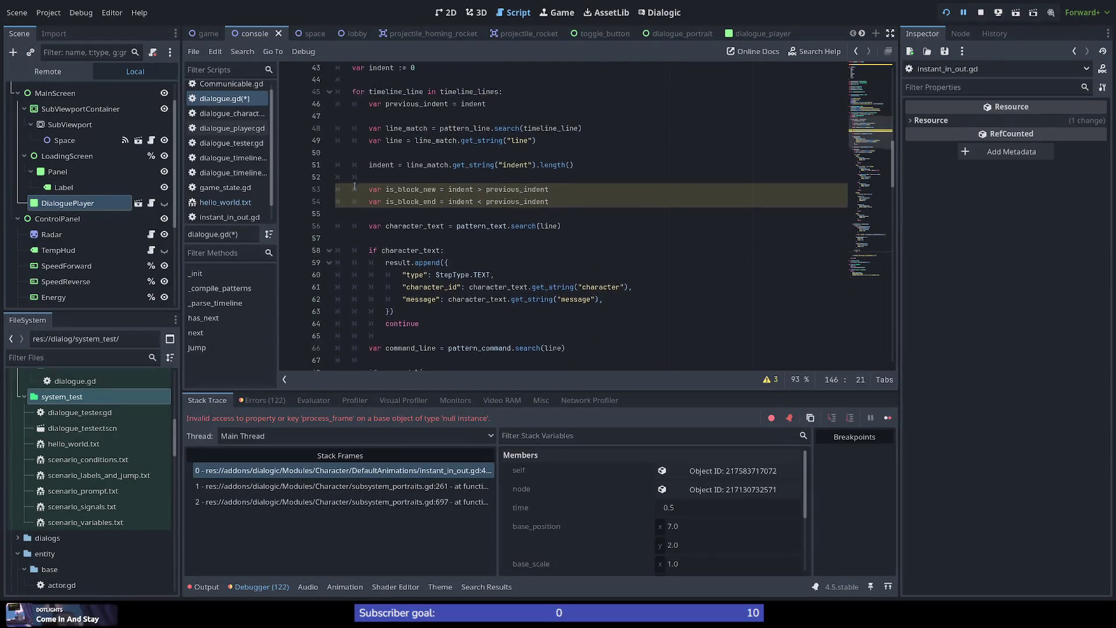
pyautogui.doubleClick(376, 186)
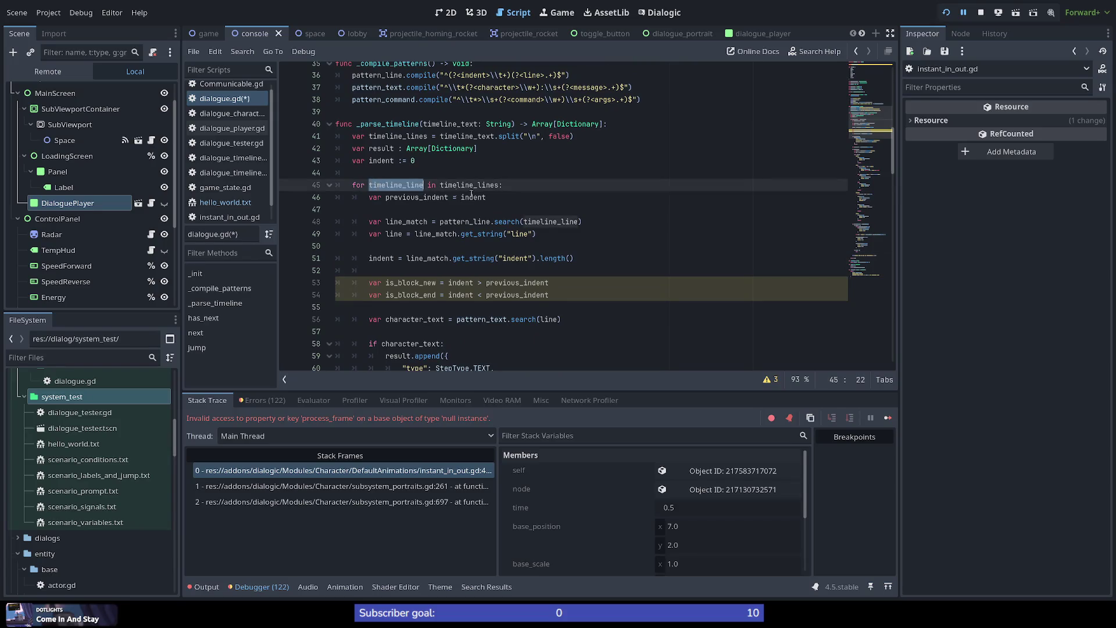
pyautogui.click(318, 200)
pyautogui.click(330, 186)
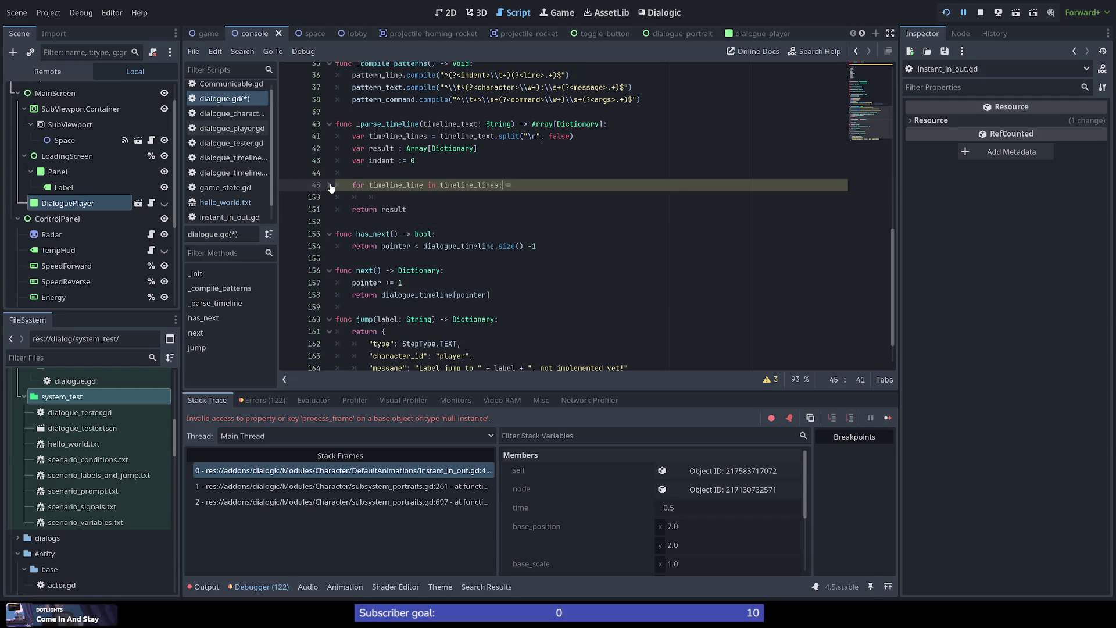
pyautogui.click(330, 186)
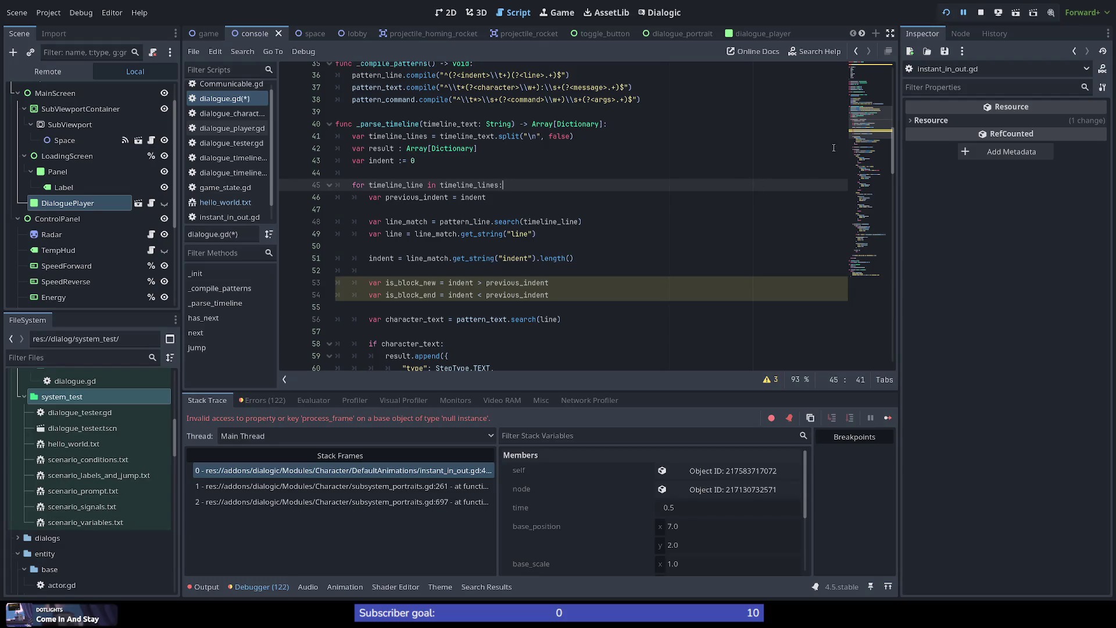
pyautogui.scroll(-1, 520, 207)
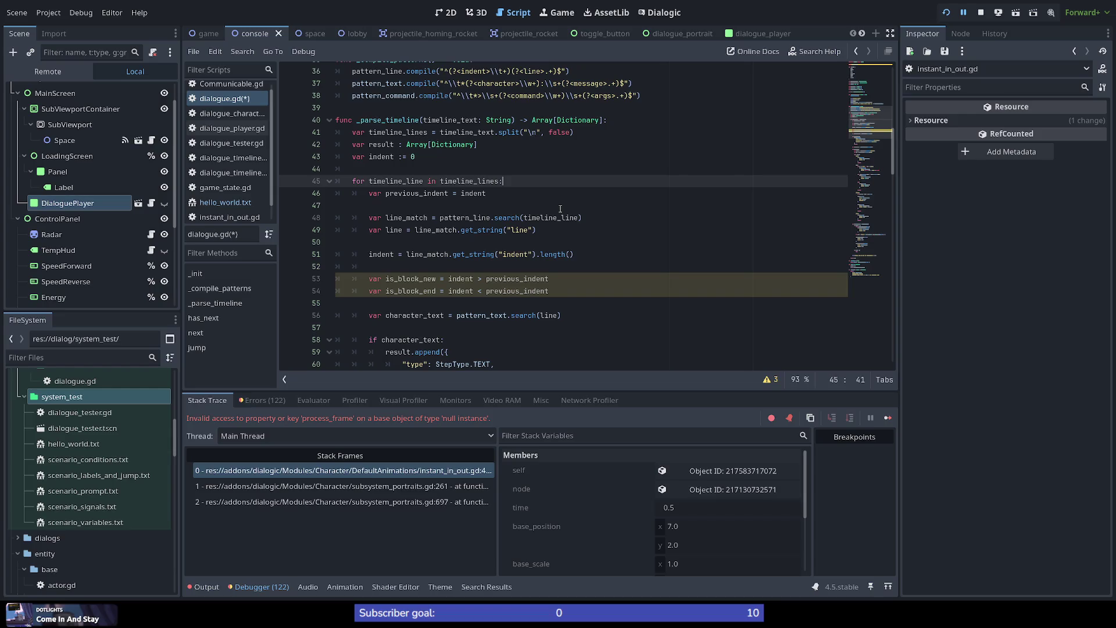
# Insert a _parse_timeline_line() call as the first line of the loop body on line 46.
pyautogui.press('Return')
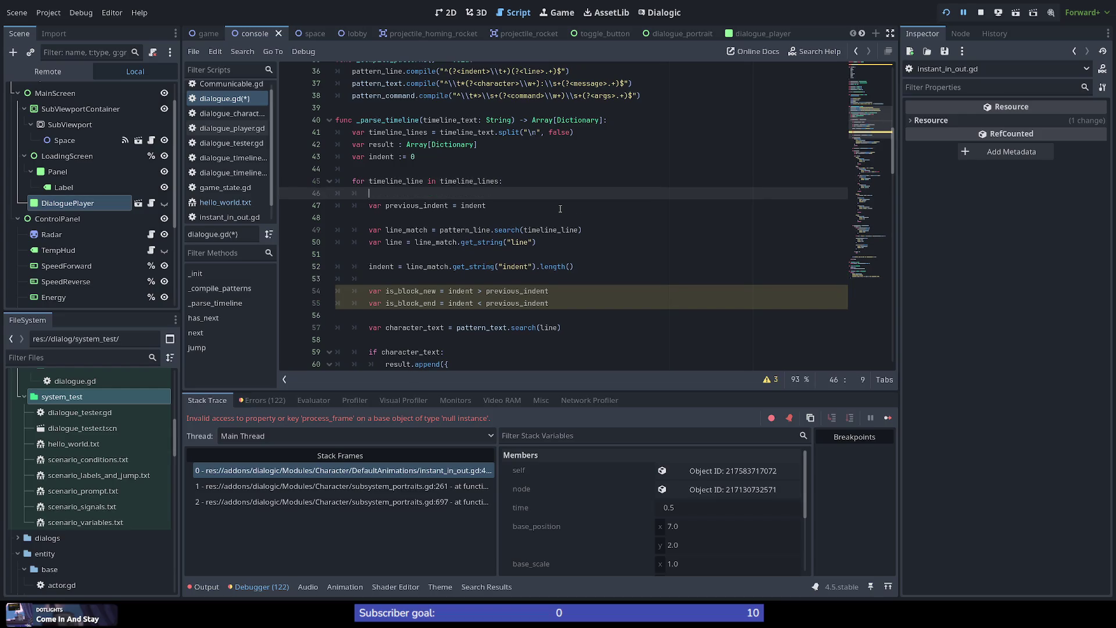
pyautogui.write('_pa')
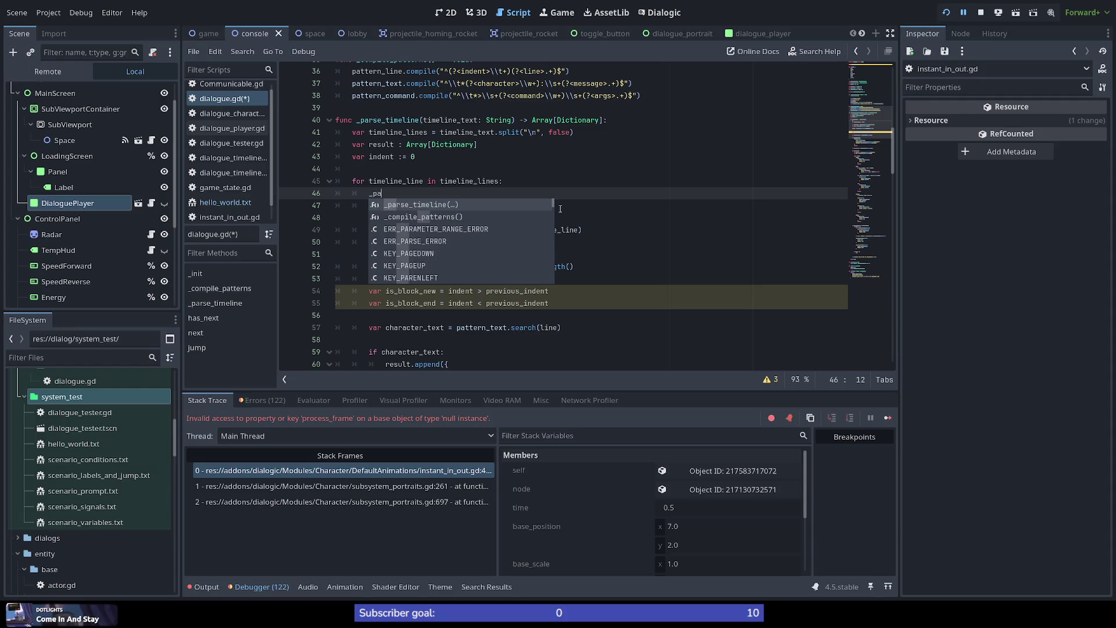
pyautogui.write('rse_timeline')
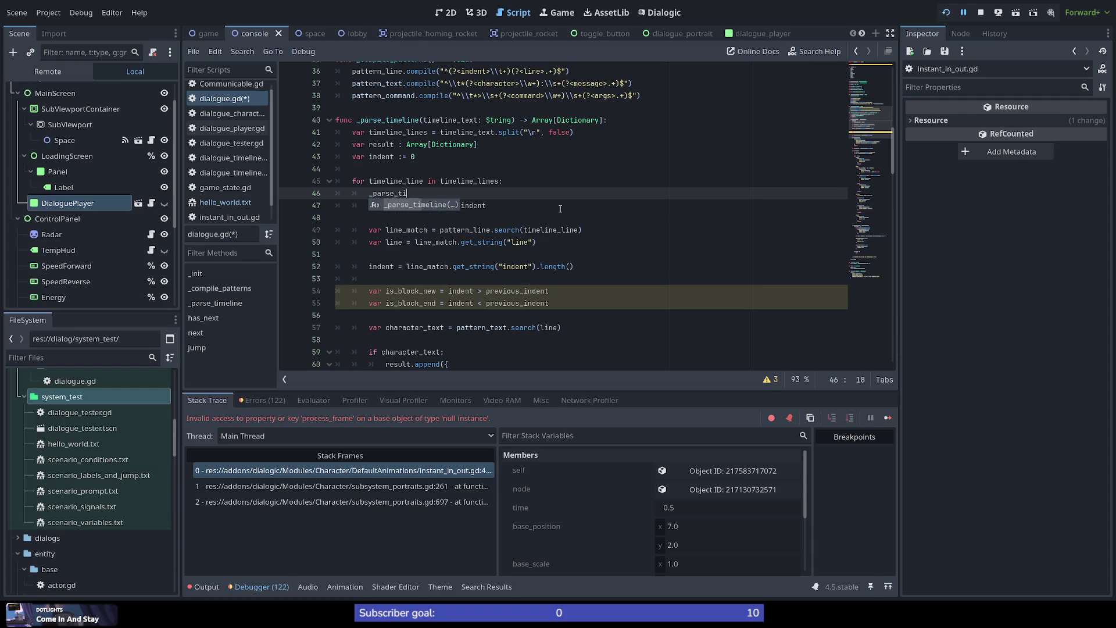
pyautogui.press('Return')
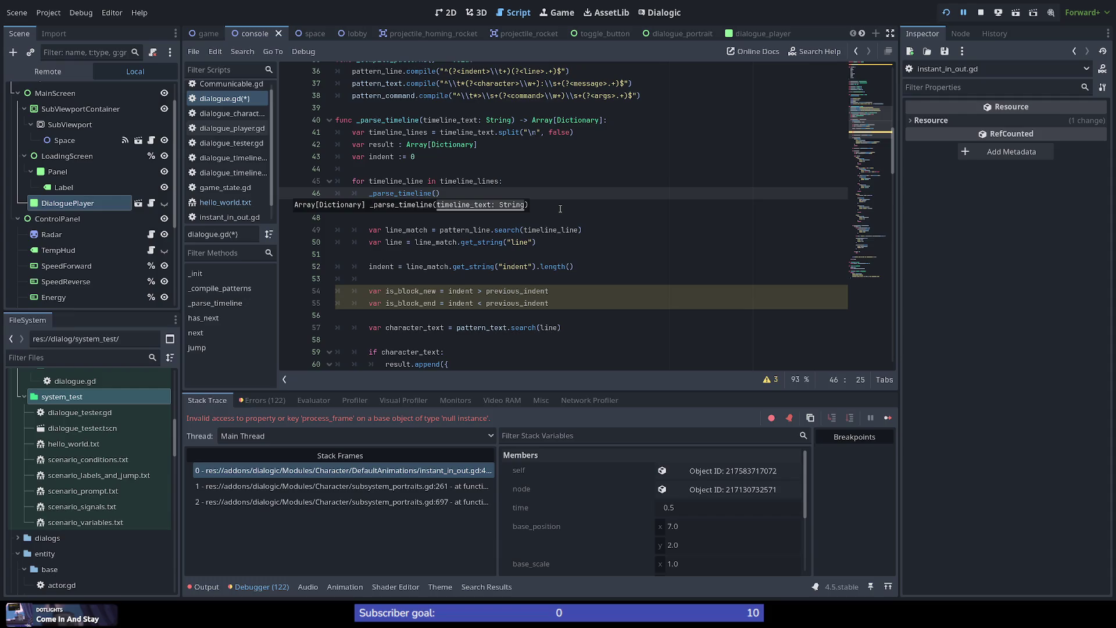
pyautogui.press('BackSpace')
pyautogui.write('_line(')
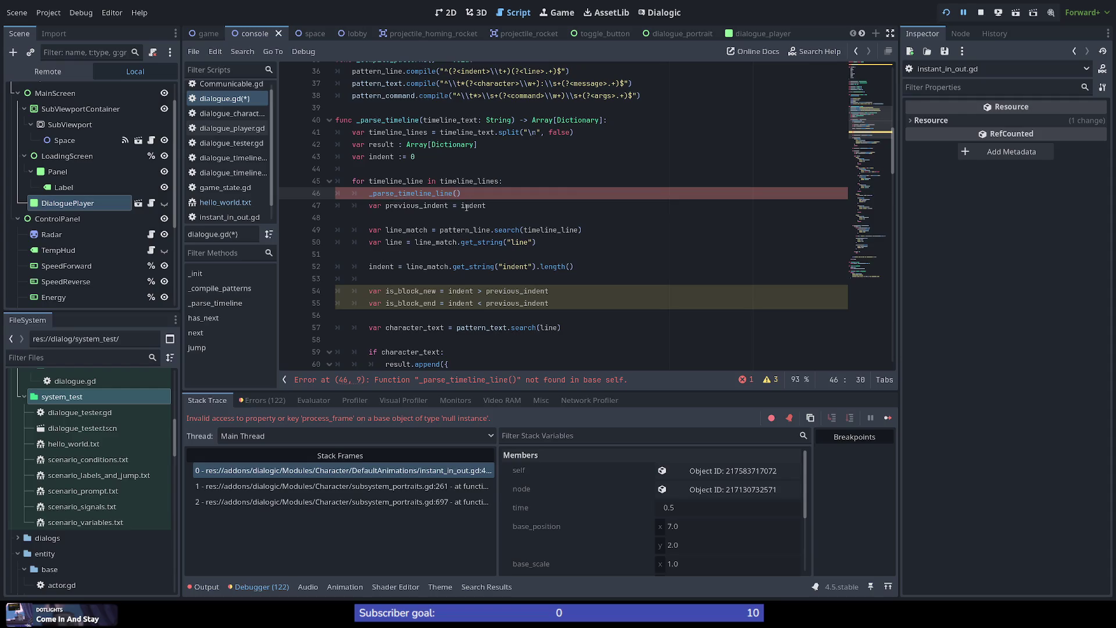
pyautogui.scroll(3, 470, 194)
pyautogui.scroll(-1, 427, 273)
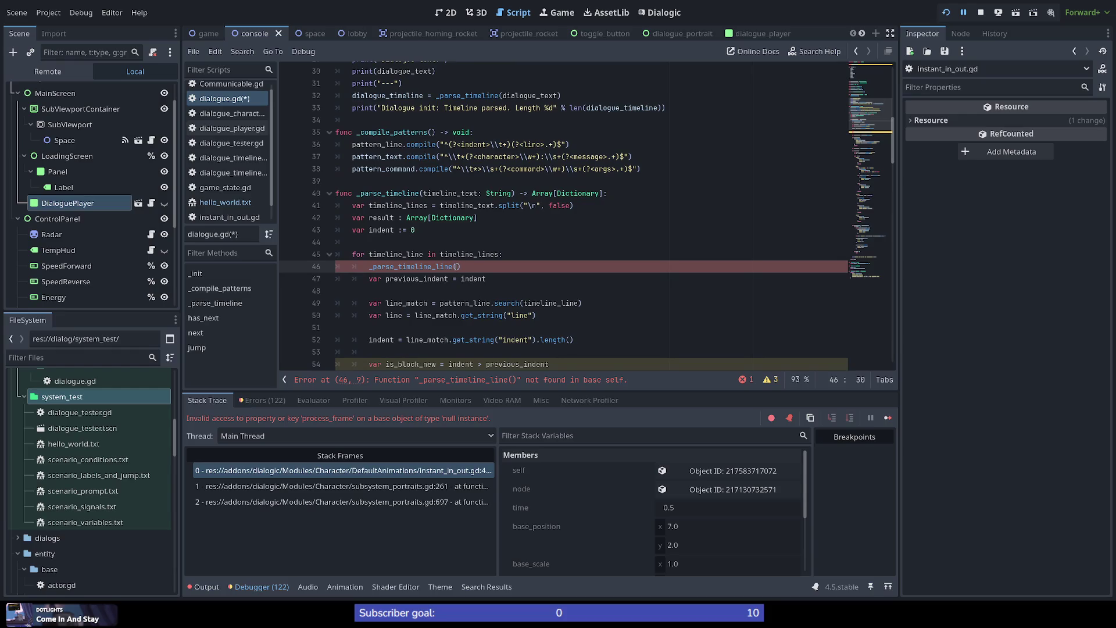
pyautogui.scroll(6, 457, 266)
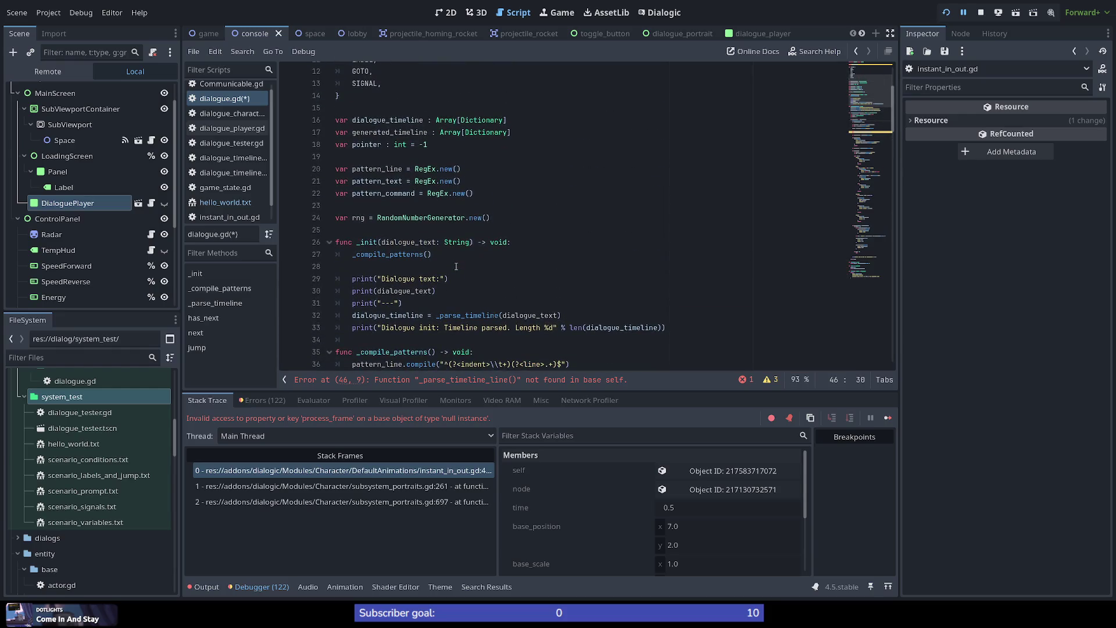
pyautogui.scroll(-6, 456, 266)
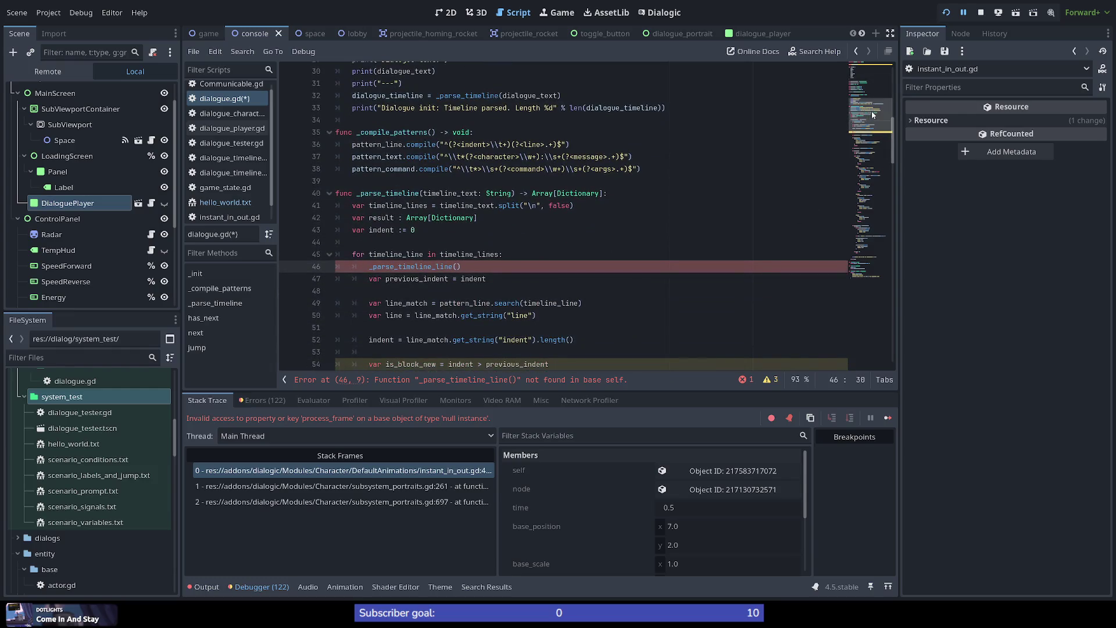
pyautogui.scroll(-4, 875, 122)
pyautogui.moveTo(877, 134)
pyautogui.mouseDown()
pyautogui.moveTo(877, 256)
pyautogui.moveTo(881, 114)
pyautogui.mouseUp()
pyautogui.scroll(-1, 464, 201)
pyautogui.click(464, 202)
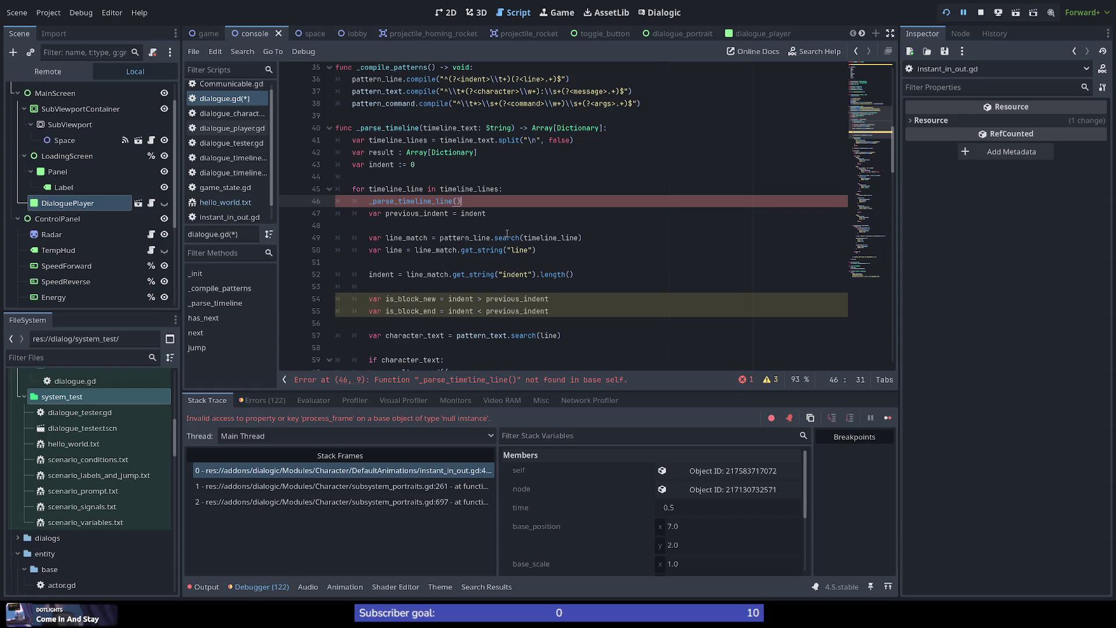
pyautogui.scroll(10, 493, 258)
pyautogui.scroll(-5, 459, 244)
pyautogui.scroll(4, 465, 245)
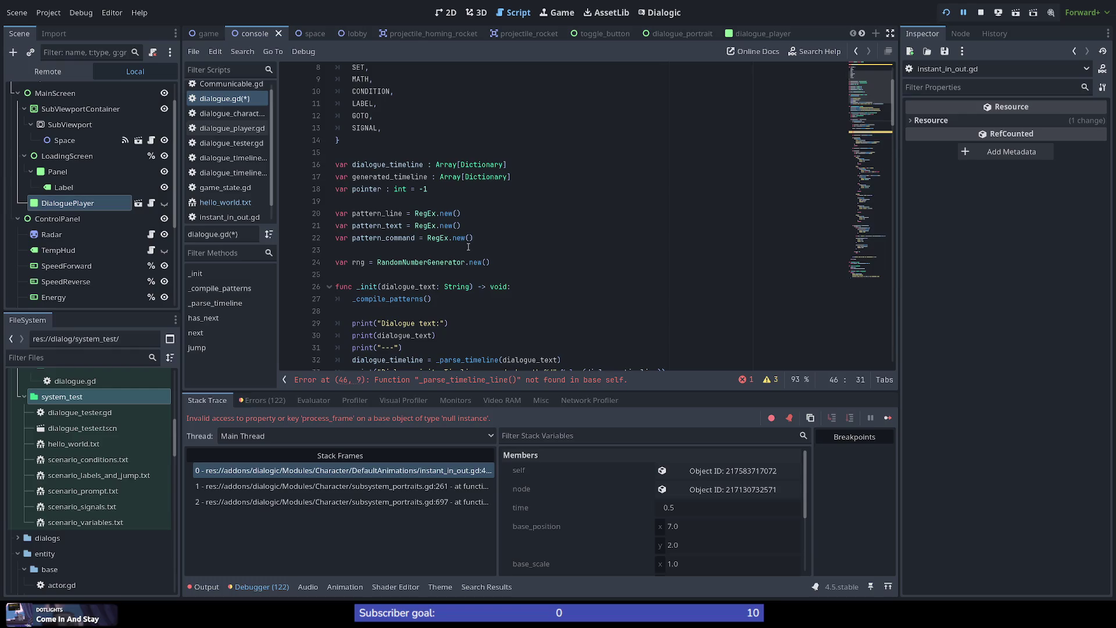
pyautogui.doubleClick(386, 165)
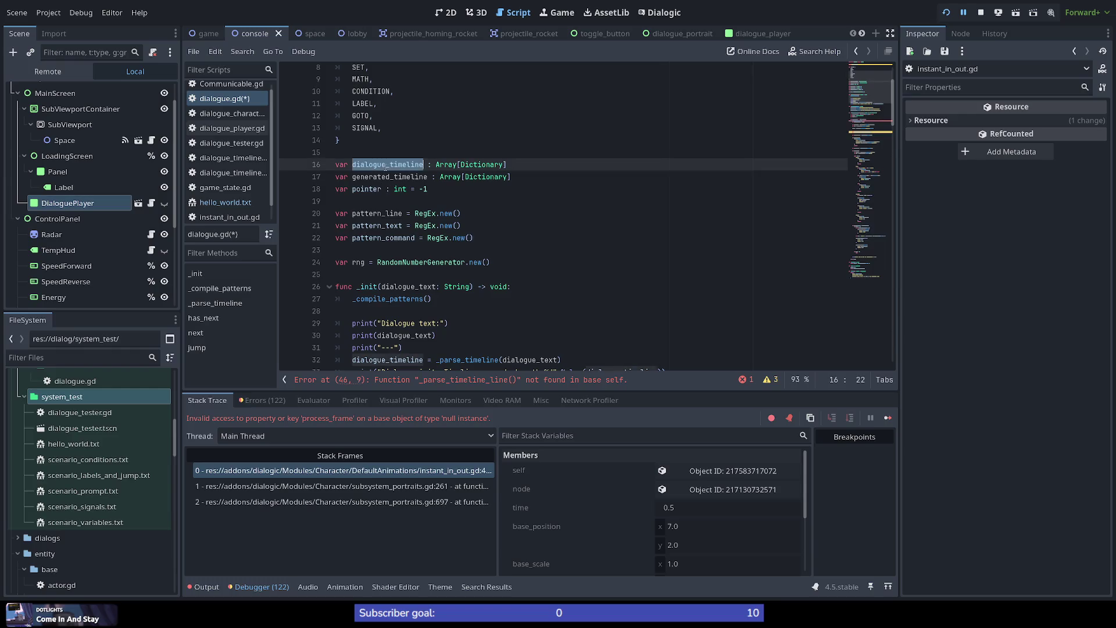
pyautogui.doubleClick(399, 176)
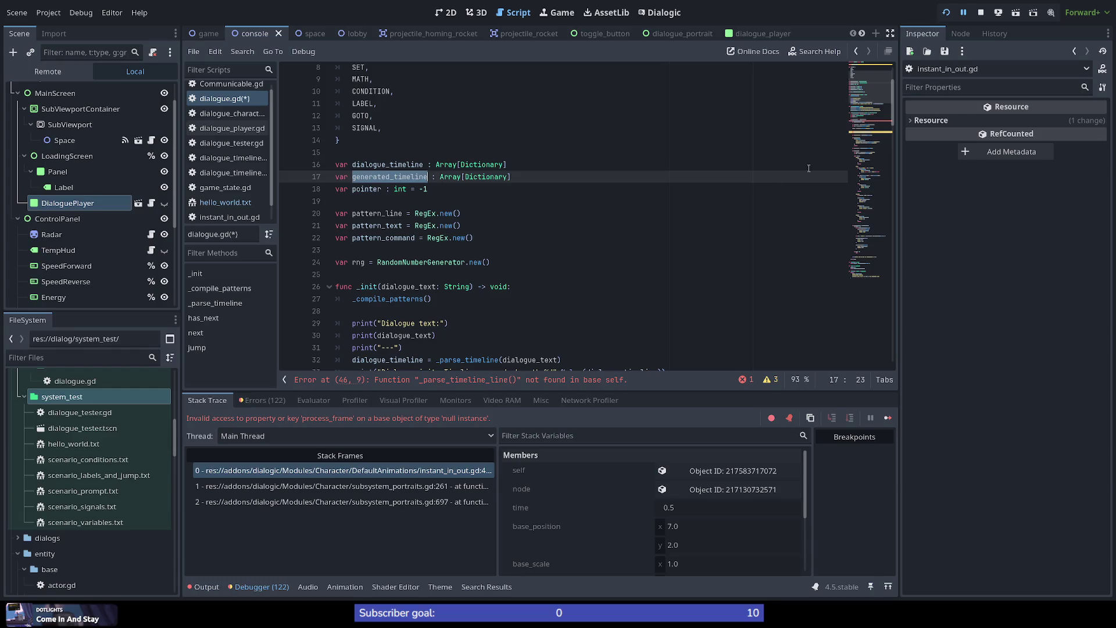
pyautogui.scroll(-1, 873, 105)
pyautogui.scroll(-1, 873, 104)
pyautogui.moveTo(873, 104)
pyautogui.mouseDown()
pyautogui.moveTo(877, 162)
pyautogui.moveTo(889, 81)
pyautogui.moveTo(891, 145)
pyautogui.moveTo(889, 135)
pyautogui.mouseUp()
pyautogui.doubleClick(413, 217)
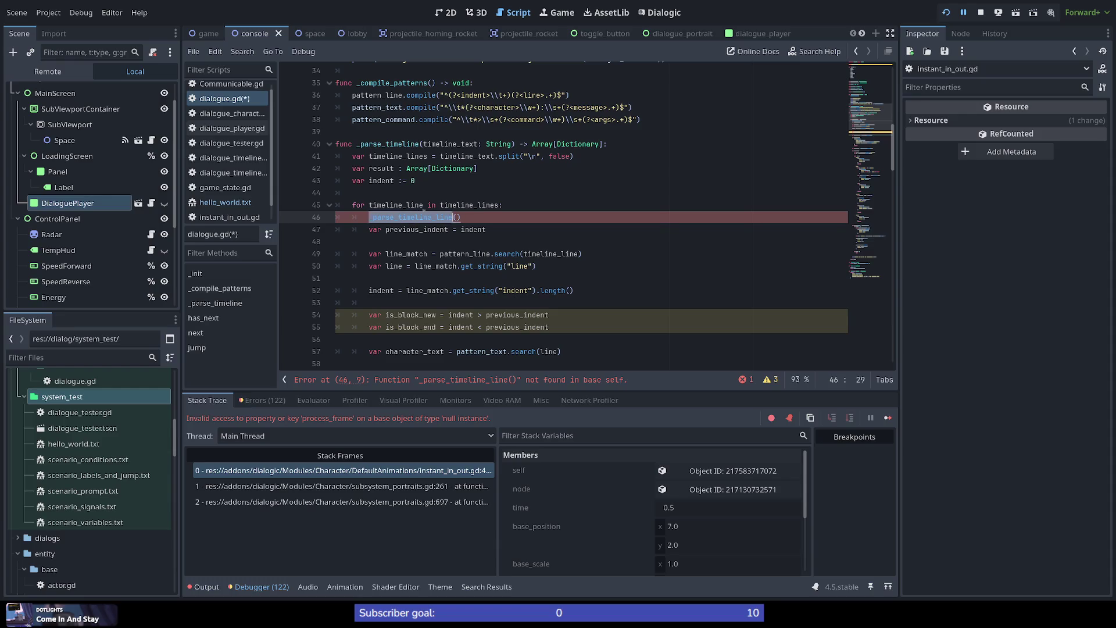
# Add a blank line below the _parse_timeline_line call on line 46 and return to the call.
pyautogui.click(507, 218)
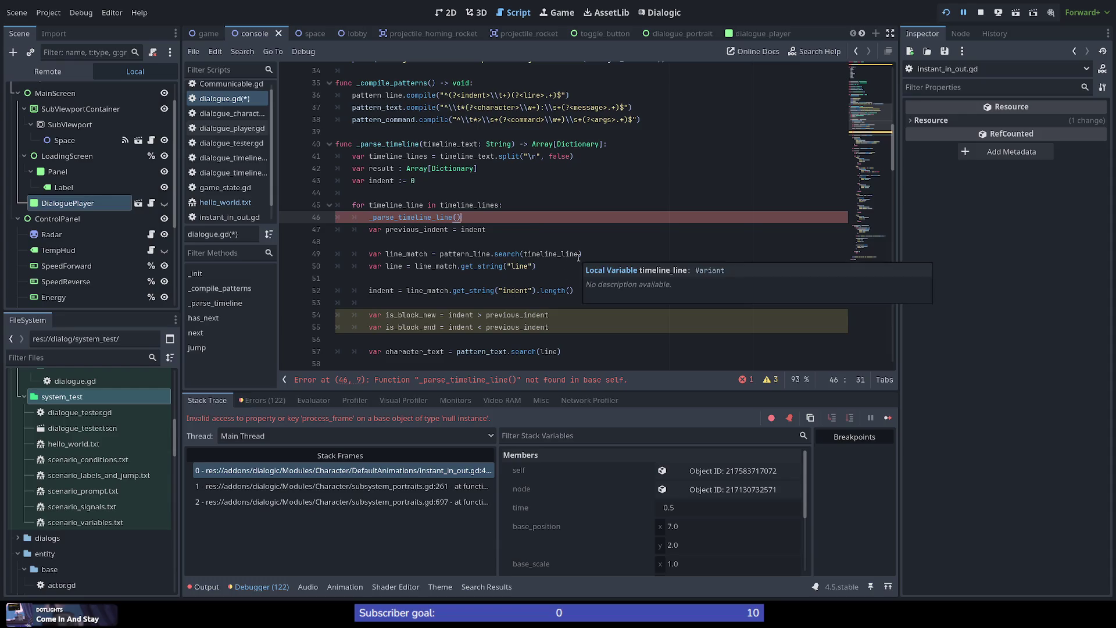
pyautogui.press('Return')
pyautogui.press('Up')
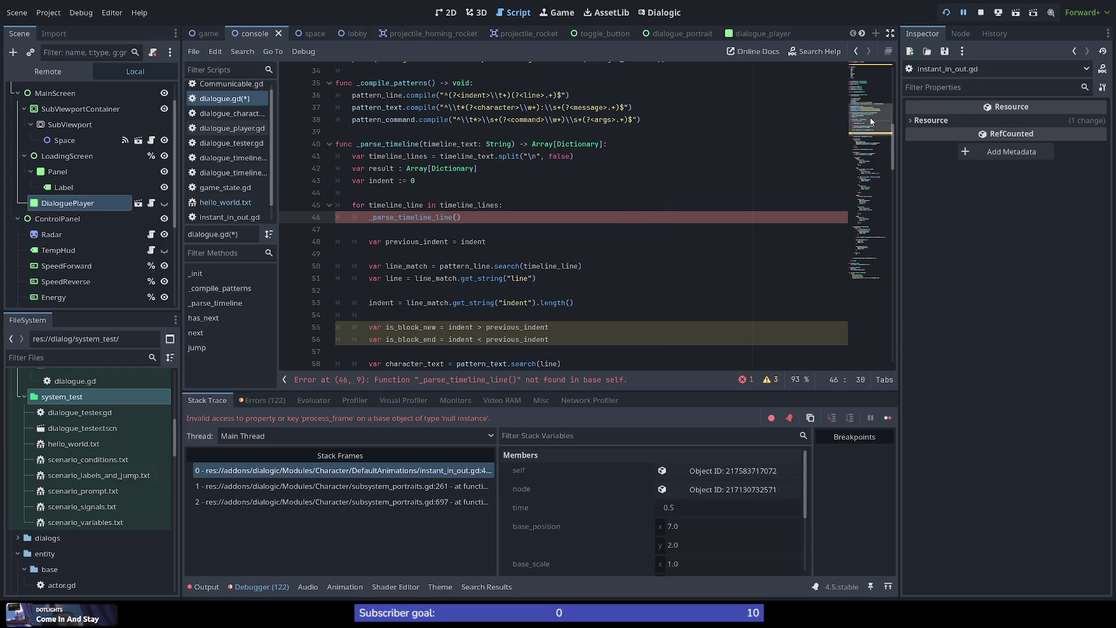
pyautogui.click(871, 92)
pyautogui.moveTo(873, 92)
pyautogui.mouseDown()
pyautogui.moveTo(881, 121)
pyautogui.moveTo(883, 108)
pyautogui.mouseUp()
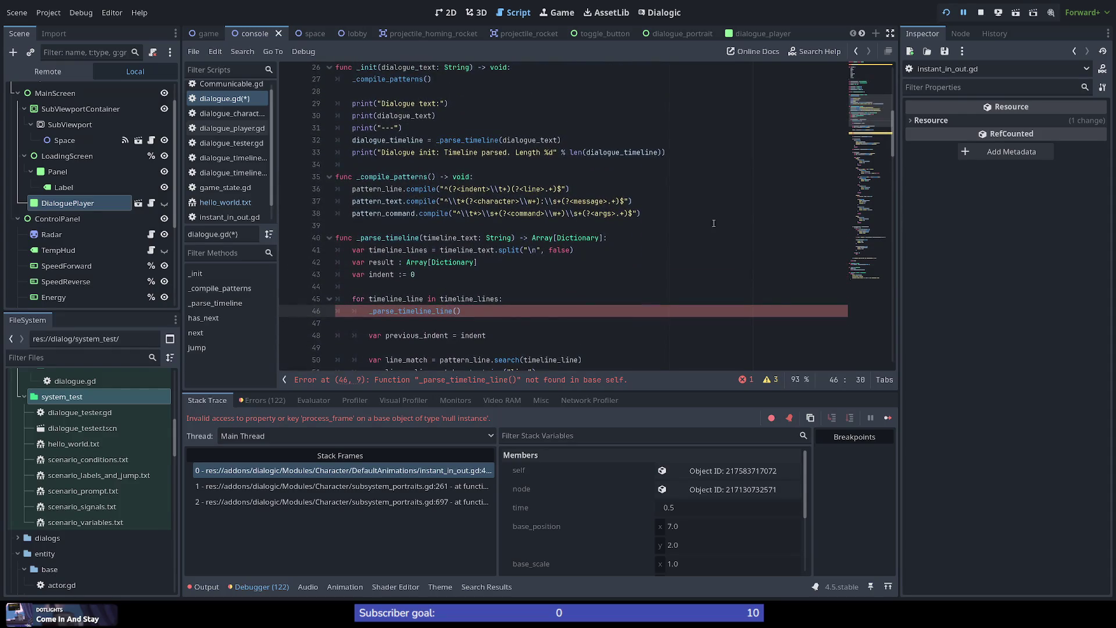
pyautogui.doubleClick(420, 312)
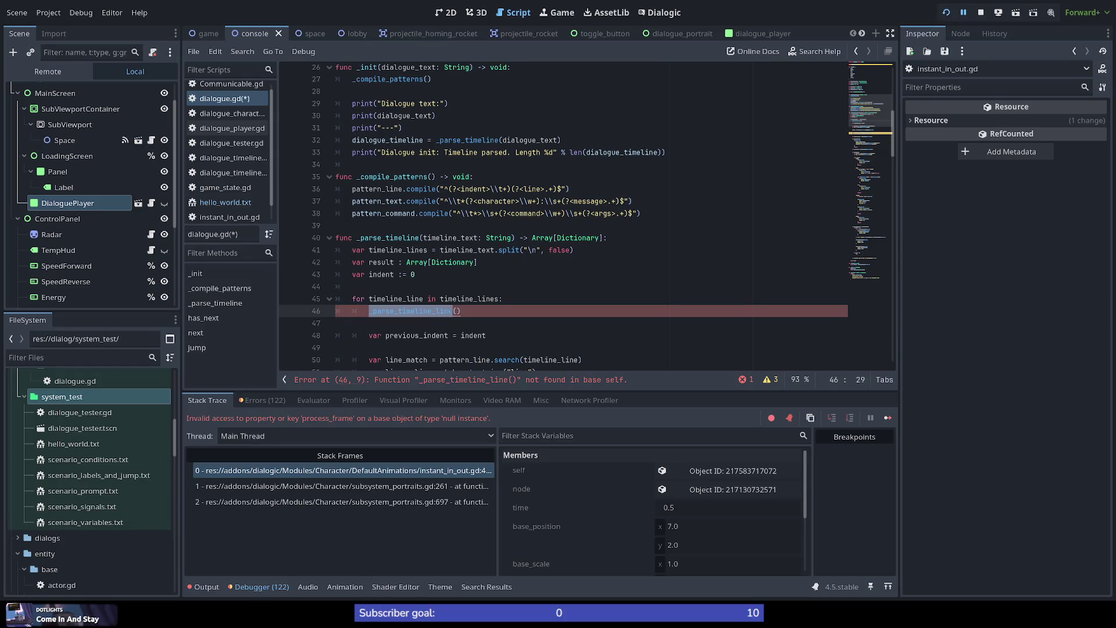
pyautogui.click(458, 311)
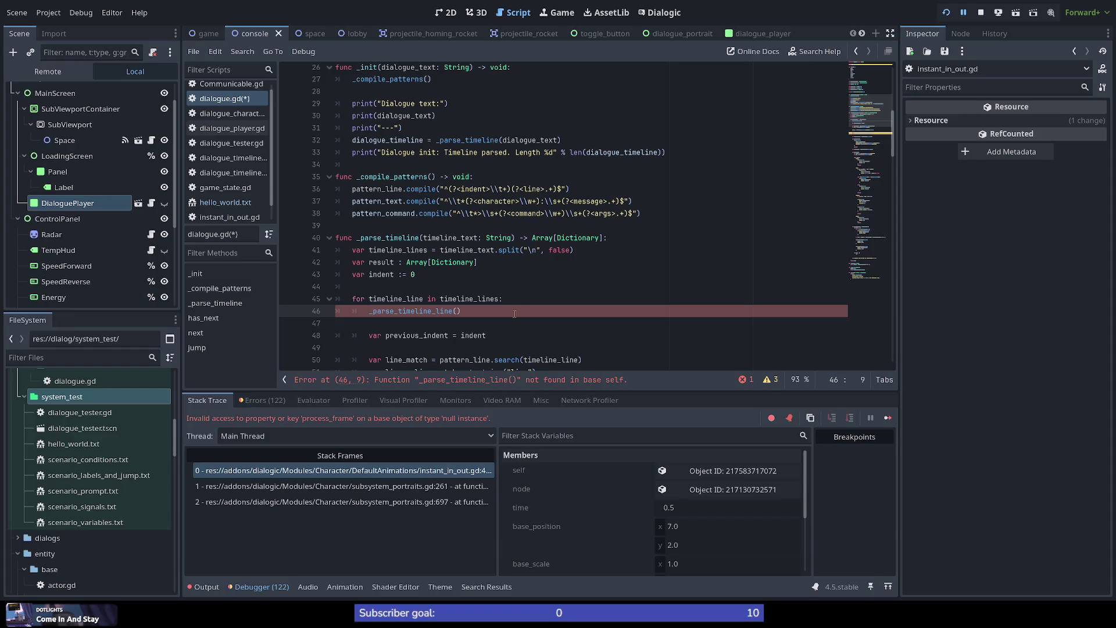
pyautogui.scroll(-9, 877, 144)
pyautogui.moveTo(878, 144)
pyautogui.mouseDown()
pyautogui.moveTo(880, 230)
pyautogui.moveTo(876, 114)
pyautogui.moveTo(875, 131)
pyautogui.mouseUp()
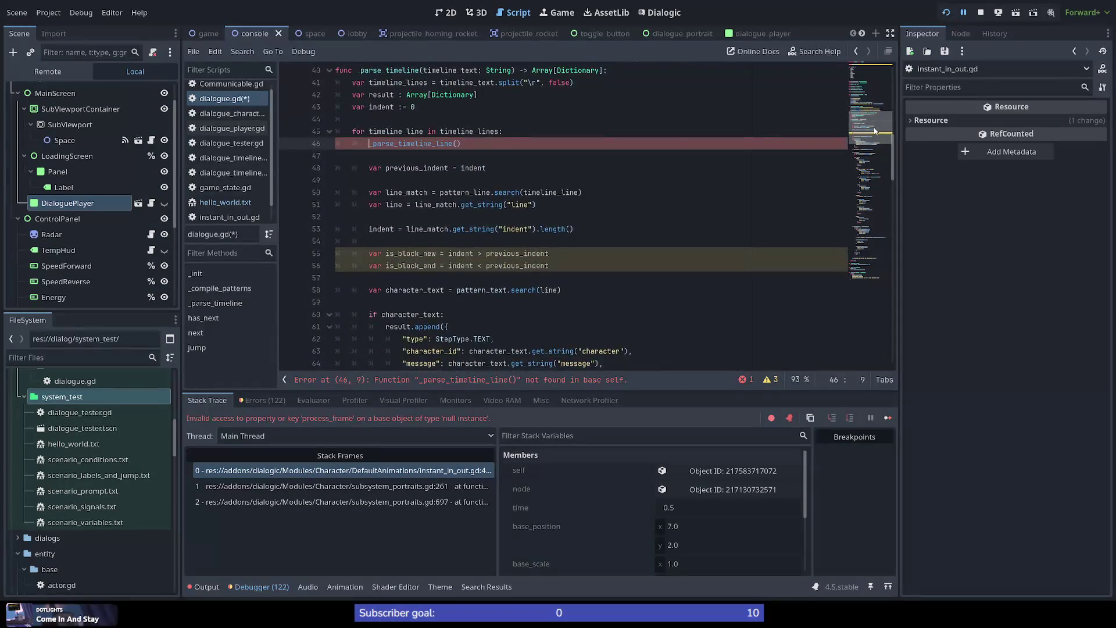
pyautogui.scroll(2, 378, 238)
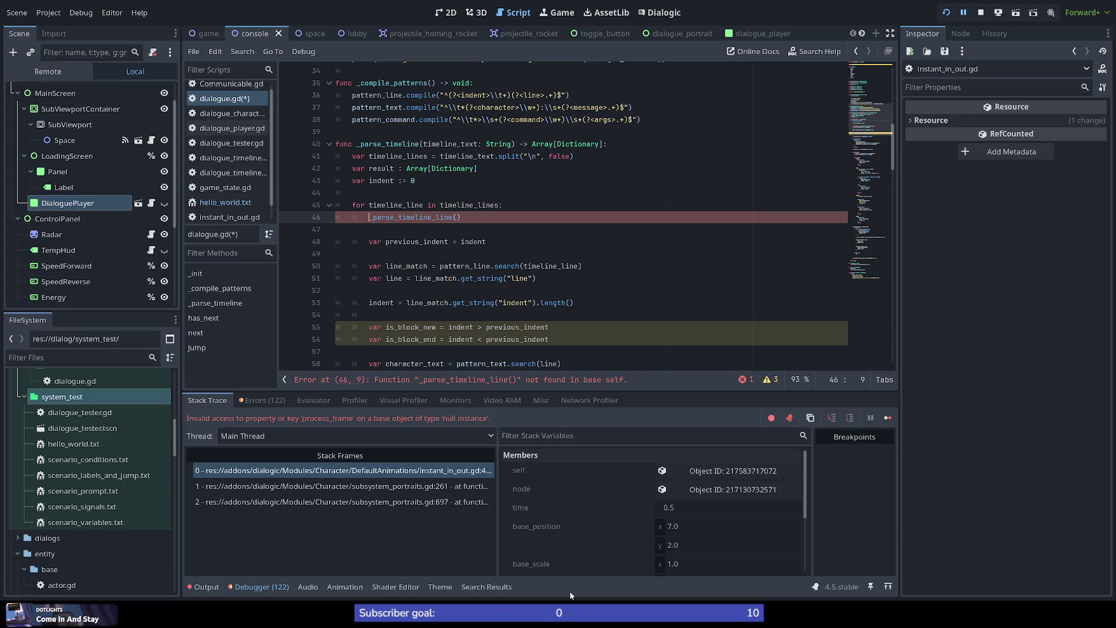
# Prefix the call with 'var timeline_object = '.
pyautogui.write('var ')
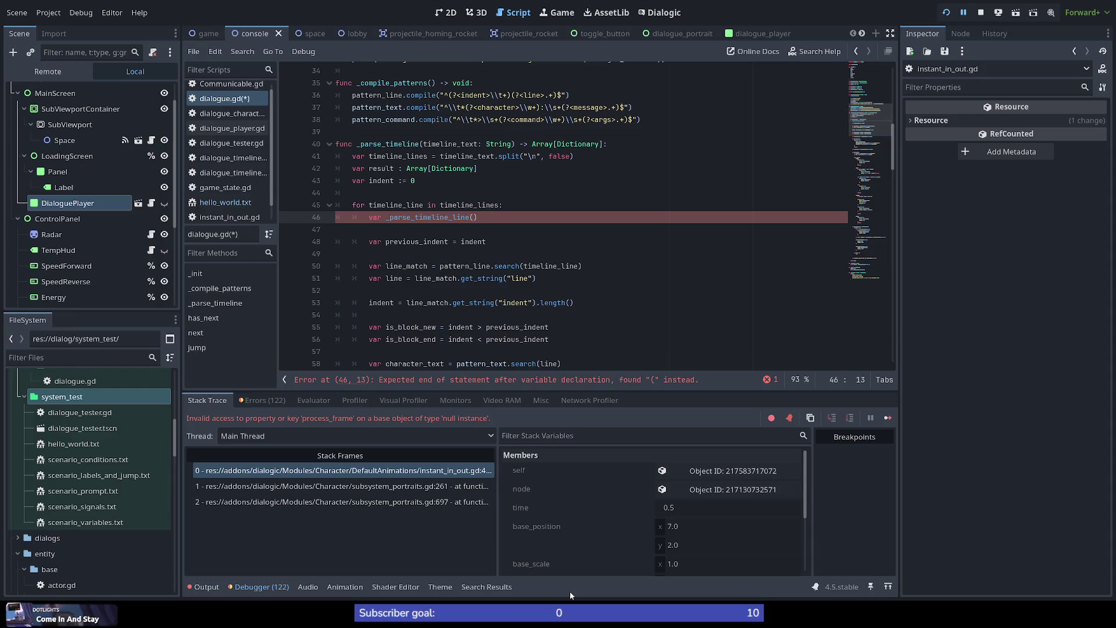
pyautogui.write('parse')
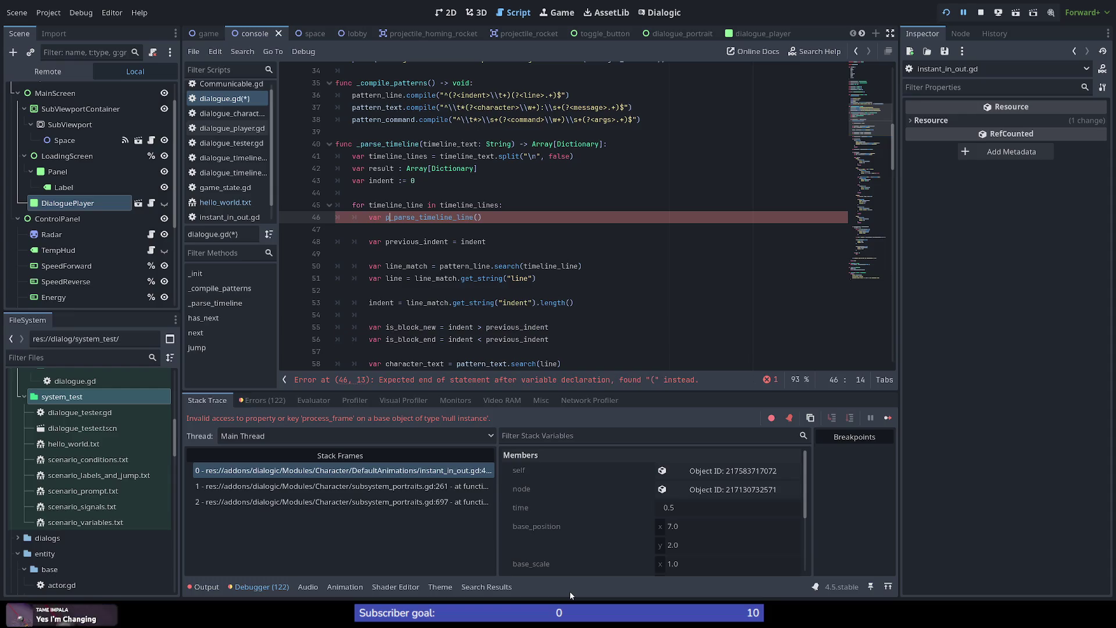
pyautogui.press('BackSpace')
pyautogui.press('BackSpace')
pyautogui.press('BackSpace')
pyautogui.write('timelin')
pyautogui.press('BackSpace')
pyautogui.press('BackSpace')
pyautogui.press('BackSpace')
pyautogui.write('timeline_o')
pyautogui.write('bject =')
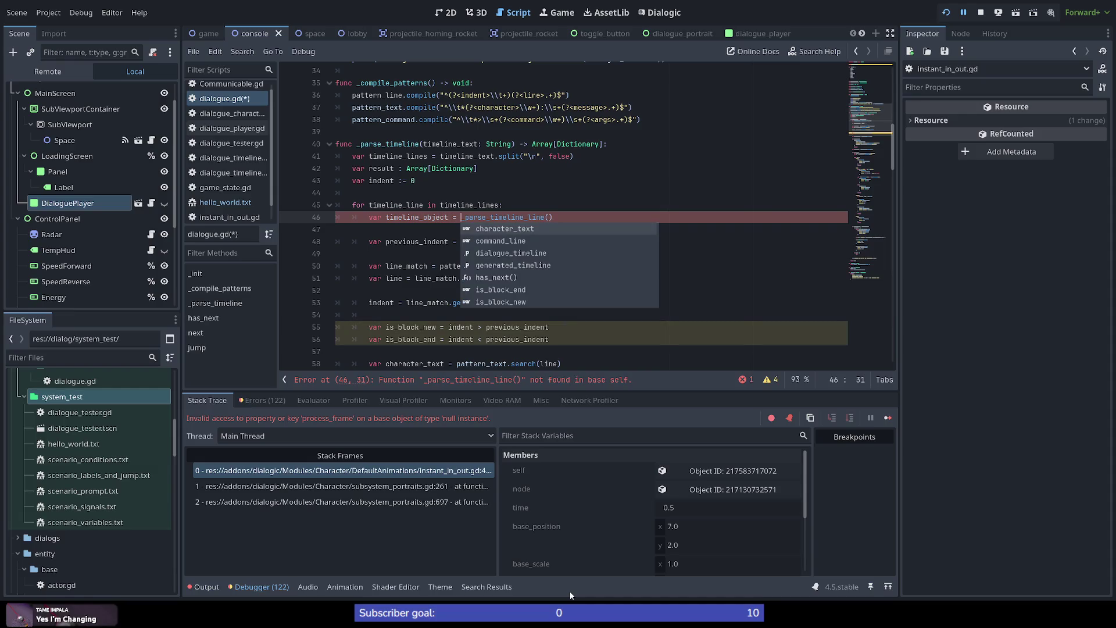
# Pass timeline_line as the call's argument and start an 'if timelin' line below.
pyautogui.press('End')
pyautogui.press('Left')
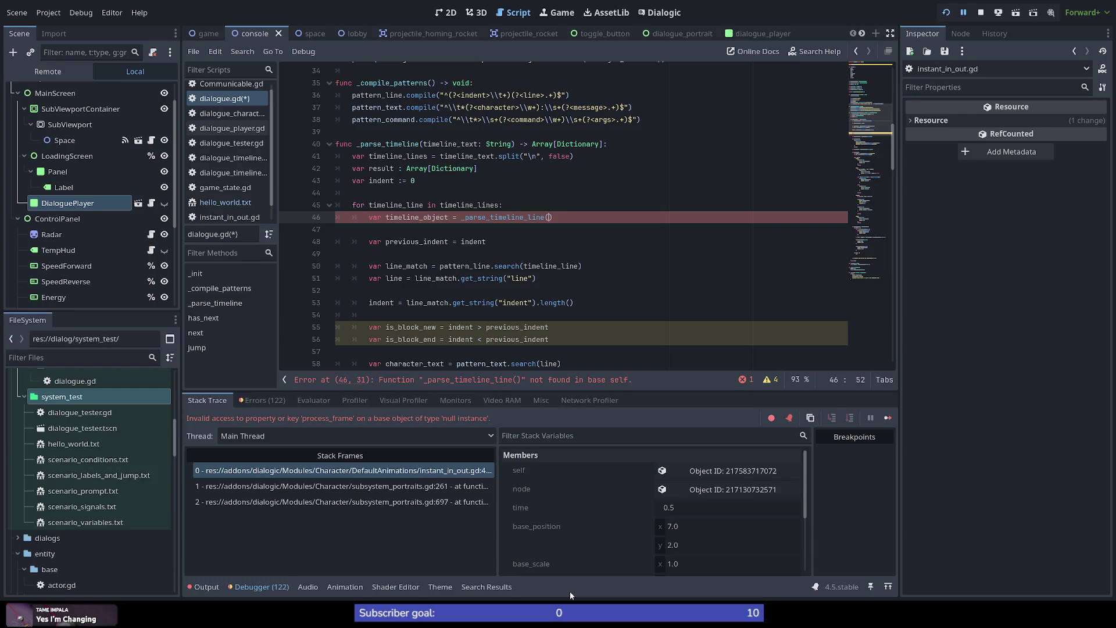
pyautogui.write('timeline_l')
pyautogui.write('ine')
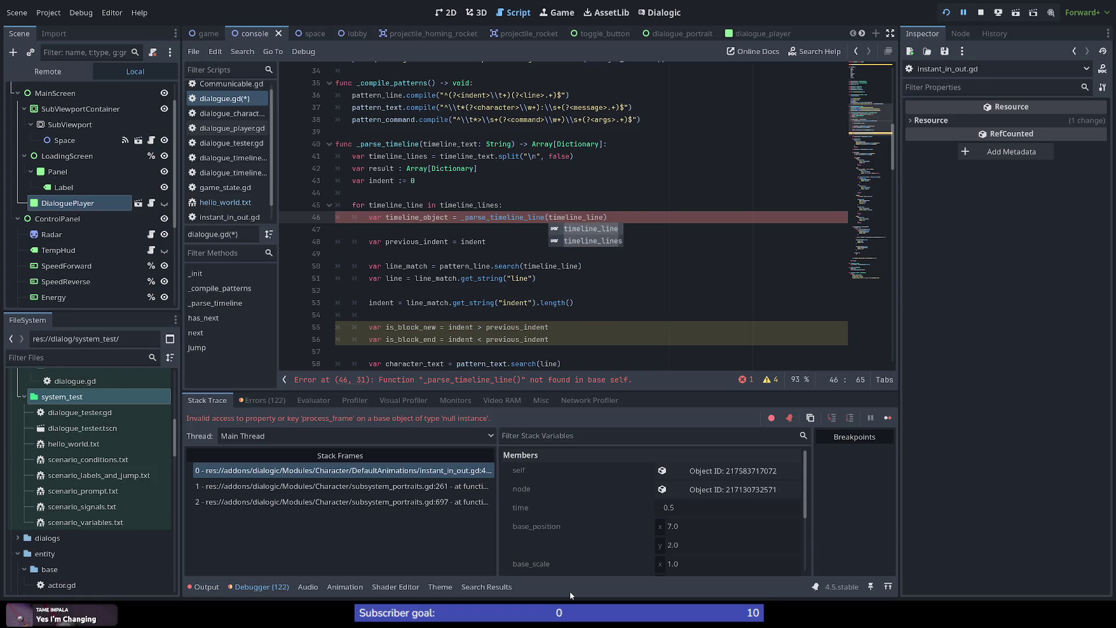
pyautogui.press('Escape')
pyautogui.write(')')
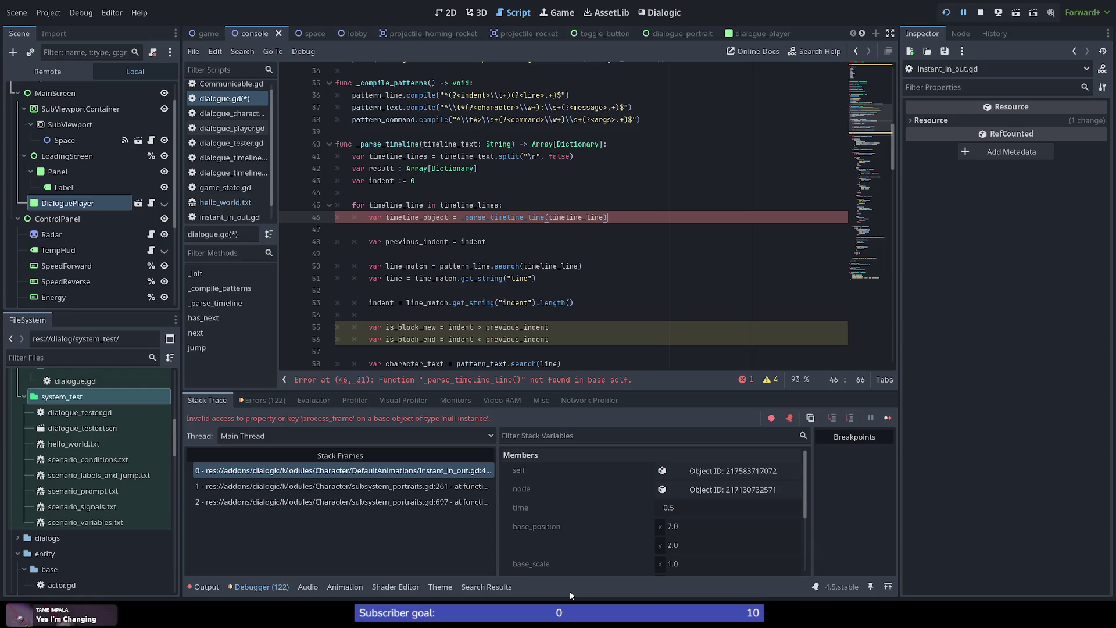
pyautogui.press('Return')
pyautogui.press('Return')
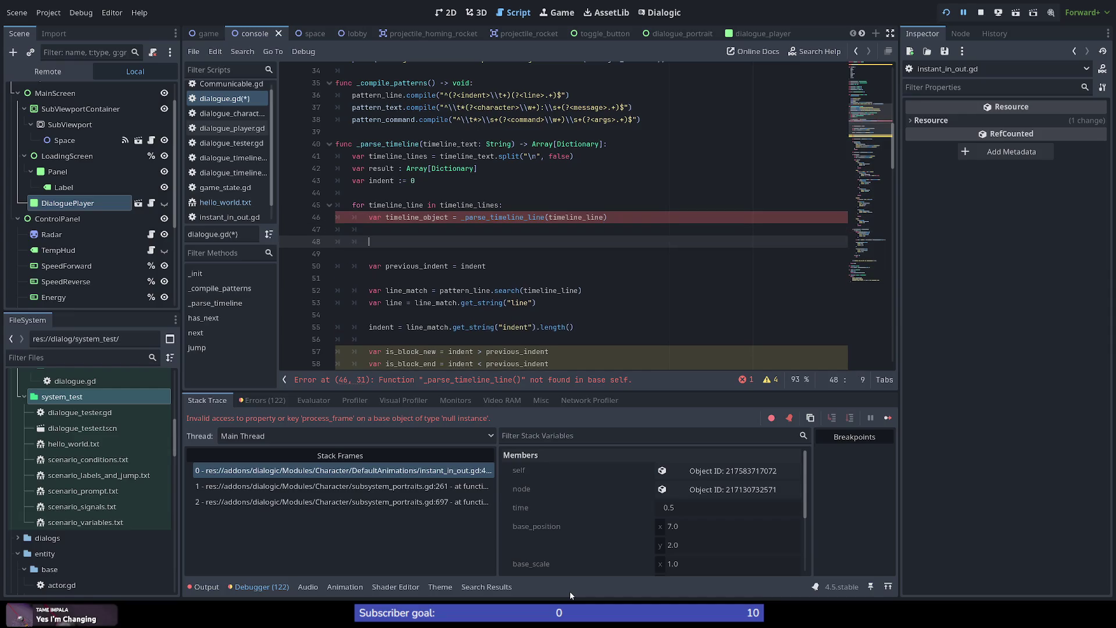
pyautogui.write('if timeline')
# Complete 'if timeline_object:' with 'dialogue_timeline.push(timeline_object)' as its body on line 49.
pyautogui.write('_')
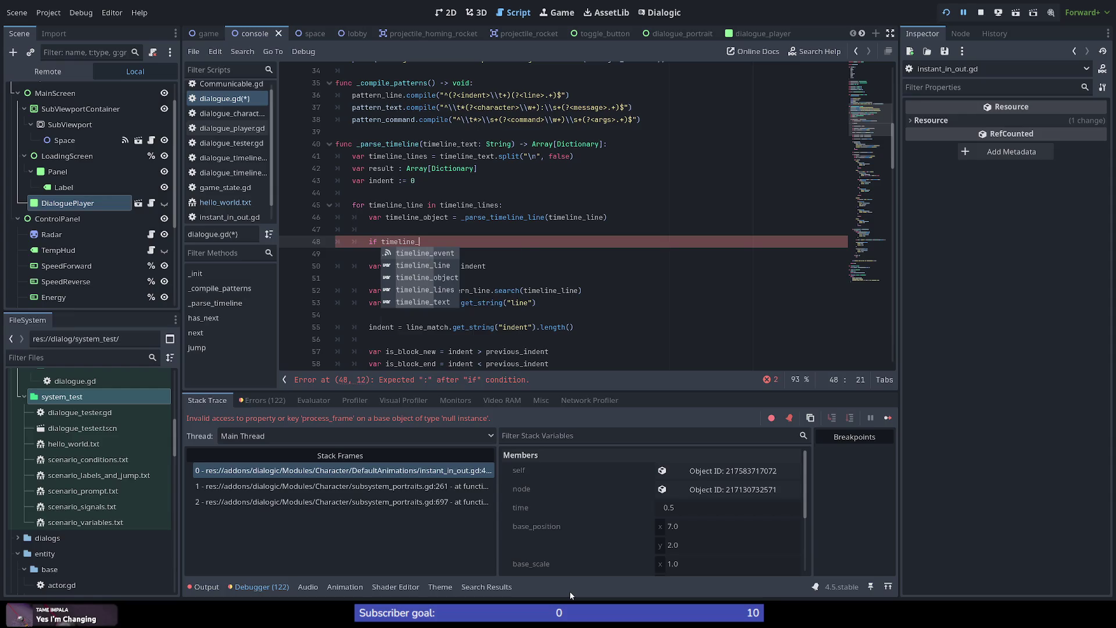
pyautogui.write('object')
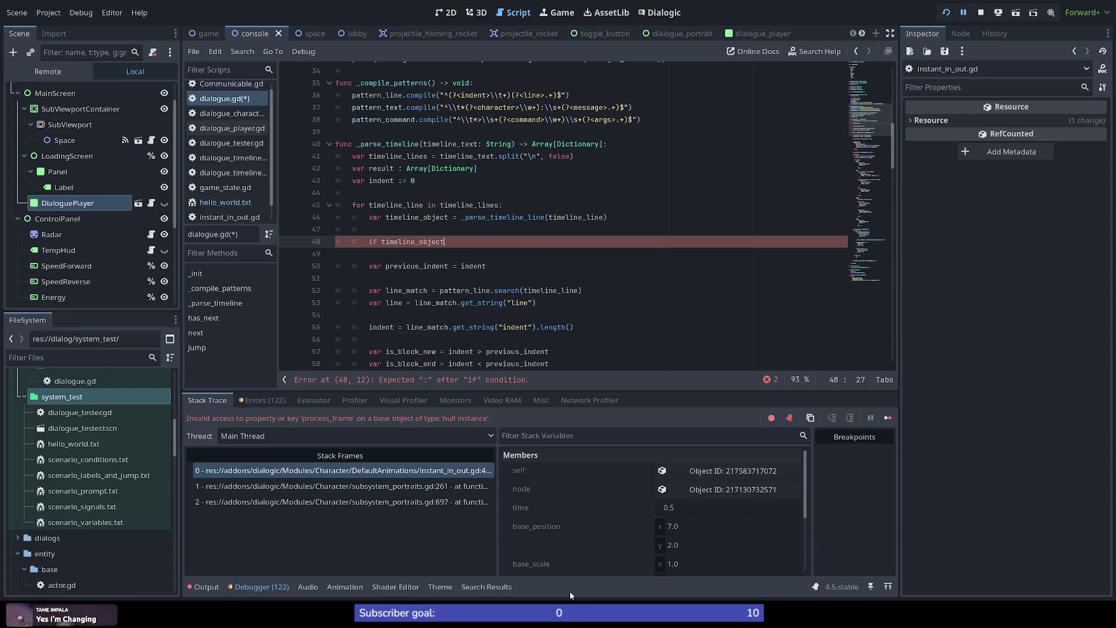
pyautogui.write(':')
pyautogui.press('Return')
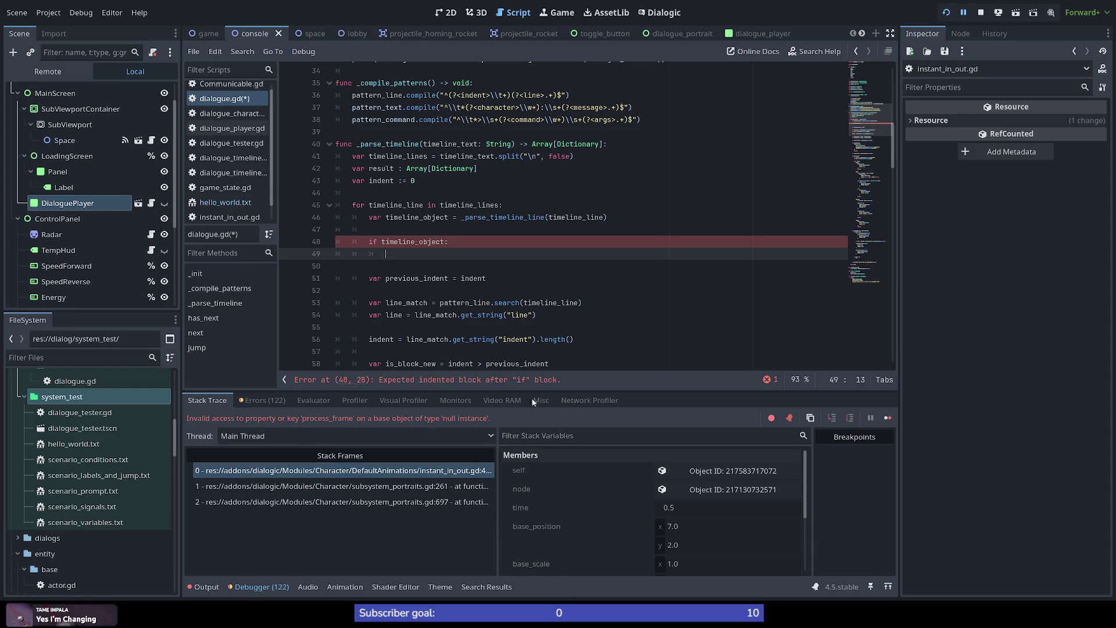
pyautogui.scroll(7, 598, 286)
pyautogui.scroll(-6, 598, 286)
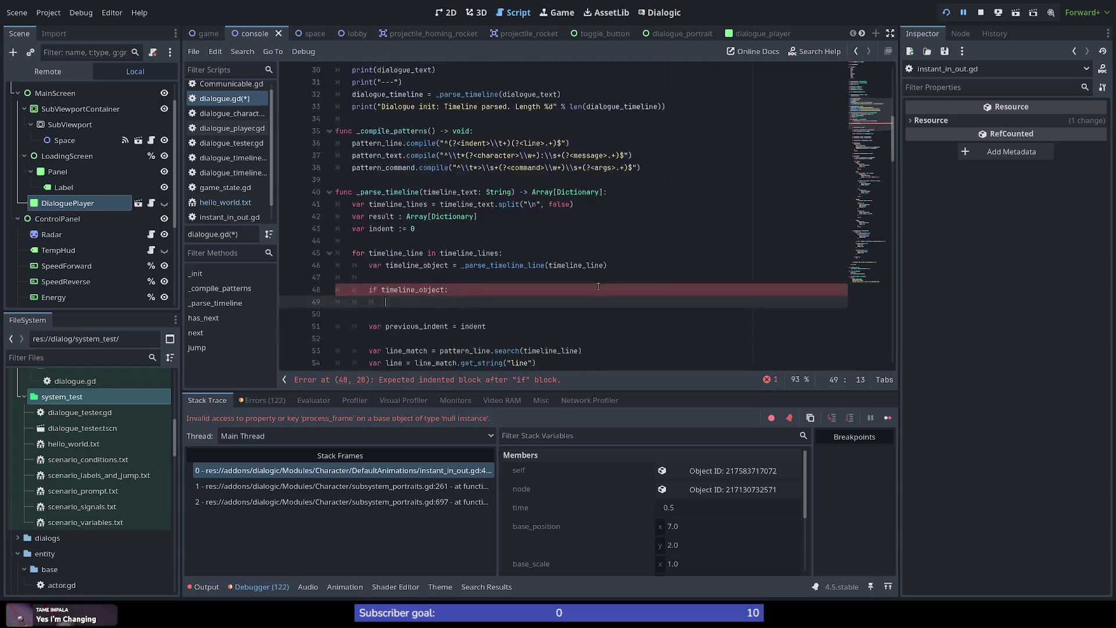
pyautogui.write('dialogue_timeline')
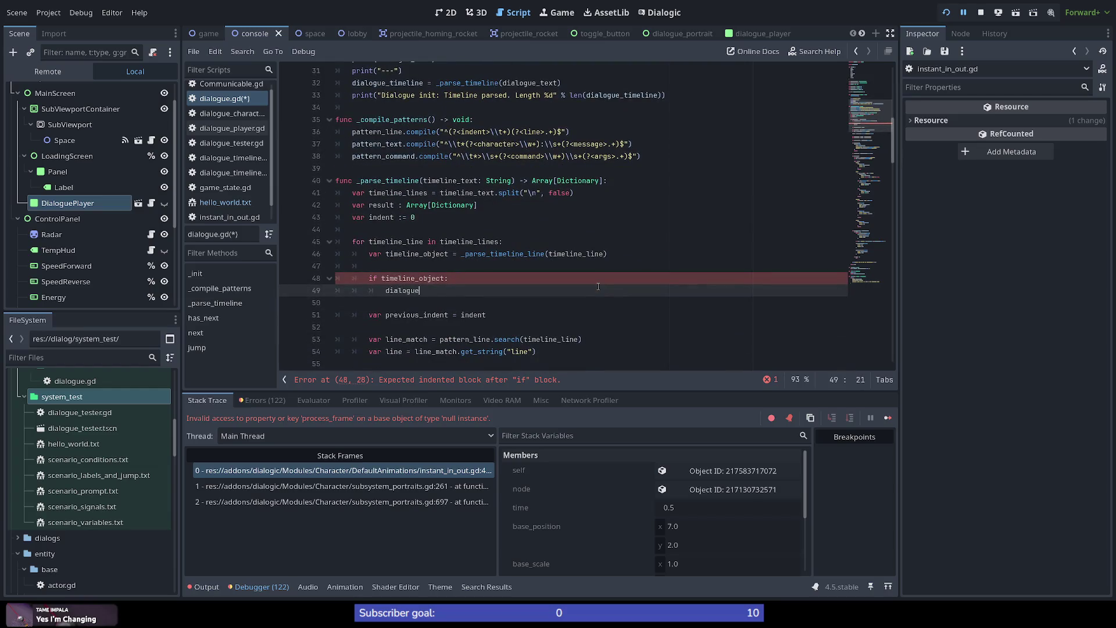
pyautogui.write('.push(')
pyautogui.write('timeline')
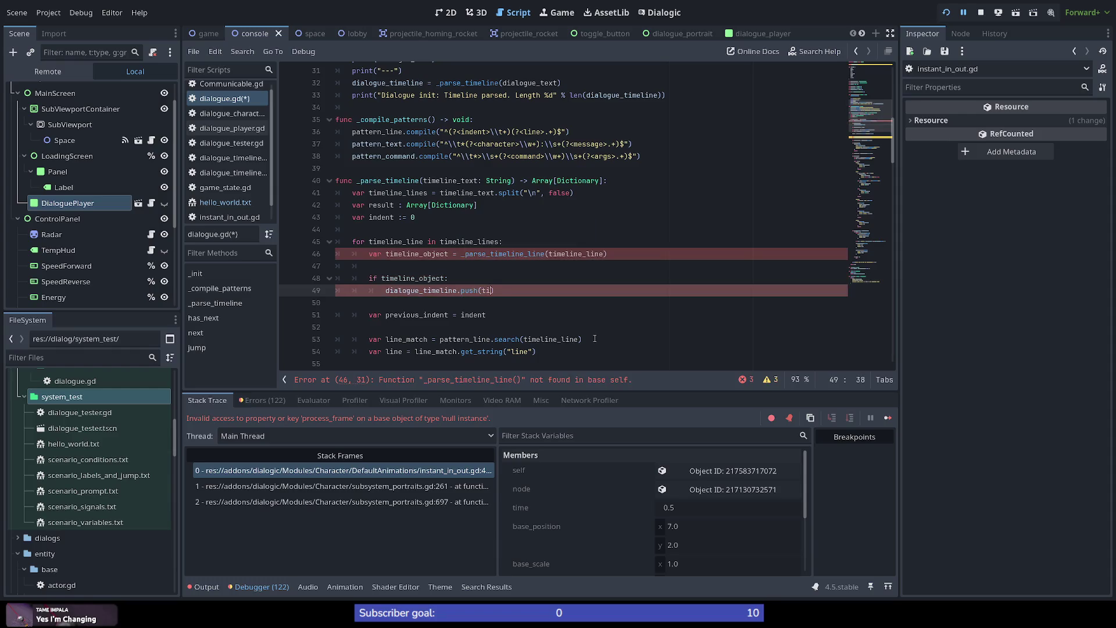
pyautogui.write('_object')
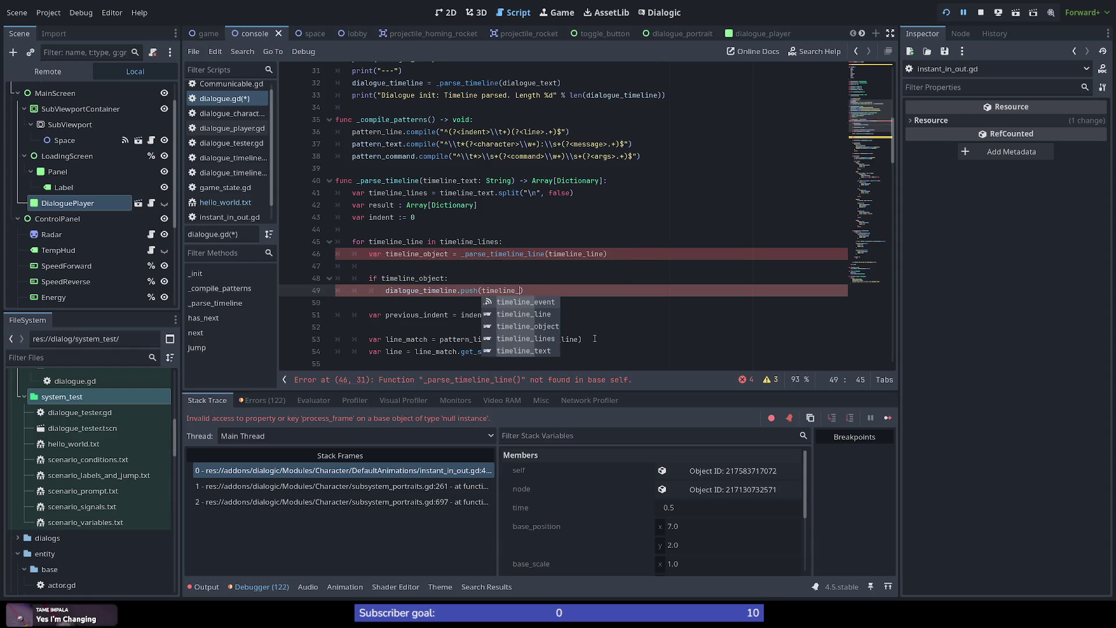
pyautogui.write(')')
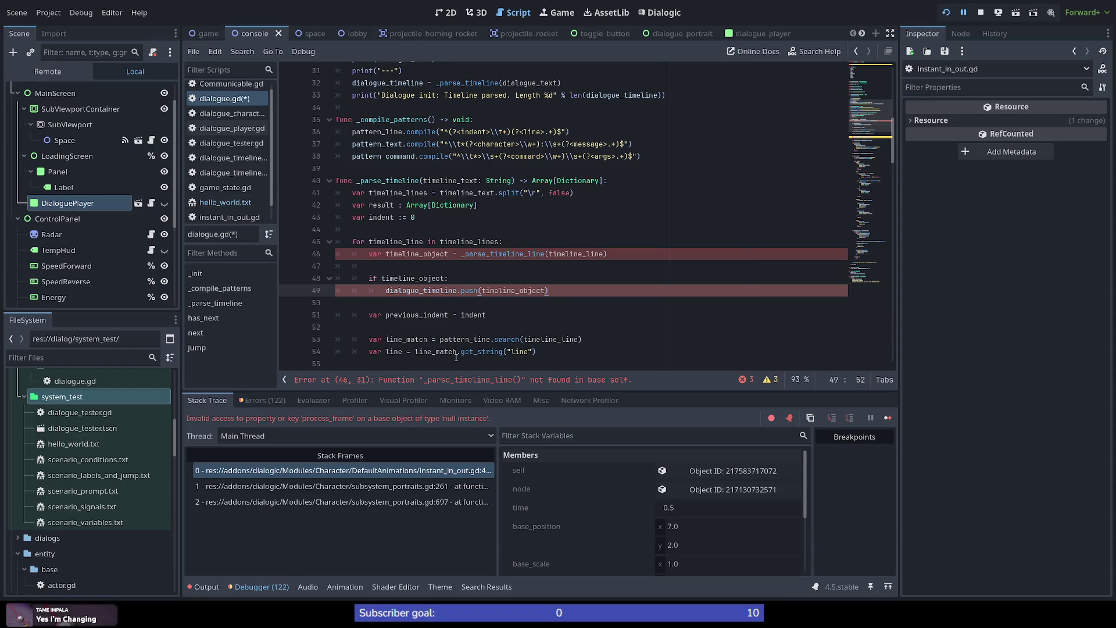
pyautogui.doubleClick(494, 254)
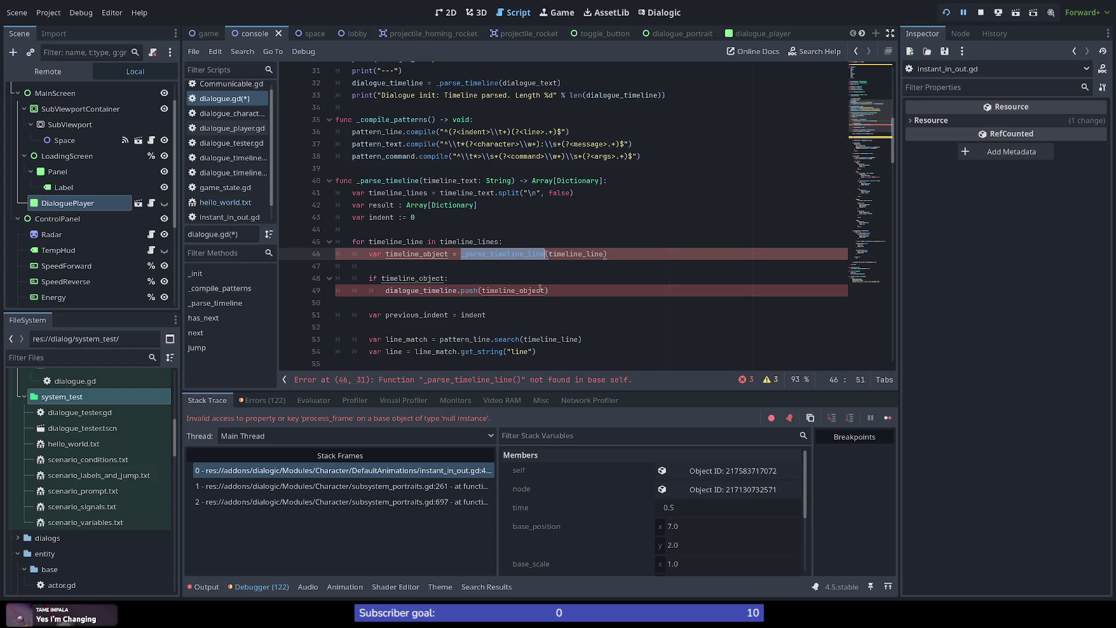
# Paste the copied call below _parse_timeline as header '_parse_timeline_line(timeline_line: String) -> Dictionary:' with an indented body line.
pyautogui.click(575, 254)
pyautogui.moveTo(460, 254); pyautogui.dragTo(640, 258)
pyautogui.hotkey('ctrl', 'c')
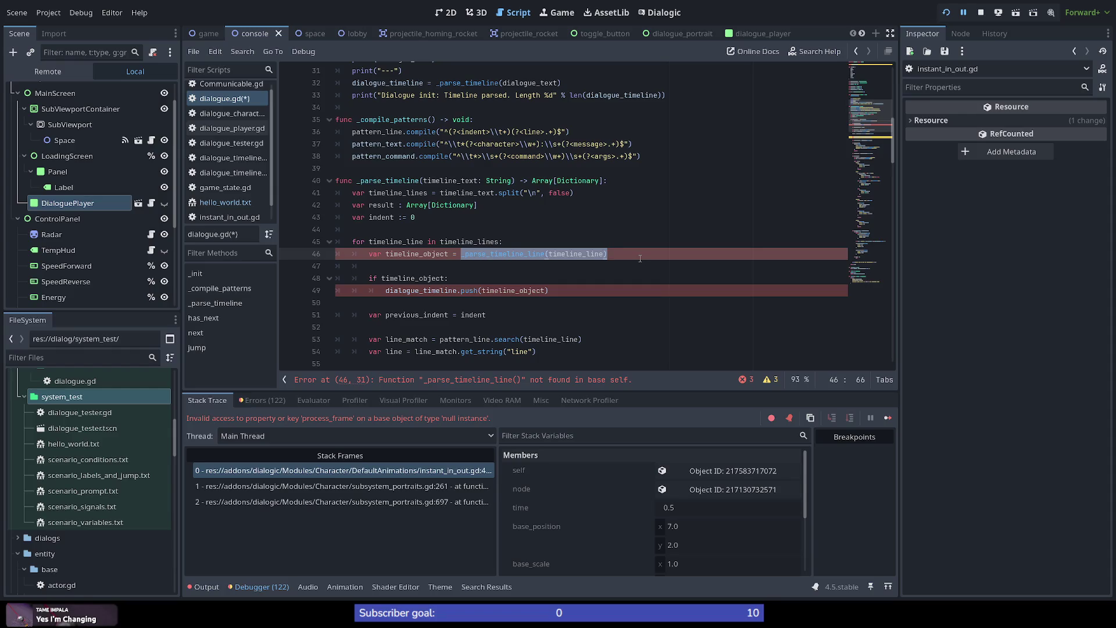
pyautogui.moveTo(866, 155); pyautogui.dragTo(889, 297)
pyautogui.scroll(3, 411, 253)
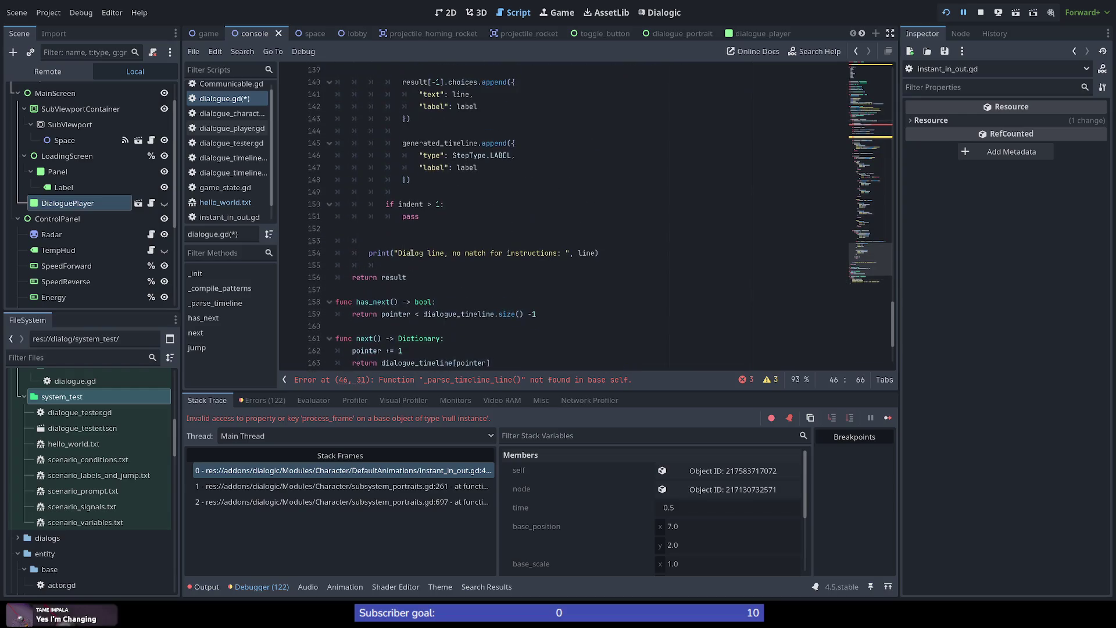
pyautogui.click(402, 294)
pyautogui.press('Return')
pyautogui.hotkey('ctrl', 'v')
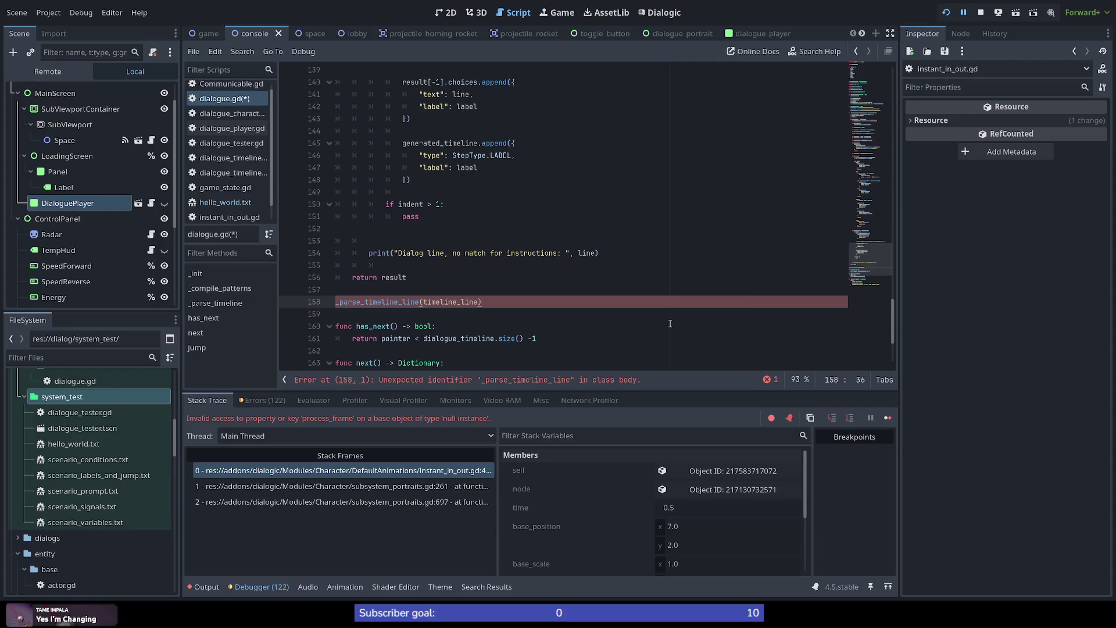
pyautogui.press('Left')
pyautogui.write('String) ')
pyautogui.write('-> ')
pyautogui.write('Dictionary')
pyautogui.write(':')
pyautogui.press('Return')
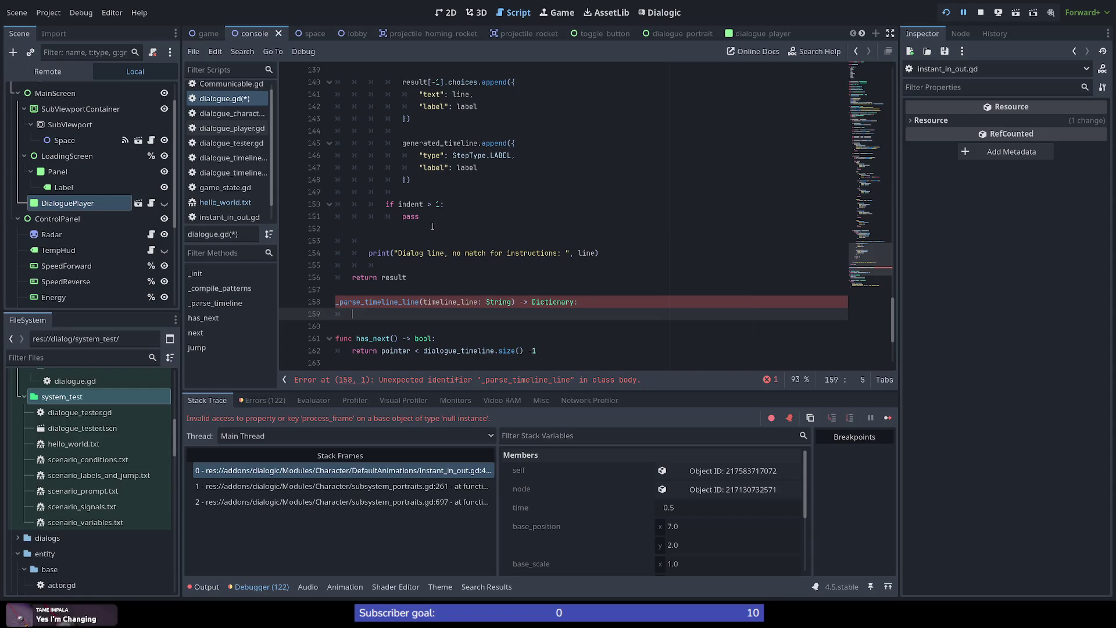
pyautogui.moveTo(433, 220)
pyautogui.mouseDown()
pyautogui.moveTo(437, 205)
pyautogui.moveTo(372, 250)
pyautogui.moveTo(363, 304)
pyautogui.moveTo(302, 291)
pyautogui.moveTo(299, 348)
pyautogui.moveTo(301, 313)
pyautogui.mouseUp()
# Cut the old per-line parsing code out of the _parse_timeline loop.
pyautogui.scroll(1, 438, 218)
pyautogui.scroll(14, 424, 216)
pyautogui.scroll(14, 371, 286)
pyautogui.scroll(7, 361, 303)
pyautogui.scroll(-1, 299, 349)
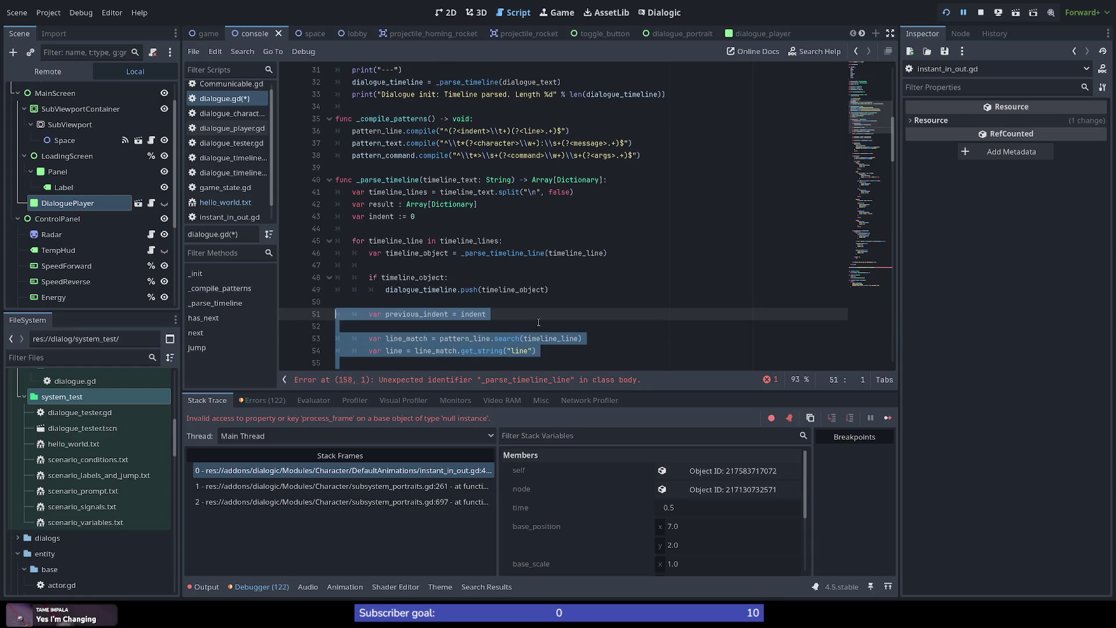
pyautogui.press('BackSpace')
pyautogui.press('Up')
pyautogui.press('Up')
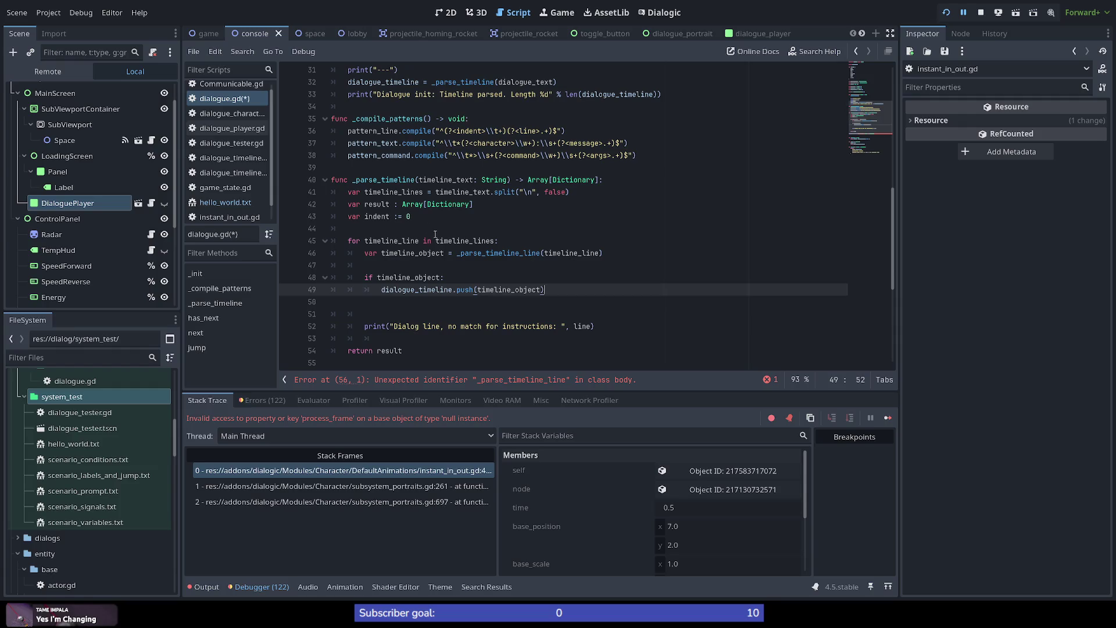
# Paste that code into _parse_timeline_line's body and remove its extra indentation.
pyautogui.scroll(-6, 445, 277)
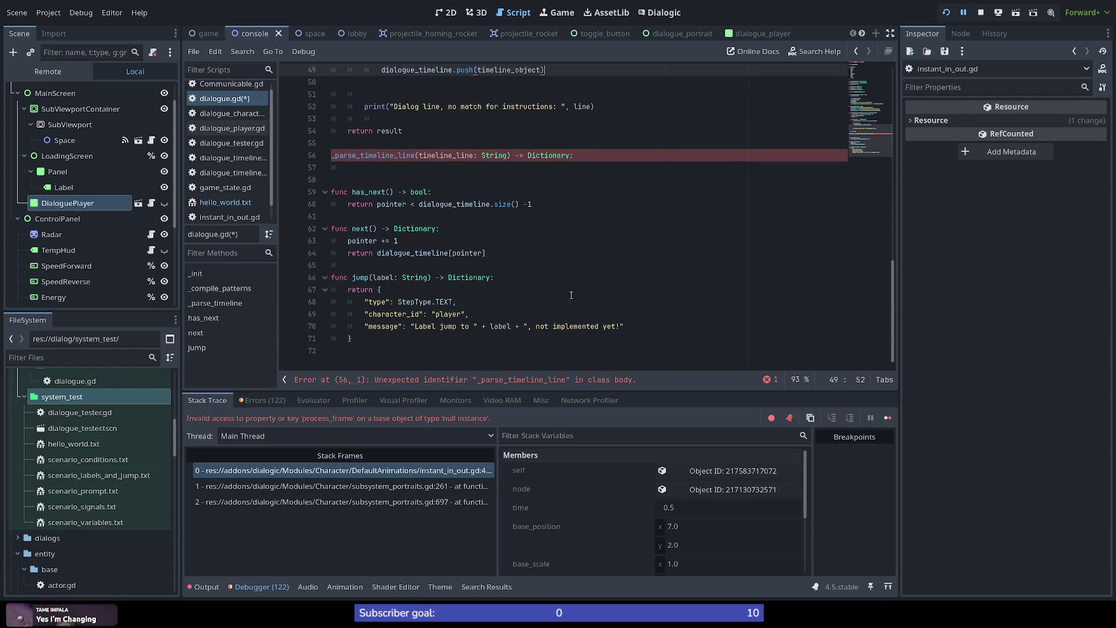
pyautogui.click(475, 169)
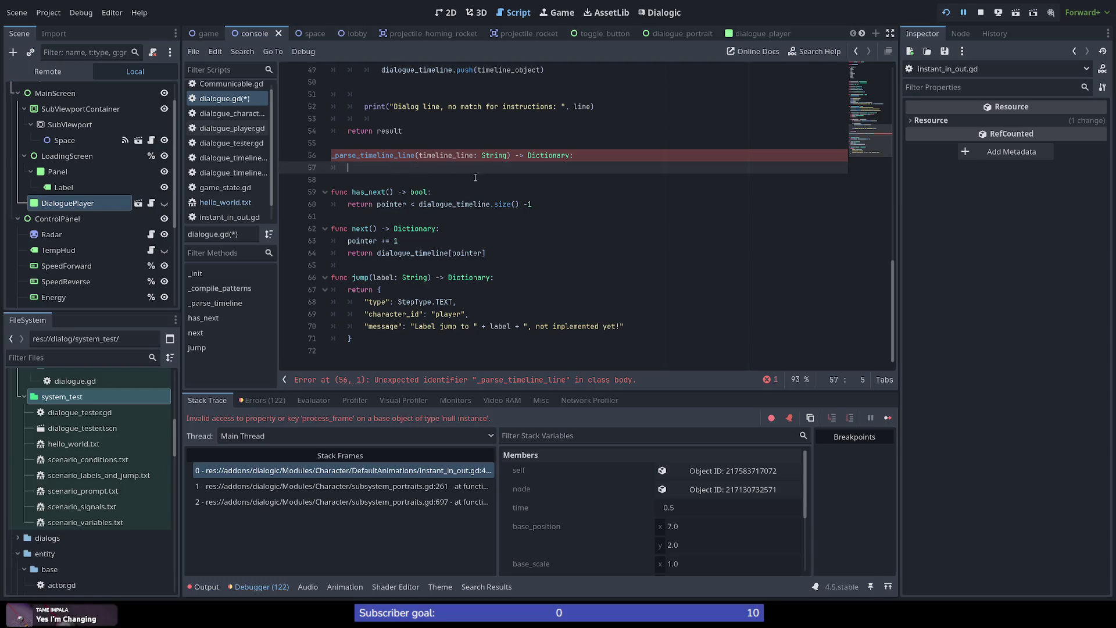
pyautogui.hotkey('ctrl', 'z')
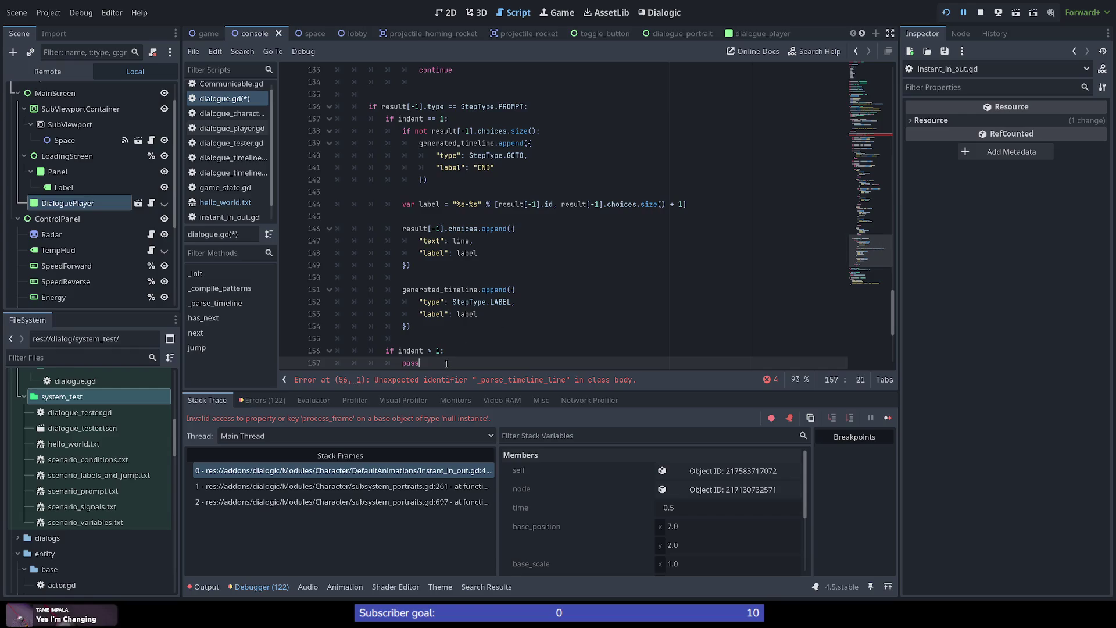
pyautogui.scroll(3, 454, 353)
pyautogui.hotkey('ctrl', 'z')
pyautogui.hotkey('ctrl', 'z')
pyautogui.hotkey('ctrl', 'z')
pyautogui.hotkey('ctrl', 'z')
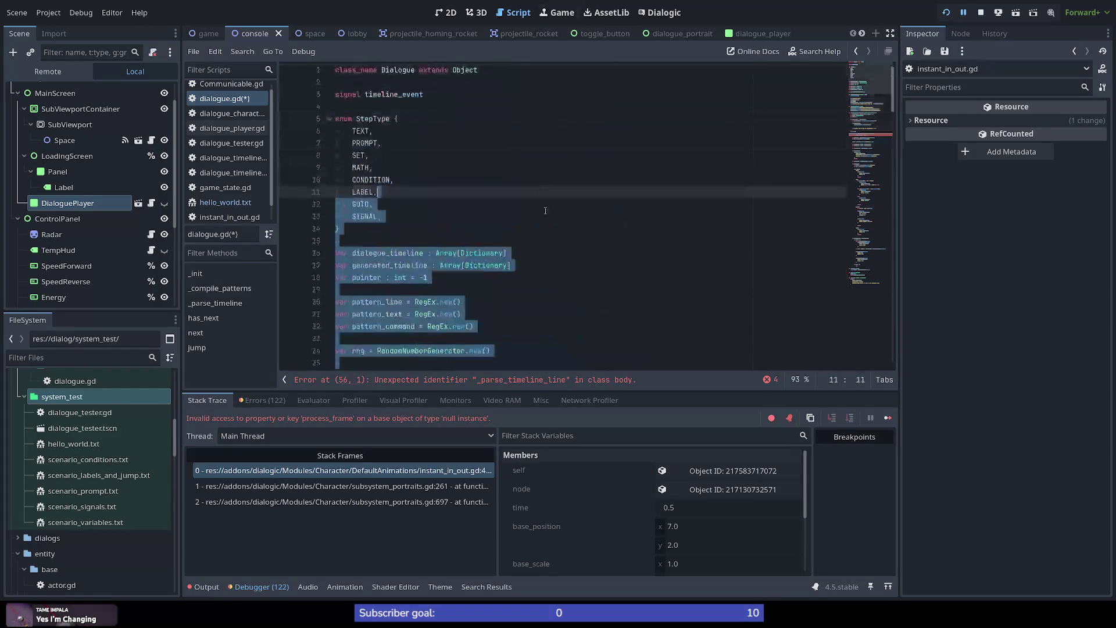
pyautogui.hotkey('ctrl', 'z')
pyautogui.hotkey('ctrl', 'z')
pyautogui.hotkey('ctrl', 'z')
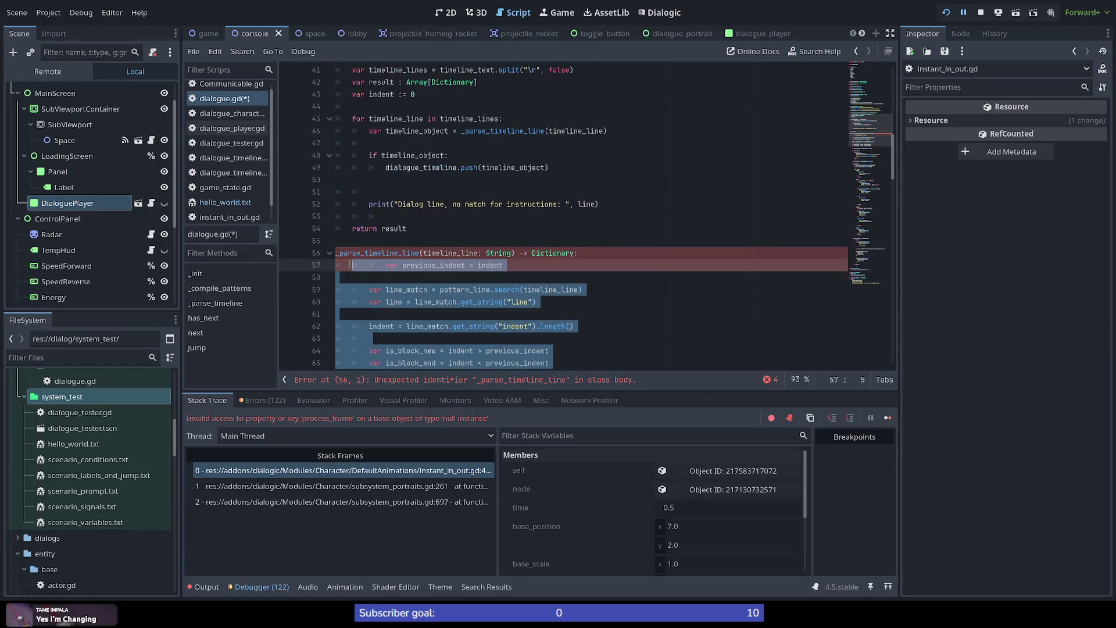
pyautogui.hotkey('ctrl', 'z')
pyautogui.hotkey('ctrl', 'z')
pyautogui.hotkey('ctrl', 'z')
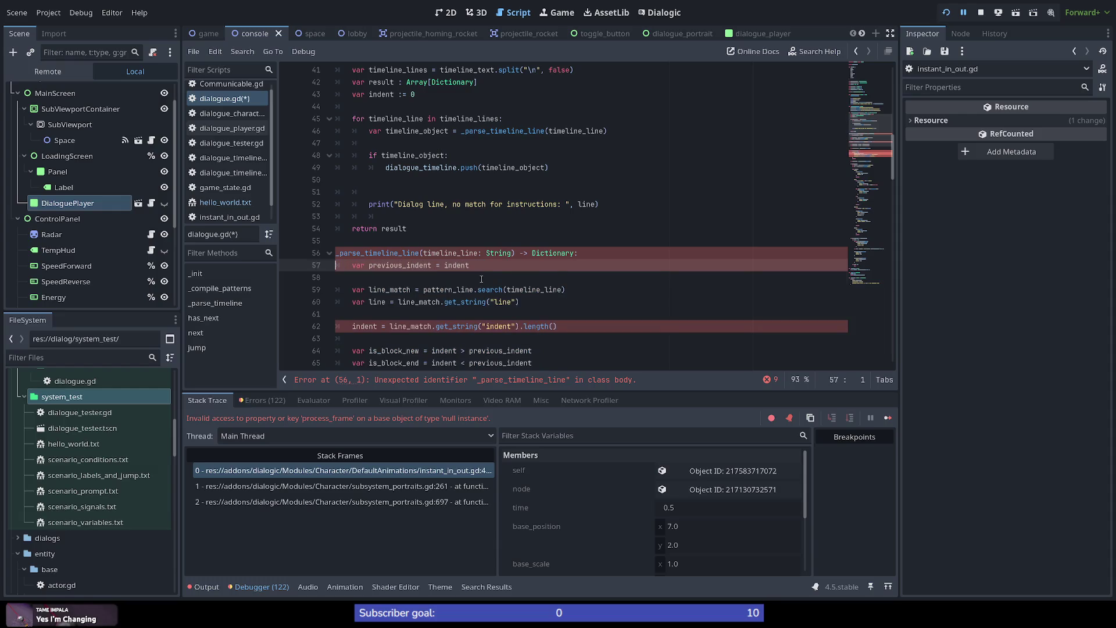
pyautogui.click(511, 277)
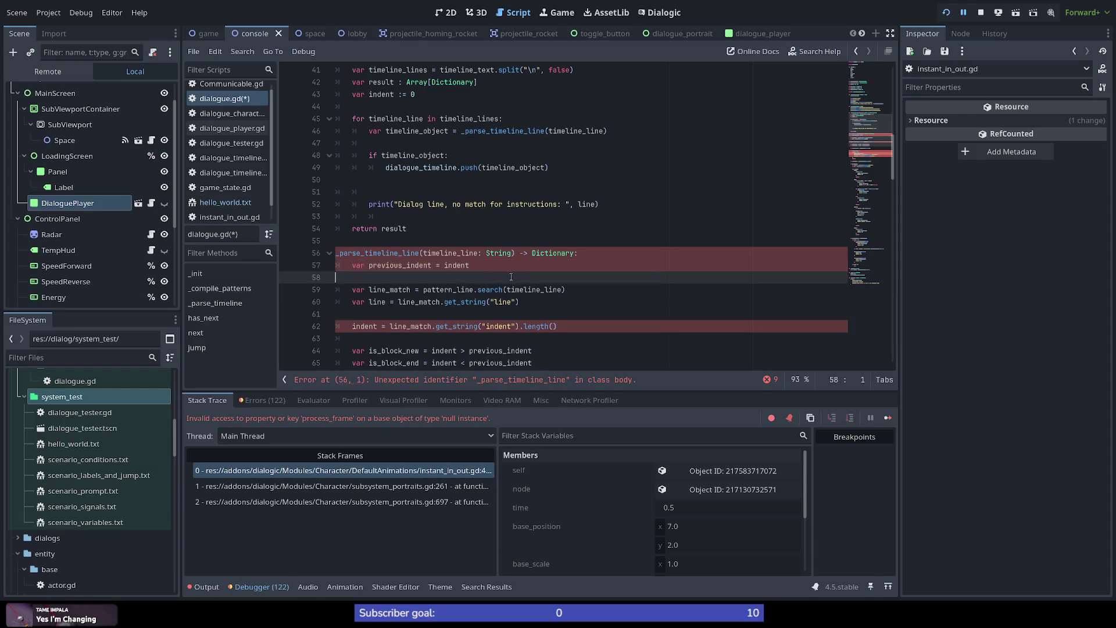
pyautogui.doubleClick(457, 264)
pyautogui.scroll(-2, 370, 267)
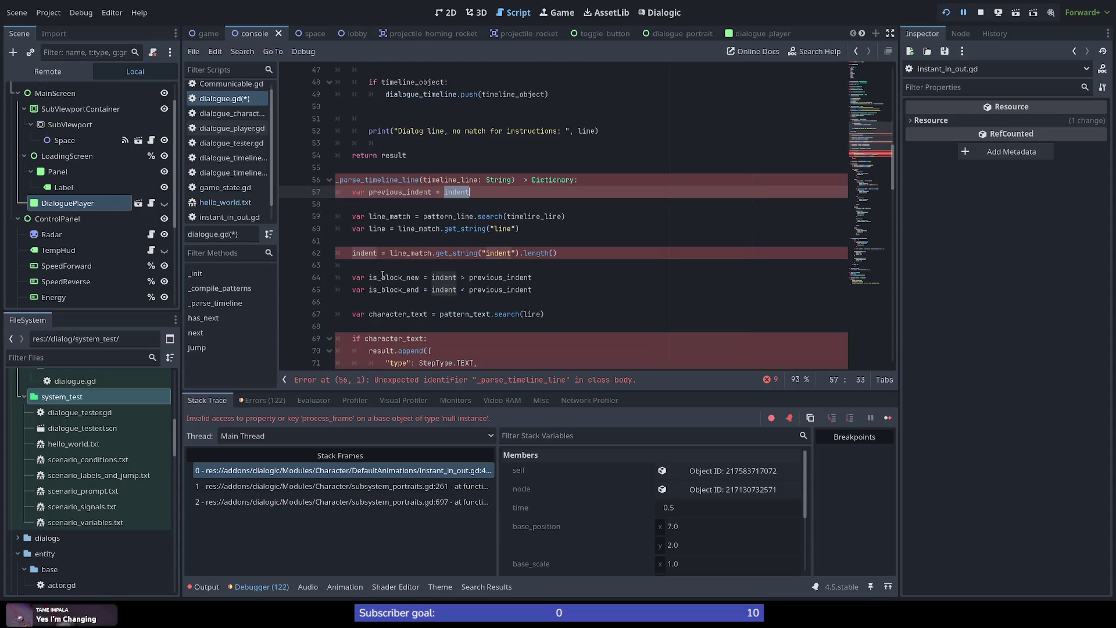
pyautogui.scroll(2, 372, 262)
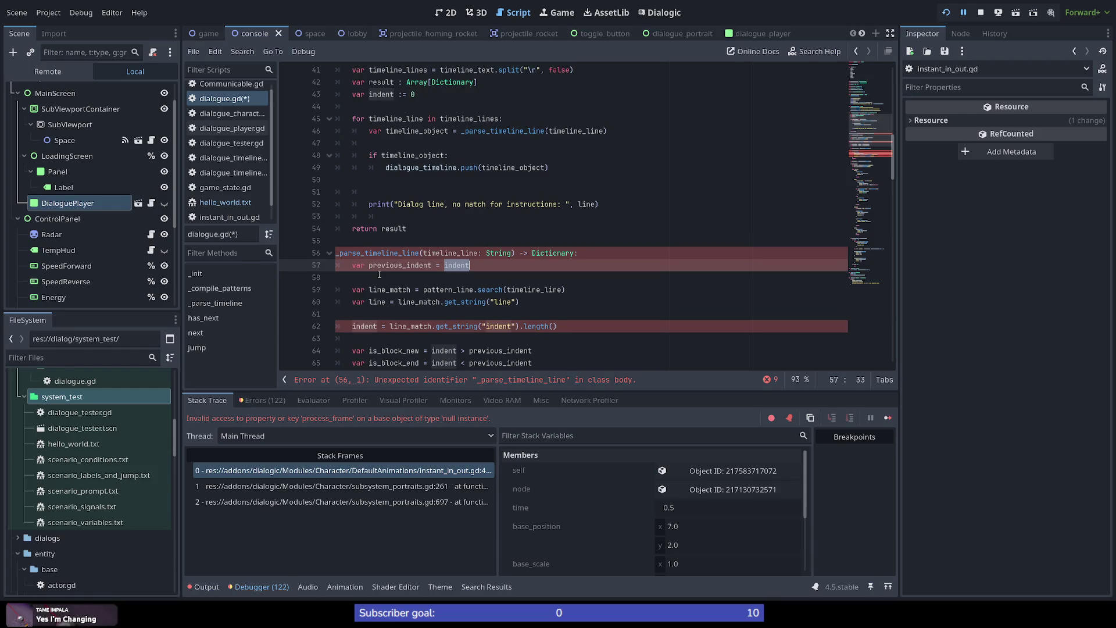
pyautogui.scroll(10, 407, 264)
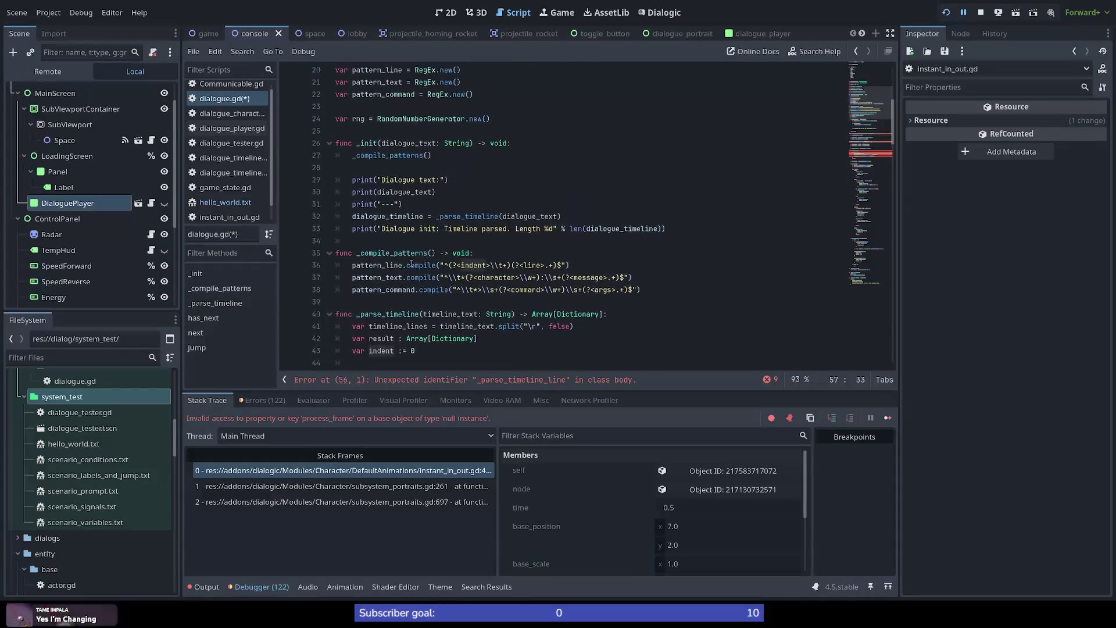
pyautogui.scroll(-13, 412, 264)
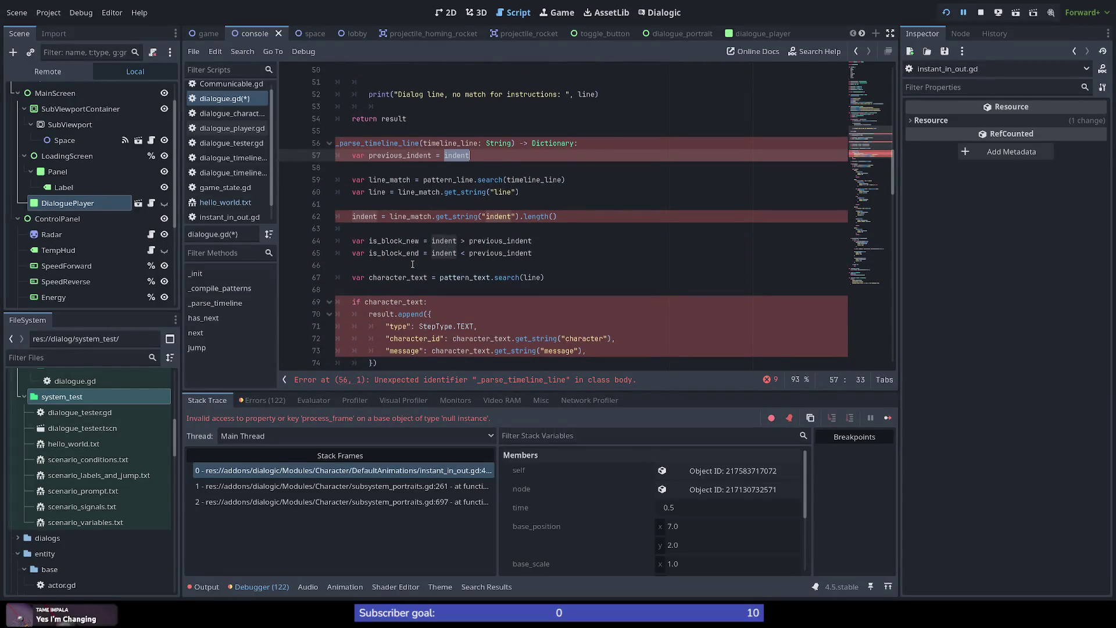
pyautogui.scroll(2, 412, 265)
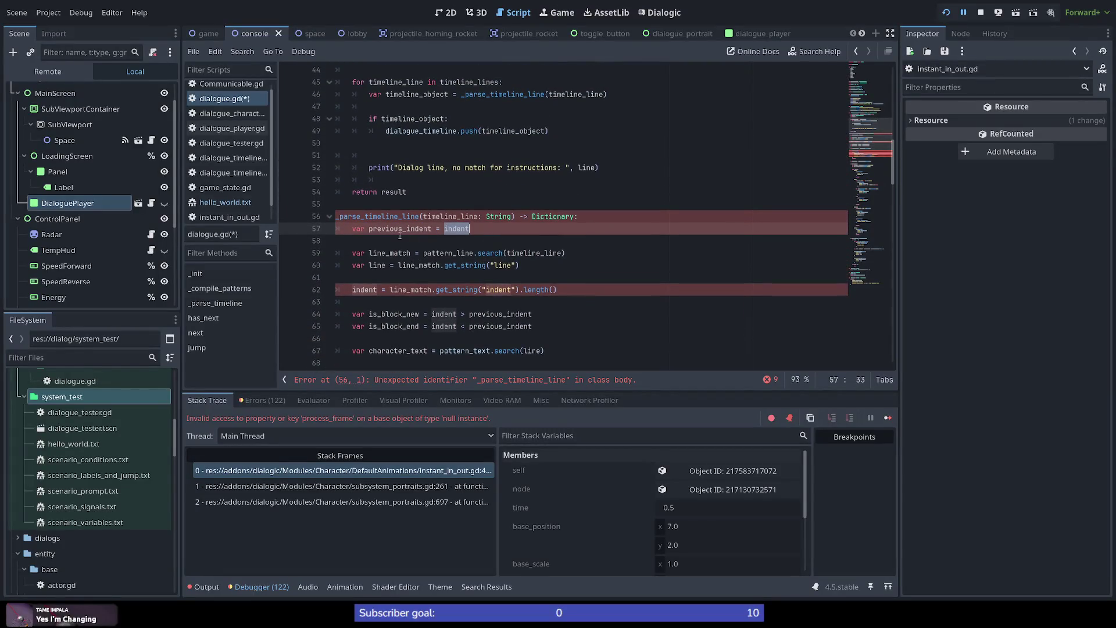
pyautogui.doubleClick(383, 216)
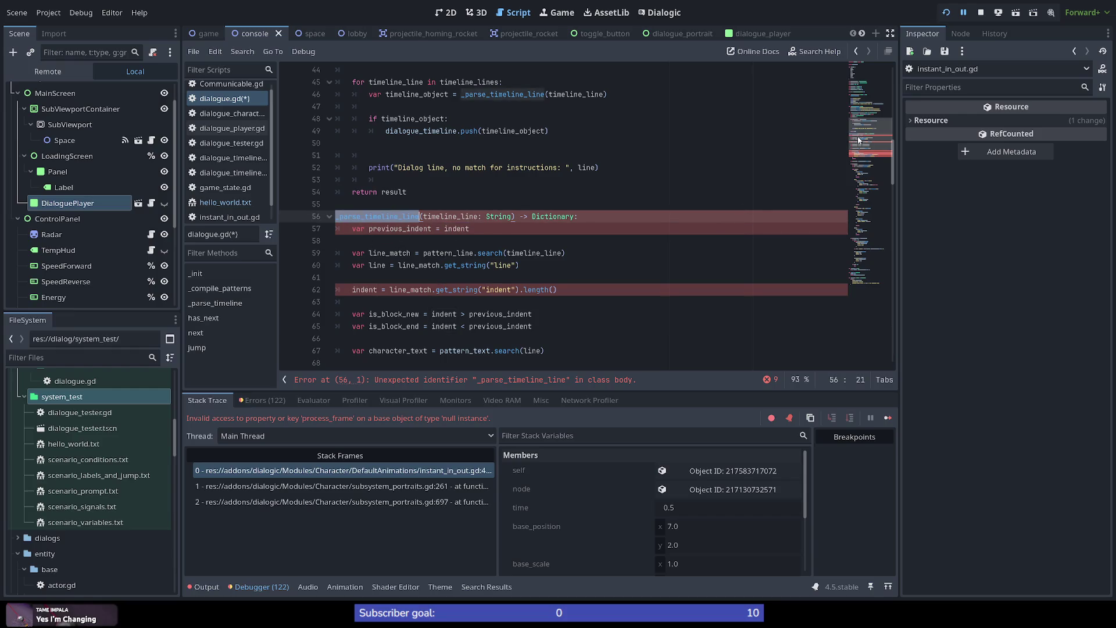
pyautogui.scroll(6, 867, 115)
pyautogui.moveTo(867, 110); pyautogui.dragTo(870, 131)
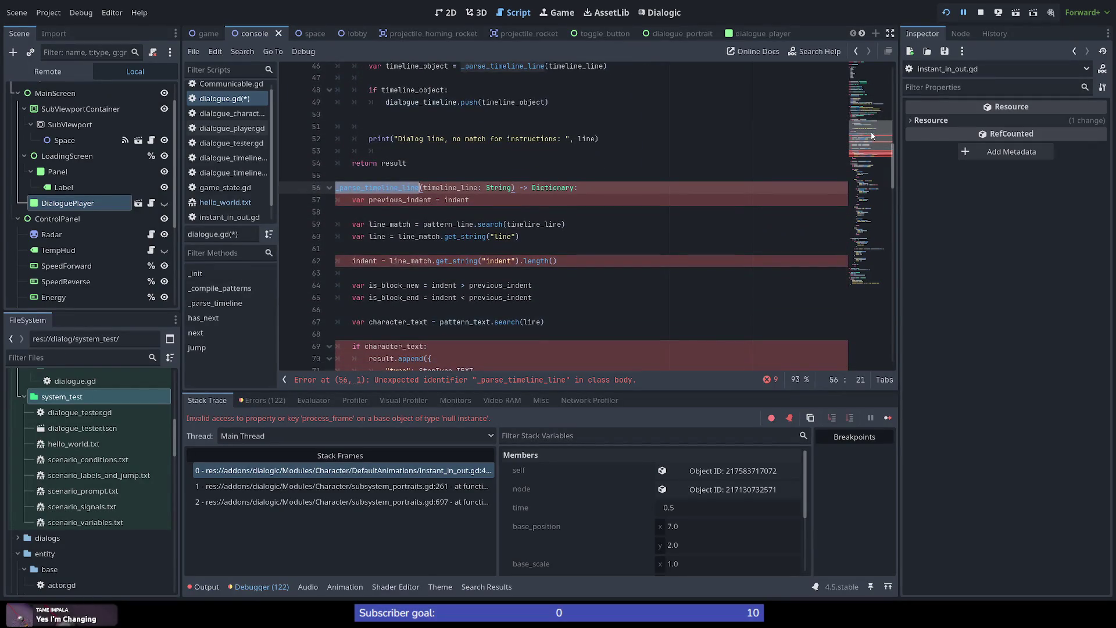
pyautogui.moveTo(871, 135)
pyautogui.mouseDown()
pyautogui.moveTo(875, 109)
pyautogui.moveTo(873, 127)
pyautogui.mouseUp()
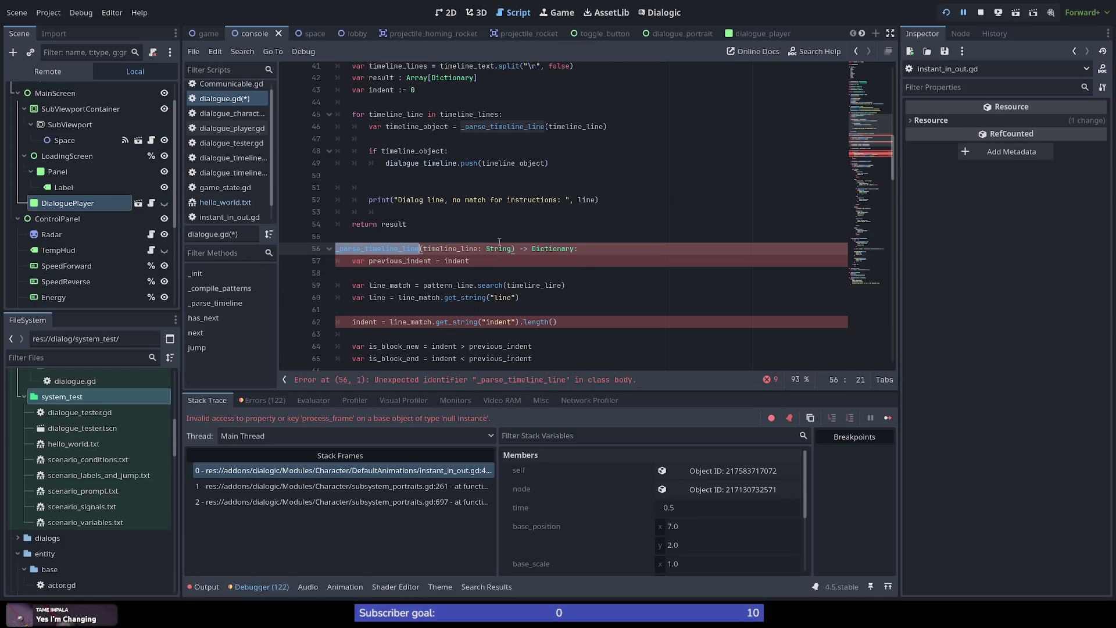
pyautogui.click(416, 322)
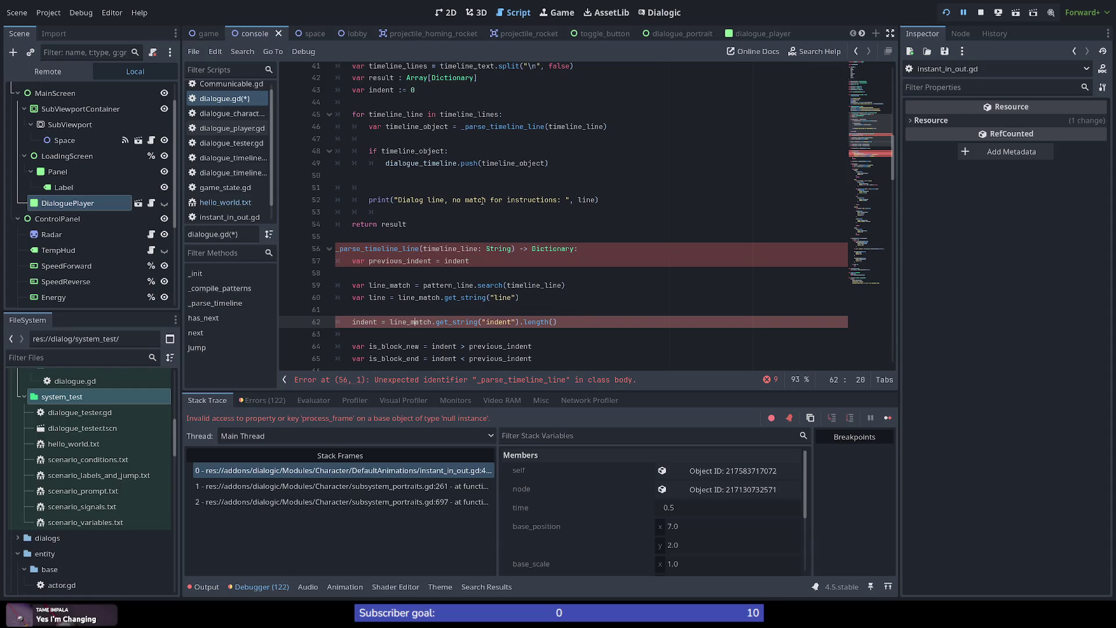
pyautogui.moveTo(588, 321)
pyautogui.mouseDown()
pyautogui.moveTo(336, 321)
pyautogui.moveTo(517, 322)
pyautogui.moveTo(352, 322)
pyautogui.mouseUp()
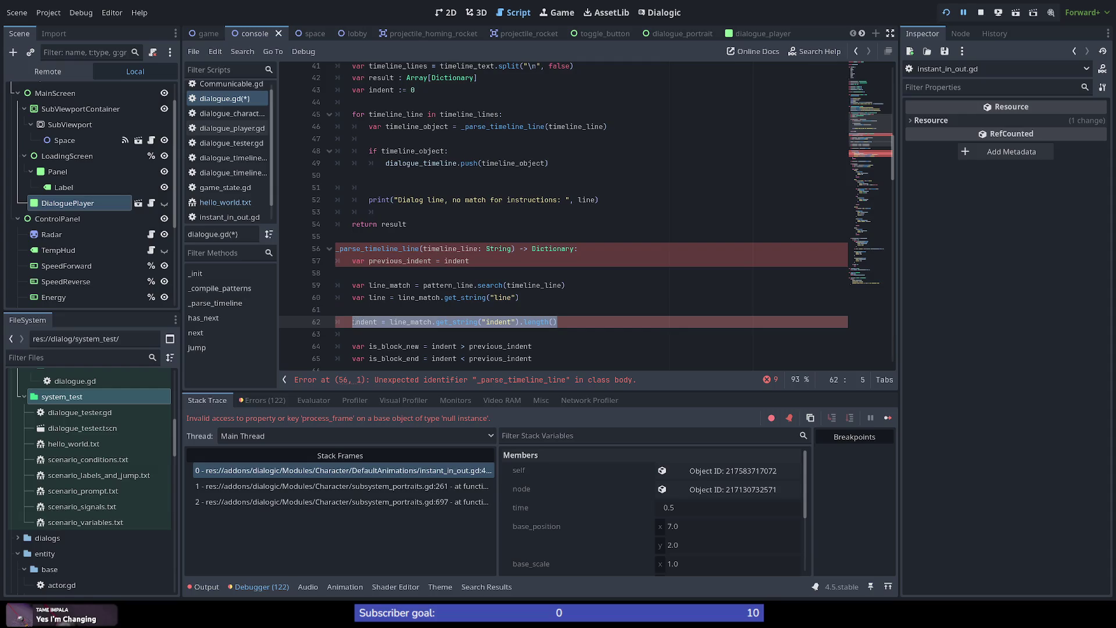
pyautogui.moveTo(470, 260); pyautogui.dragTo(350, 260)
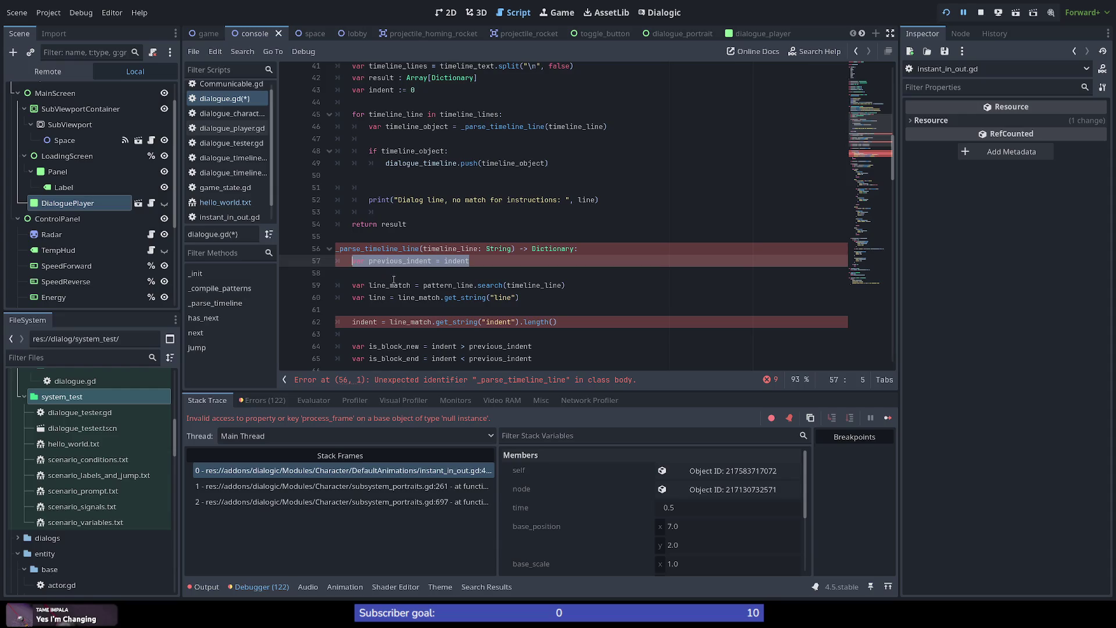
pyautogui.doubleClick(389, 285)
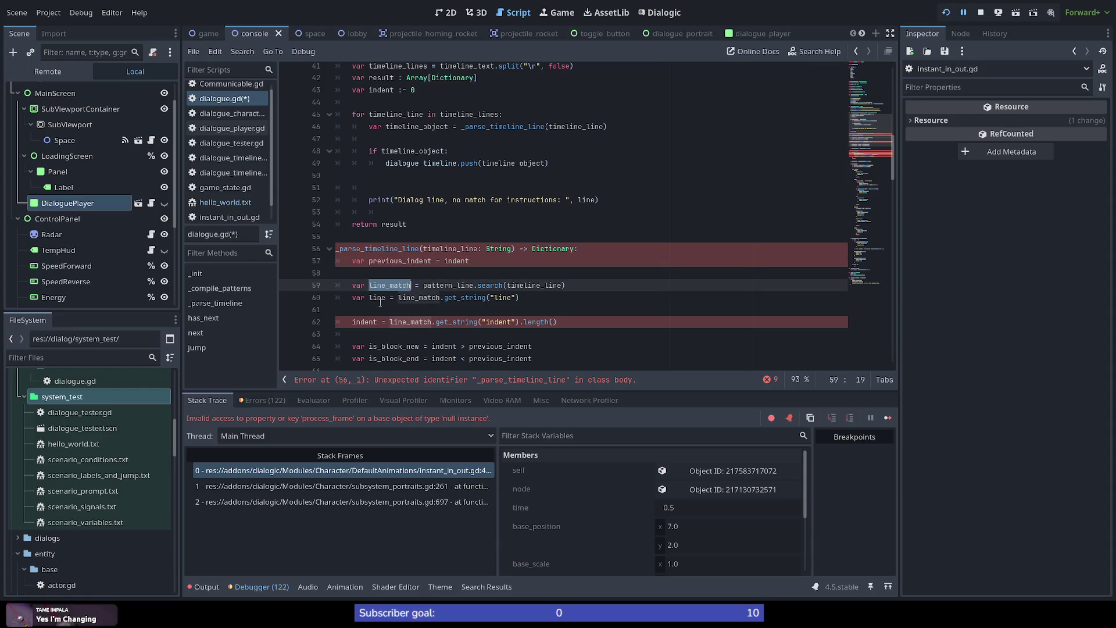
pyautogui.doubleClick(376, 297)
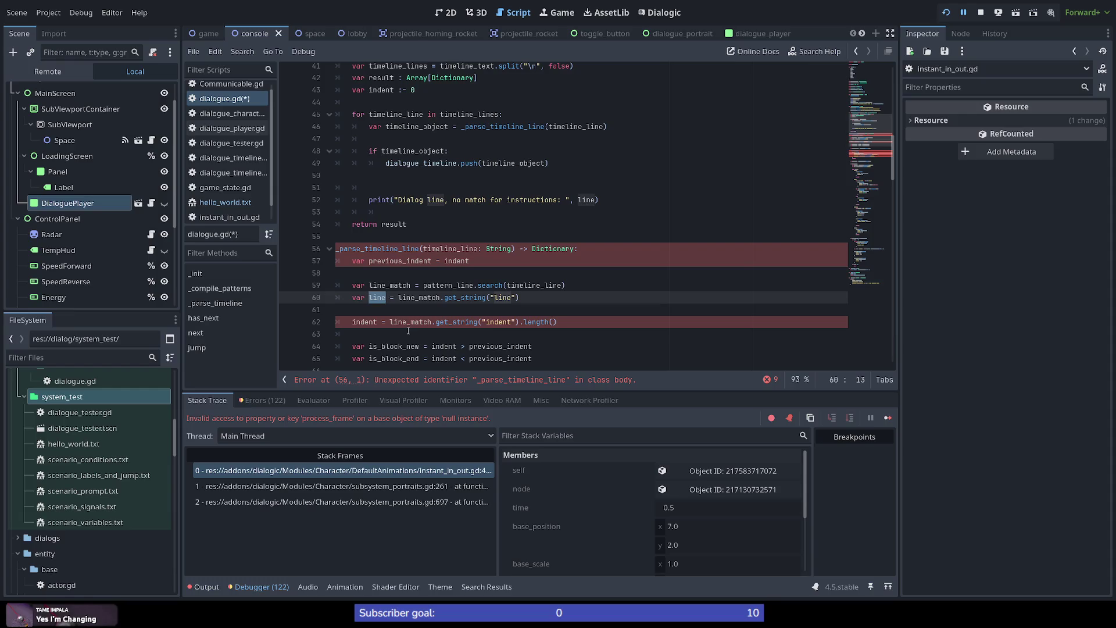
pyautogui.moveTo(590, 322)
pyautogui.mouseDown()
pyautogui.moveTo(349, 309)
pyautogui.moveTo(321, 261)
pyautogui.mouseUp()
pyautogui.scroll(-3, 511, 331)
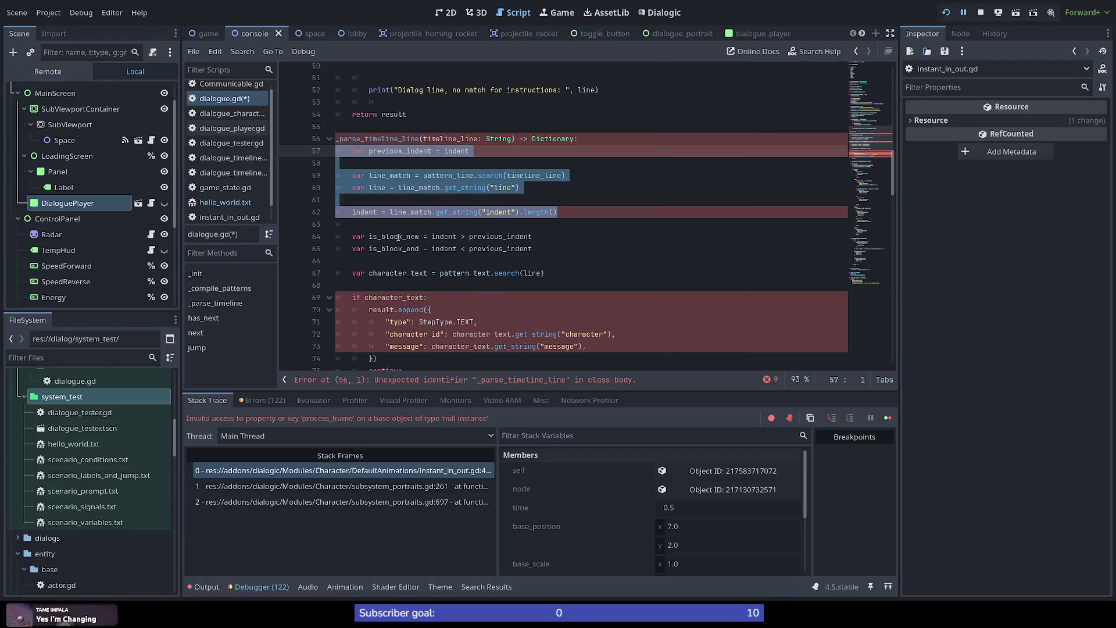
pyautogui.doubleClick(446, 238)
pyautogui.doubleClick(500, 236)
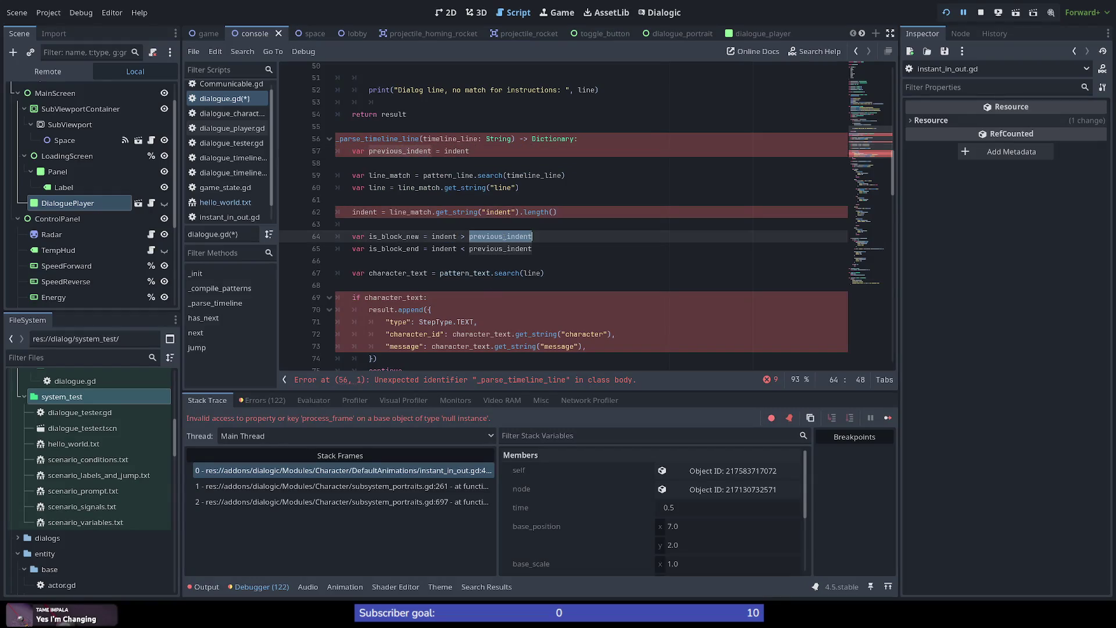
pyautogui.scroll(2, 426, 309)
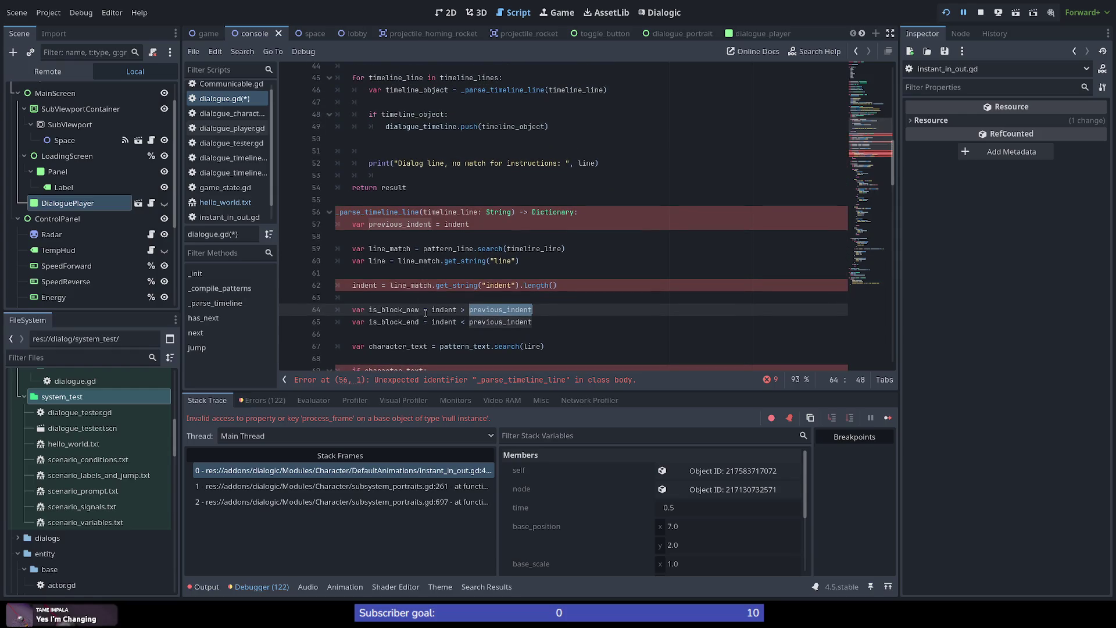
pyautogui.doubleClick(394, 309)
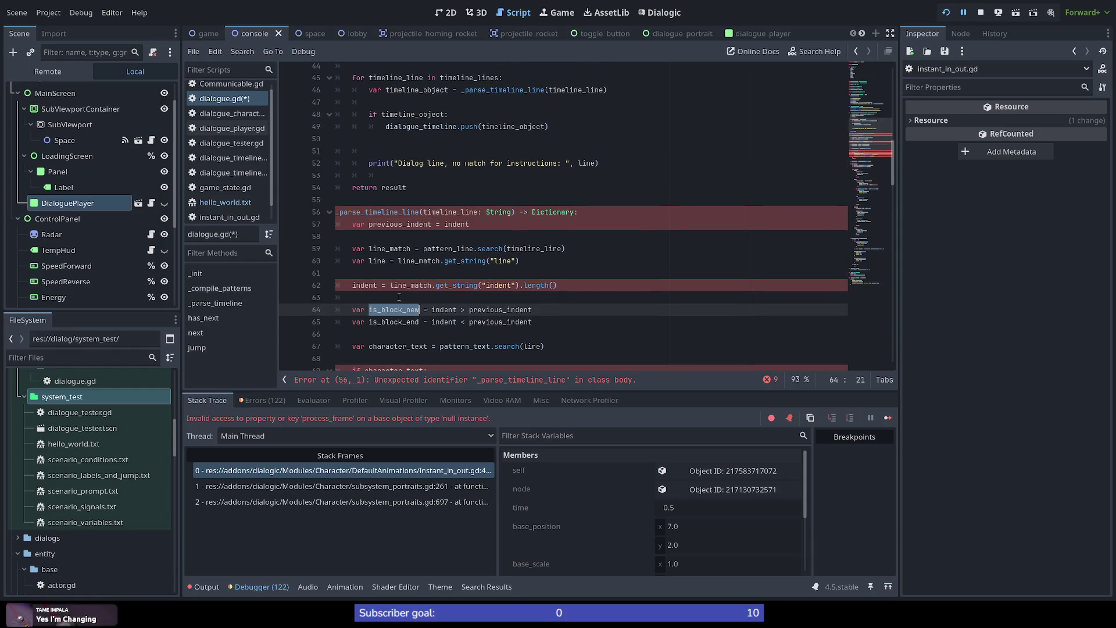
pyautogui.doubleClick(366, 284)
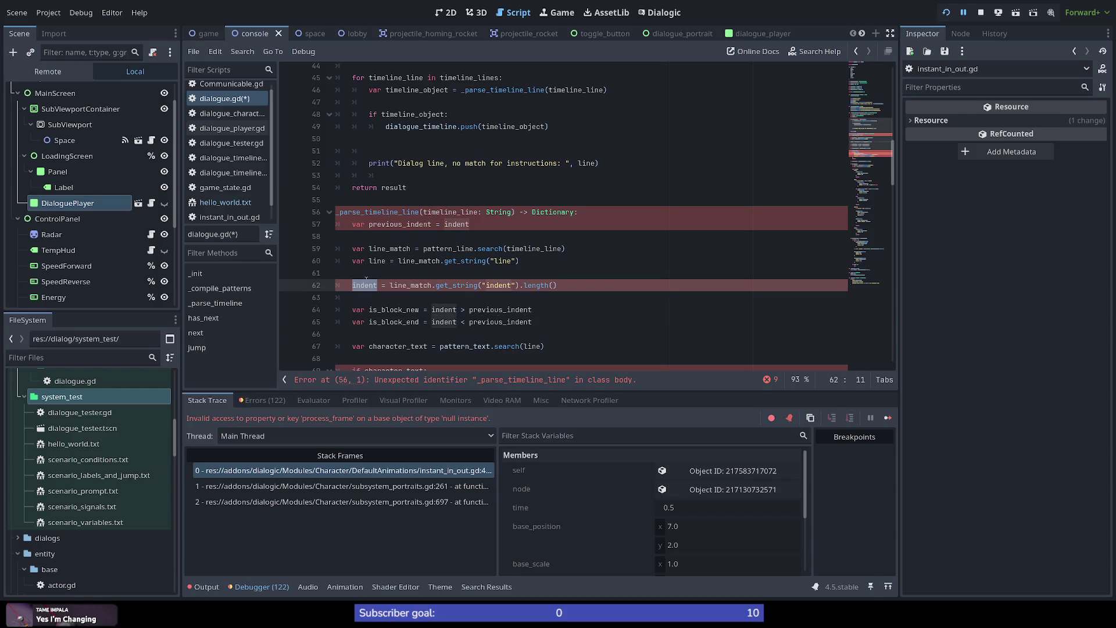
pyautogui.scroll(1, 397, 265)
pyautogui.doubleClick(398, 262)
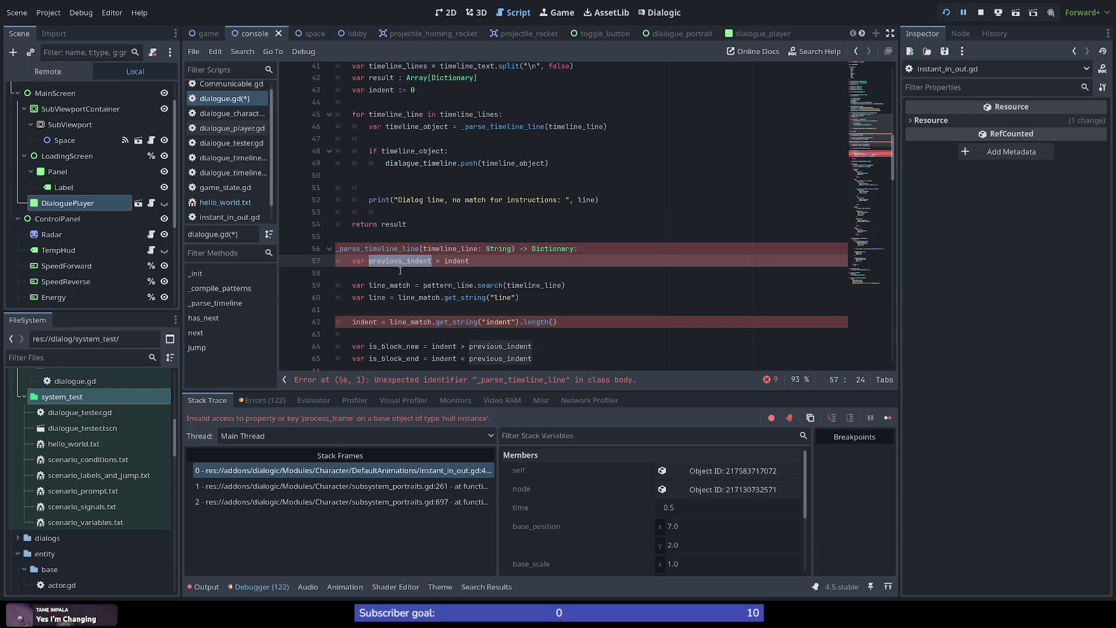
pyautogui.scroll(-3, 430, 278)
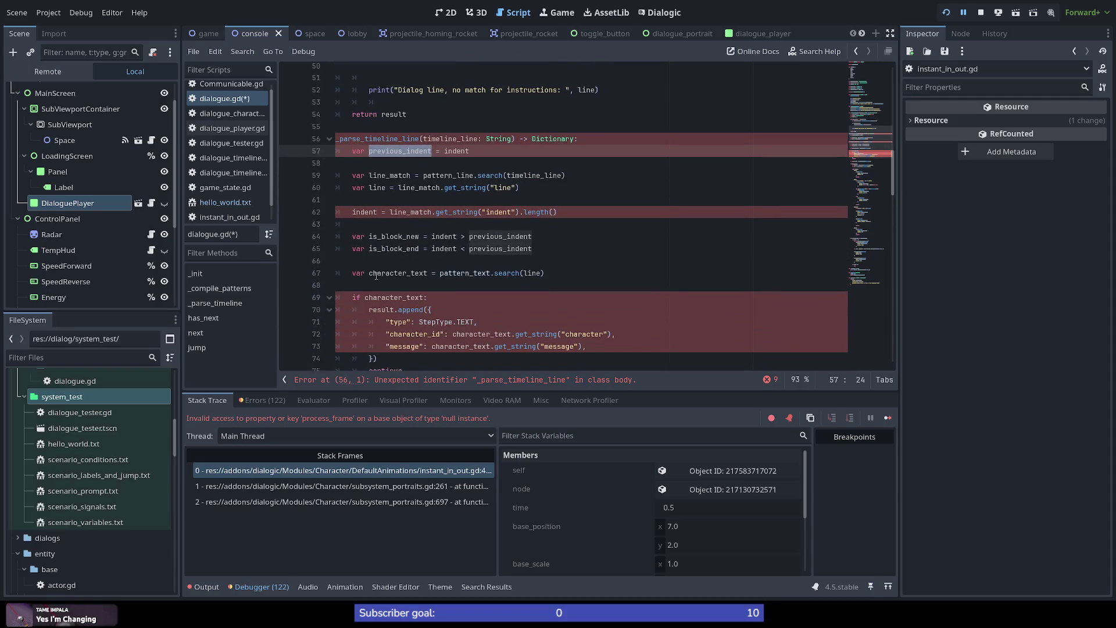
pyautogui.scroll(1, 401, 266)
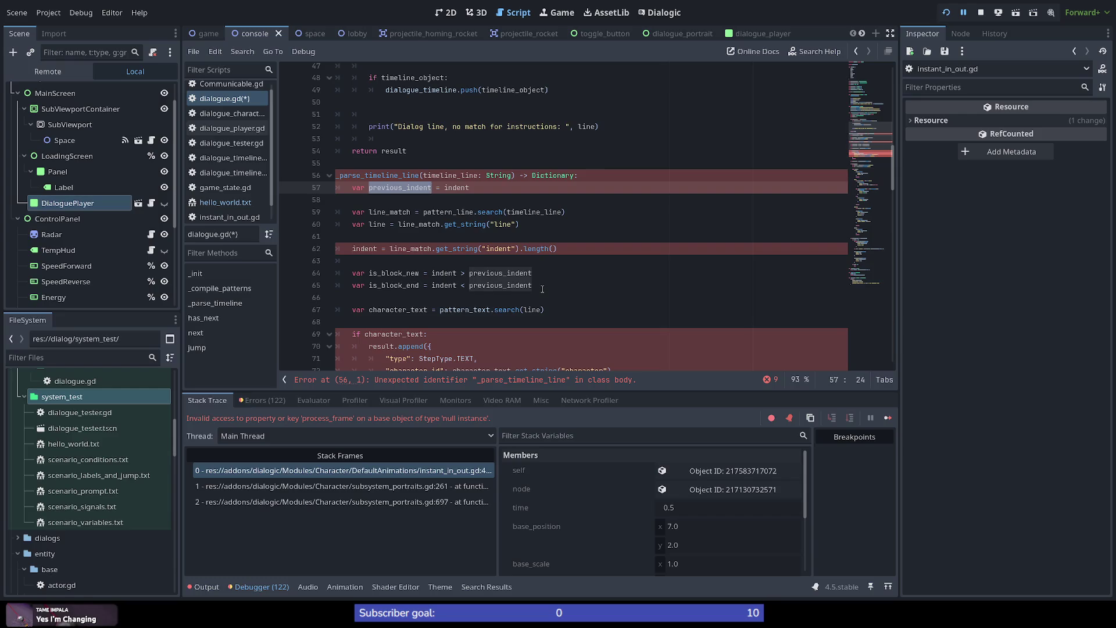
pyautogui.scroll(5, 542, 288)
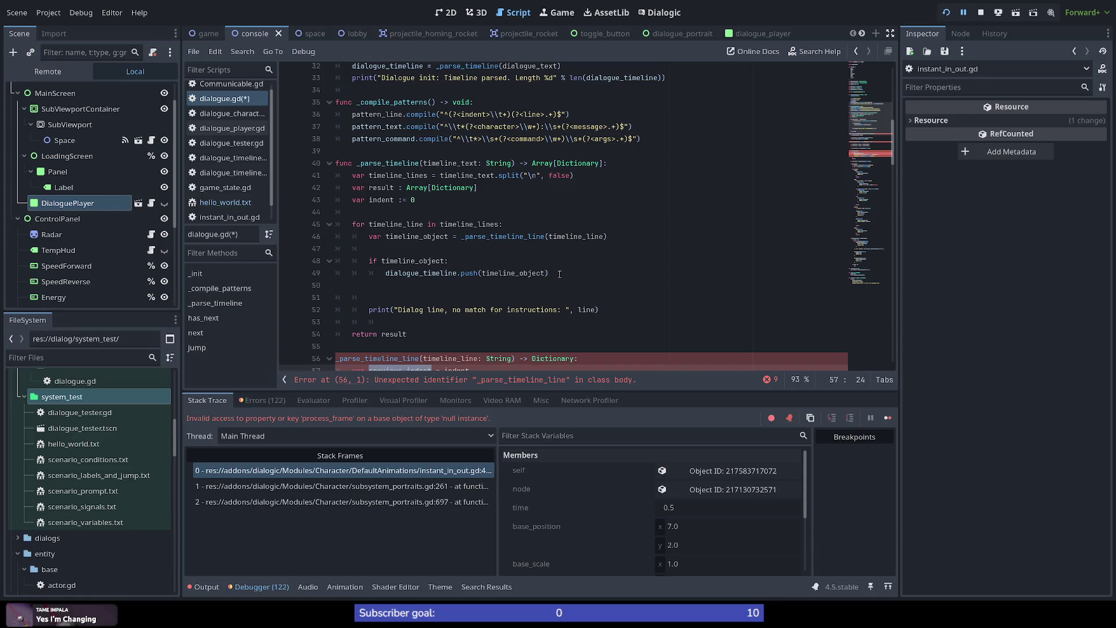
pyautogui.scroll(-1, 559, 274)
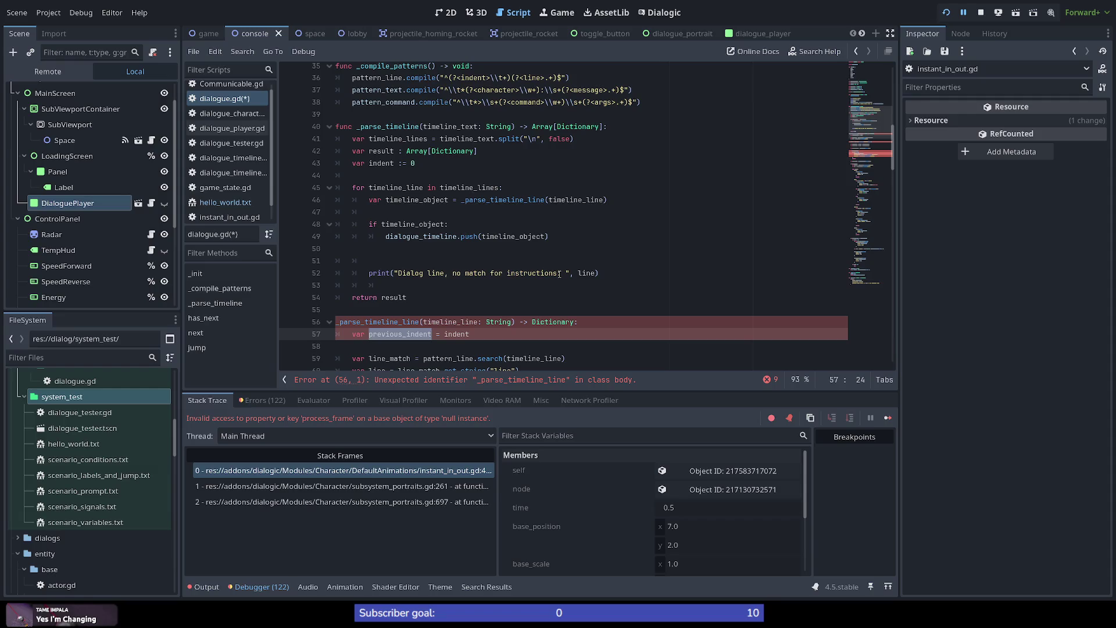
pyautogui.scroll(-1, 559, 273)
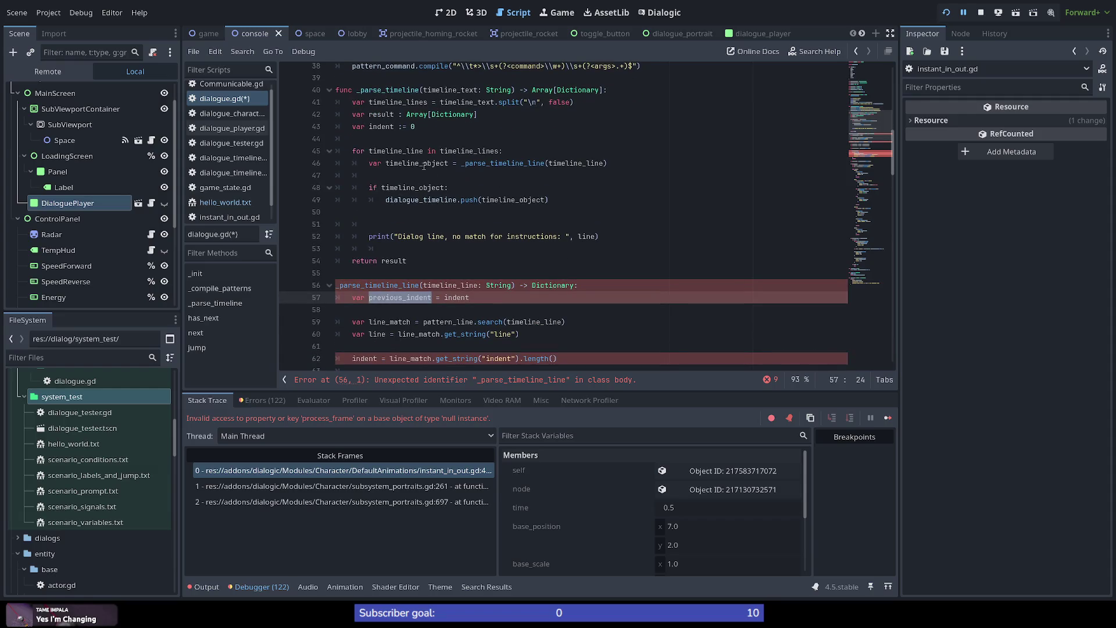
pyautogui.doubleClick(512, 164)
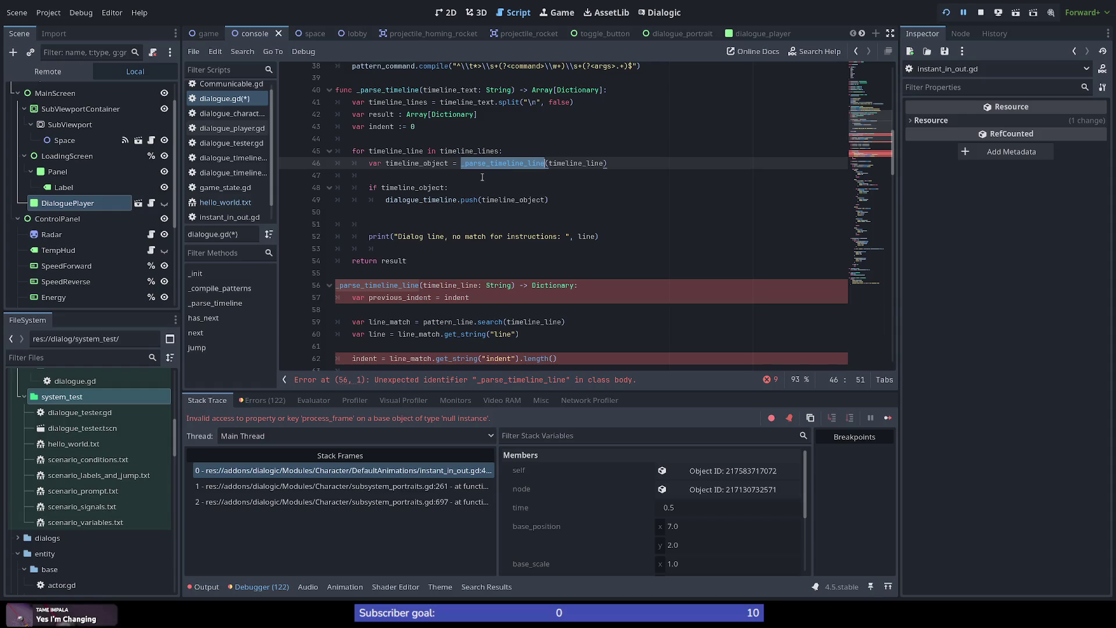
pyautogui.tripleClick(418, 163)
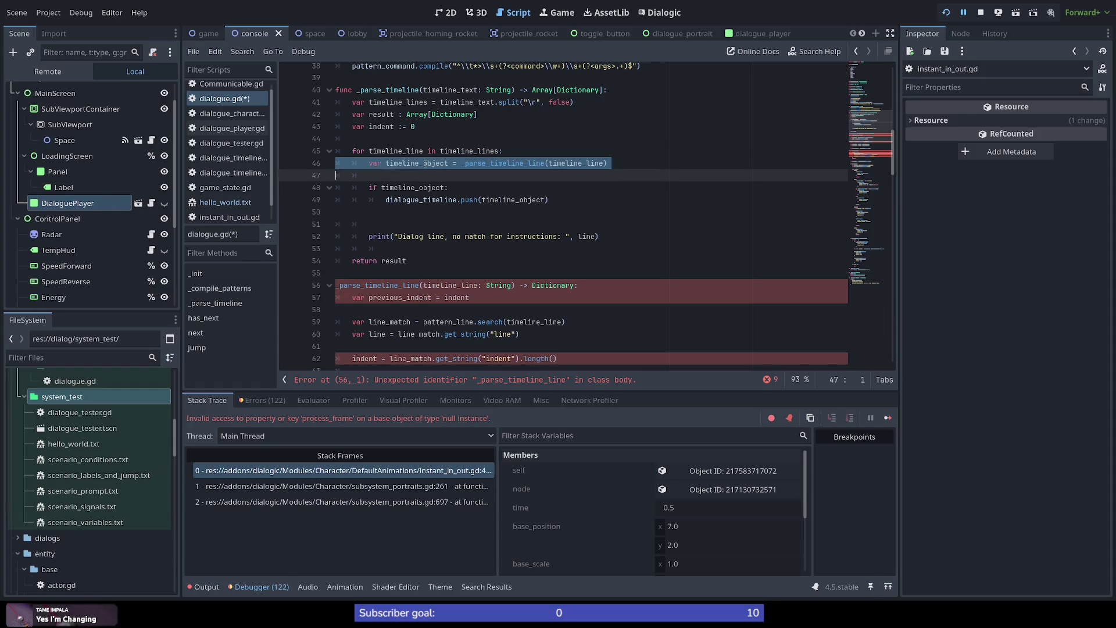
pyautogui.doubleClick(422, 163)
pyautogui.scroll(-2, 461, 194)
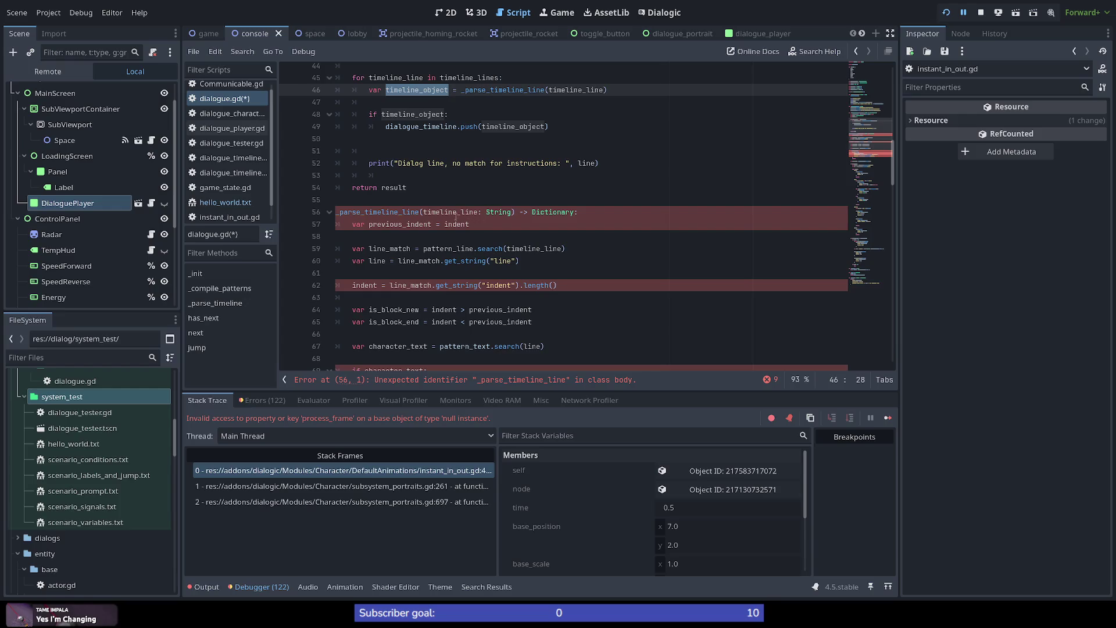
pyautogui.scroll(1, 522, 274)
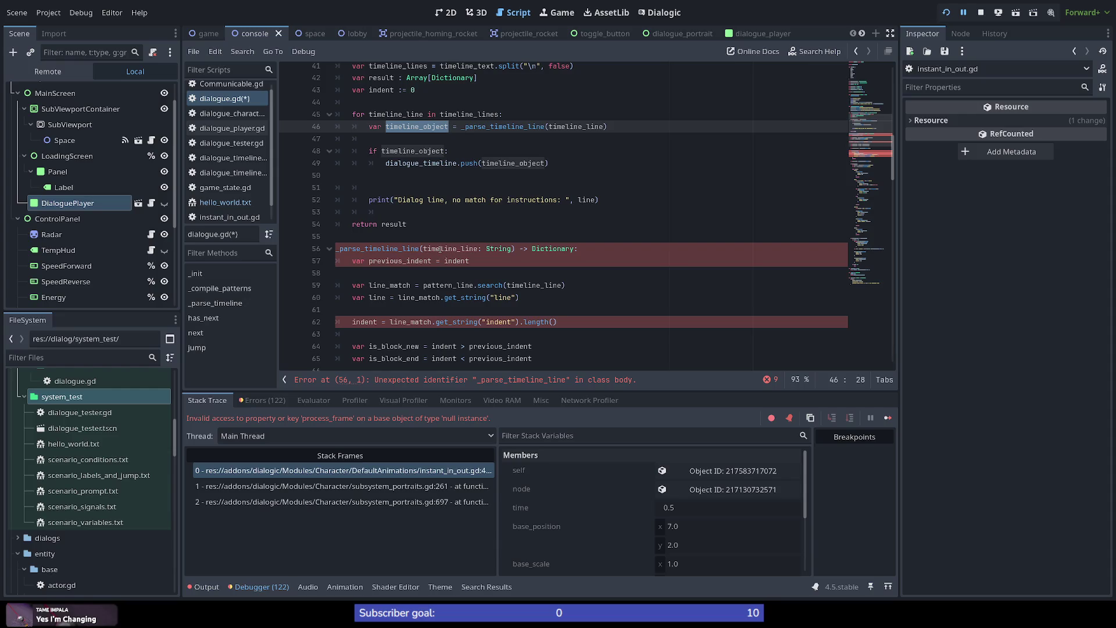
pyautogui.scroll(1, 447, 250)
pyautogui.scroll(-1, 490, 249)
pyautogui.moveTo(465, 119)
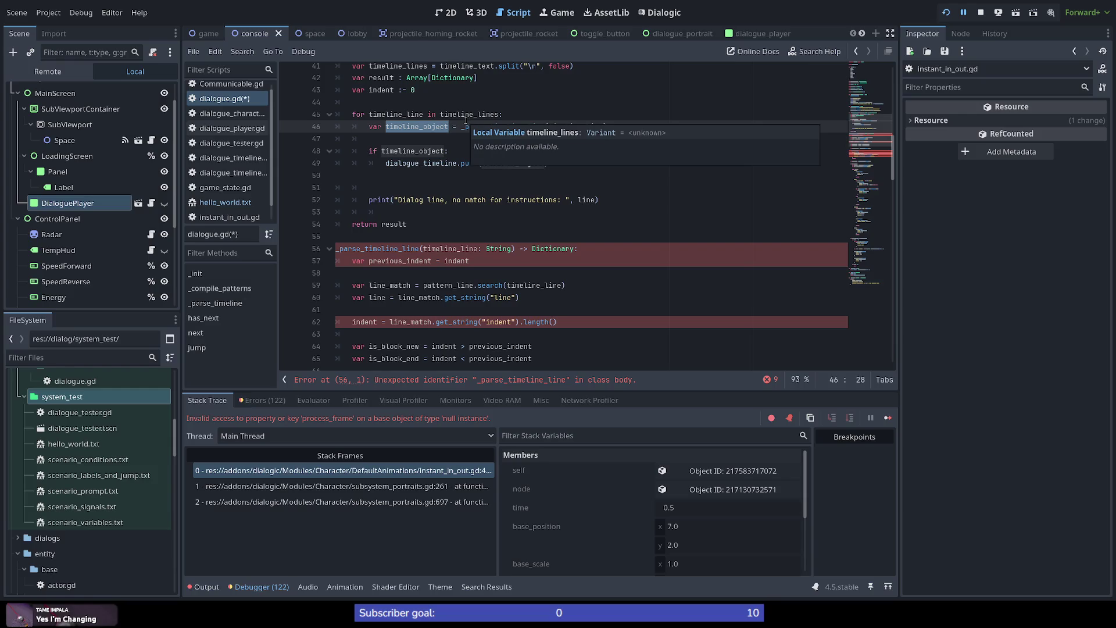
pyautogui.doubleClick(381, 90)
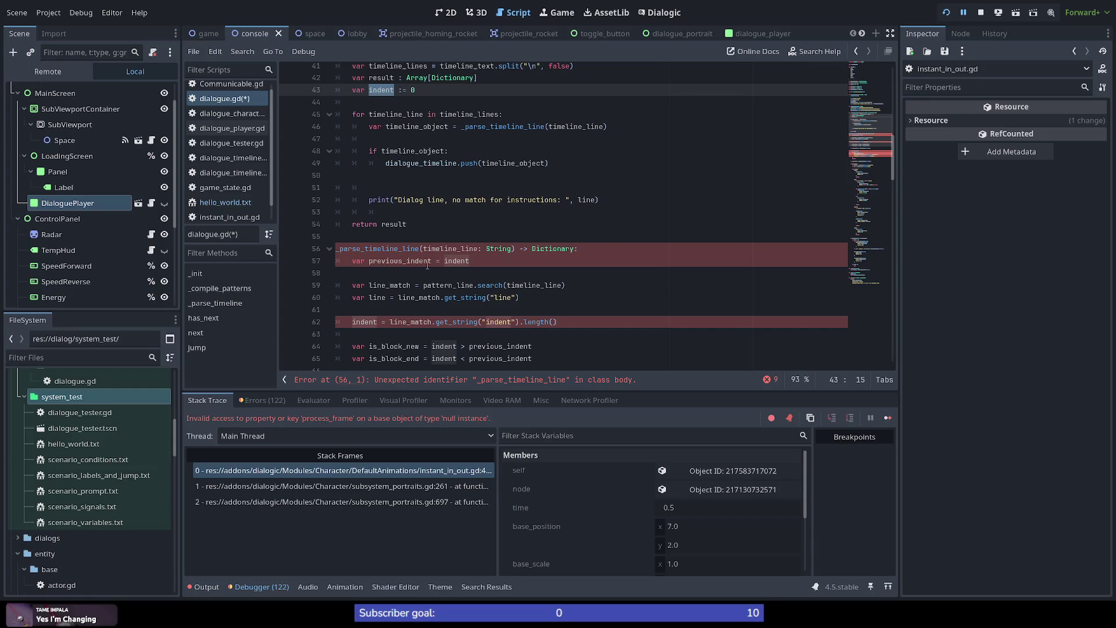
pyautogui.scroll(-2, 410, 283)
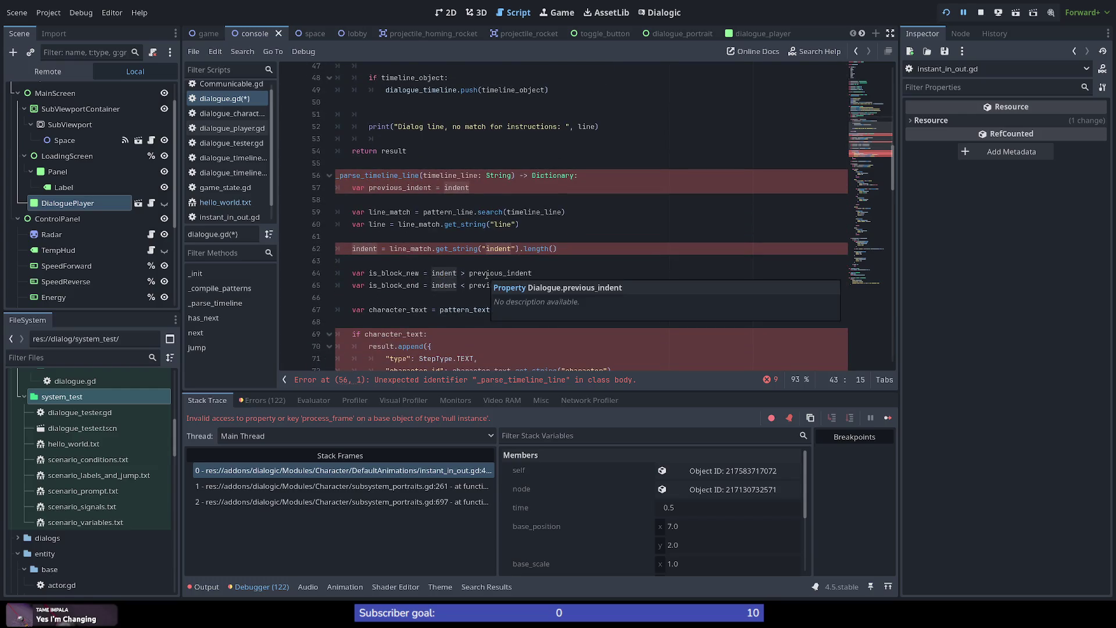
pyautogui.scroll(1, 485, 270)
pyautogui.scroll(1, 482, 263)
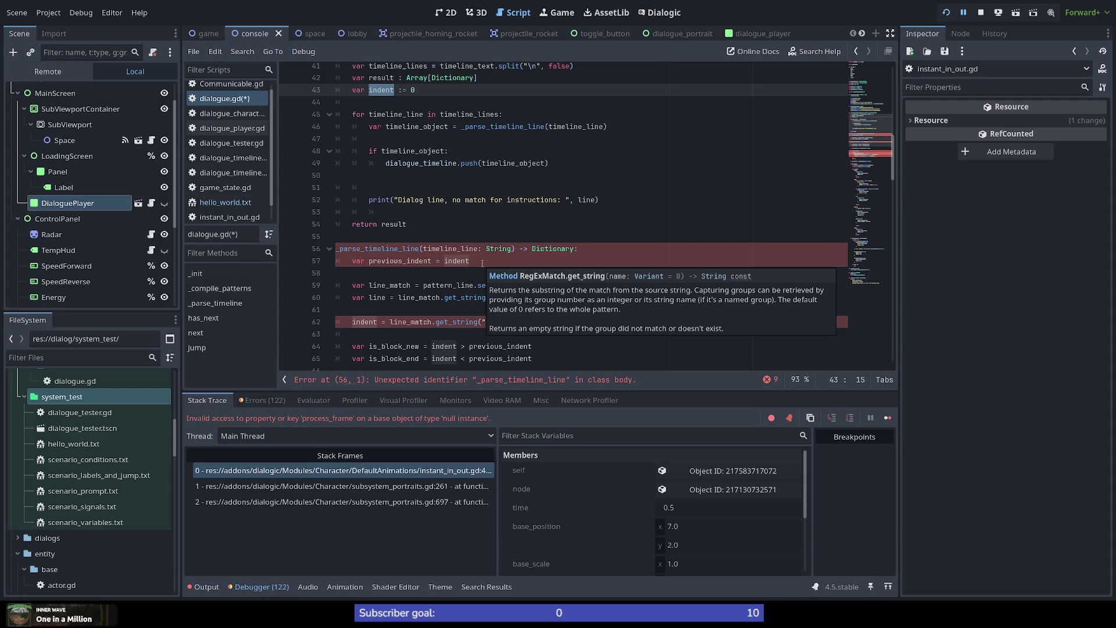
# Review previous_indent, Dictionary and timeline_line in the helper, then open hello_world.txt.
pyautogui.click(410, 260)
pyautogui.doubleClick(410, 261)
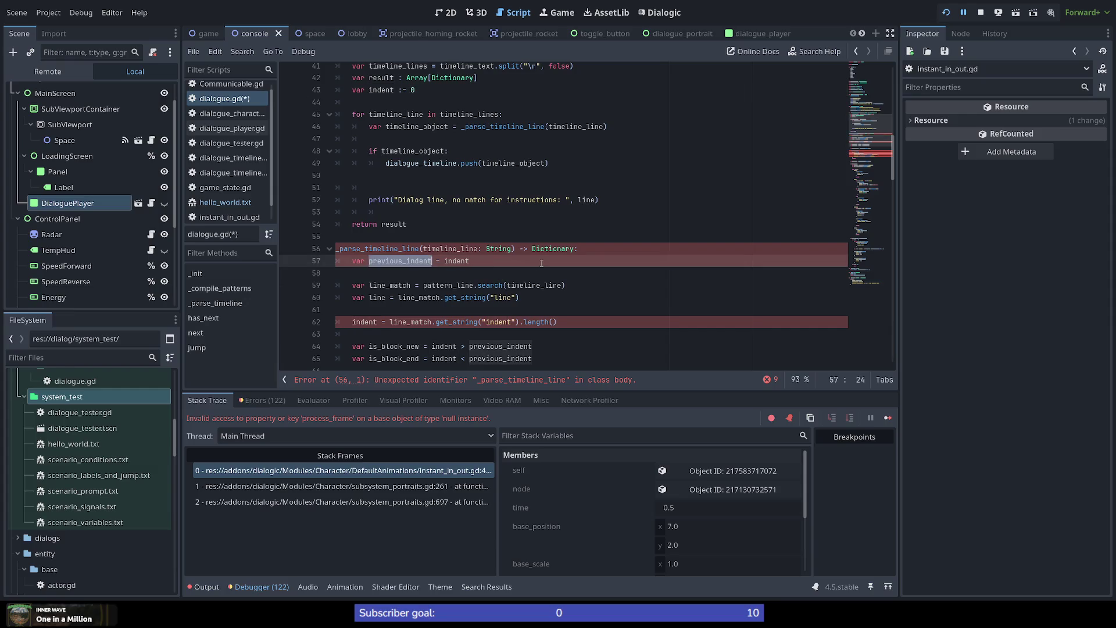
pyautogui.doubleClick(389, 248)
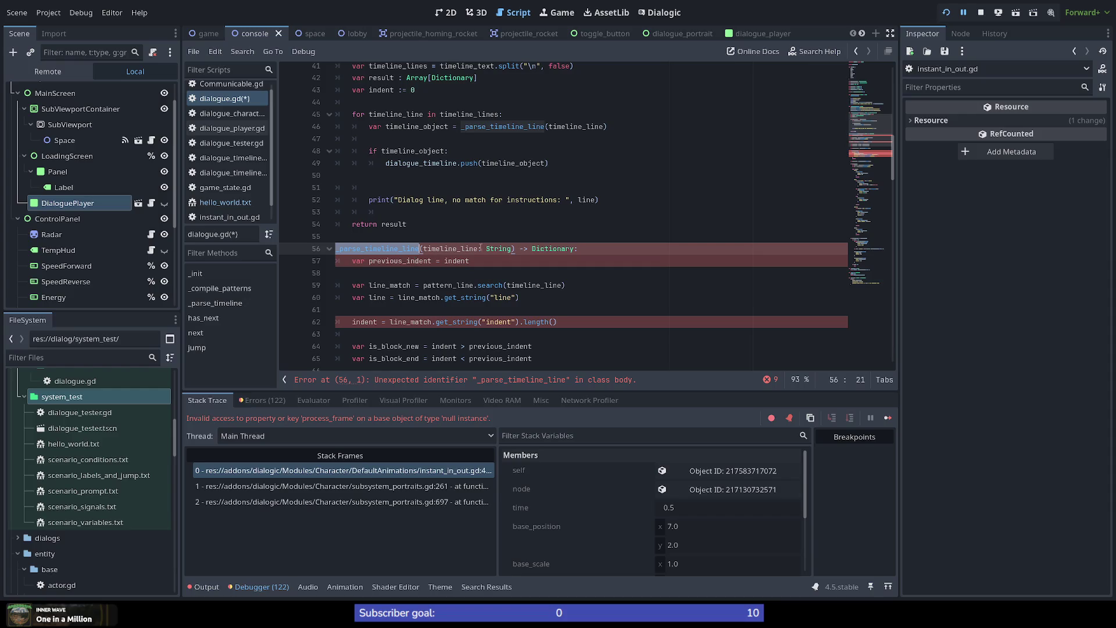
pyautogui.doubleClick(558, 248)
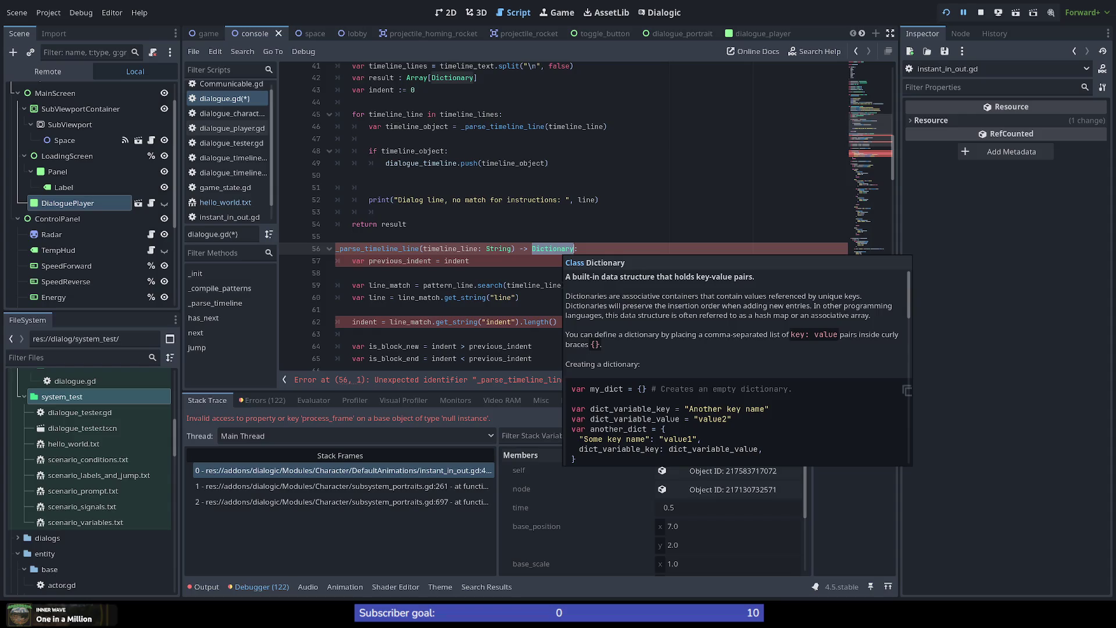
pyautogui.click(513, 272)
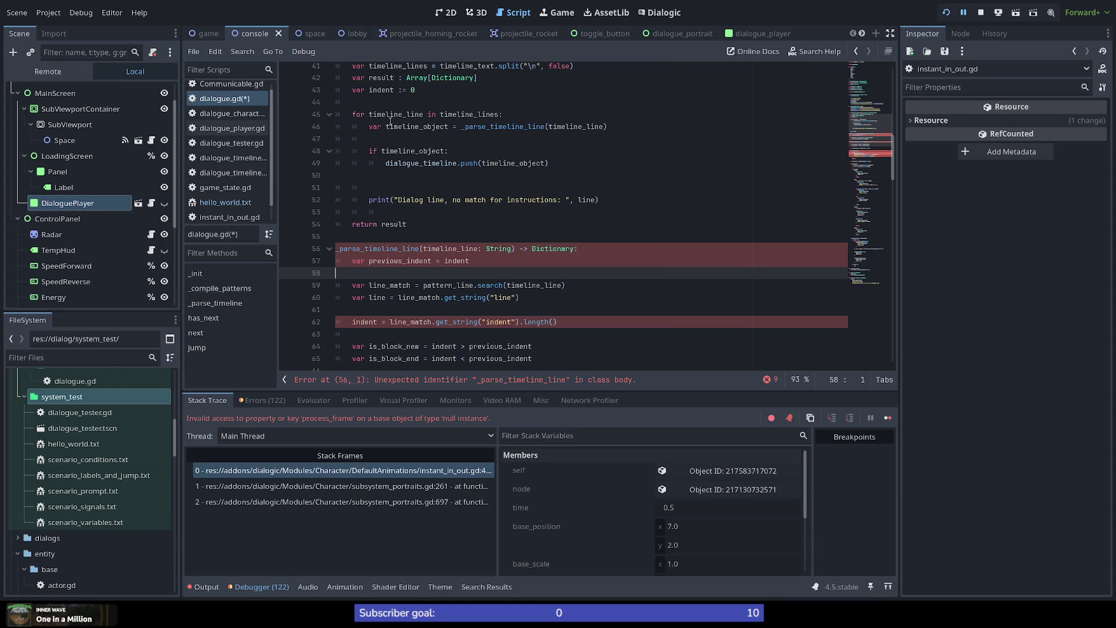
pyautogui.scroll(2, 392, 119)
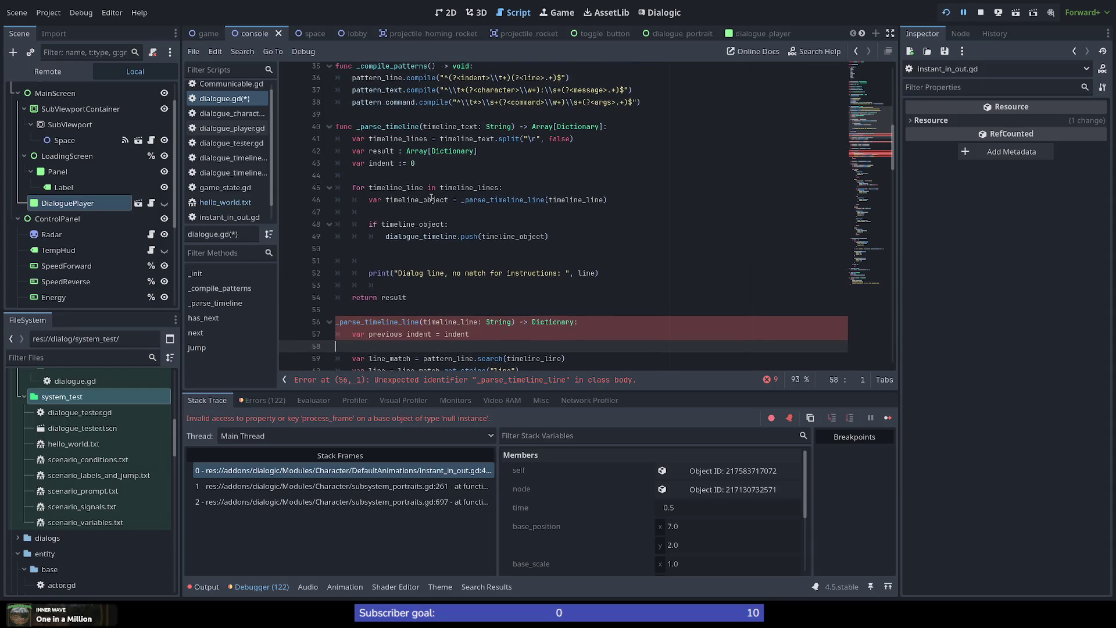
pyautogui.doubleClick(571, 199)
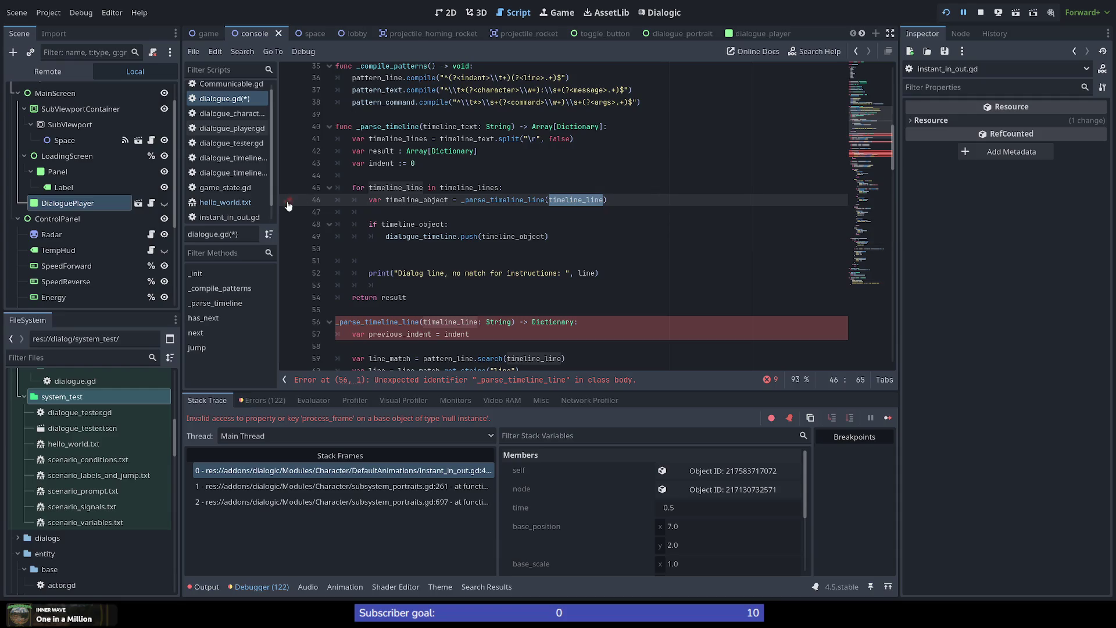
pyautogui.click(224, 202)
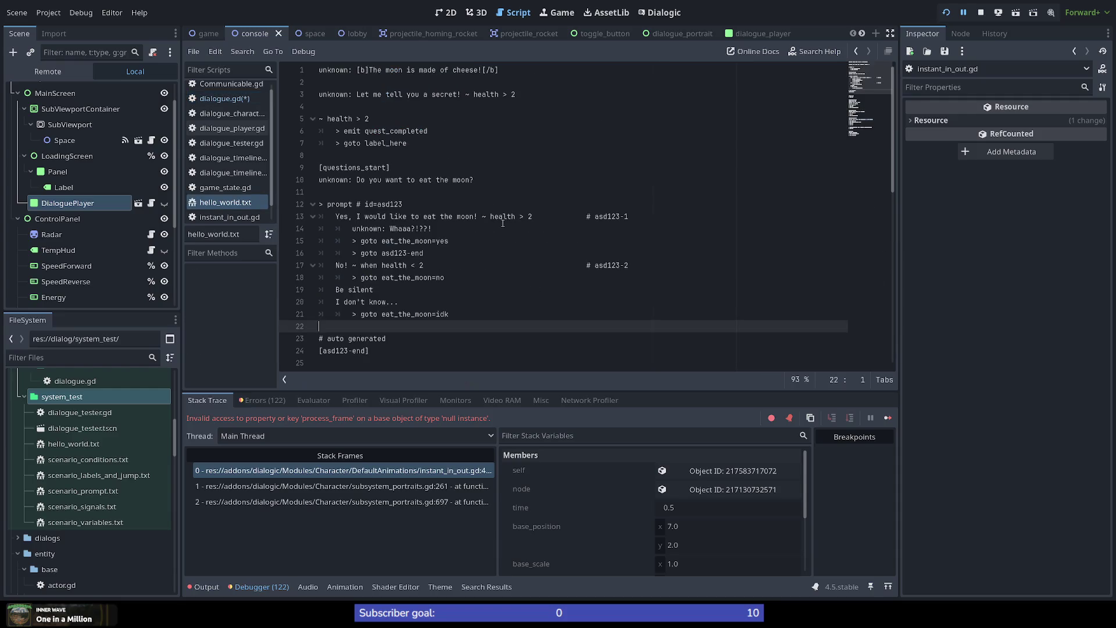
pyautogui.click(392, 169)
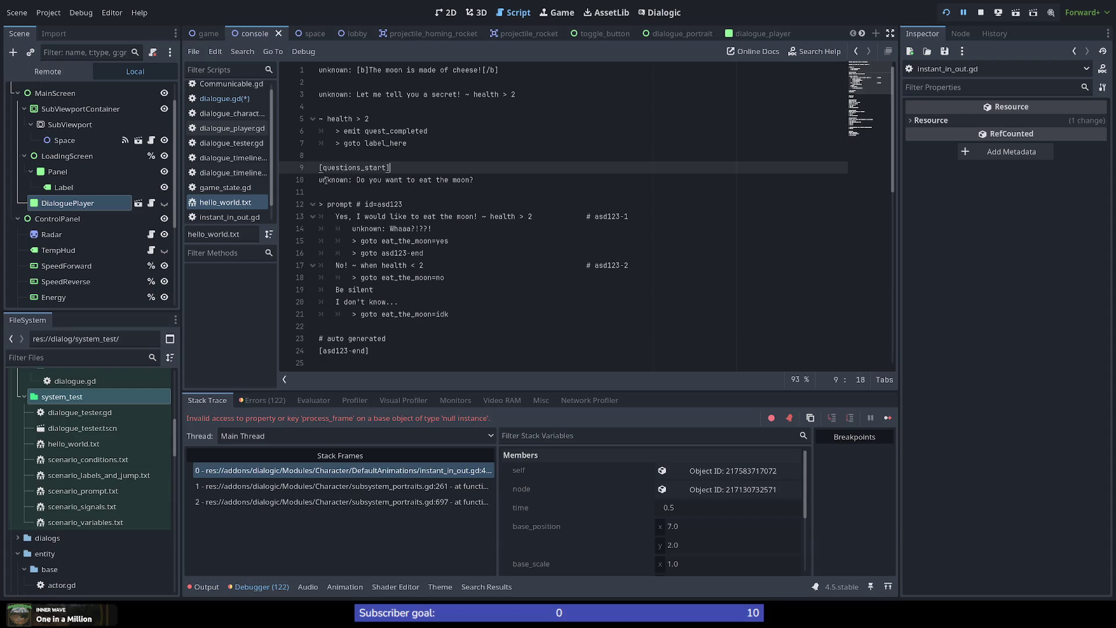
# Select the prompt line in hello_world.txt to check its text and indentation.
pyautogui.scroll(-2, 357, 180)
pyautogui.scroll(2, 357, 180)
pyautogui.click(352, 203)
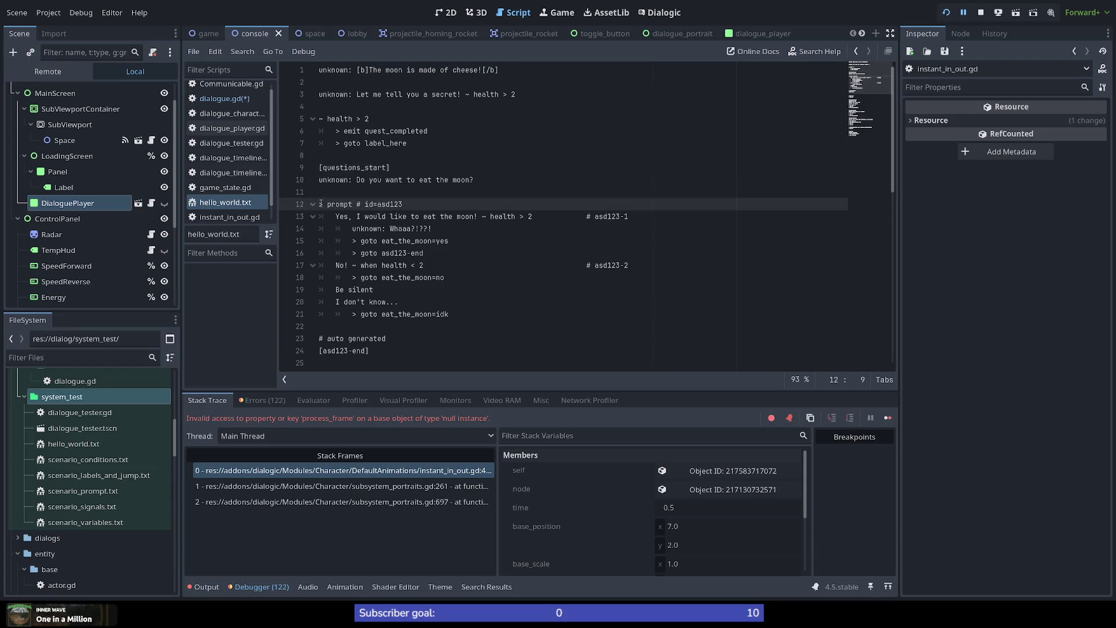
pyautogui.moveTo(320, 203); pyautogui.dragTo(420, 204)
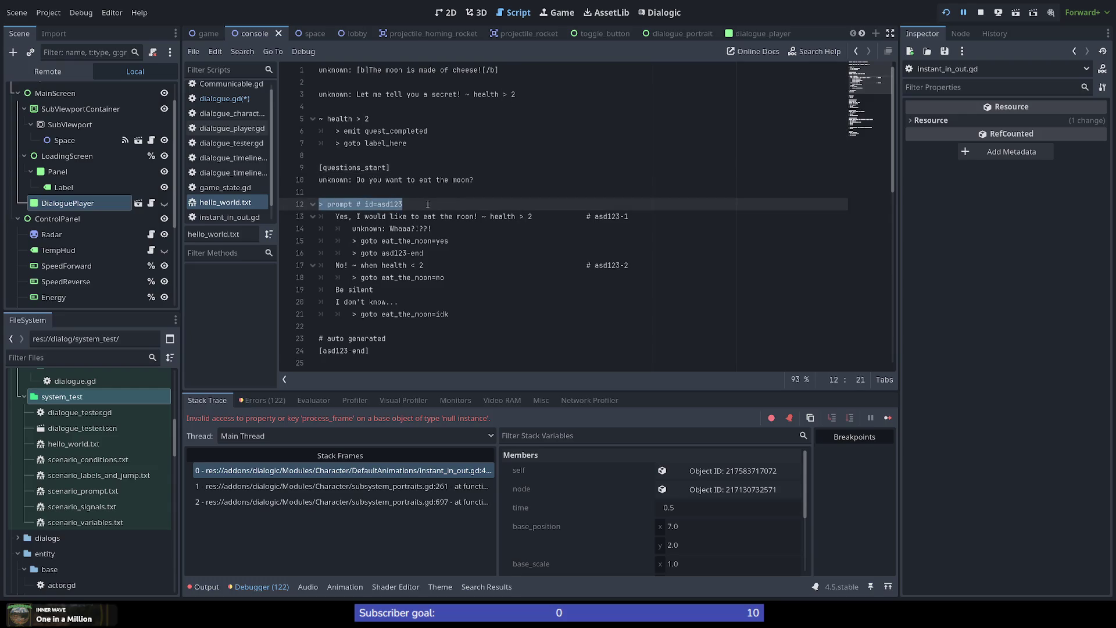
pyautogui.click(453, 203)
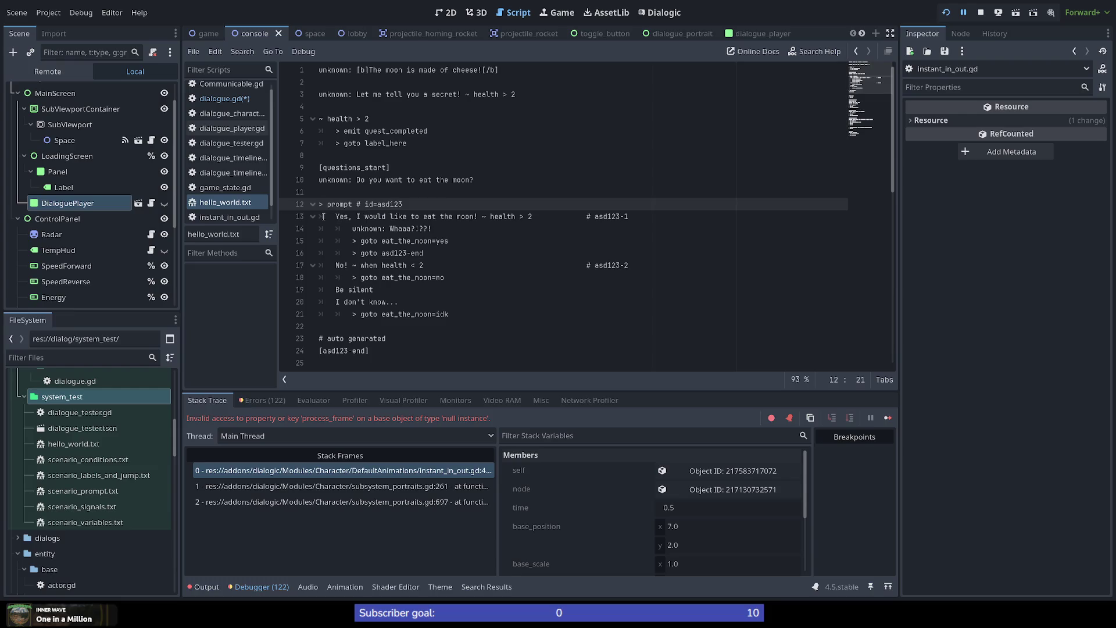
# Check the leading tabs on lines 13, 14 and 17, then switch back to dialogue.gd.
pyautogui.moveTo(323, 216); pyautogui.dragTo(335, 216)
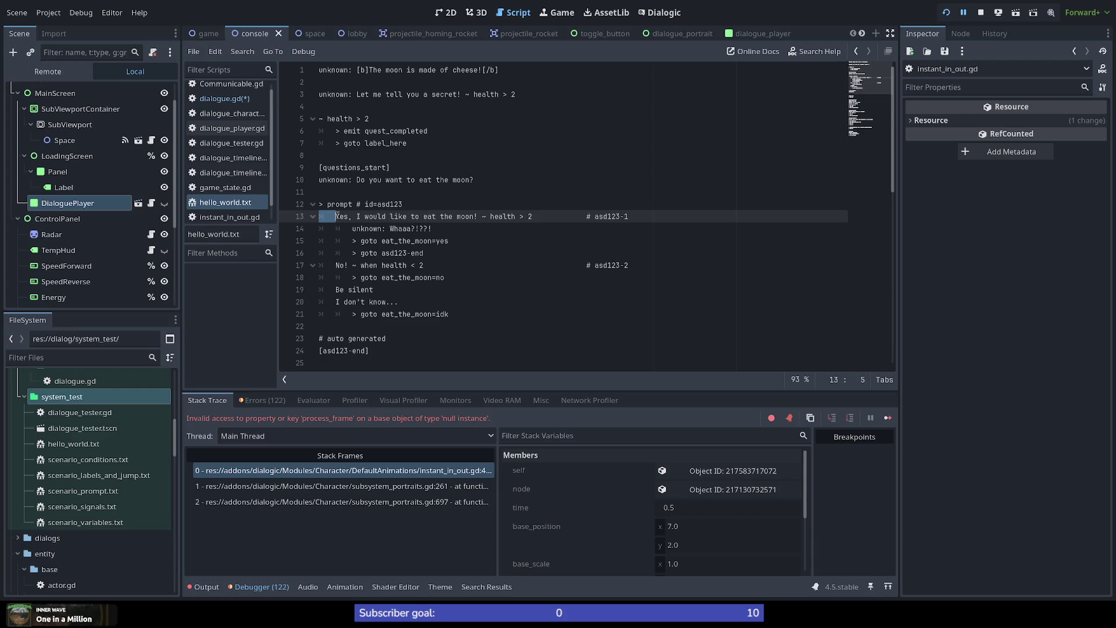
pyautogui.moveTo(321, 228); pyautogui.dragTo(352, 229)
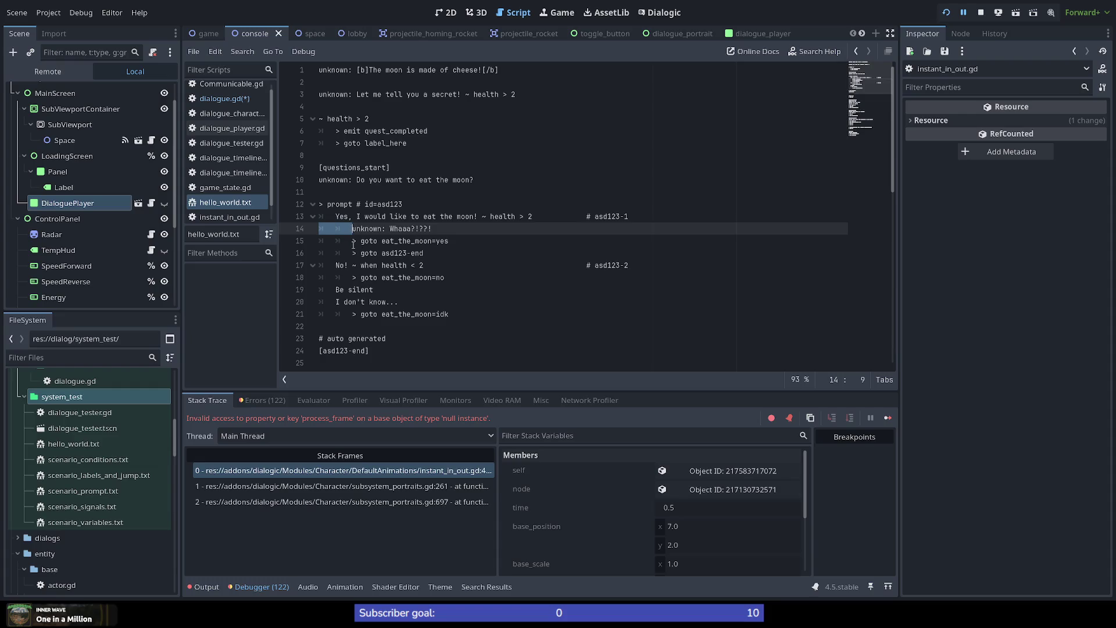
pyautogui.moveTo(336, 265); pyautogui.dragTo(319, 265)
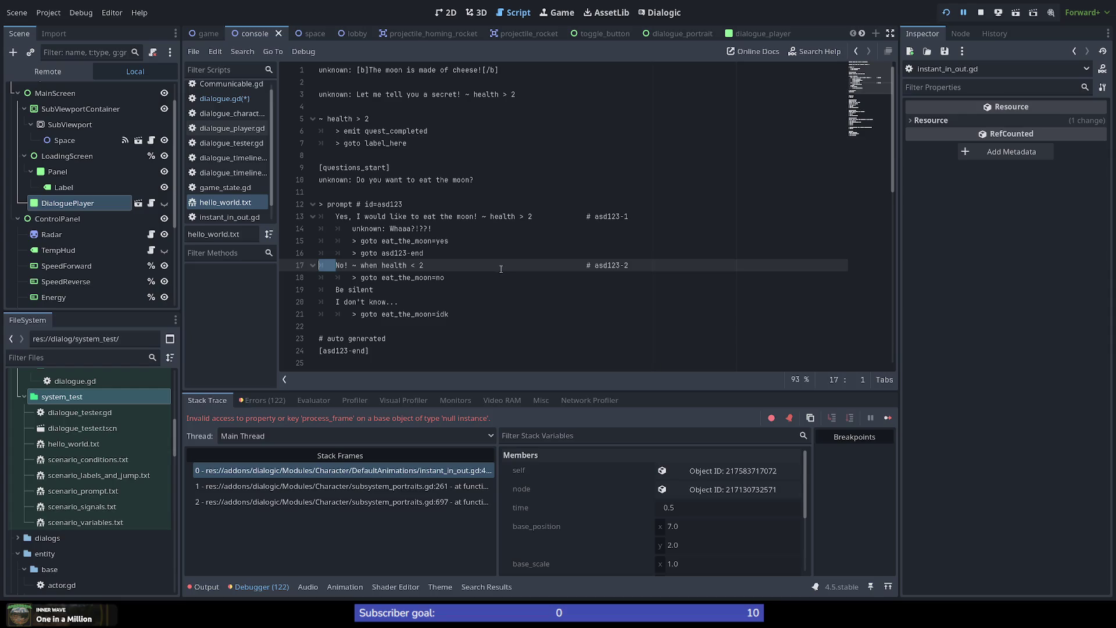
pyautogui.click(429, 252)
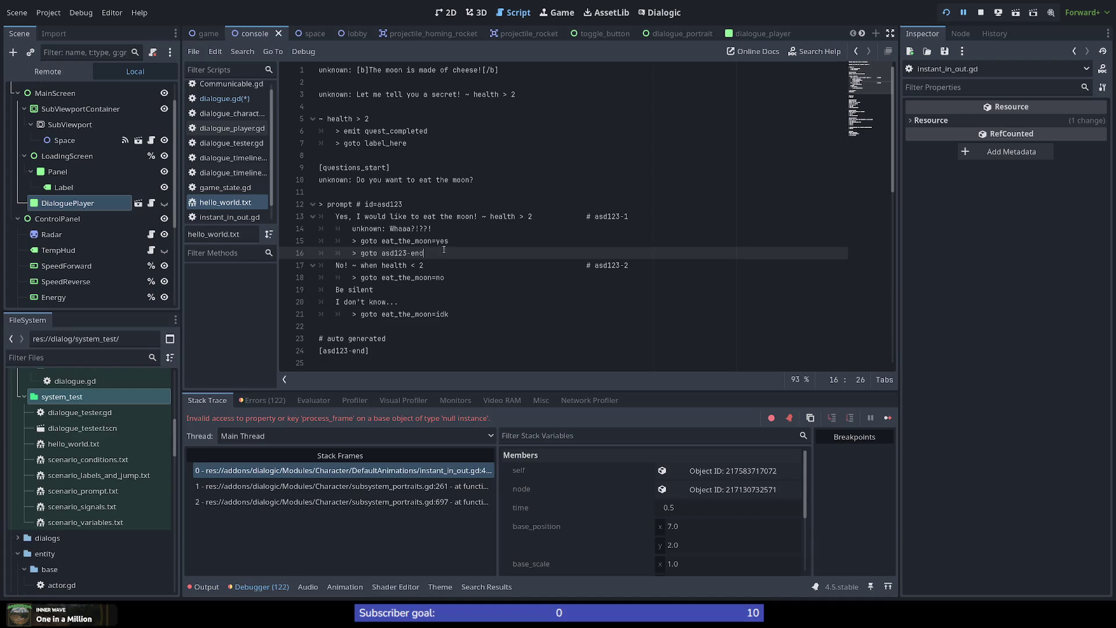
pyautogui.click(236, 100)
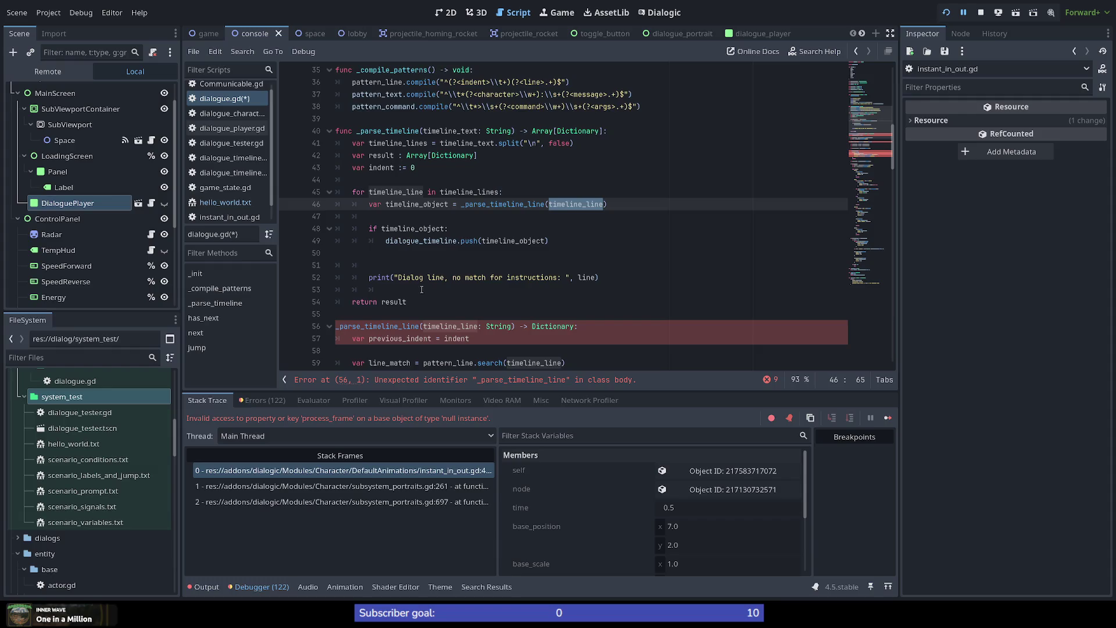
pyautogui.scroll(-4, 430, 262)
pyautogui.scroll(1, 410, 298)
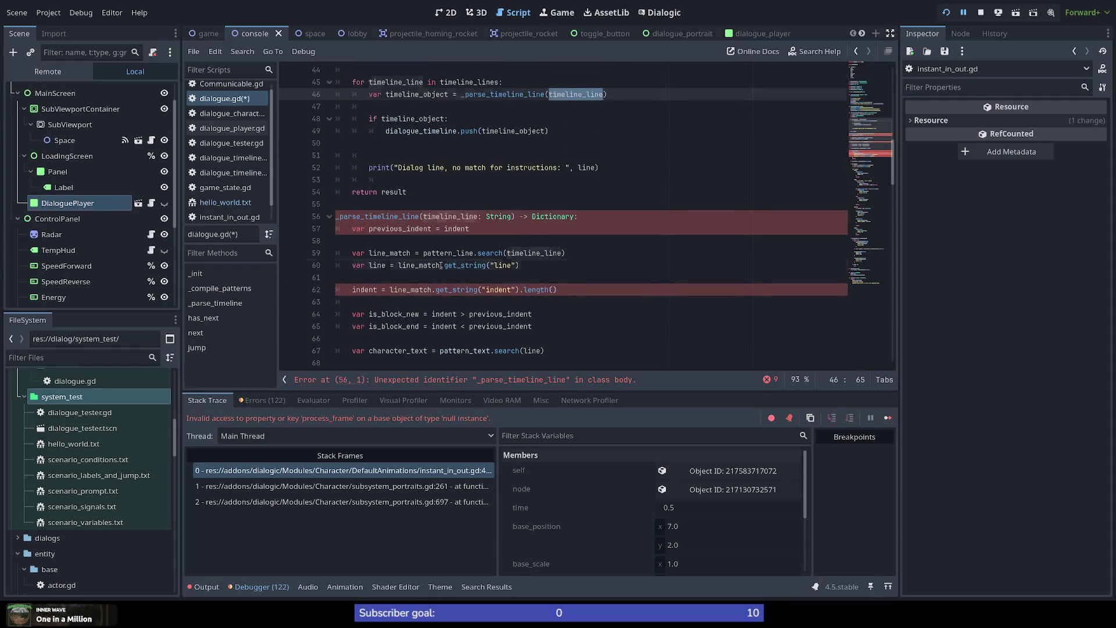
pyautogui.moveTo(557, 290)
pyautogui.mouseDown()
pyautogui.moveTo(372, 289)
pyautogui.moveTo(273, 233)
pyautogui.mouseUp()
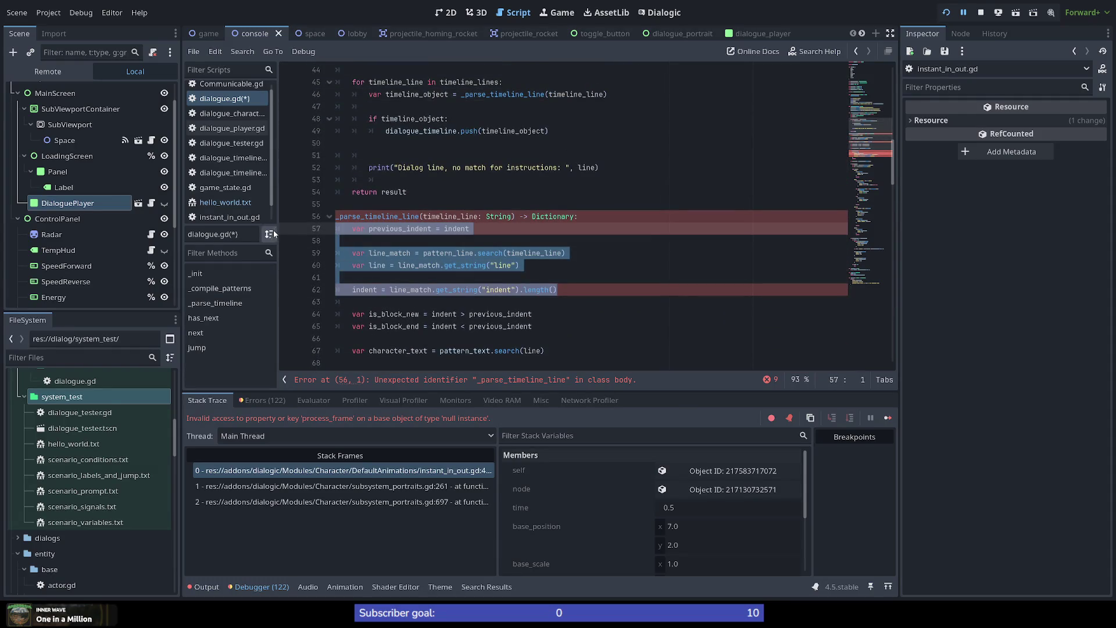
pyautogui.click(437, 259)
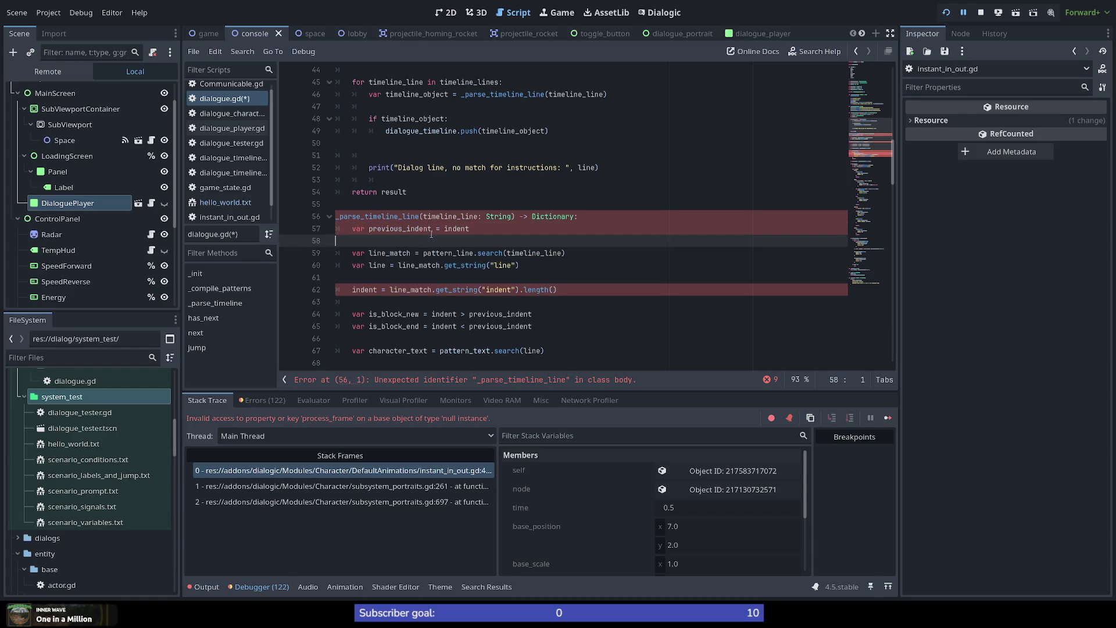
pyautogui.doubleClick(422, 228)
pyautogui.scroll(4, 407, 292)
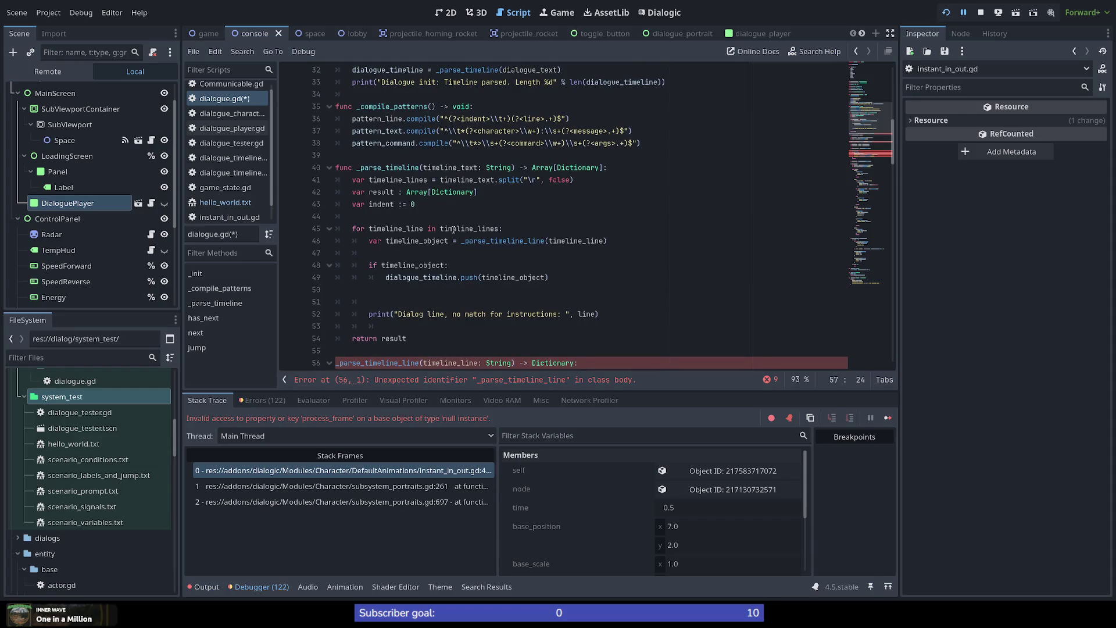
pyautogui.click(505, 229)
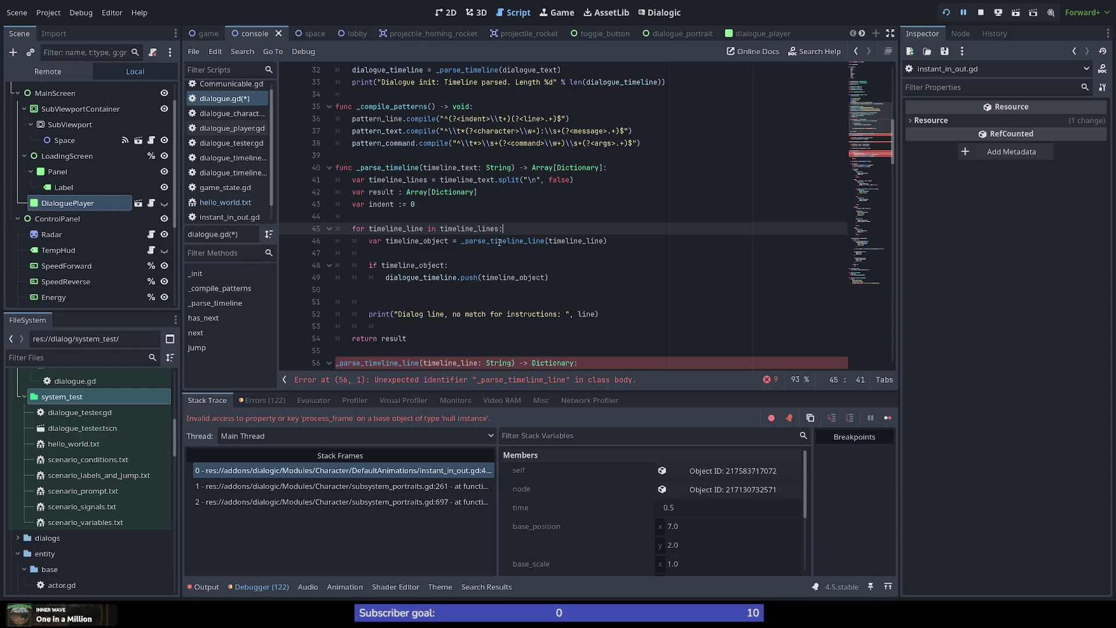
pyautogui.scroll(-5, 499, 243)
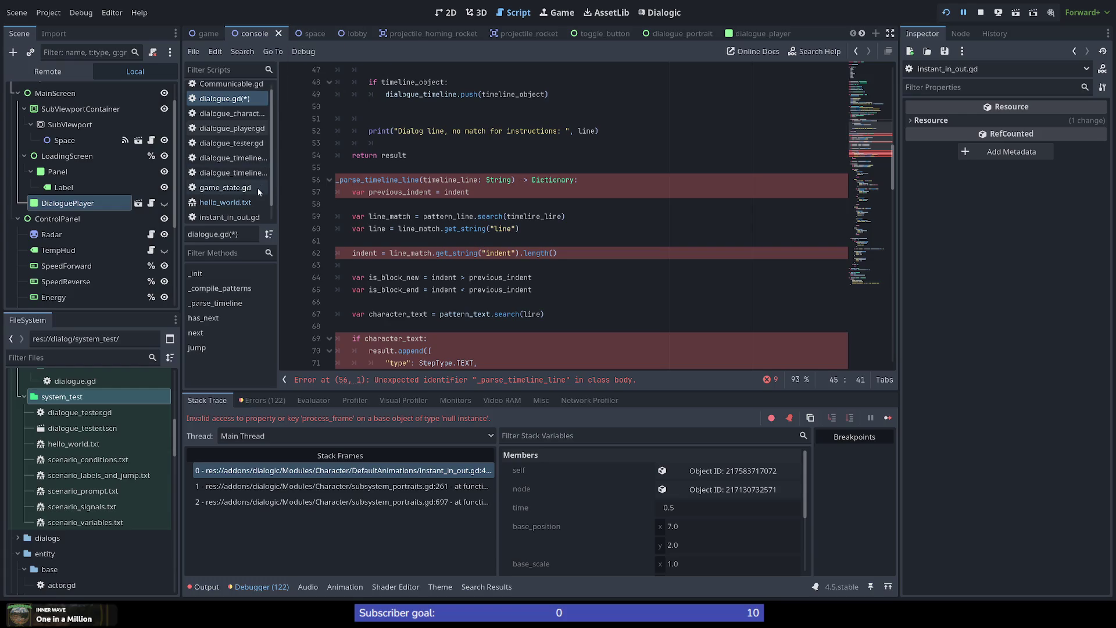
pyautogui.scroll(-8, 569, 273)
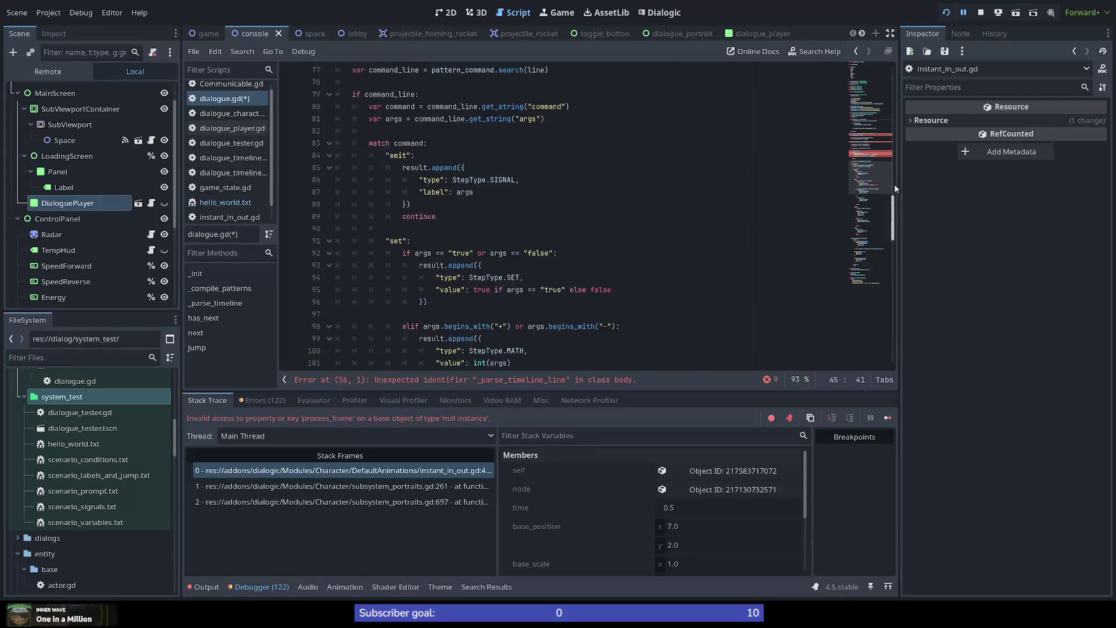
pyautogui.scroll(4, 871, 190)
pyautogui.scroll(-15, 873, 213)
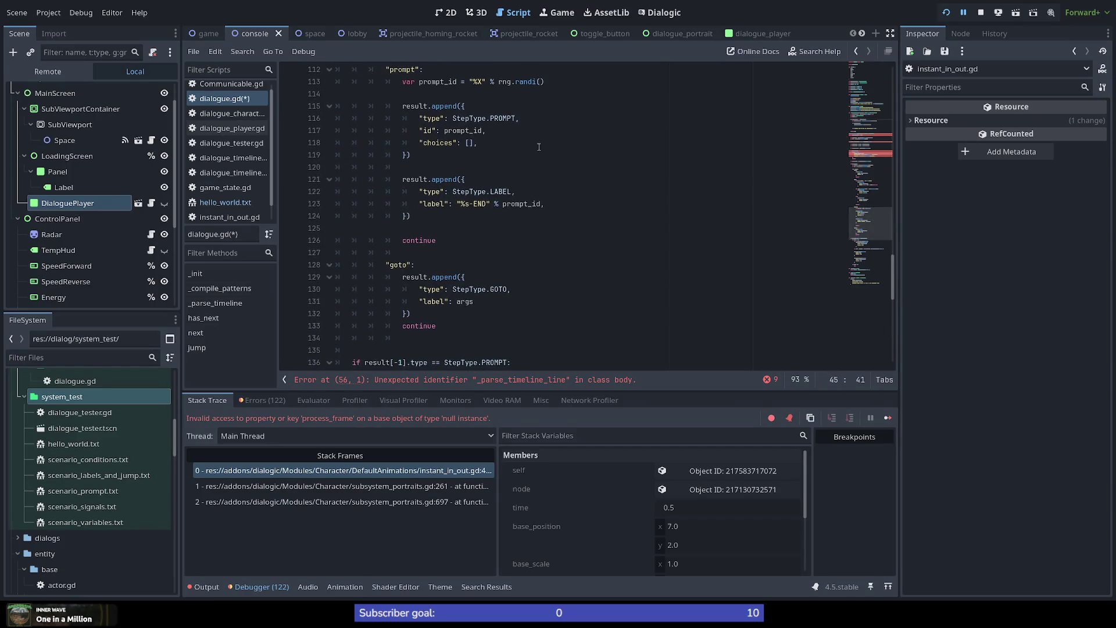
pyautogui.scroll(1, 445, 203)
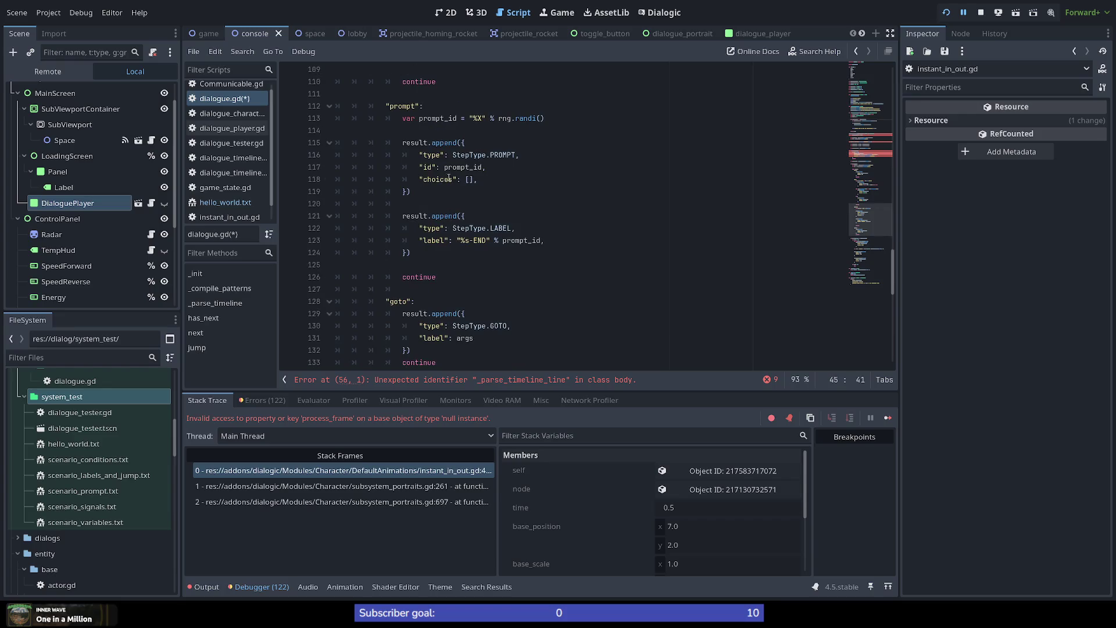
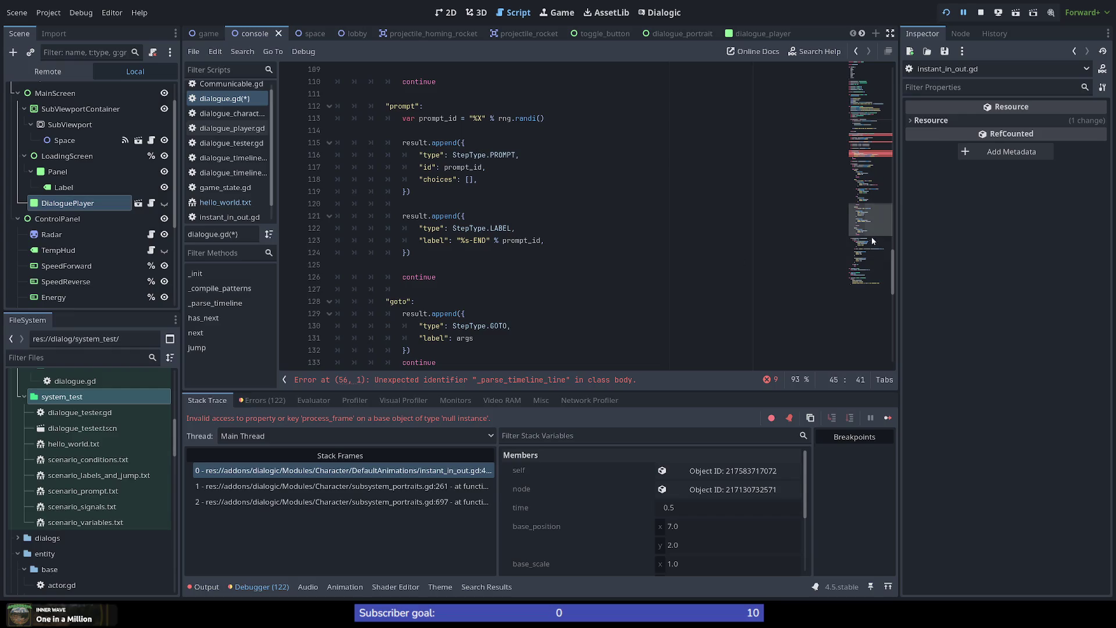
# Open hello_world.txt and add an 'if is_quest_complete true' line after 'unknown: Whaaa?!??!'.
pyautogui.scroll(3, 871, 226)
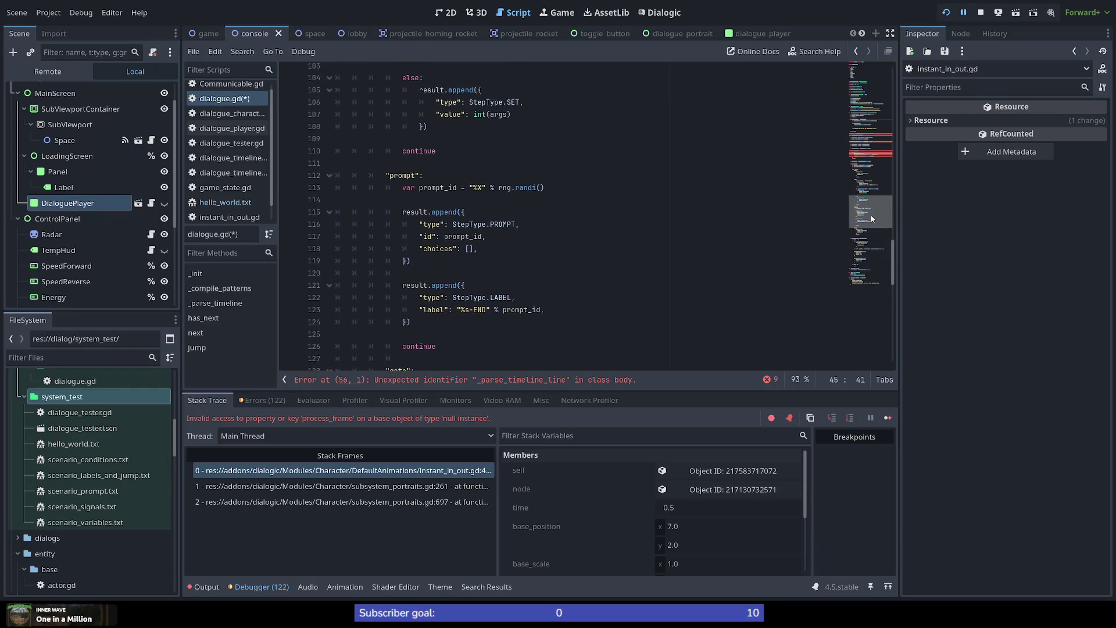
pyautogui.scroll(-4, 875, 228)
pyautogui.moveTo(875, 226)
pyautogui.mouseDown()
pyautogui.moveTo(866, 263)
pyautogui.moveTo(866, 211)
pyautogui.mouseUp()
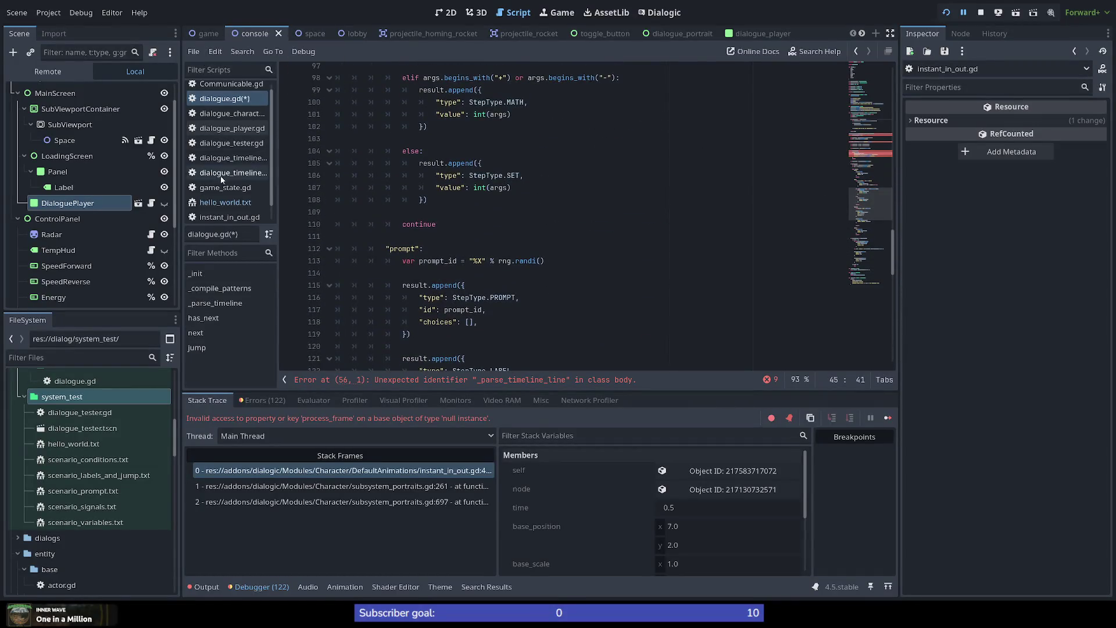
pyautogui.click(222, 203)
pyautogui.scroll(-10, 452, 285)
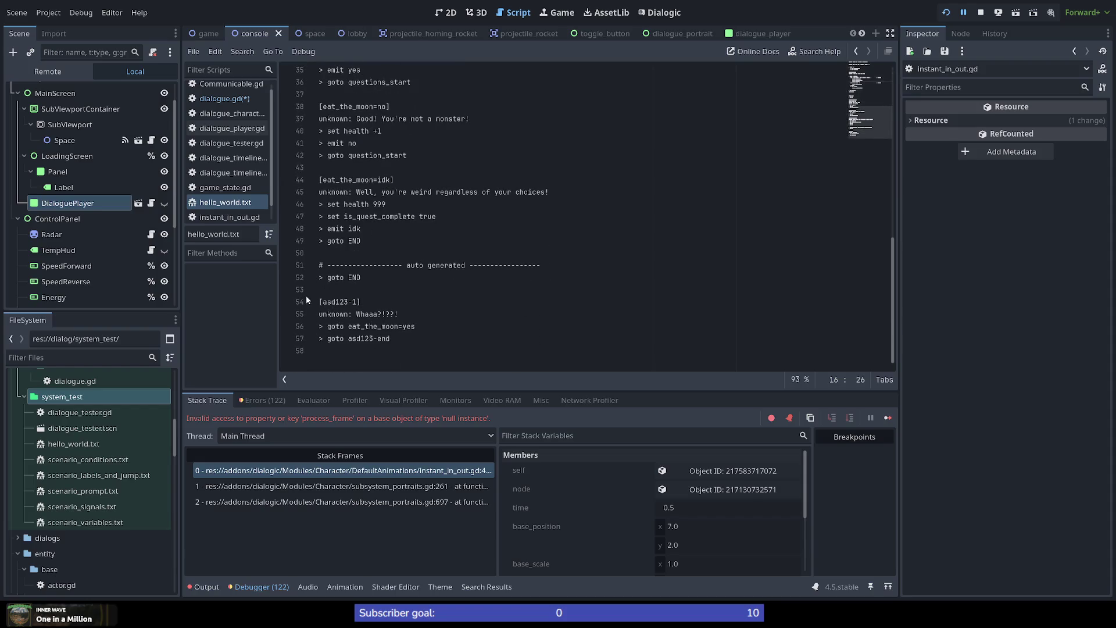
pyautogui.moveTo(321, 300)
pyautogui.mouseDown()
pyautogui.moveTo(364, 302)
pyautogui.moveTo(459, 340)
pyautogui.mouseUp()
pyautogui.click(459, 341)
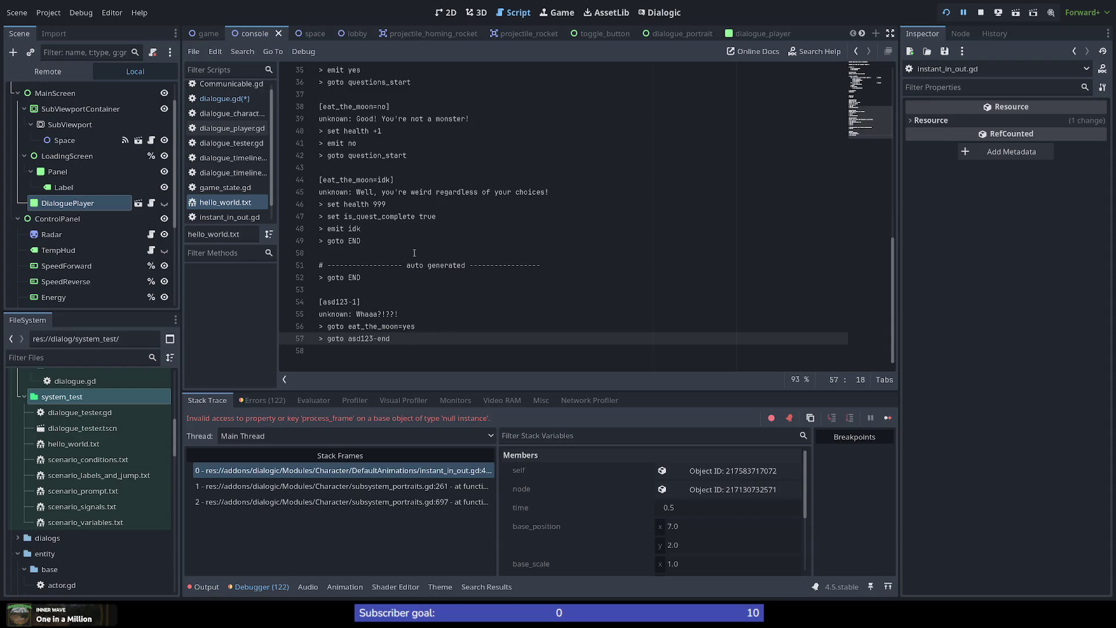
pyautogui.press('Up')
pyautogui.press('Up')
pyautogui.press('End')
pyautogui.press('Return')
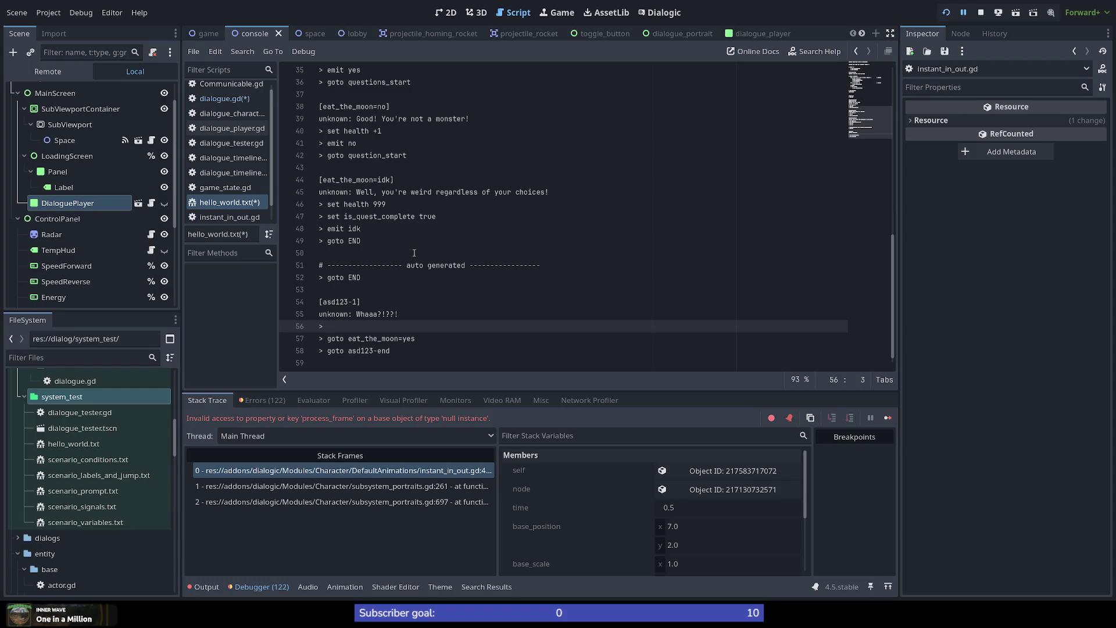
pyautogui.write('if ')
pyautogui.write('is_')
pyautogui.write('quest_com')
pyautogui.write('plete ')
pyautogui.write('true')
# Add an indented 'unknown: Well done!' line under the if condition.
pyautogui.press('Return')
pyautogui.press('Tab')
pyautogui.write('u')
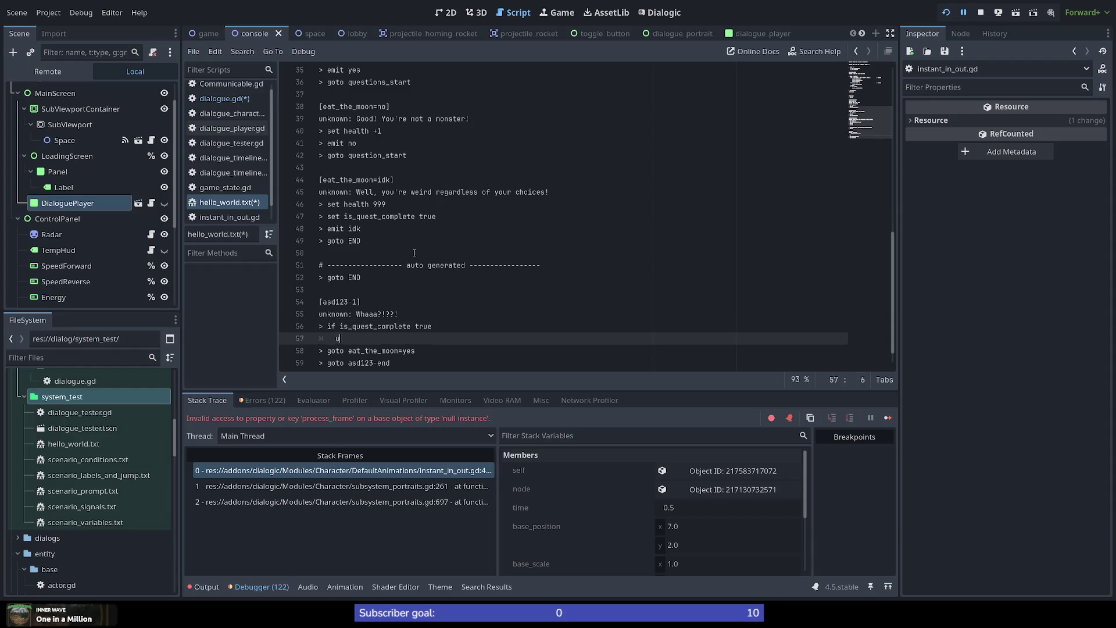
pyautogui.write('nknown: Well done!')
pyautogui.press('Down')
pyautogui.press('Up')
pyautogui.press('Up')
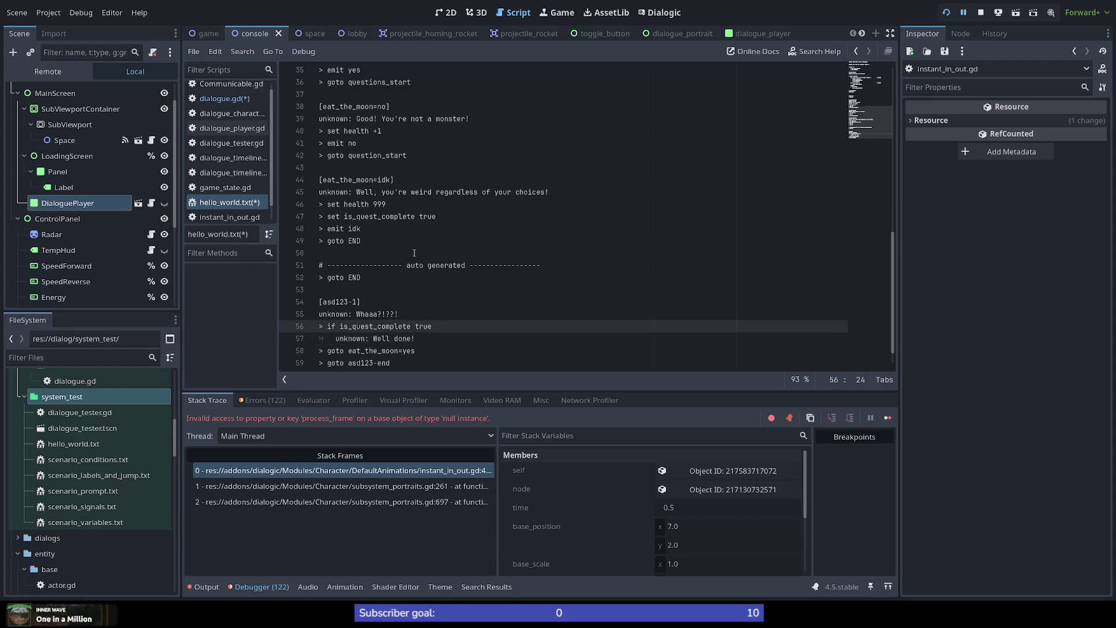
pyautogui.press('Home')
pyautogui.hotkey('shift', 'End')
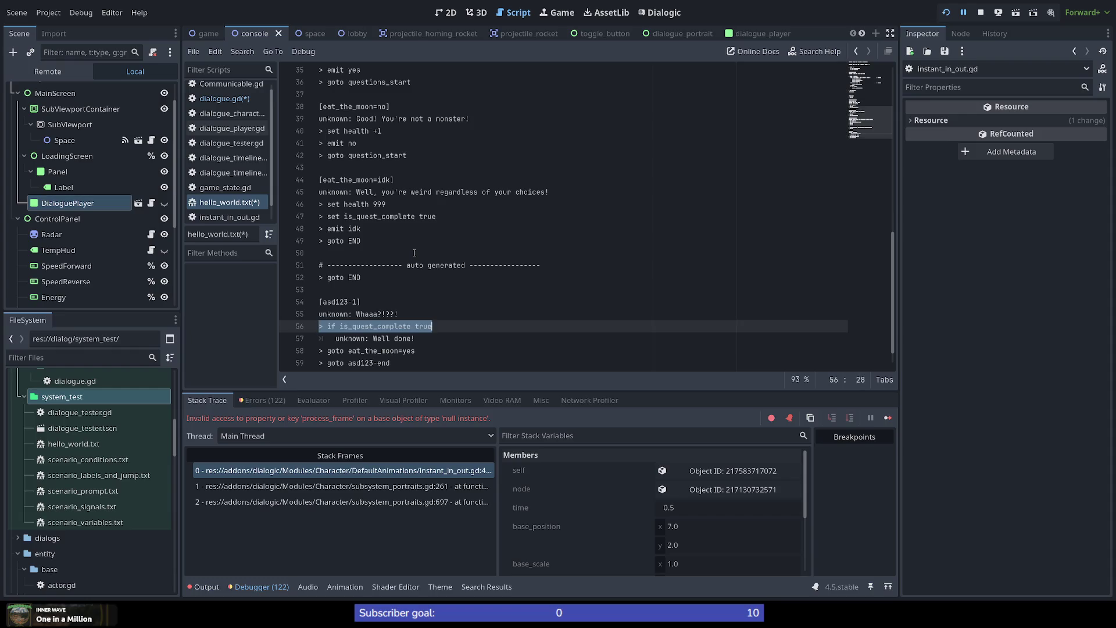
pyautogui.press('Down')
pyautogui.press('Home')
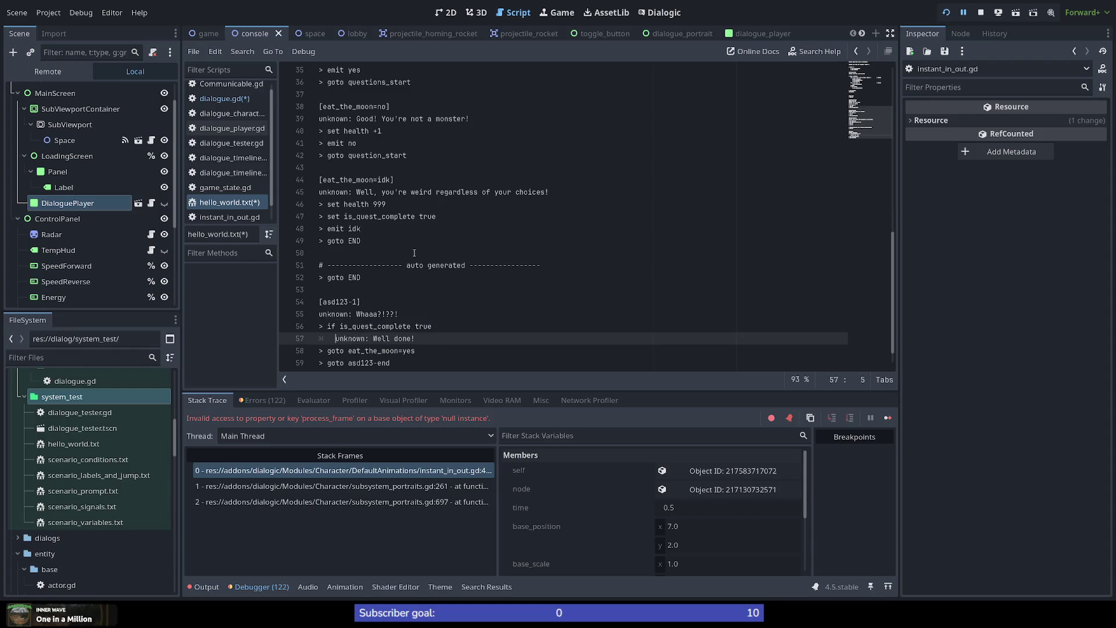
pyautogui.press('Up')
pyautogui.press('Up')
pyautogui.press('Home')
pyautogui.press('Down')
pyautogui.press('Up')
pyautogui.press('Down')
pyautogui.press('Down')
pyautogui.press('Up')
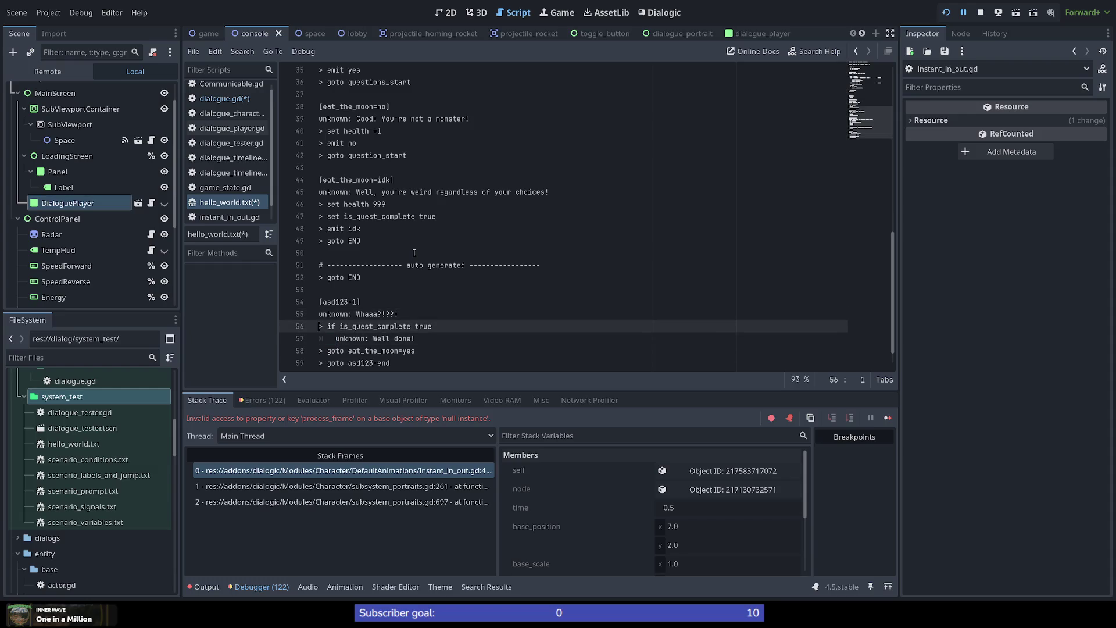
# Adjust the indentation of the lines from Whaaa?!??! through the goto eat_the_moon=yes line.
pyautogui.press('Up')
pyautogui.hotkey('shift', 'Down')
pyautogui.hotkey('shift', 'Down')
pyautogui.hotkey('shift', 'Down')
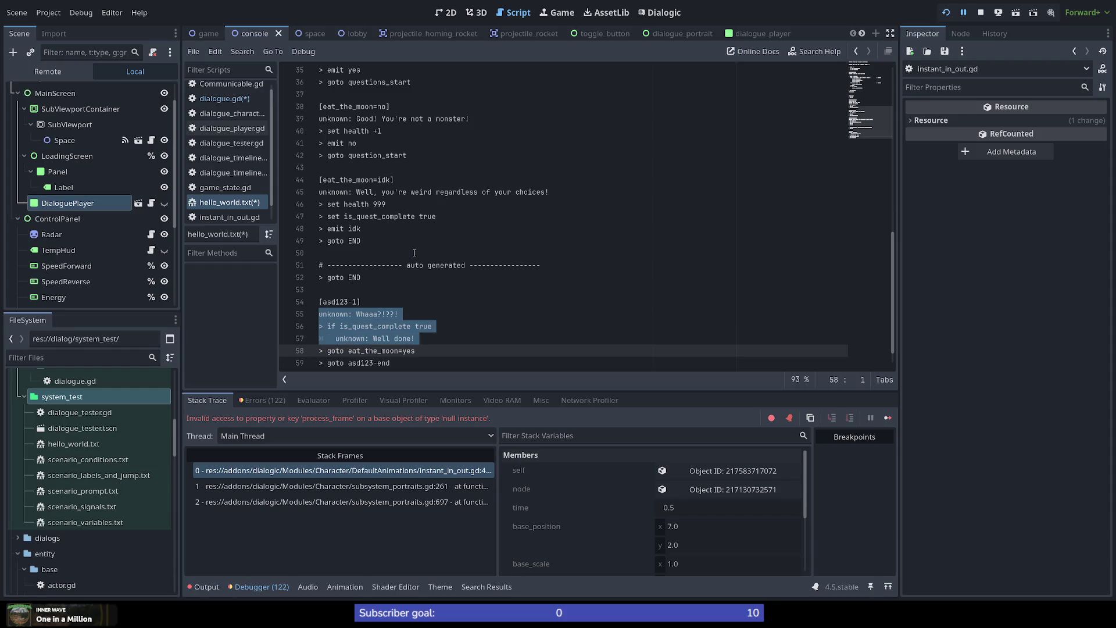
pyautogui.hotkey('shift', 'Down')
pyautogui.hotkey('shift', 'Up')
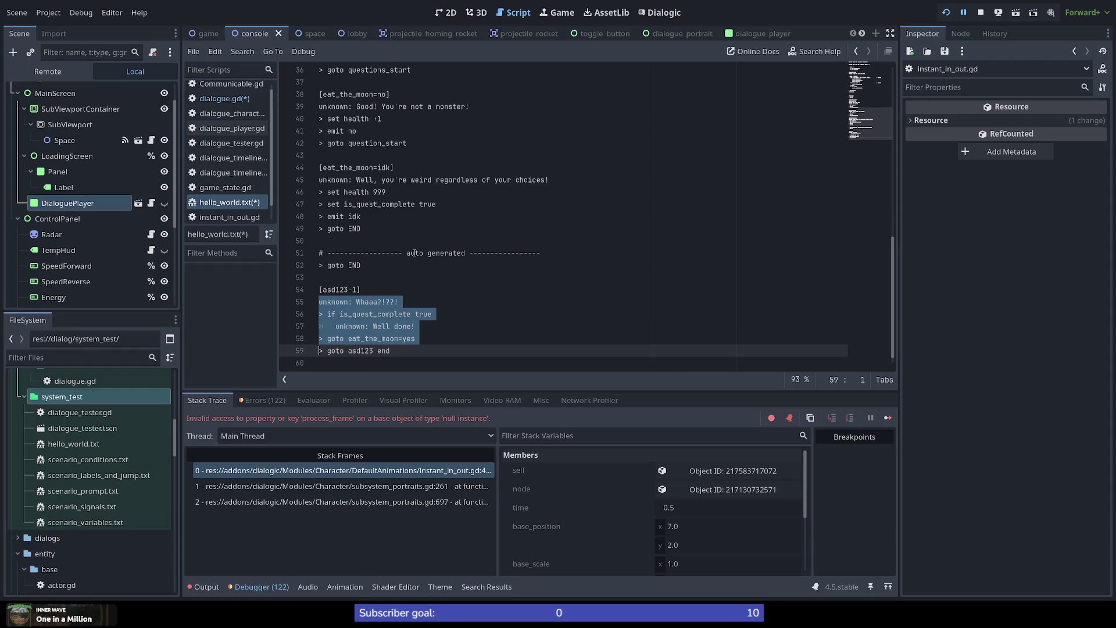
pyautogui.hotkey('shift', 'End')
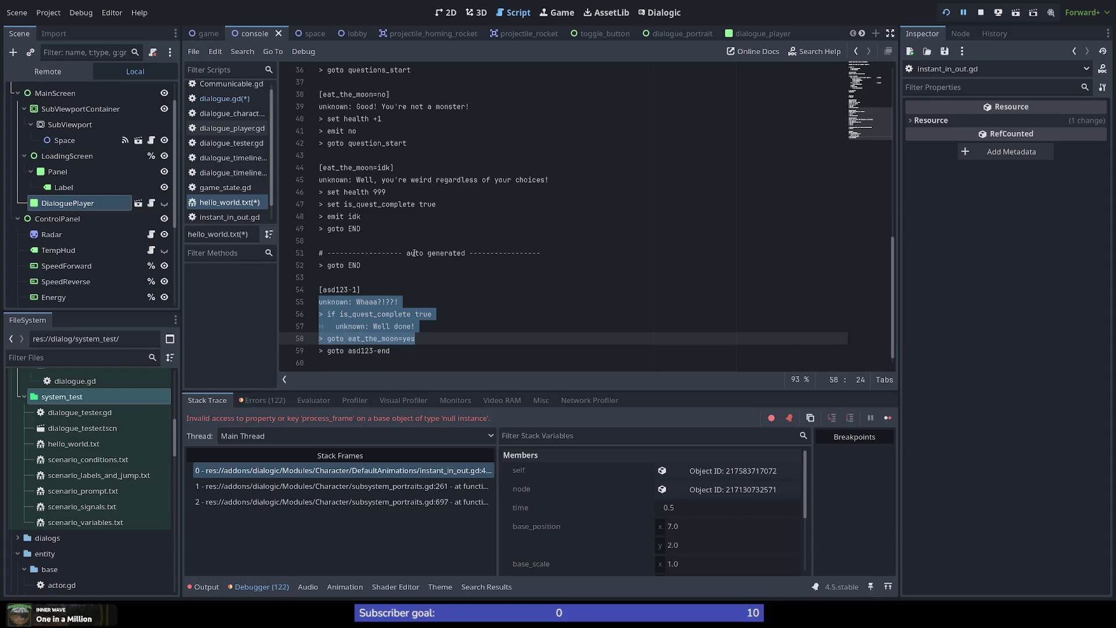
pyautogui.press('Tab')
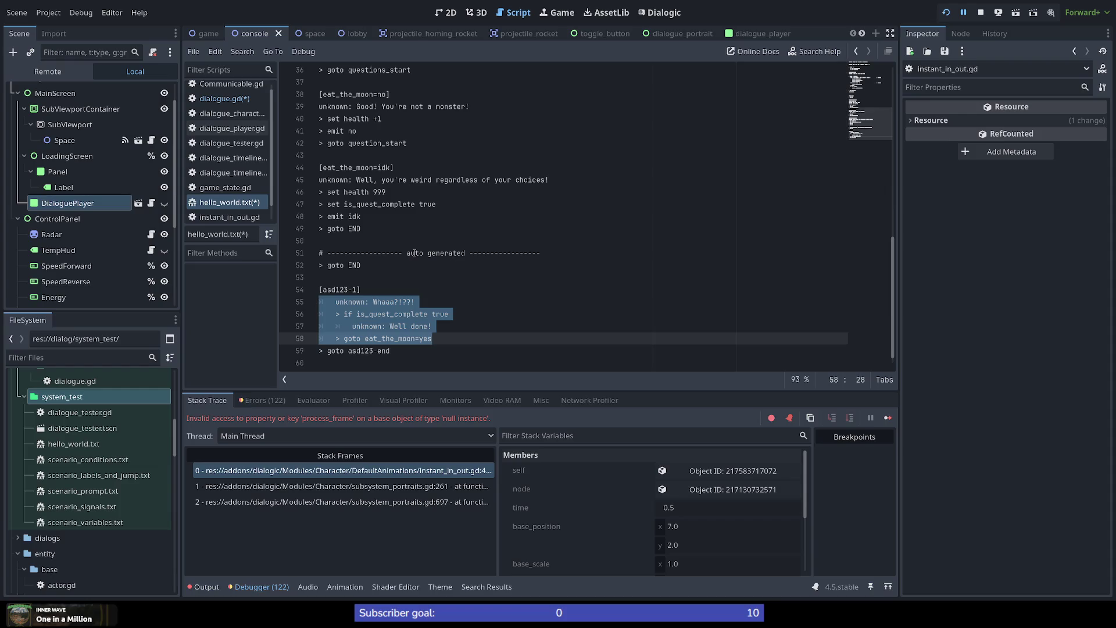
pyautogui.hotkey('shift', 'Tab')
pyautogui.press('Up')
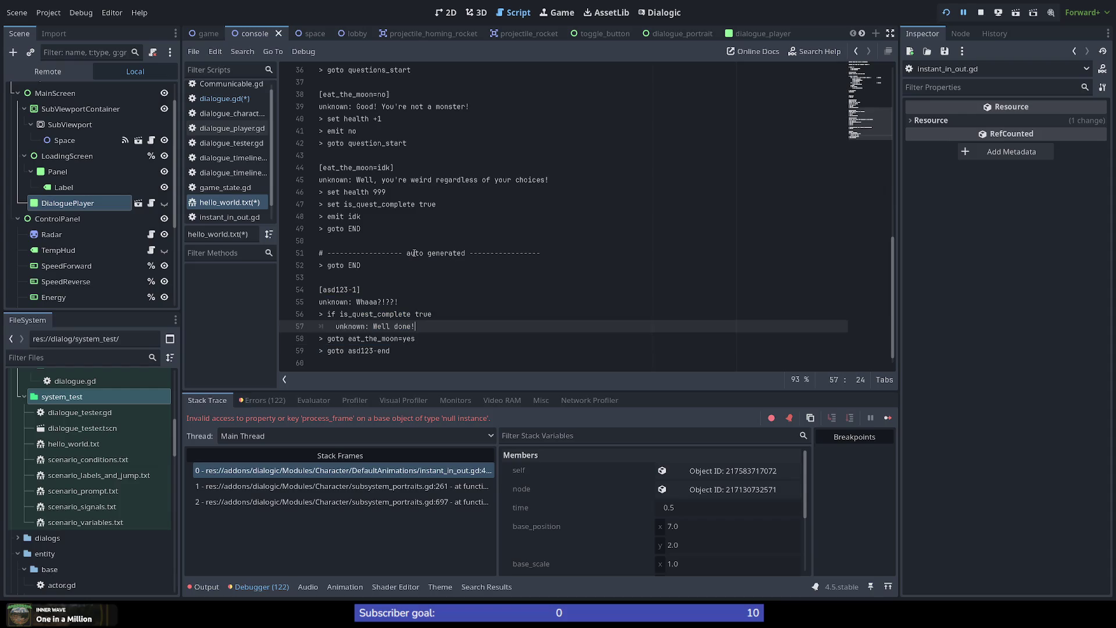
pyautogui.press('Home')
pyautogui.hotkey('shift', 'Home')
pyautogui.click(427, 327)
# Return to dialogue.gd and inspect how _parse_timeline_line compares indent with previous_indent.
pyautogui.click(242, 100)
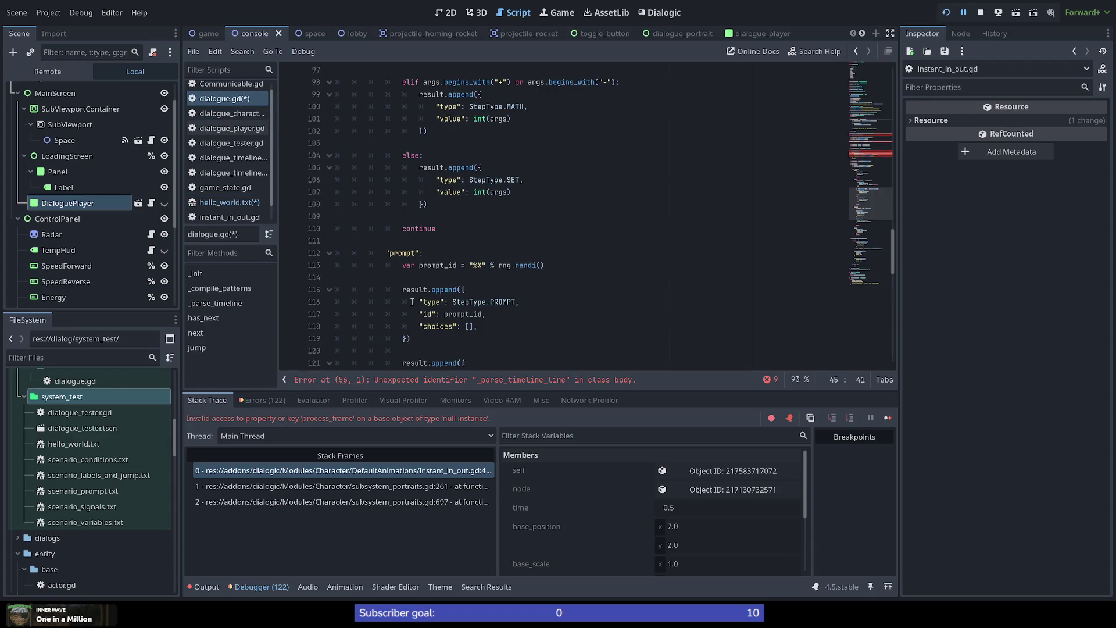
pyautogui.scroll(-12, 411, 301)
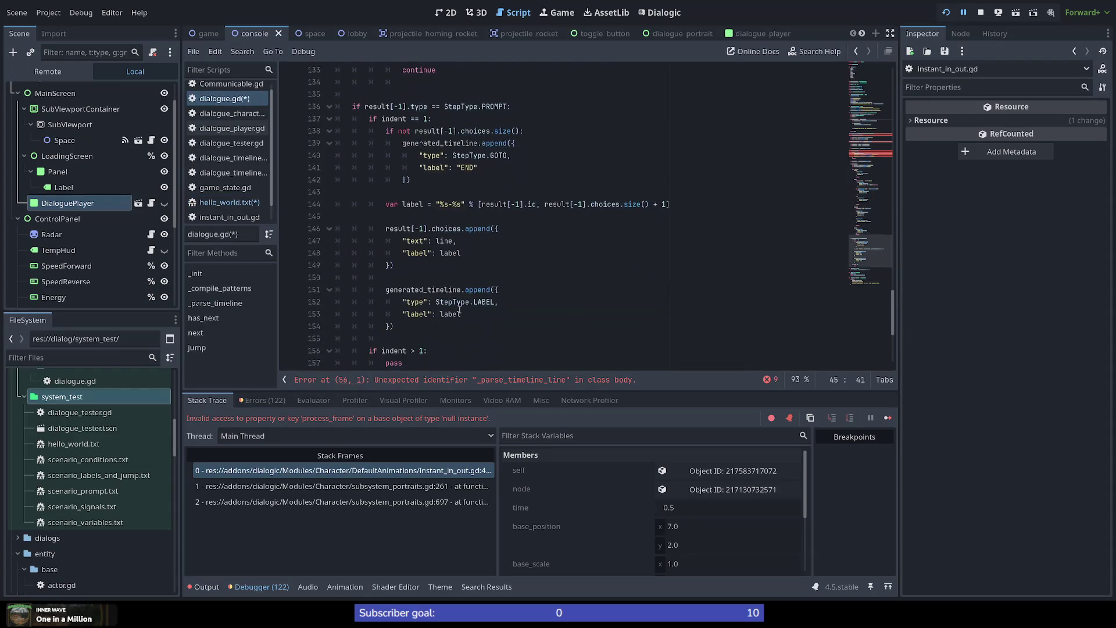
pyautogui.scroll(-5, 459, 310)
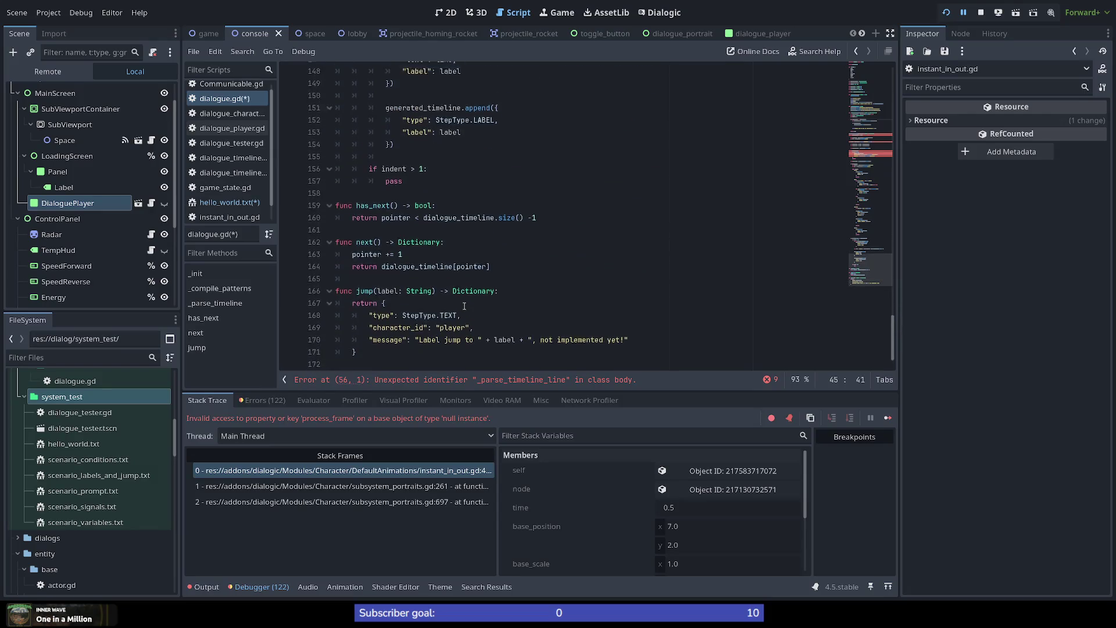
pyautogui.scroll(6, 464, 306)
pyautogui.click(868, 154)
pyautogui.moveTo(868, 154); pyautogui.dragTo(870, 152)
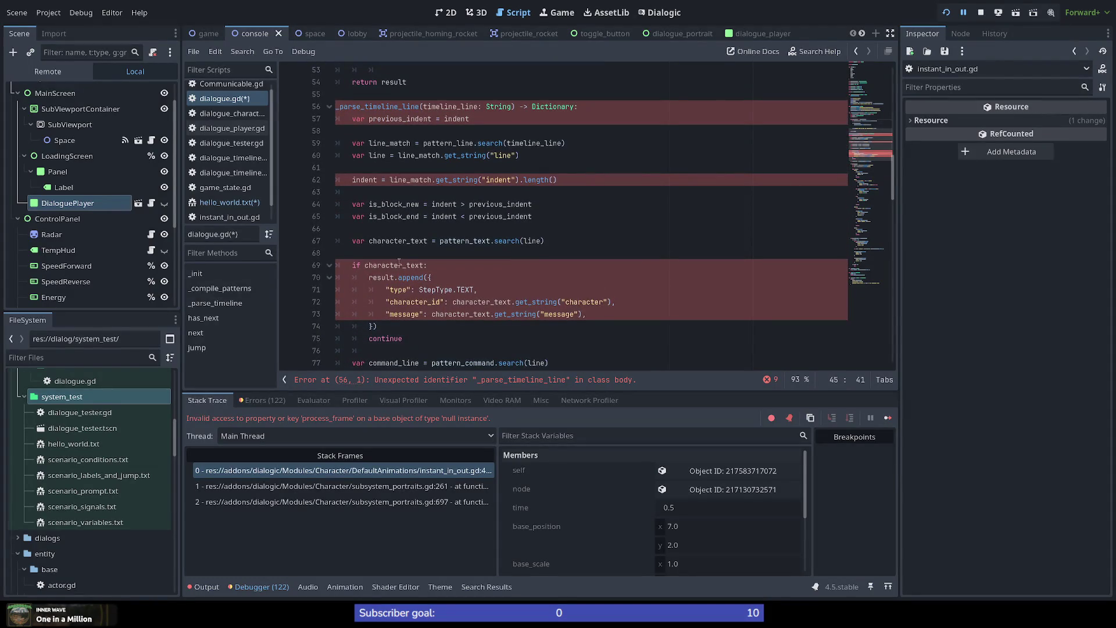
pyautogui.scroll(2, 401, 218)
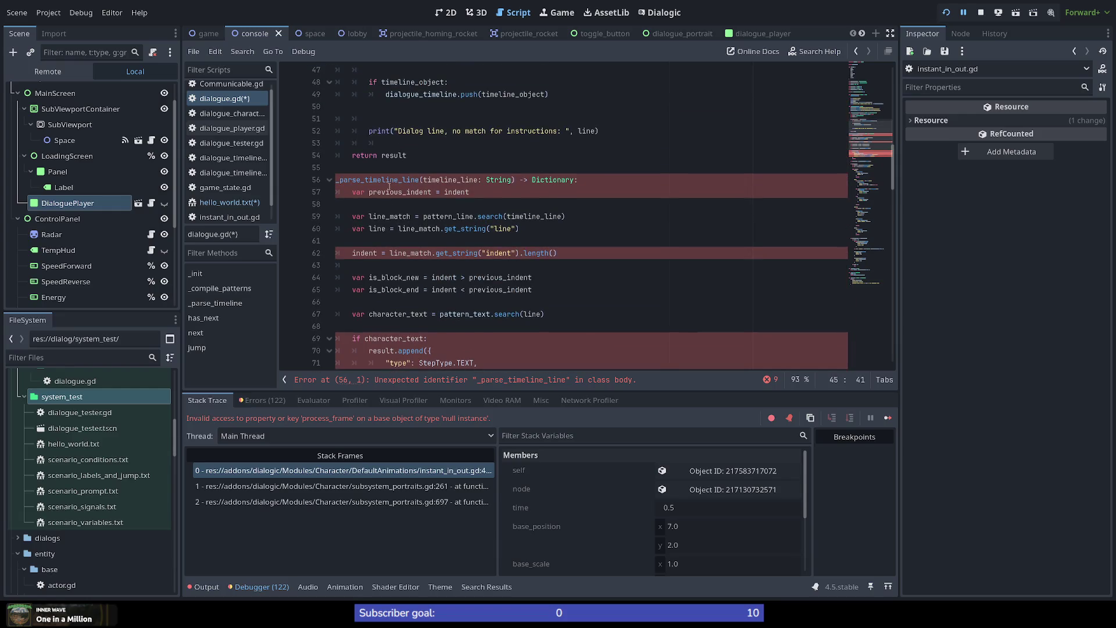
pyautogui.doubleClick(388, 181)
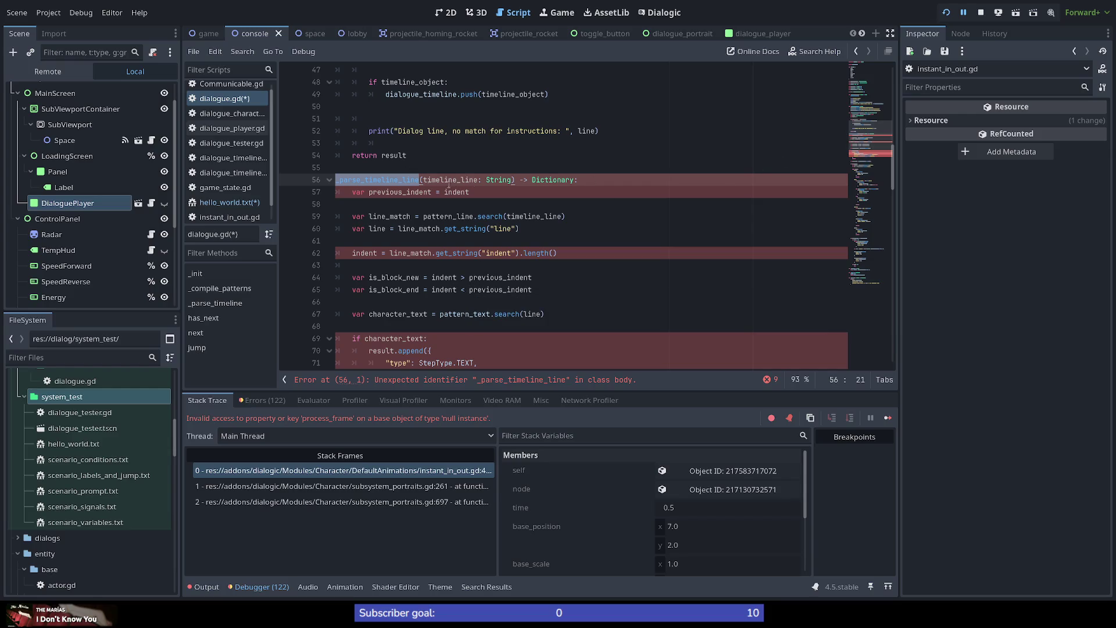
pyautogui.doubleClick(436, 277)
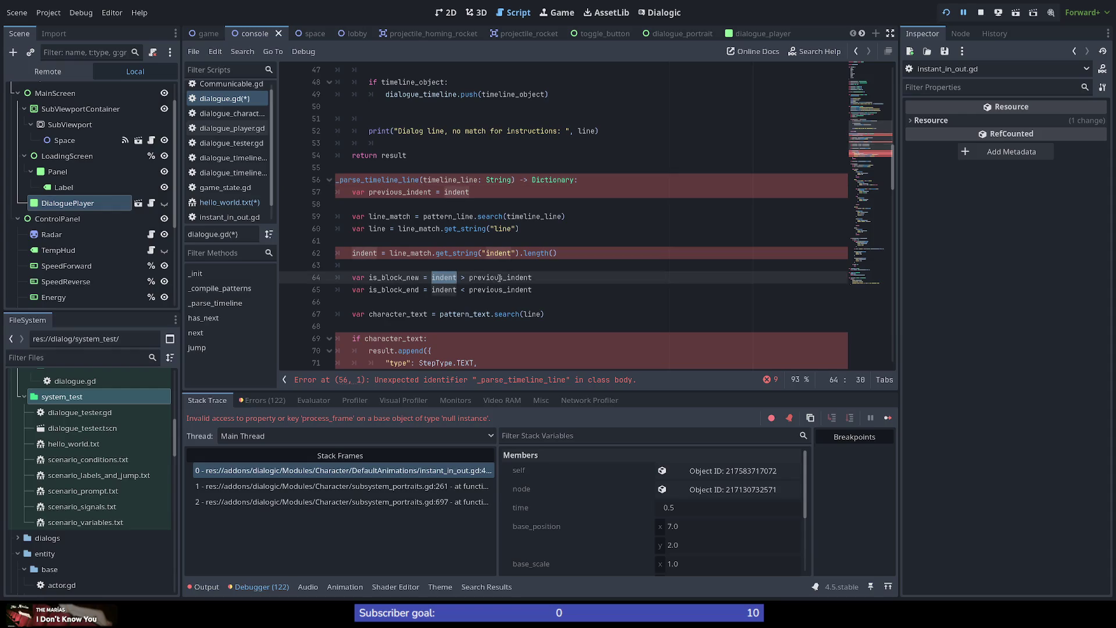
pyautogui.moveTo(487, 283)
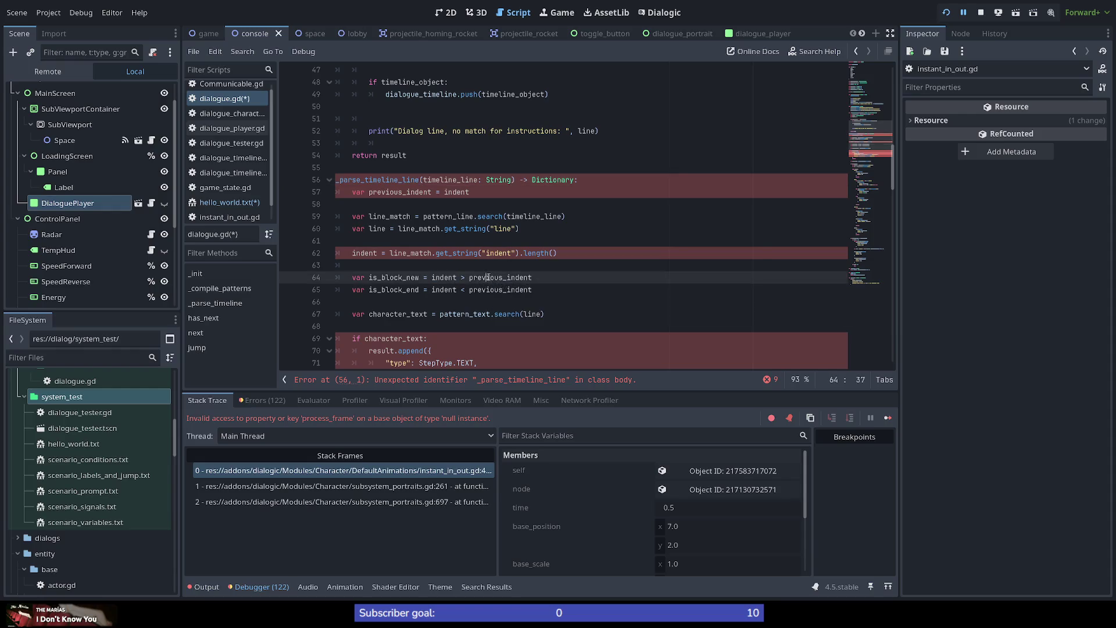
pyautogui.doubleClick(506, 278)
pyautogui.moveTo(506, 279)
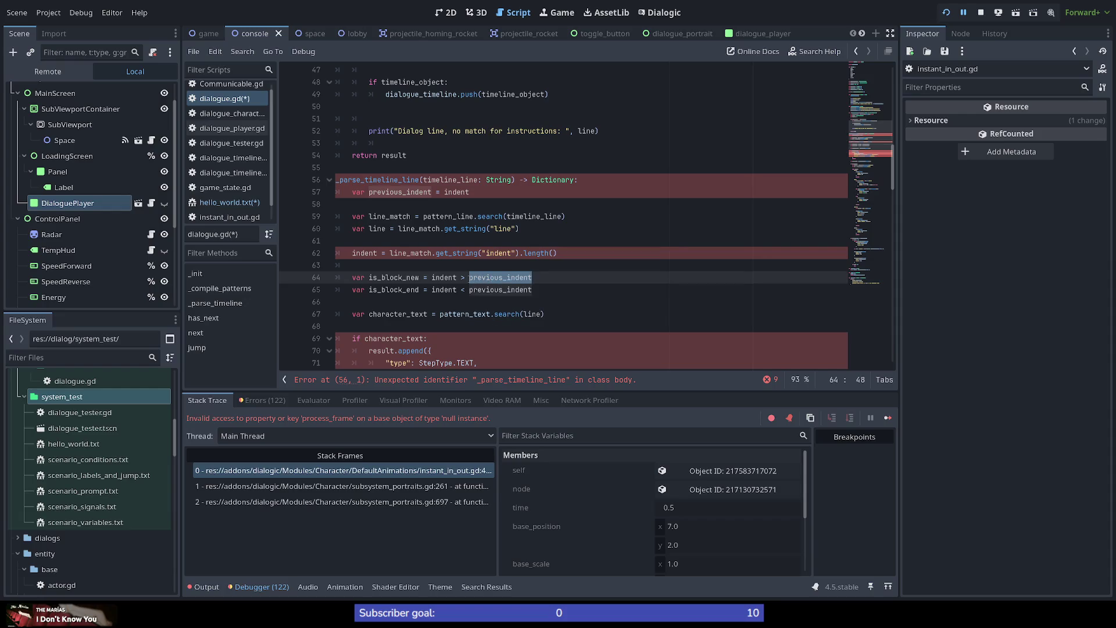
pyautogui.moveTo(468, 279)
pyautogui.doubleClick(443, 178)
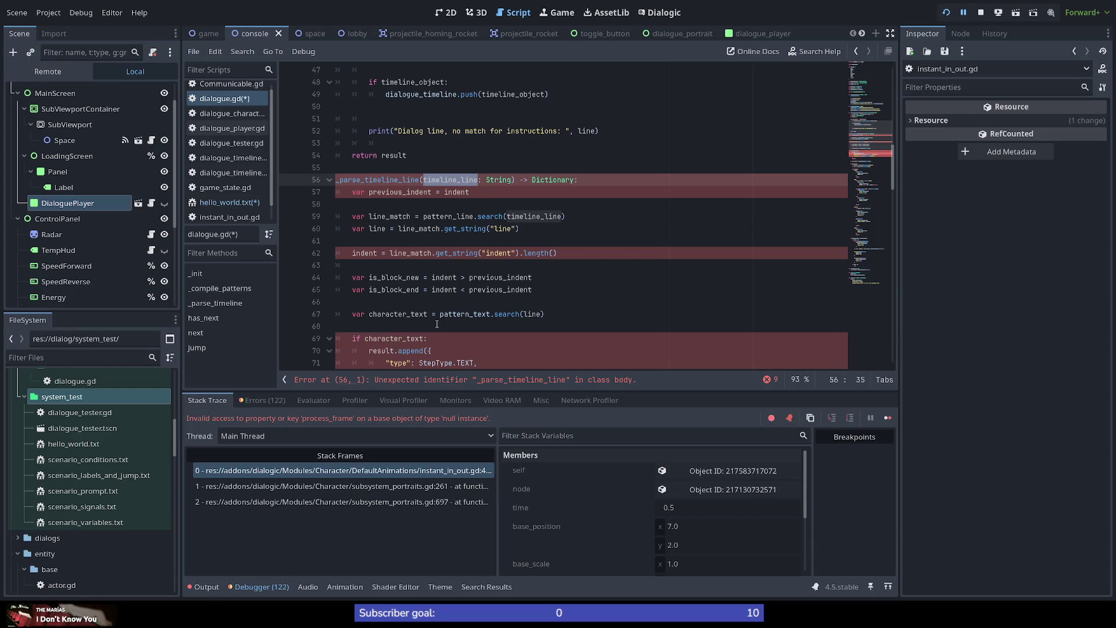
# Remove the 'var previous_indent = indent' assignment from _parse_timeline_line.
pyautogui.doubleClick(405, 193)
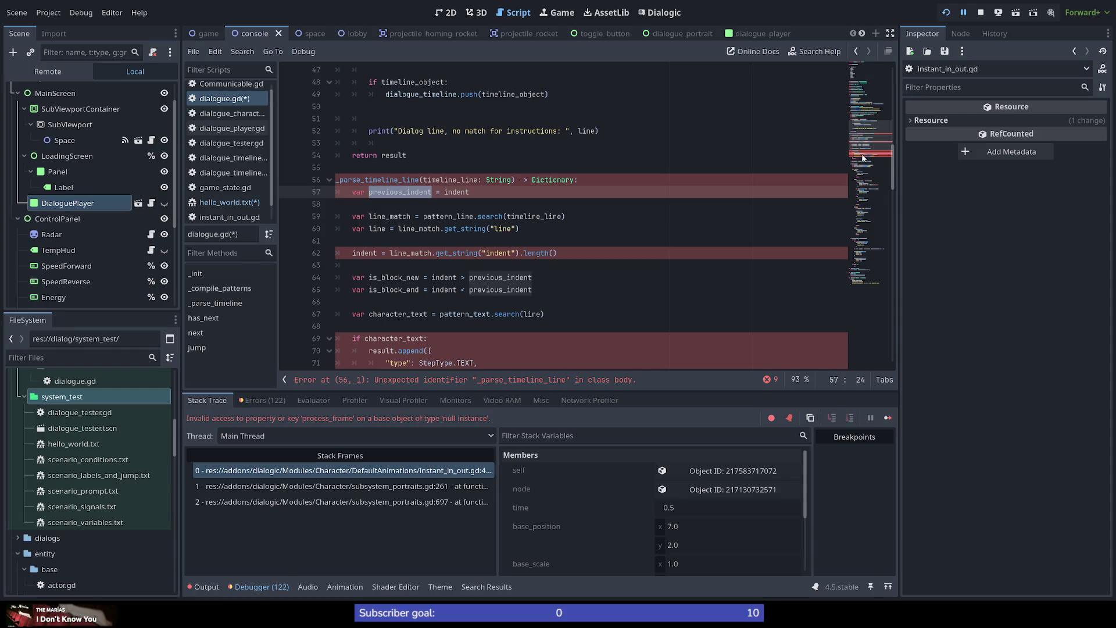
pyautogui.moveTo(870, 139)
pyautogui.mouseDown()
pyautogui.moveTo(871, 95)
pyautogui.moveTo(875, 156)
pyautogui.moveTo(872, 121)
pyautogui.mouseUp()
pyautogui.scroll(-2, 434, 331)
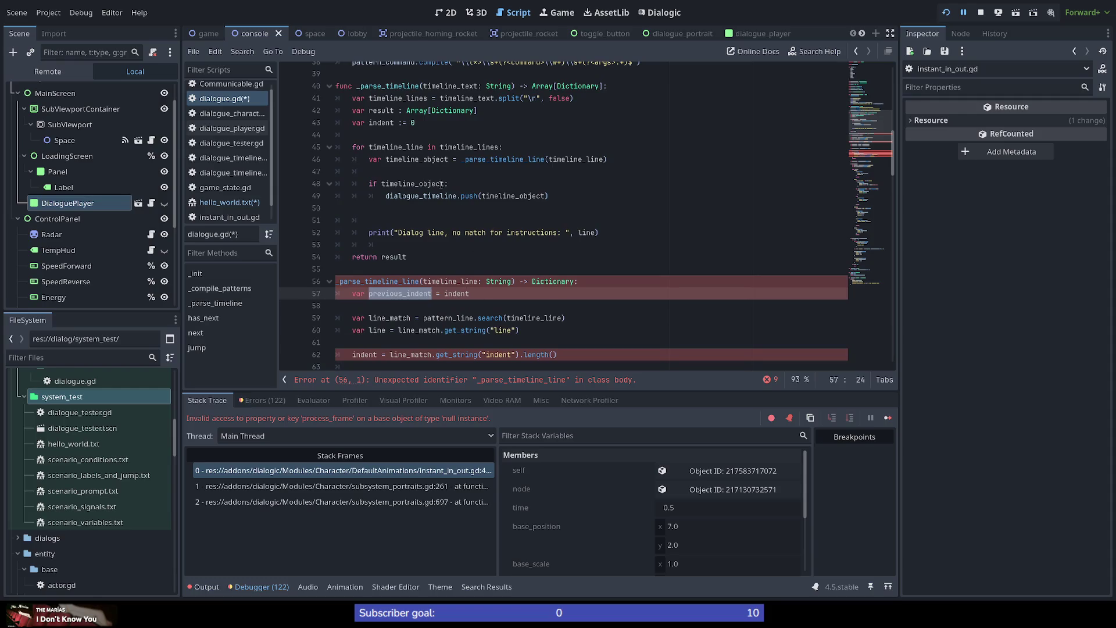
pyautogui.moveTo(469, 293); pyautogui.dragTo(352, 294)
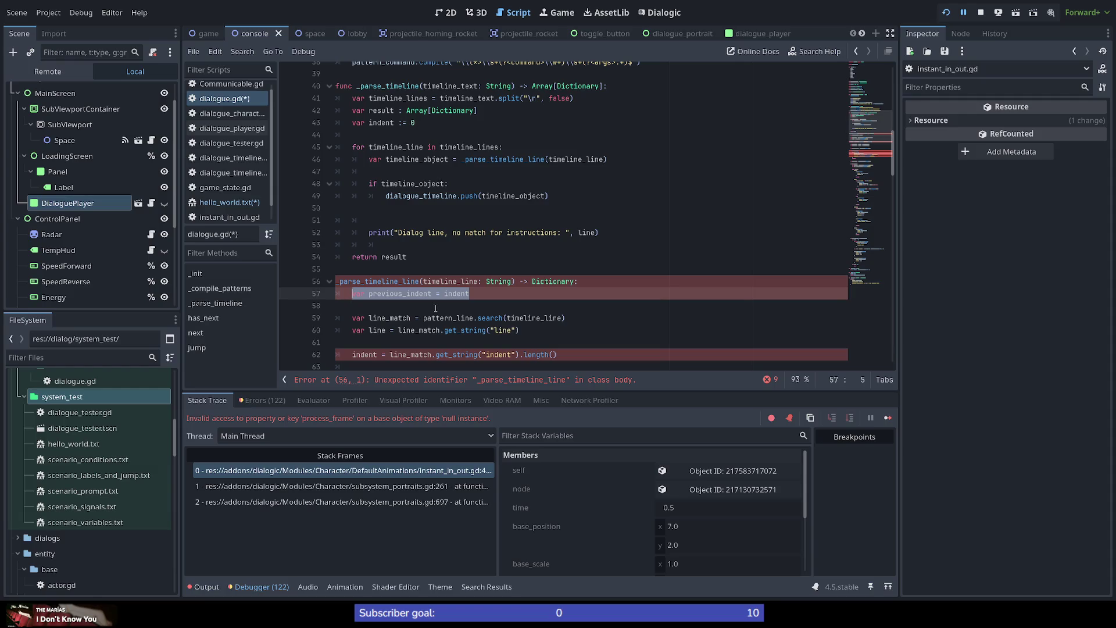
pyautogui.press('BackSpace')
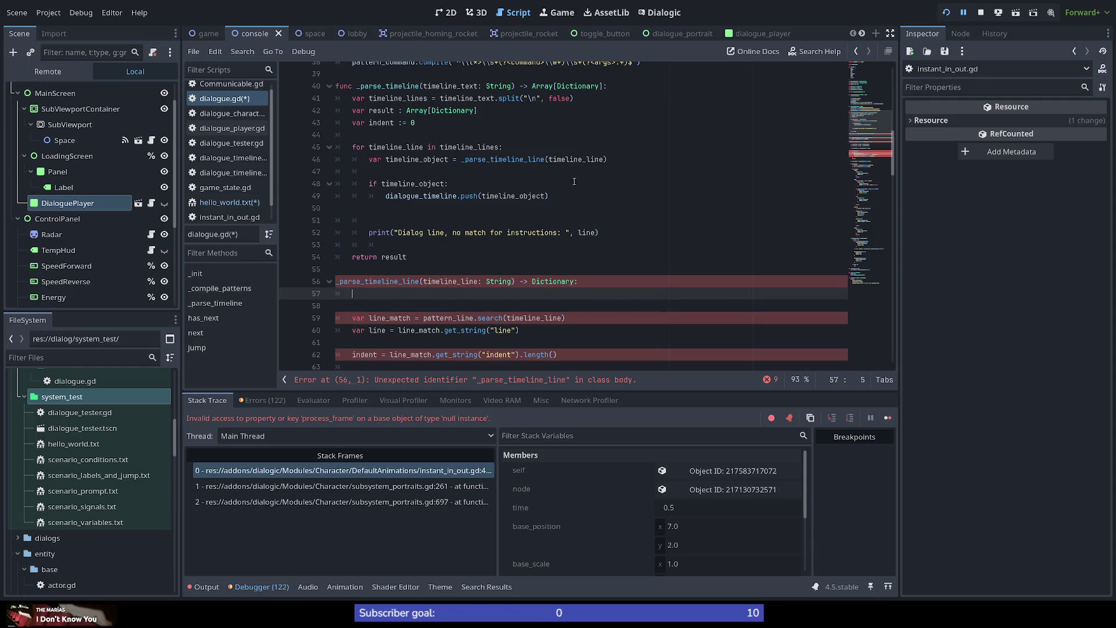
# Paste the previous_indent assignment into the loop and pass indent as the call's second argument.
pyautogui.click(532, 147)
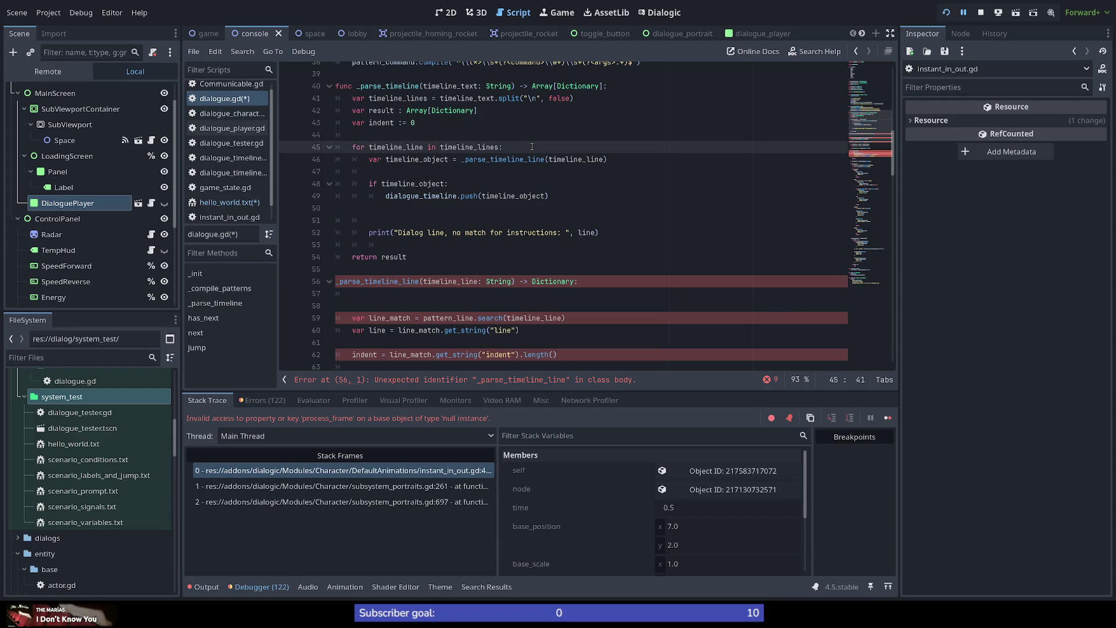
pyautogui.press('Return')
pyautogui.write('var previous_indent = indent')
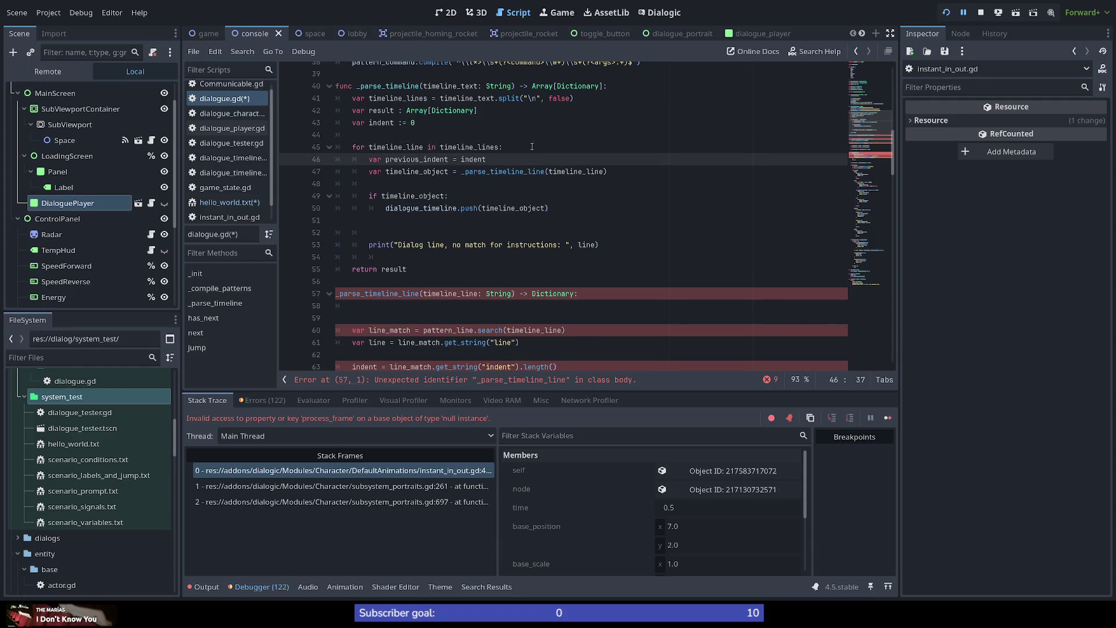
pyautogui.press('Down')
pyautogui.press('End')
pyautogui.press('Left')
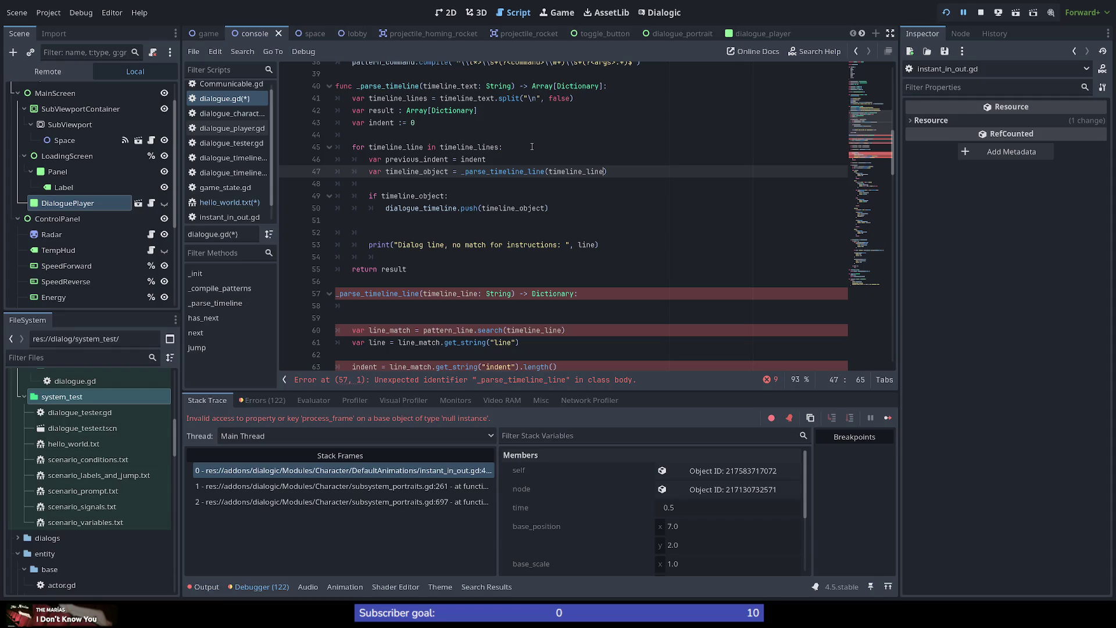
pyautogui.write(', ')
pyautogui.write('pre')
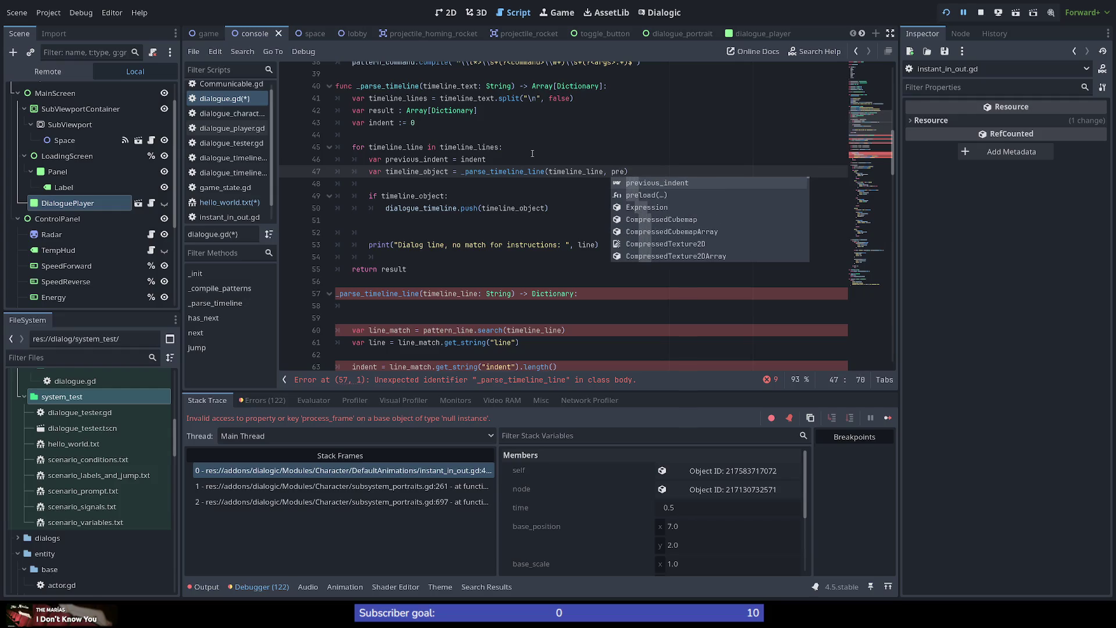
pyautogui.press('Return')
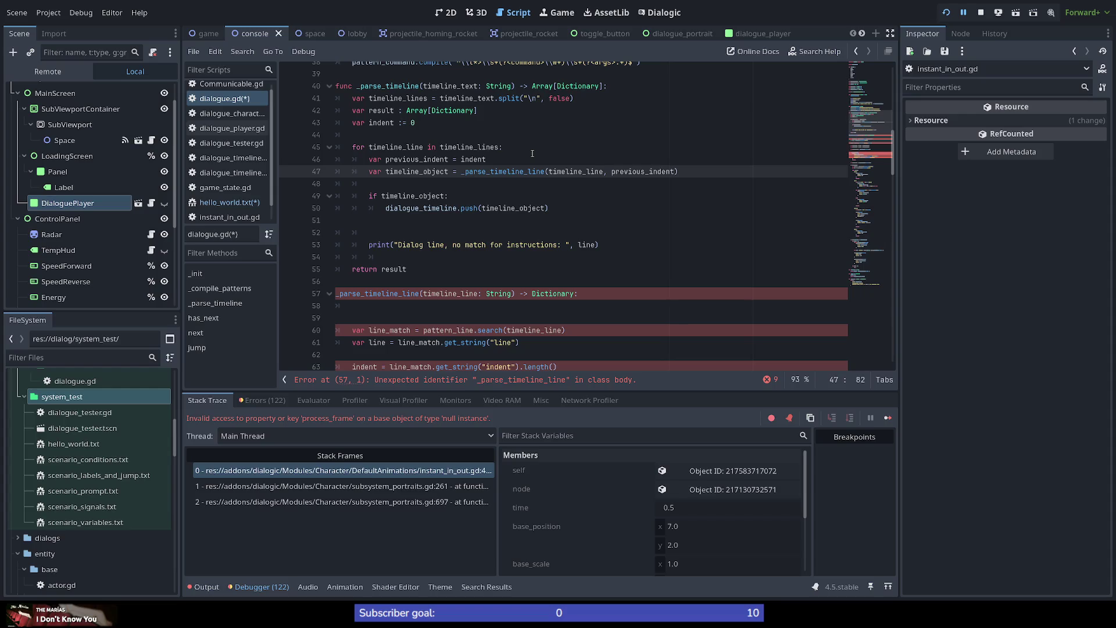
pyautogui.hotkey('ctrl', 'shift', 'Left')
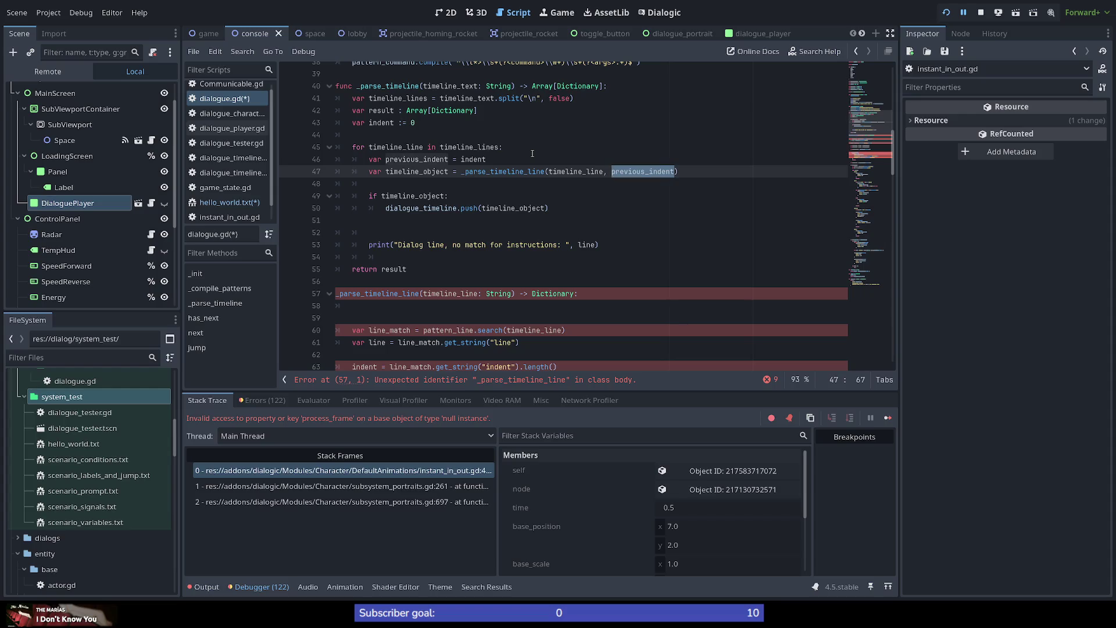
pyautogui.write('indent')
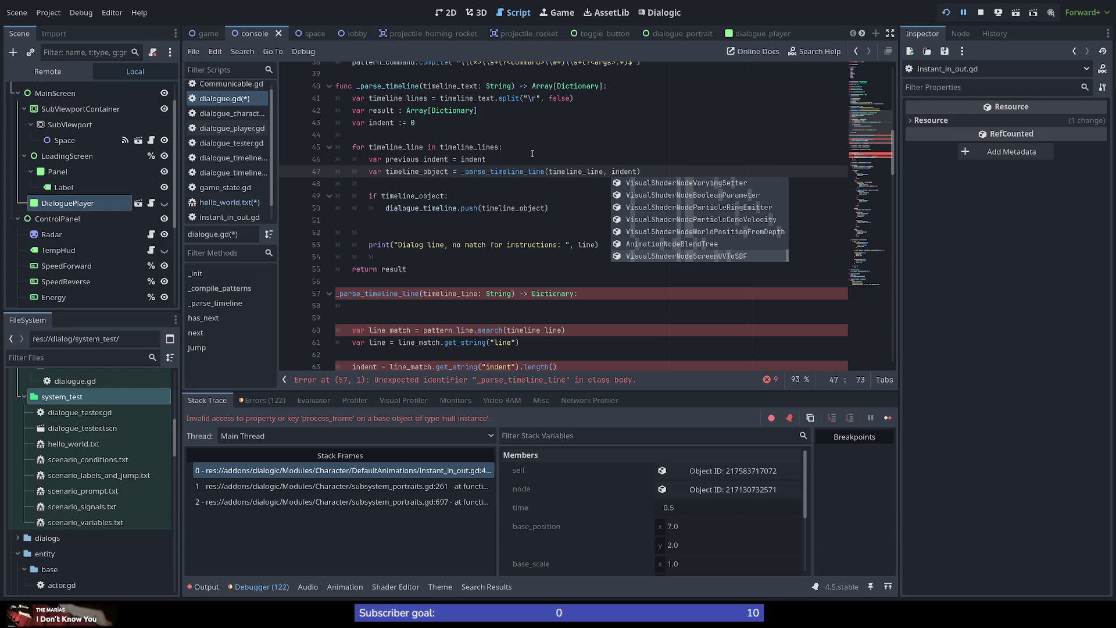
pyautogui.press('Escape')
# Delete the now-unneeded previous_indent line from the loop.
pyautogui.press('Up')
pyautogui.hotkey('shift', 'Up')
pyautogui.press('BackSpace')
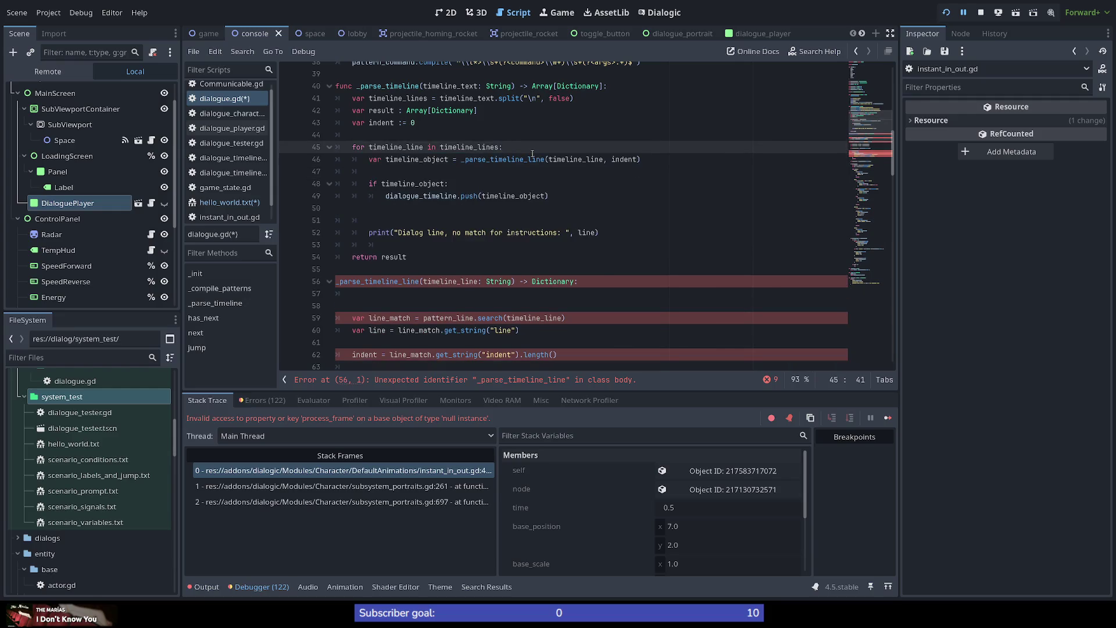
pyautogui.scroll(-2, 488, 268)
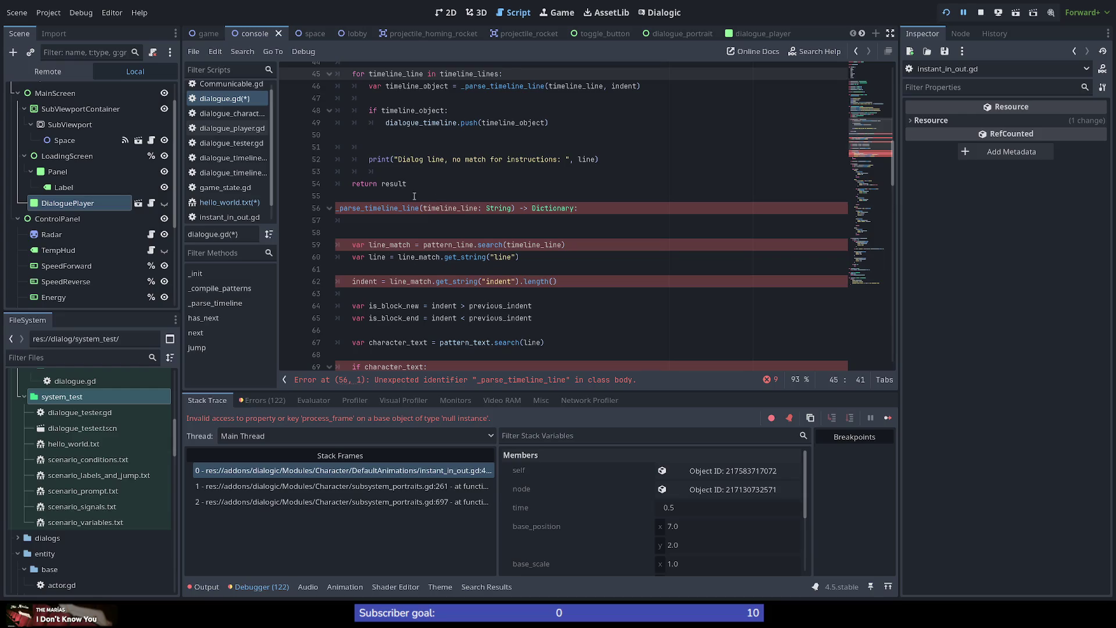
# Add a 'previous_indent: int' parameter to _parse_timeline_line and restore its 'func' keyword.
pyautogui.click(508, 208)
pyautogui.click(512, 209)
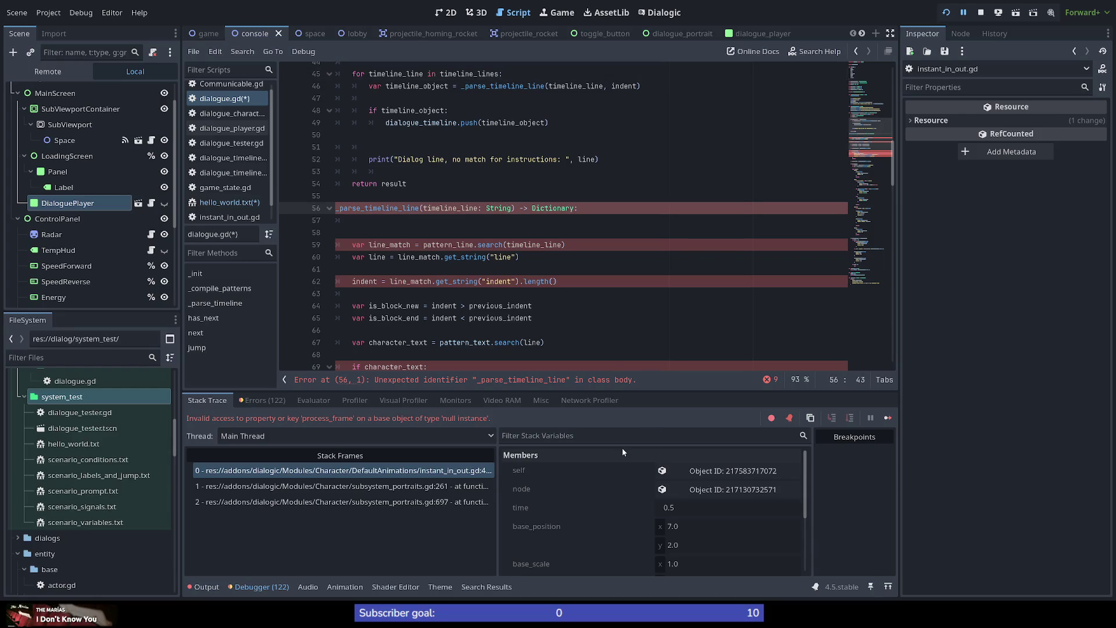
pyautogui.write(', ')
pyautogui.write('previous_')
pyautogui.write('indent')
pyautogui.write(': ')
pyautogui.write('int')
pyautogui.click(535, 228)
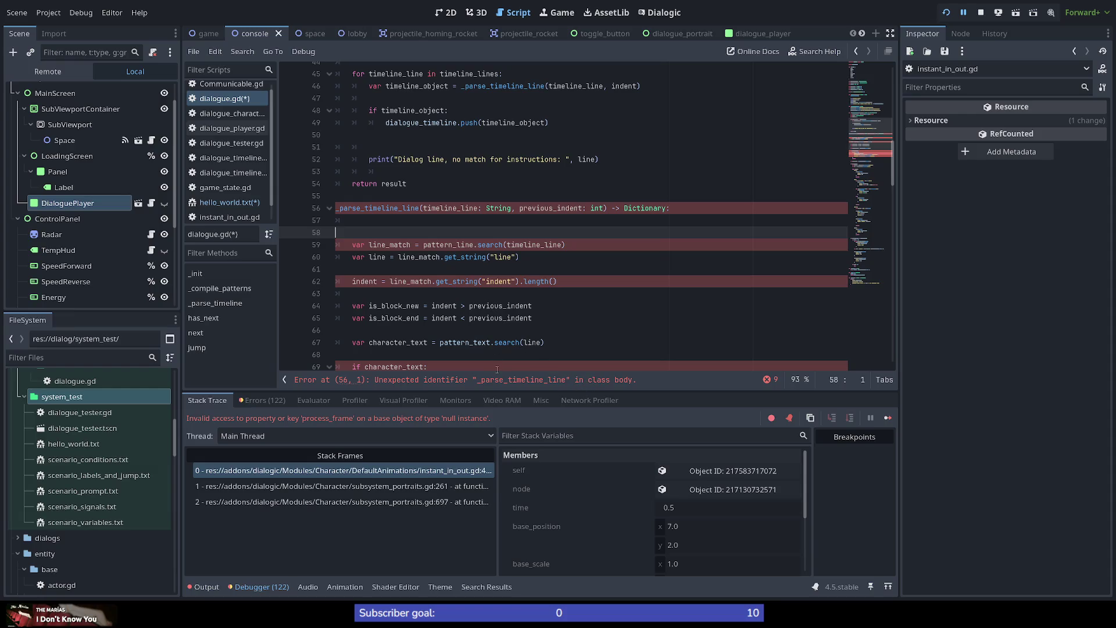
pyautogui.click(335, 208)
pyautogui.write('func')
# Delete the blank lines beneath the signature and review uses of previous_indent and indent.
pyautogui.press('Down')
pyautogui.press('Down')
pyautogui.press('Down')
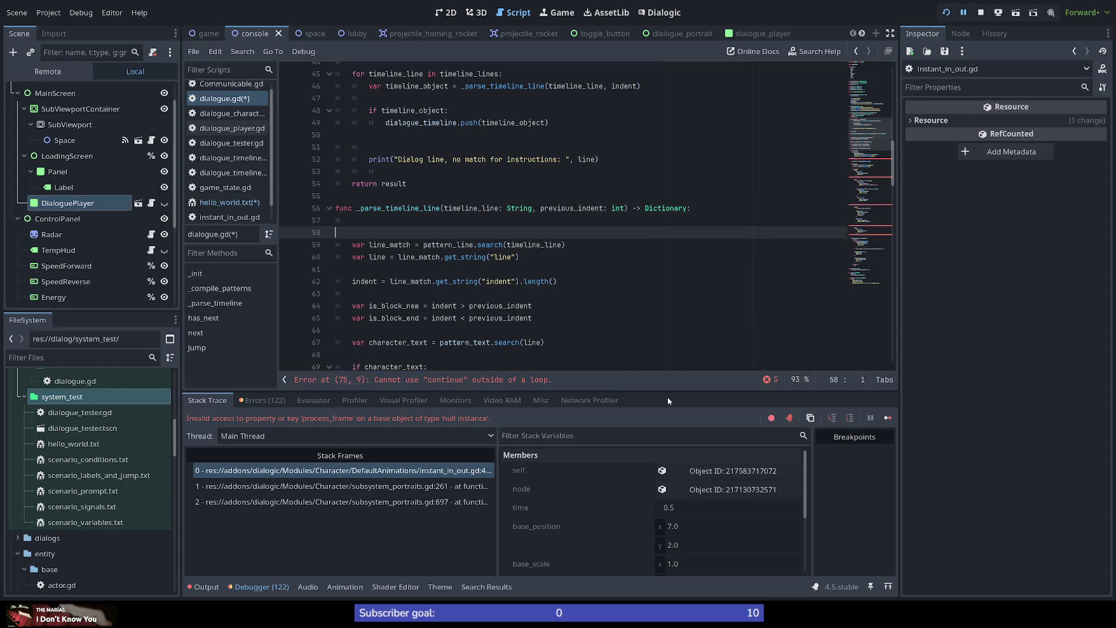
pyautogui.hotkey('shift', 'Up')
pyautogui.hotkey('shift', 'Up')
pyautogui.press('BackSpace')
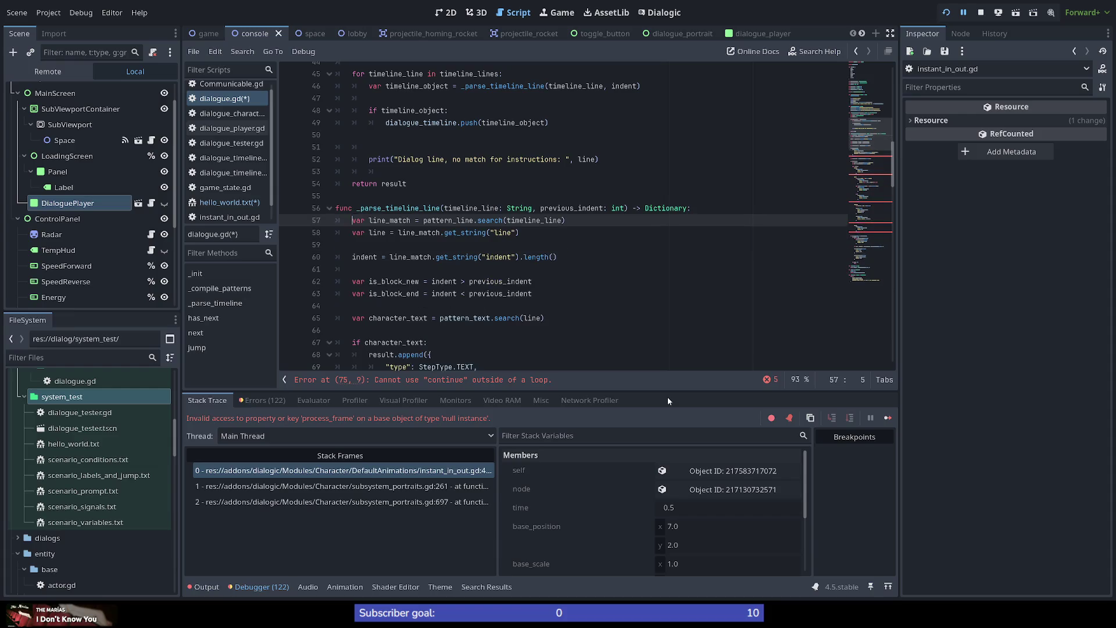
pyautogui.doubleClick(563, 208)
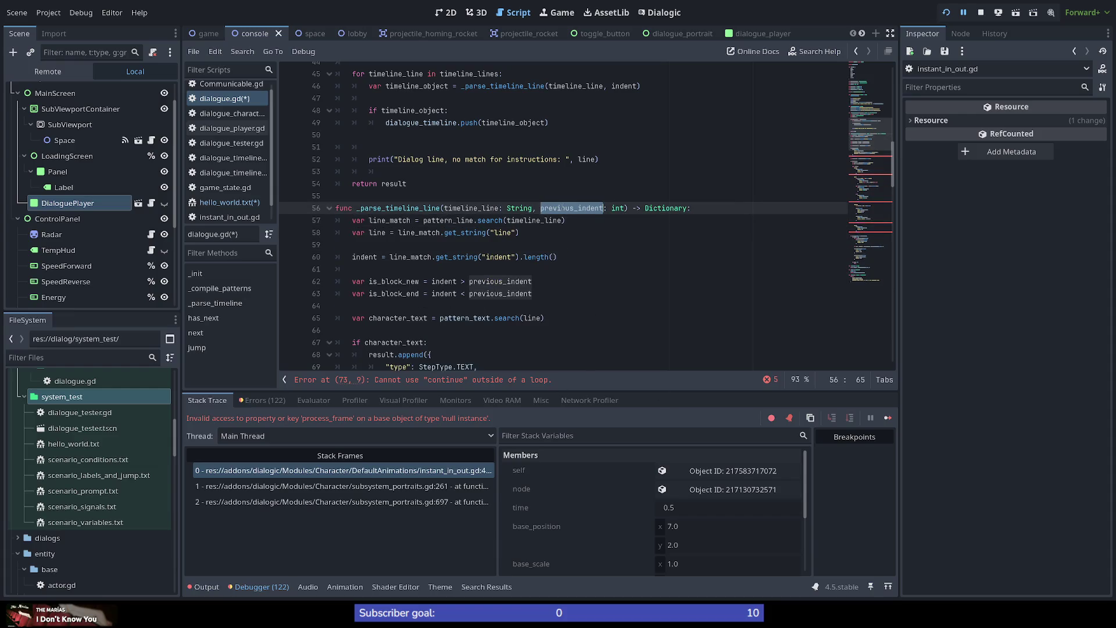
pyautogui.doubleClick(372, 256)
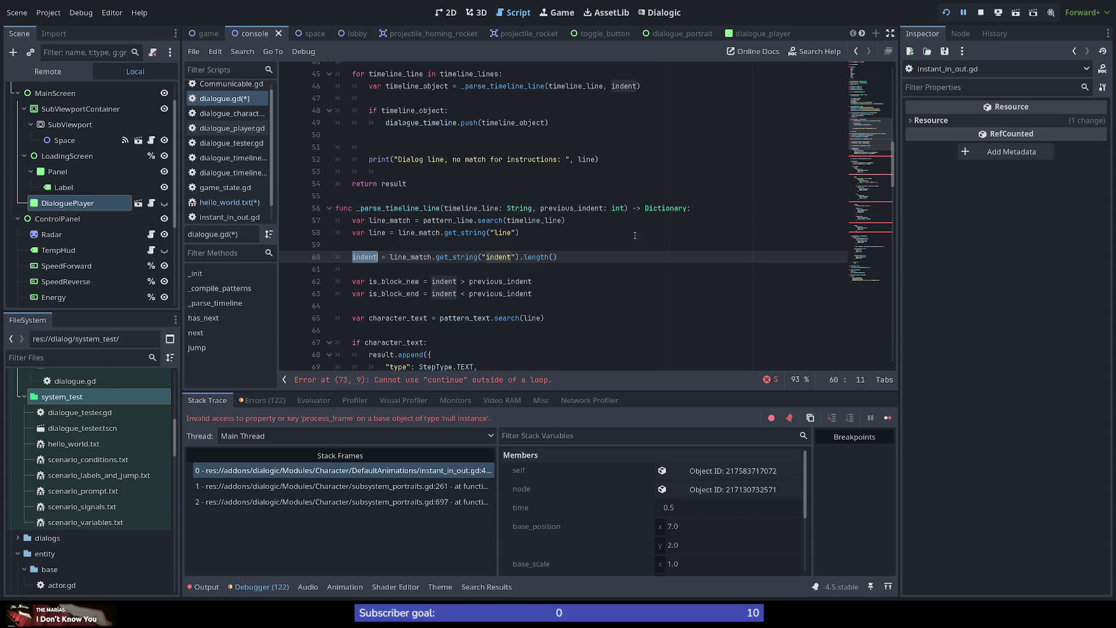
pyautogui.scroll(1, 605, 297)
pyautogui.scroll(1, 606, 297)
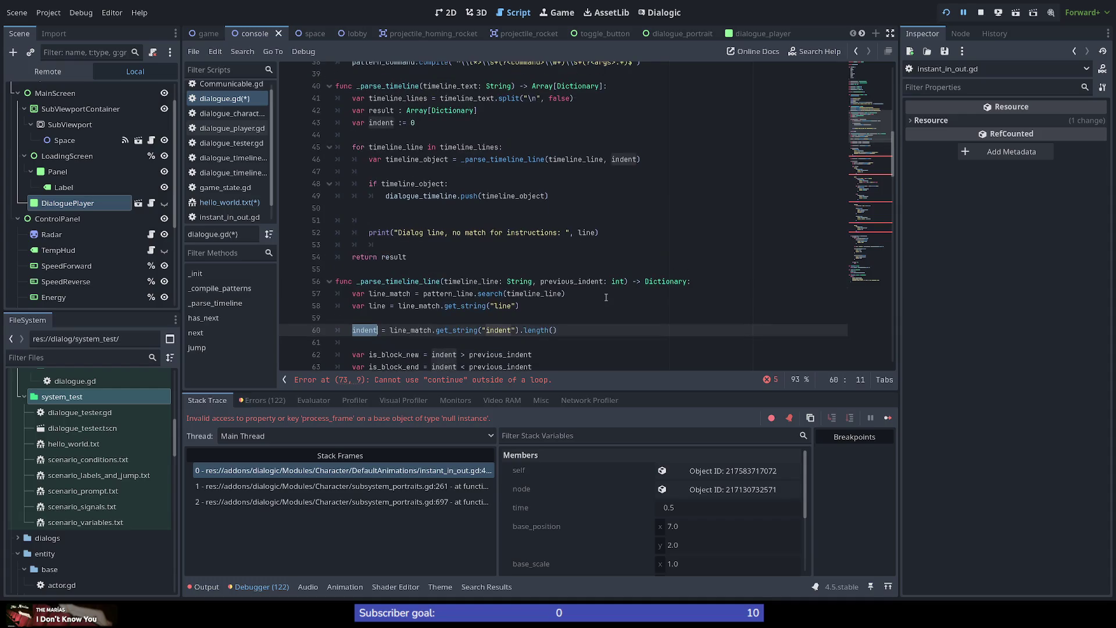
pyautogui.scroll(-1, 606, 297)
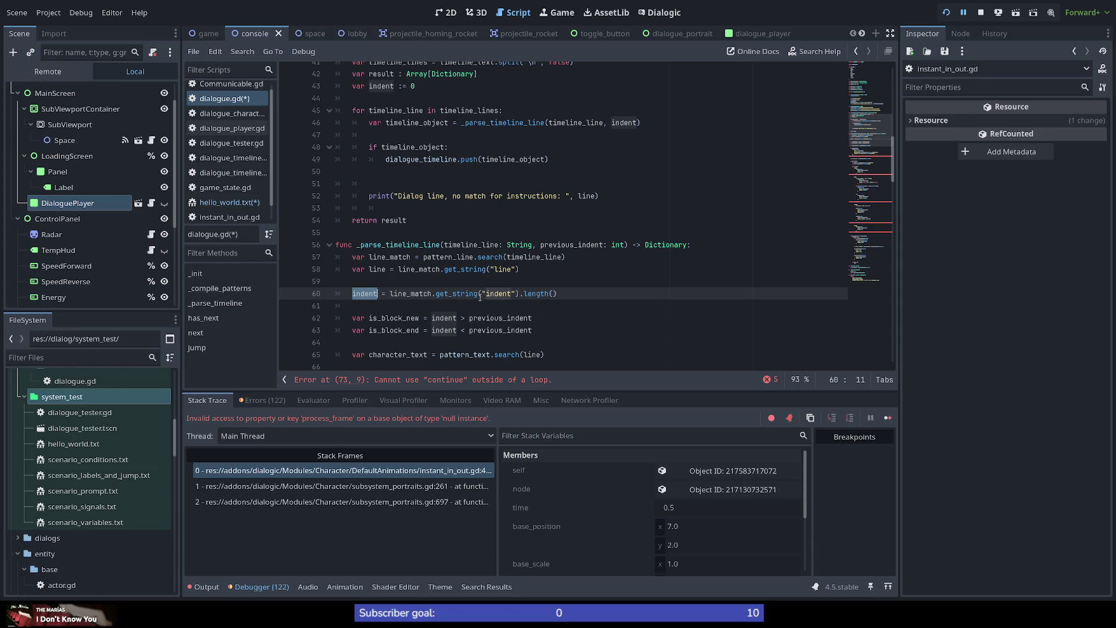
pyautogui.click(561, 293)
pyautogui.moveTo(388, 297); pyautogui.dragTo(352, 294)
pyautogui.hotkey('ctrl', 'c')
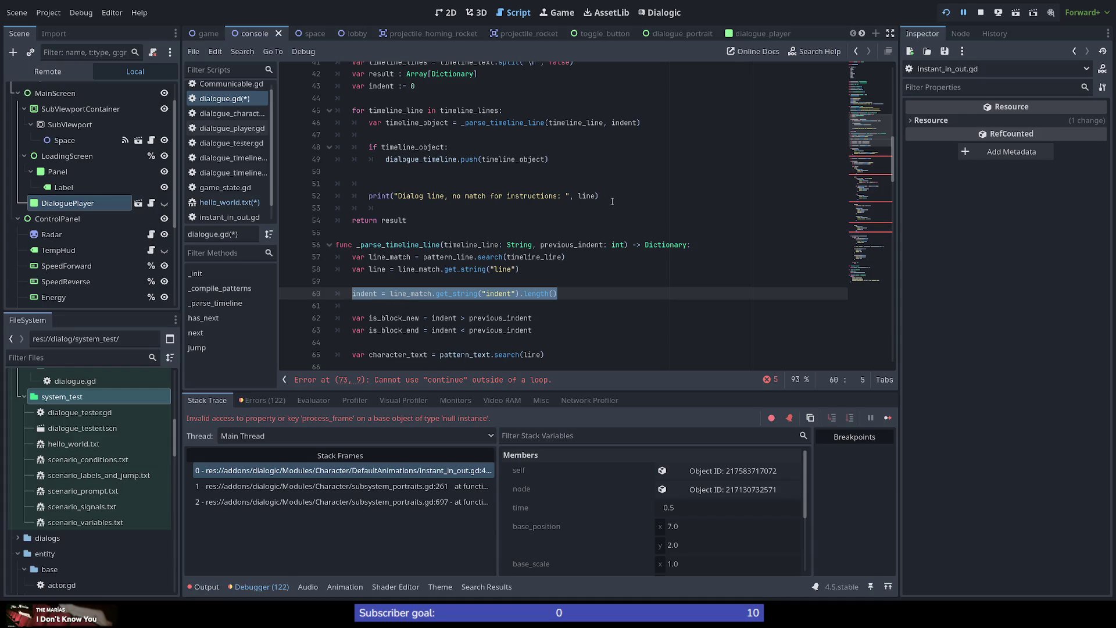
pyautogui.click(649, 125)
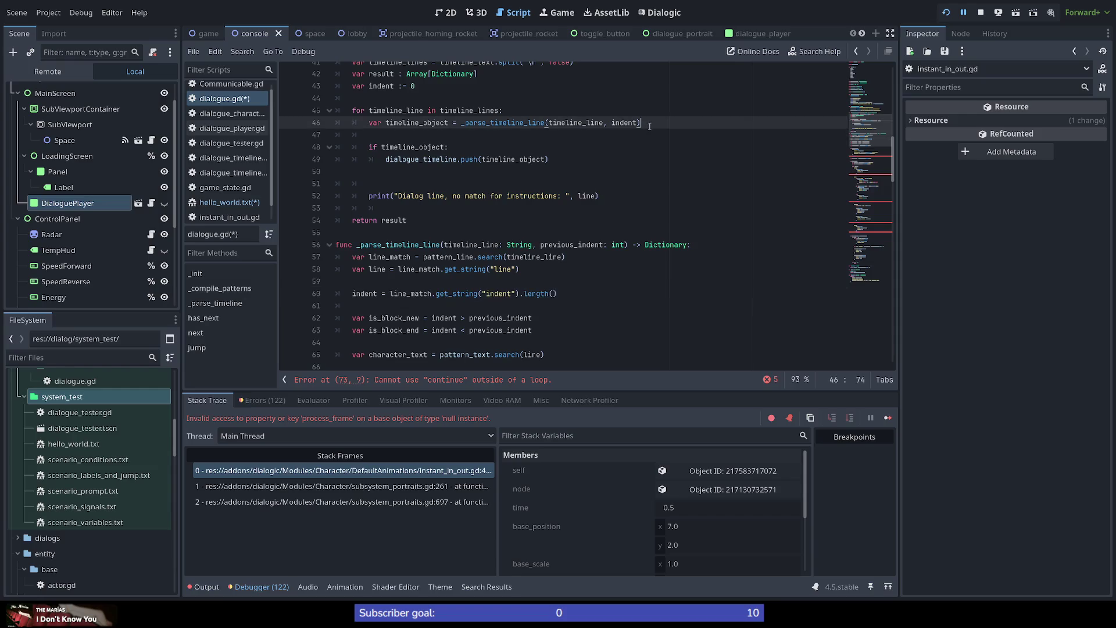
pyautogui.press('Return')
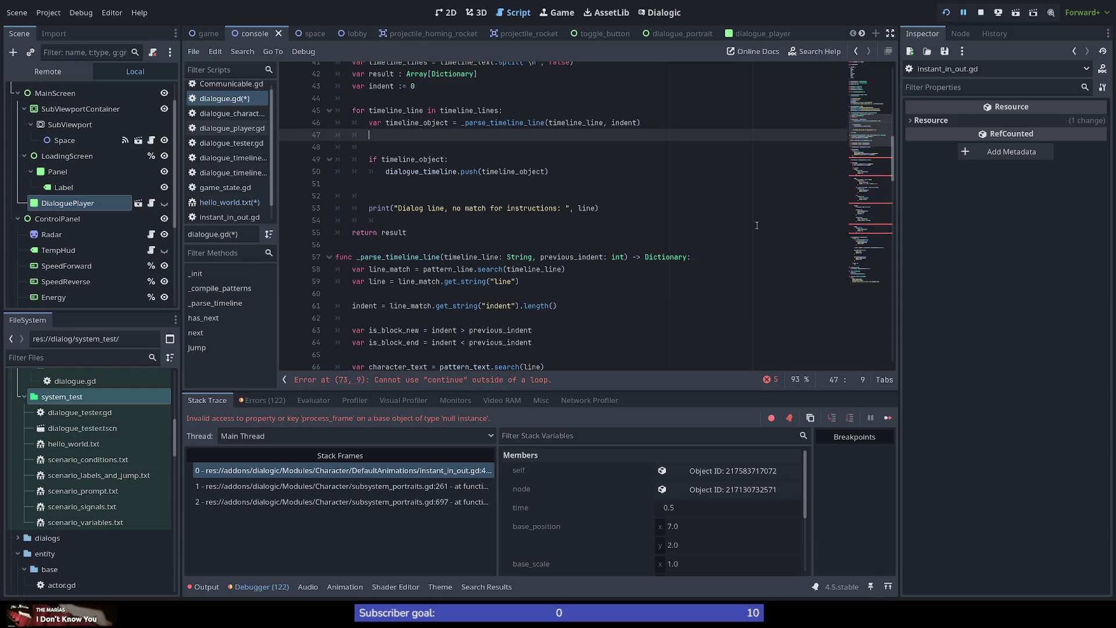
pyautogui.hotkey('ctrl', 'v')
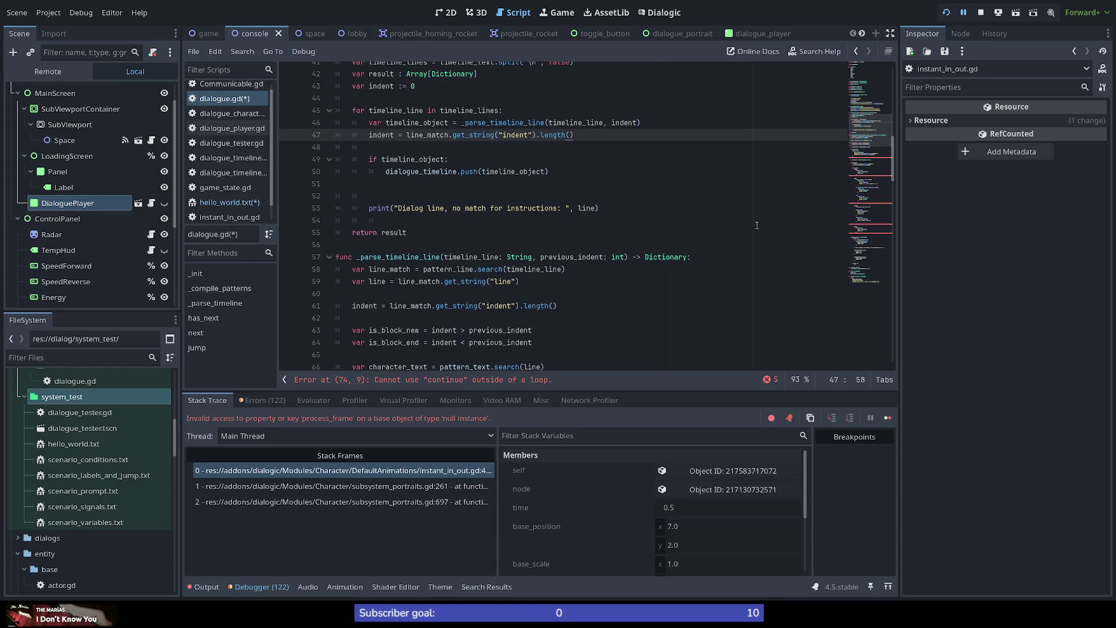
pyautogui.hotkey('ctrl', 'z')
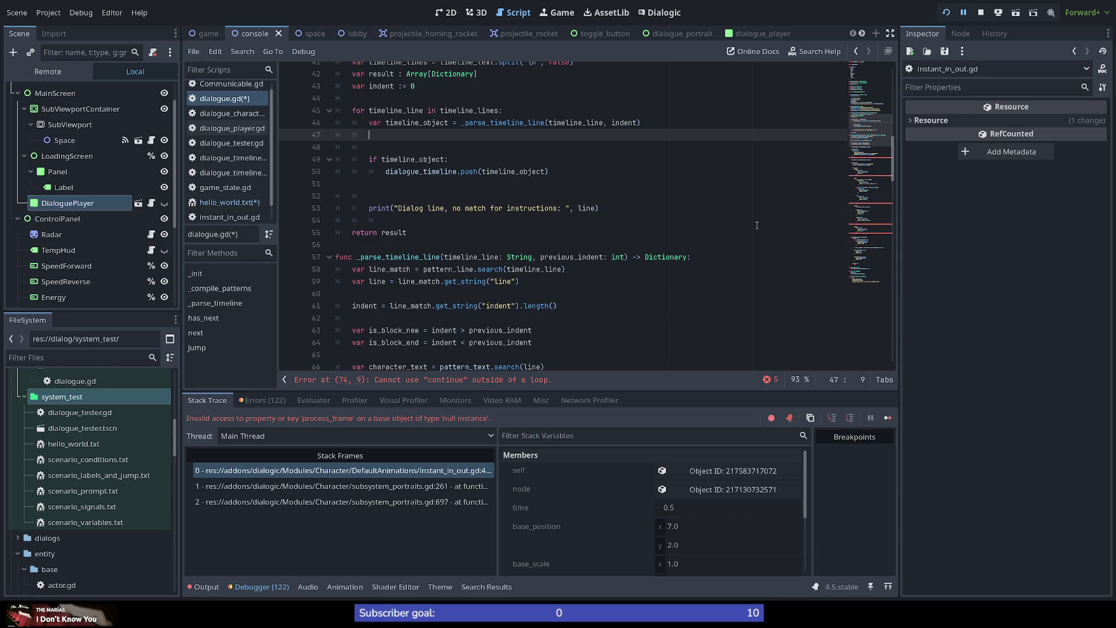
pyautogui.hotkey('ctrl', 'z')
pyautogui.press('Down')
pyautogui.press('Down')
pyautogui.press('End')
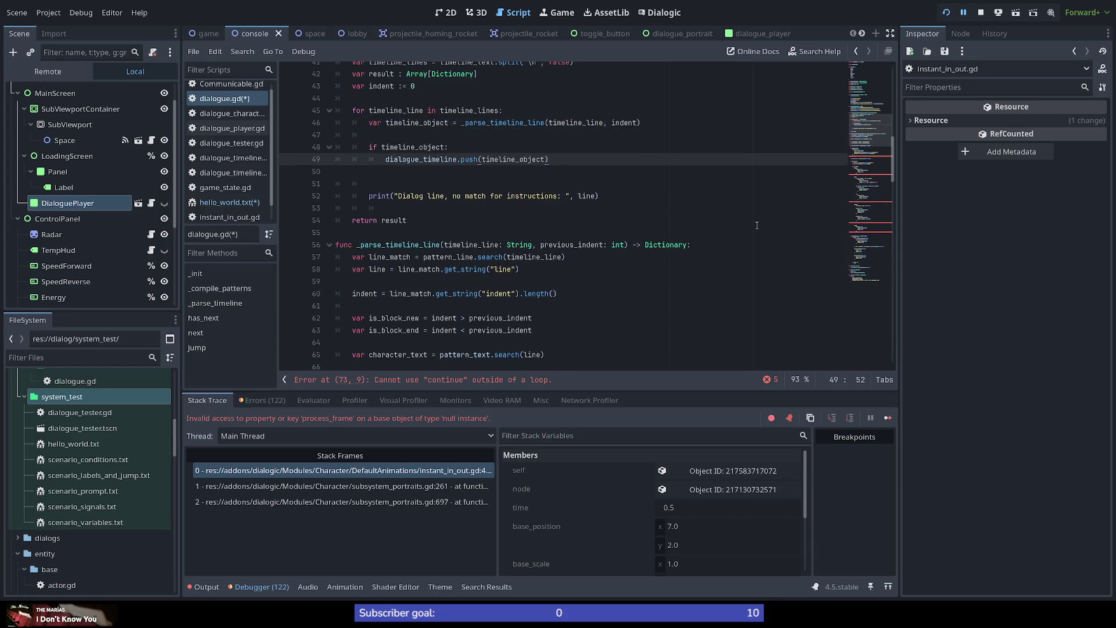
pyautogui.press('Up')
pyautogui.press('Up')
pyautogui.press('Up')
pyautogui.press('Down')
pyautogui.press('Down')
pyautogui.press('Down')
pyautogui.press('Down')
pyautogui.press('Down')
pyautogui.press('Down')
pyautogui.press('Left')
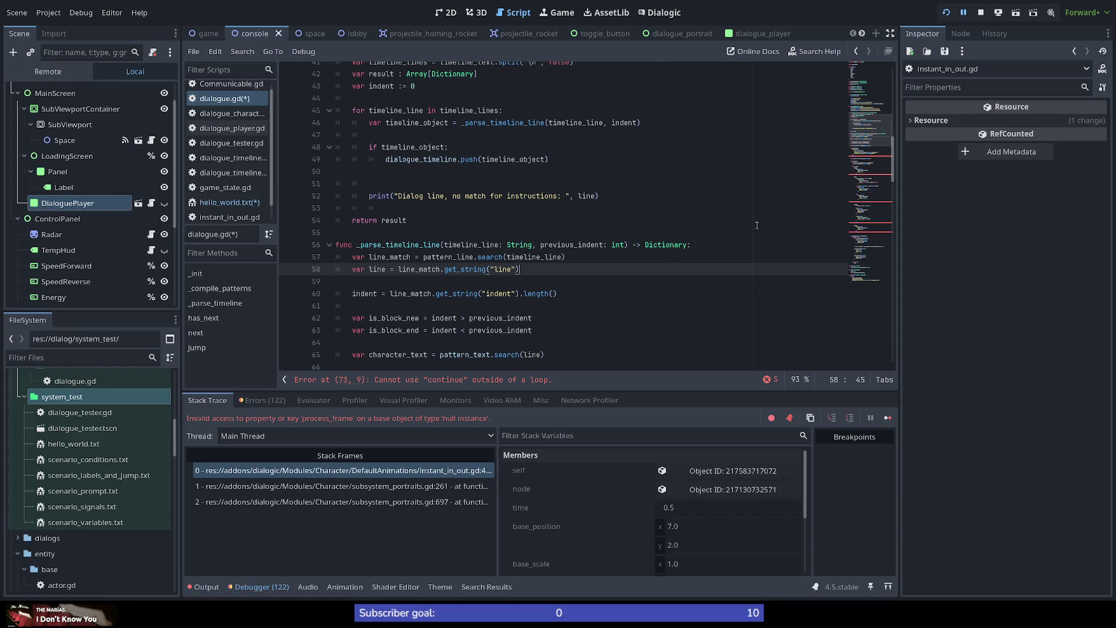
pyautogui.press('Down')
pyautogui.press('Down')
pyautogui.press('End')
pyautogui.press('Up')
pyautogui.press('Up')
pyautogui.press('Up')
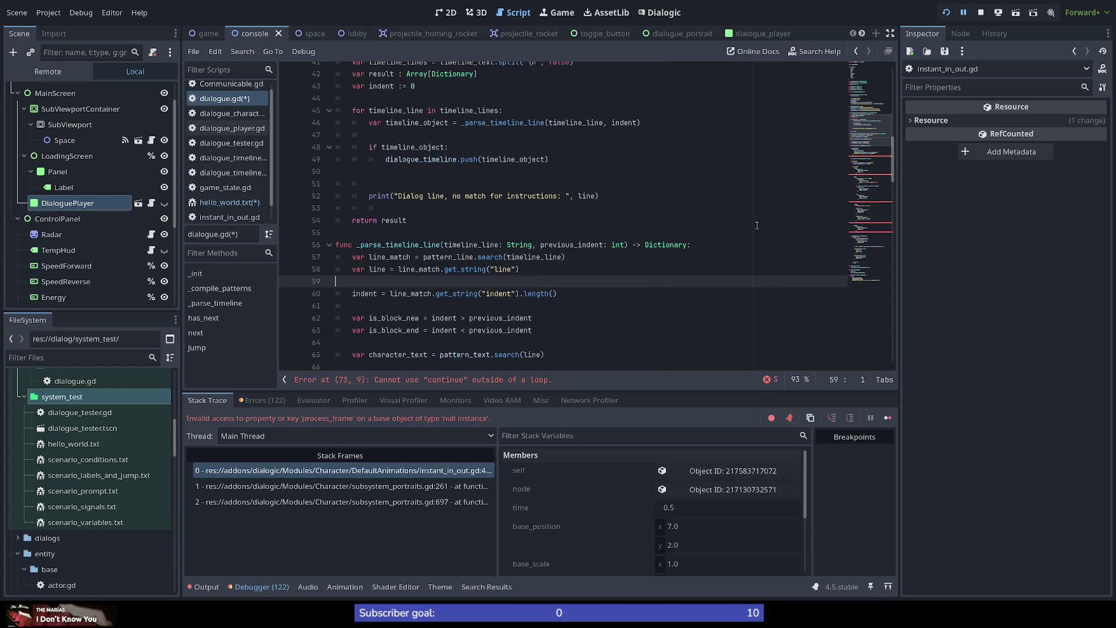
pyautogui.press('End')
pyautogui.press('Down')
pyautogui.press('Down')
pyautogui.press('Down')
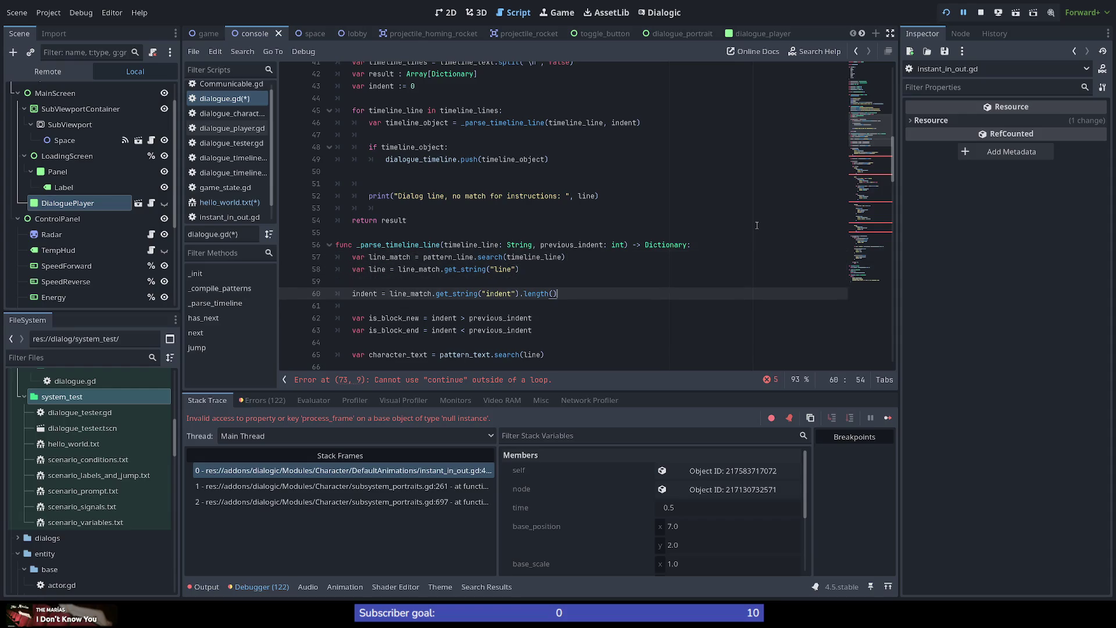
pyautogui.hotkey('shift', 'Up')
pyautogui.hotkey('shift', 'Up')
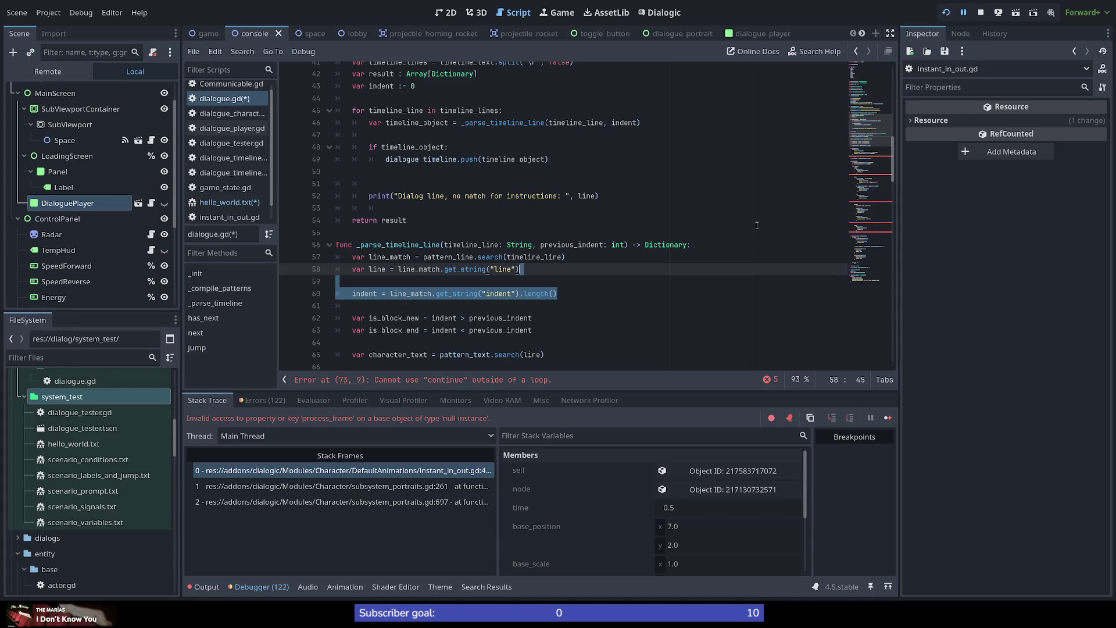
pyautogui.hotkey('shift', 'Up')
pyautogui.hotkey('shift', 'End')
pyautogui.hotkey('shift', 'Home')
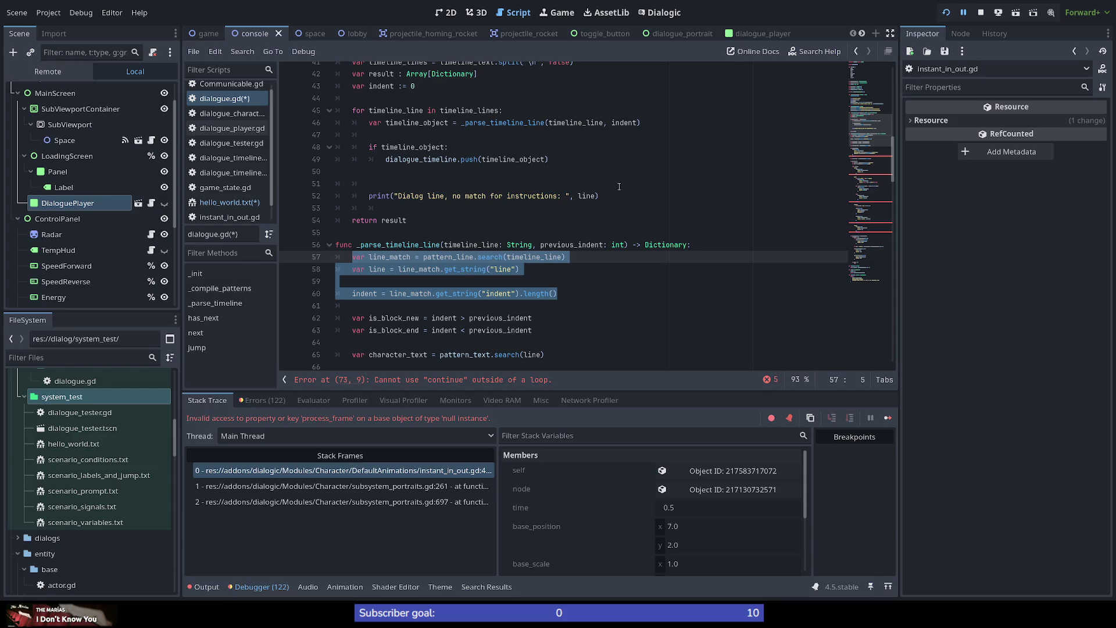
pyautogui.scroll(1, 441, 176)
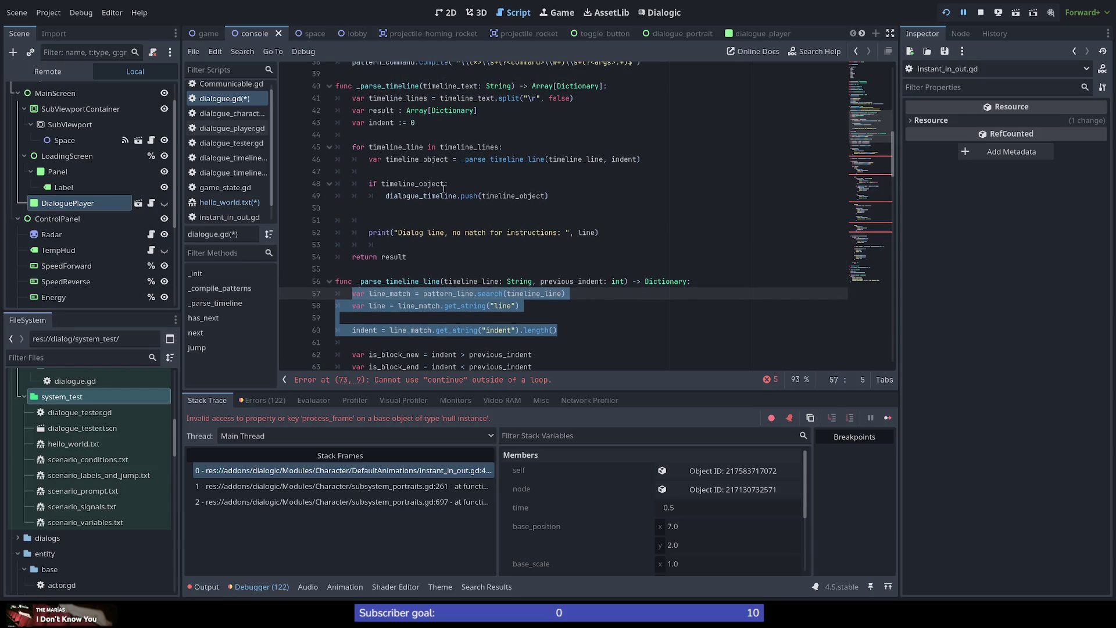
pyautogui.scroll(-1, 443, 189)
pyautogui.click(509, 111)
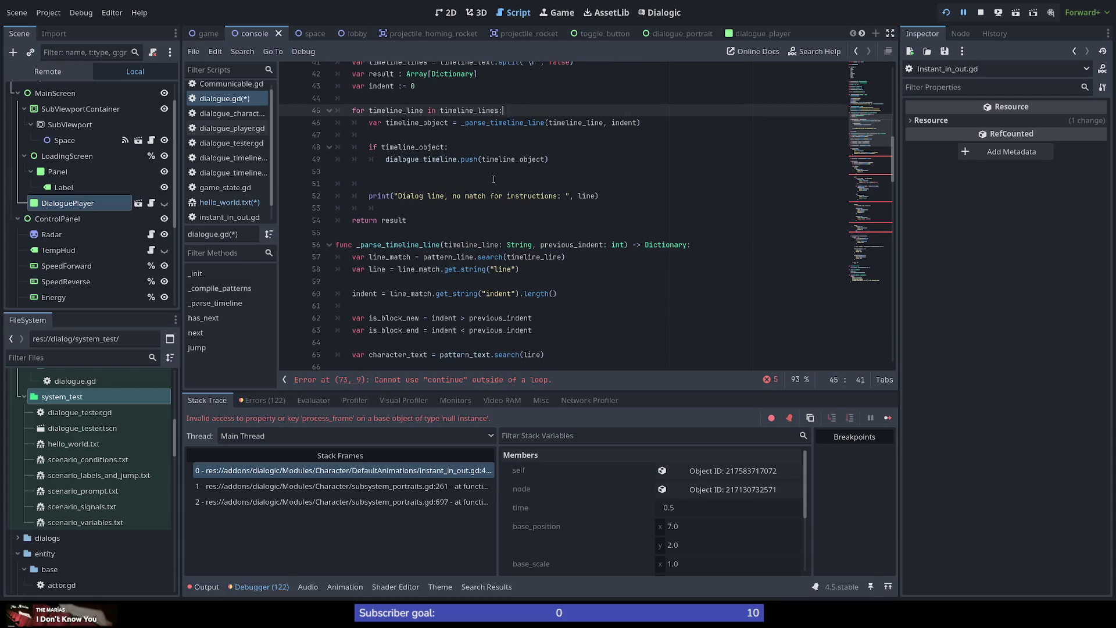
pyautogui.scroll(1, 490, 186)
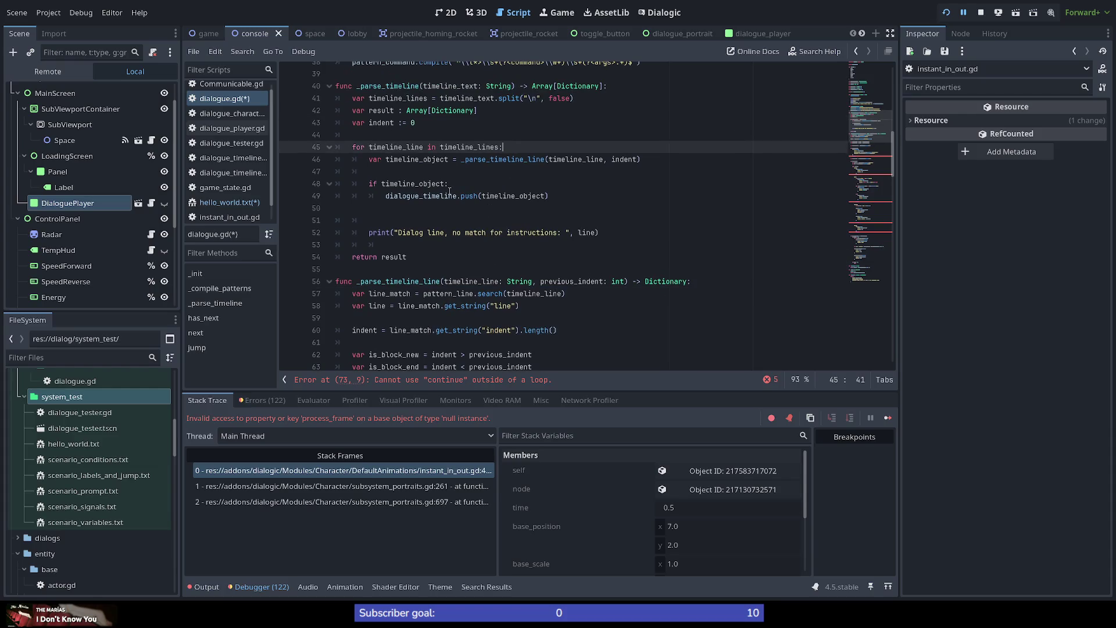
pyautogui.scroll(-1, 449, 191)
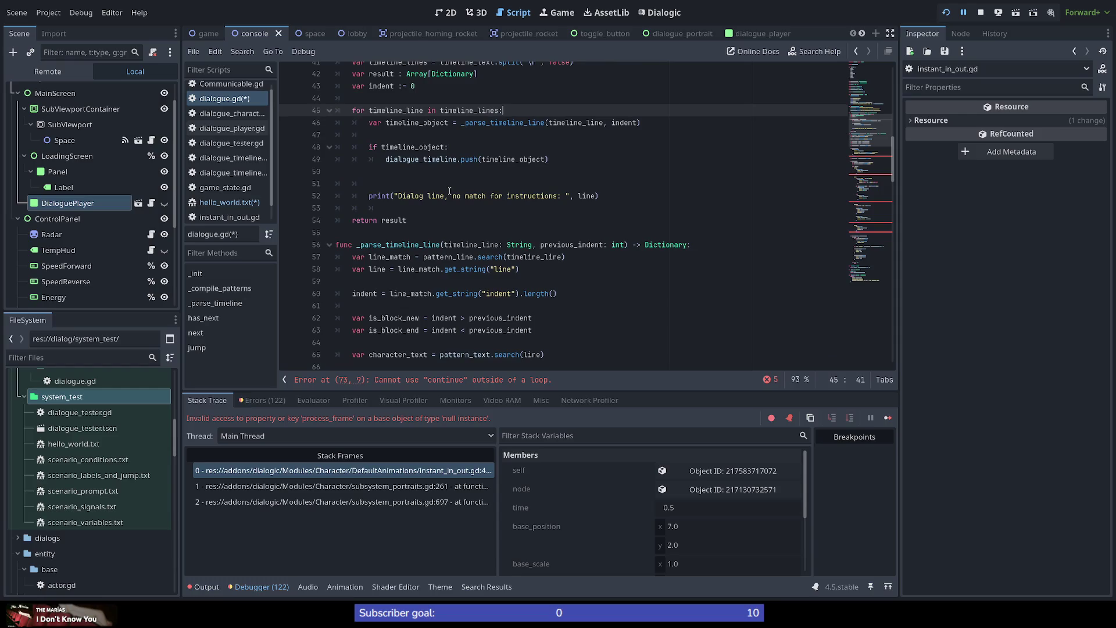
pyautogui.scroll(3, 399, 181)
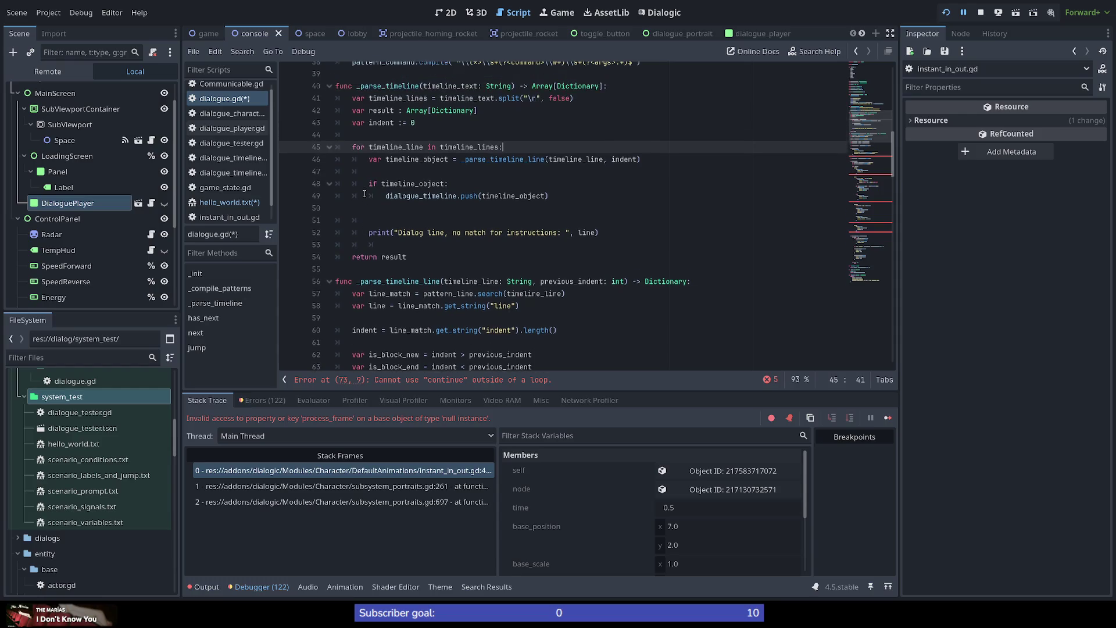
pyautogui.doubleClick(393, 156)
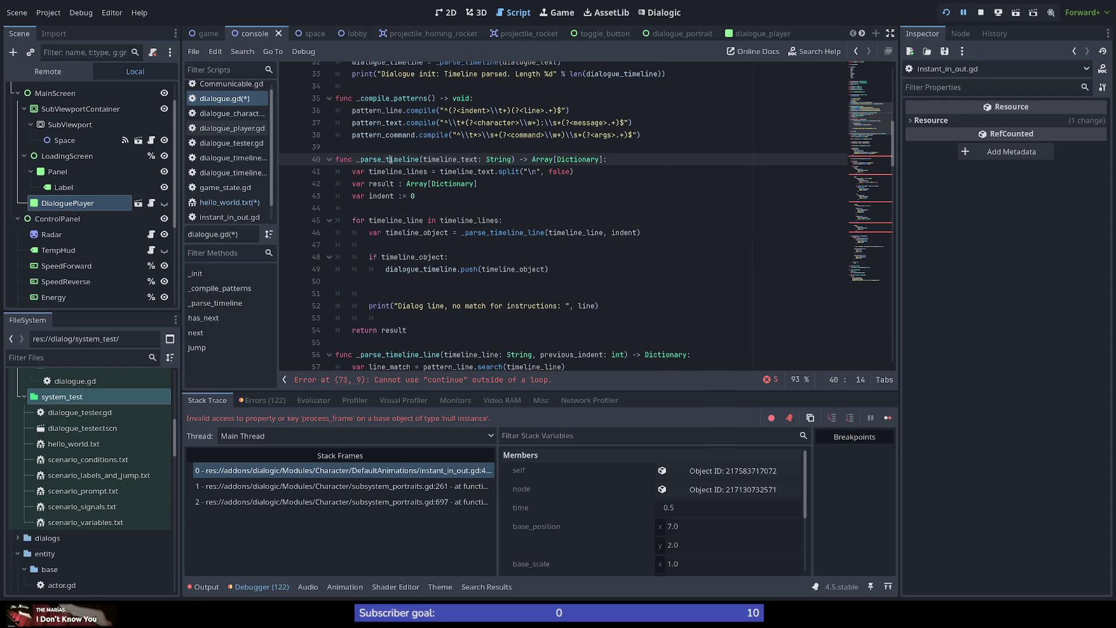
pyautogui.scroll(-1, 401, 178)
pyautogui.scroll(-1, 402, 178)
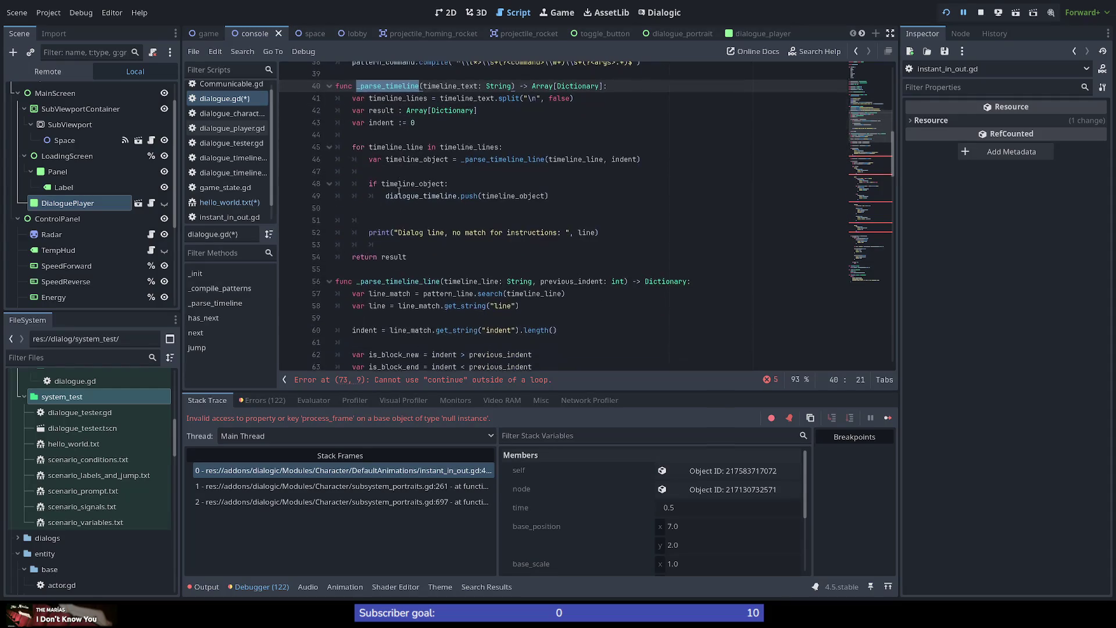
pyautogui.doubleClick(386, 281)
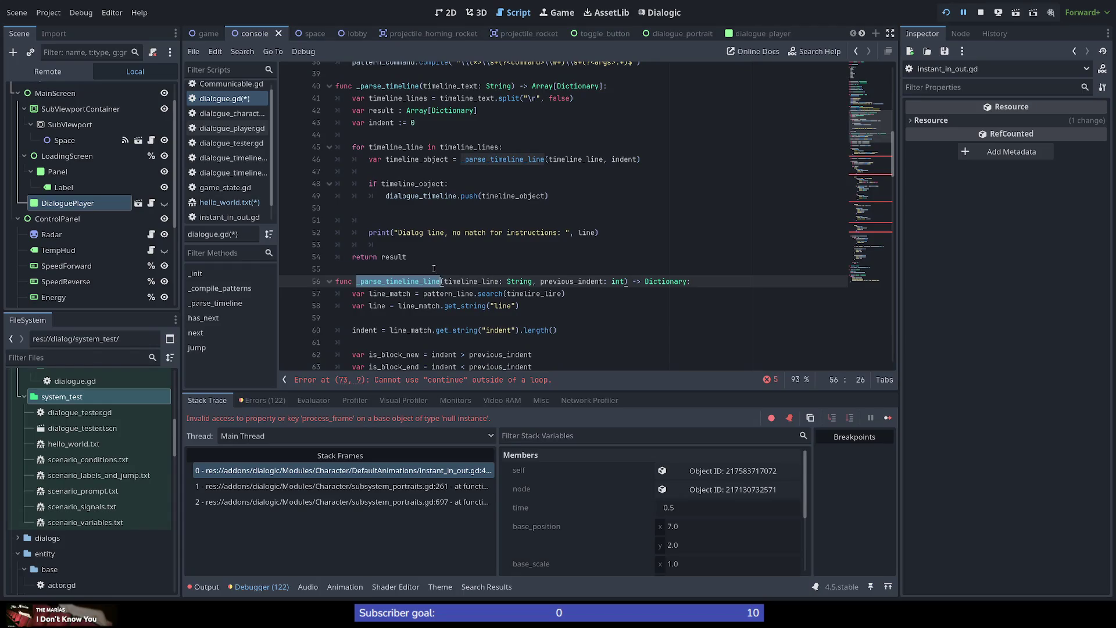
pyautogui.scroll(1, 395, 257)
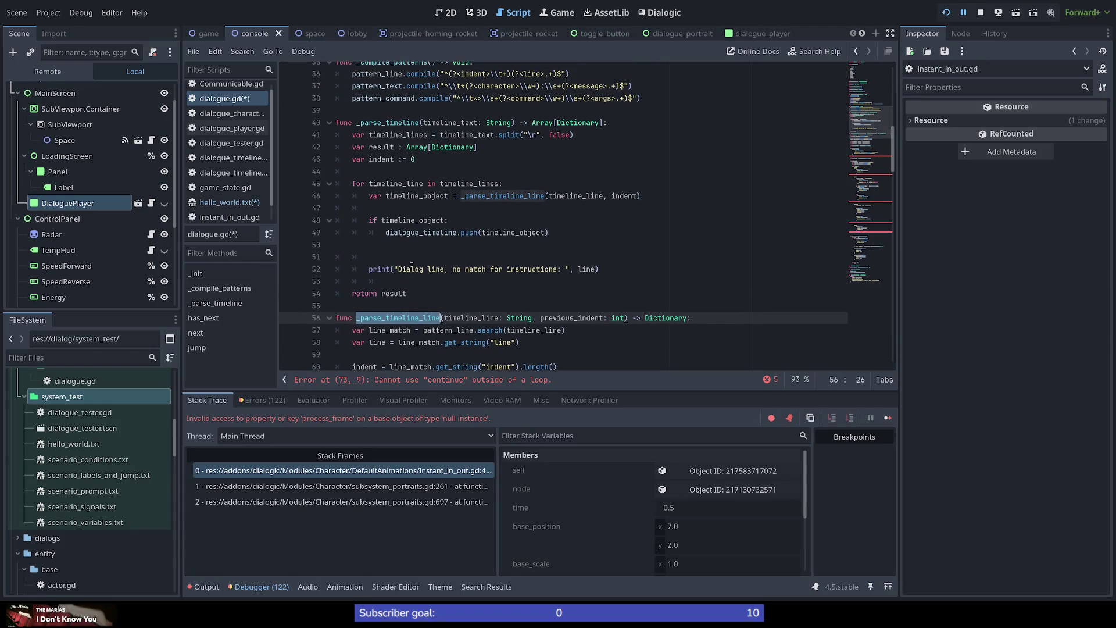
pyautogui.scroll(-2, 430, 289)
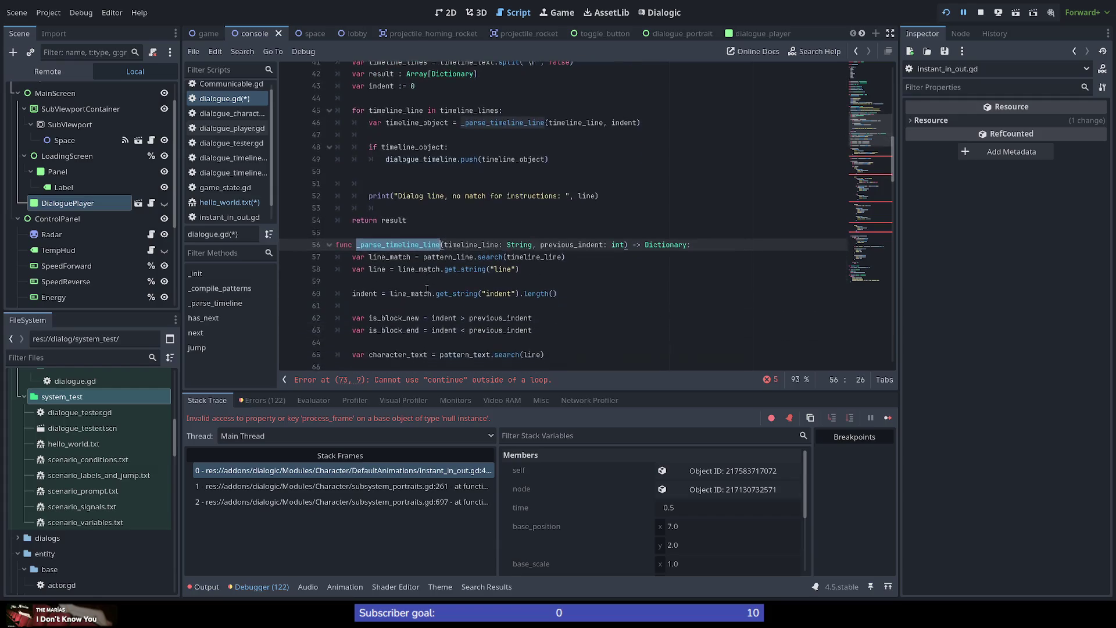
pyautogui.doubleClick(476, 244)
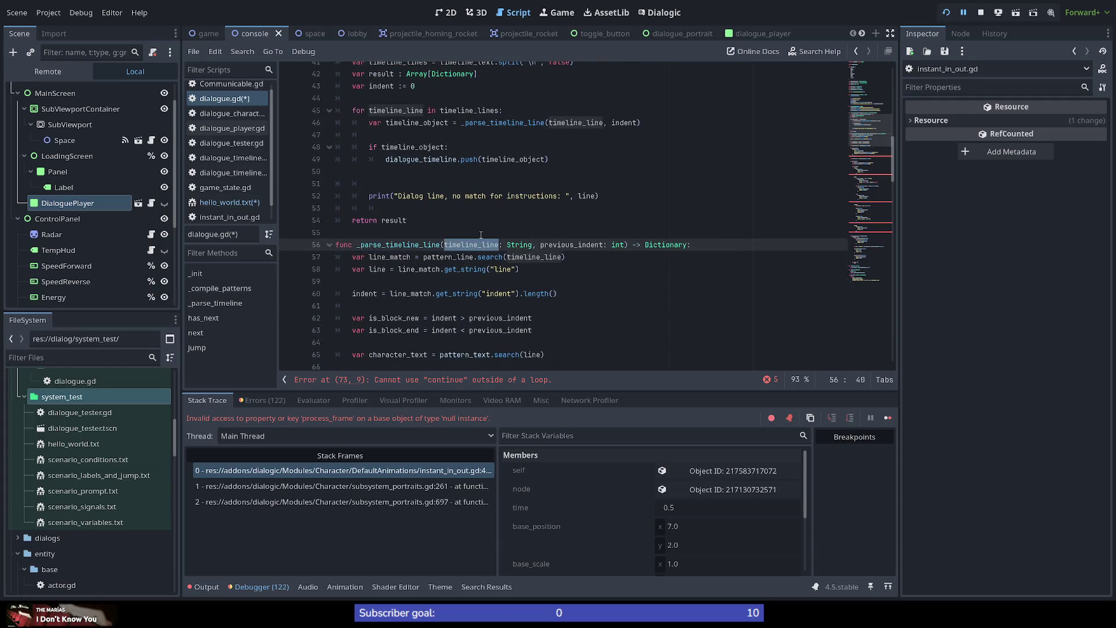
pyautogui.scroll(2, 417, 316)
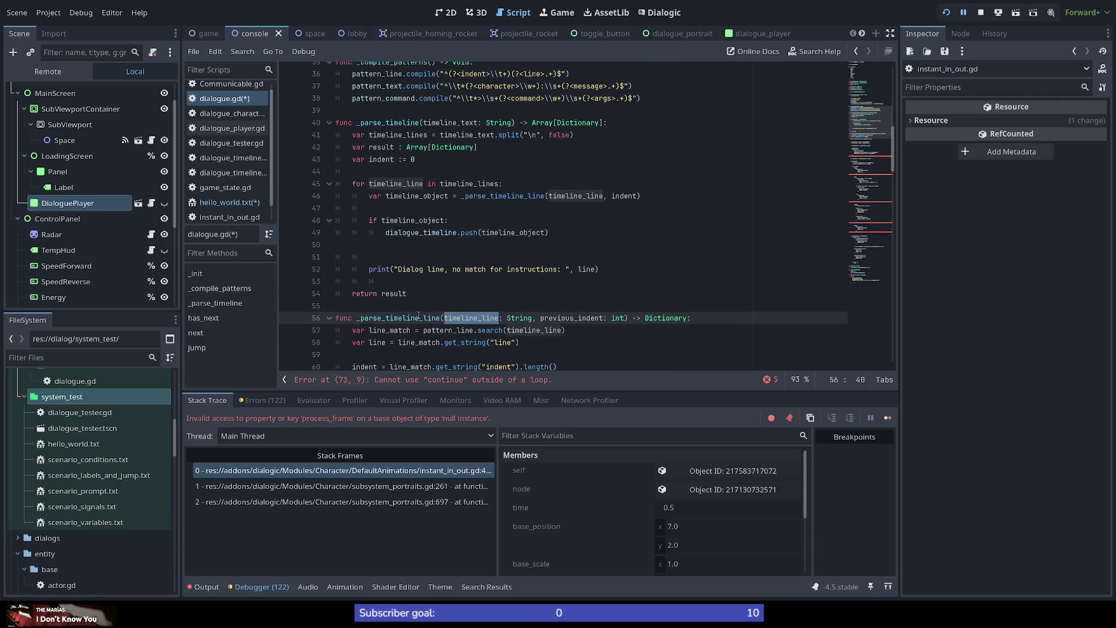
pyautogui.scroll(-2, 418, 316)
pyautogui.scroll(-2, 417, 315)
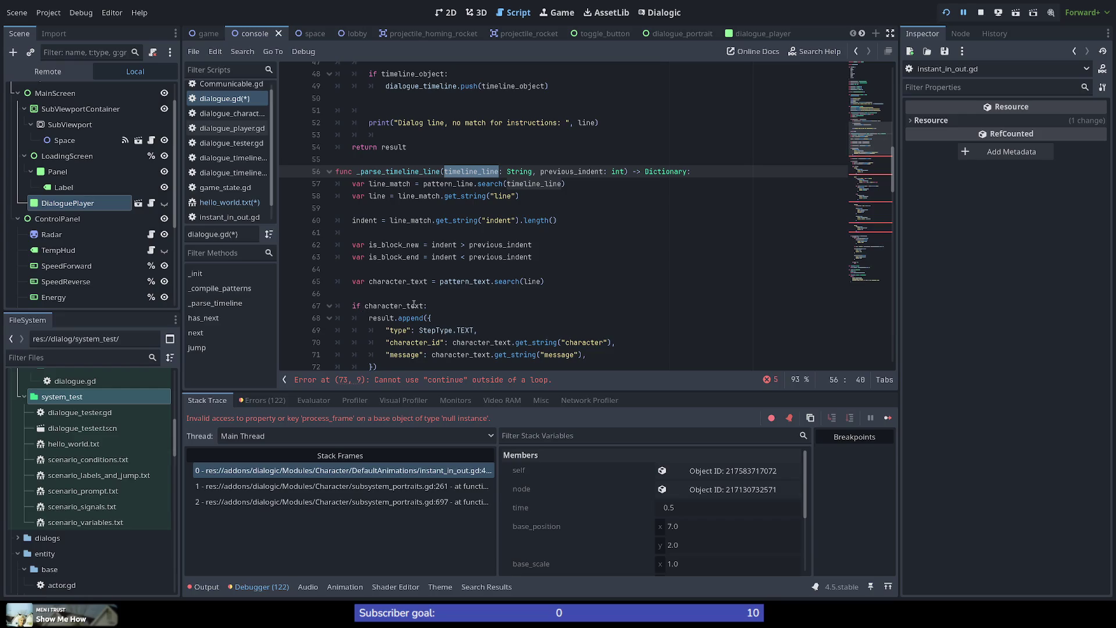
pyautogui.scroll(3, 417, 290)
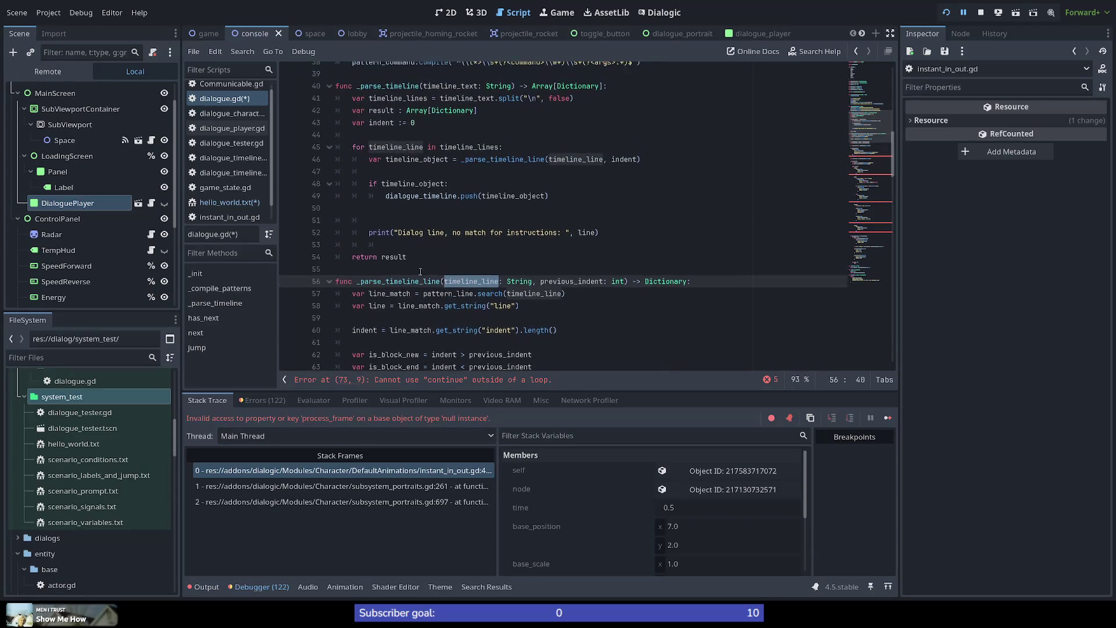
pyautogui.scroll(1, 421, 270)
pyautogui.click(445, 299)
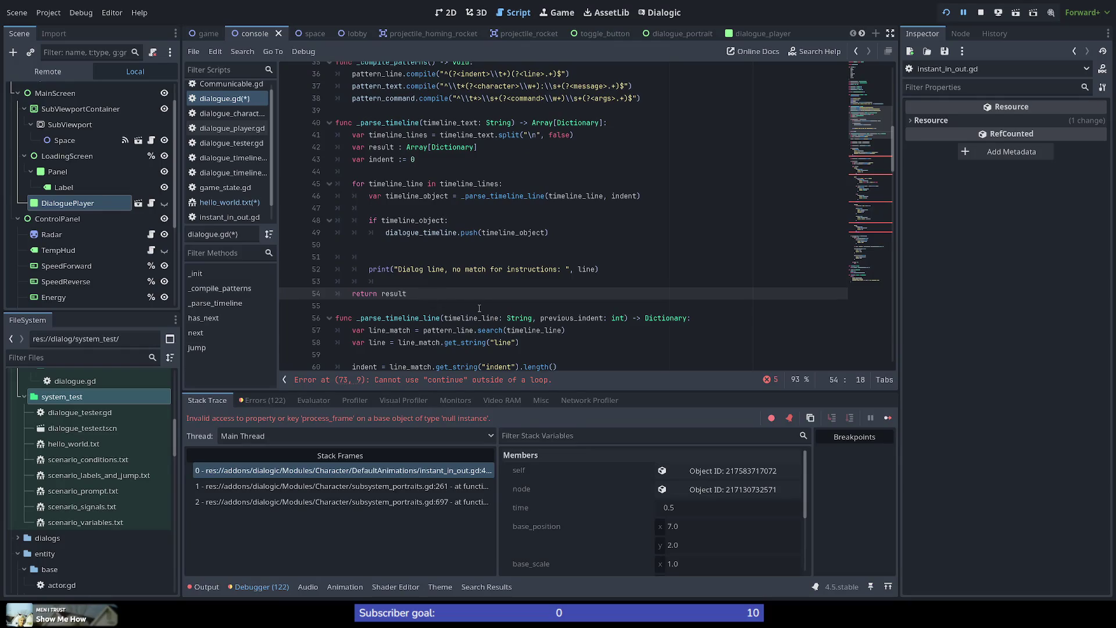
pyautogui.press('Return')
pyautogui.press('Return')
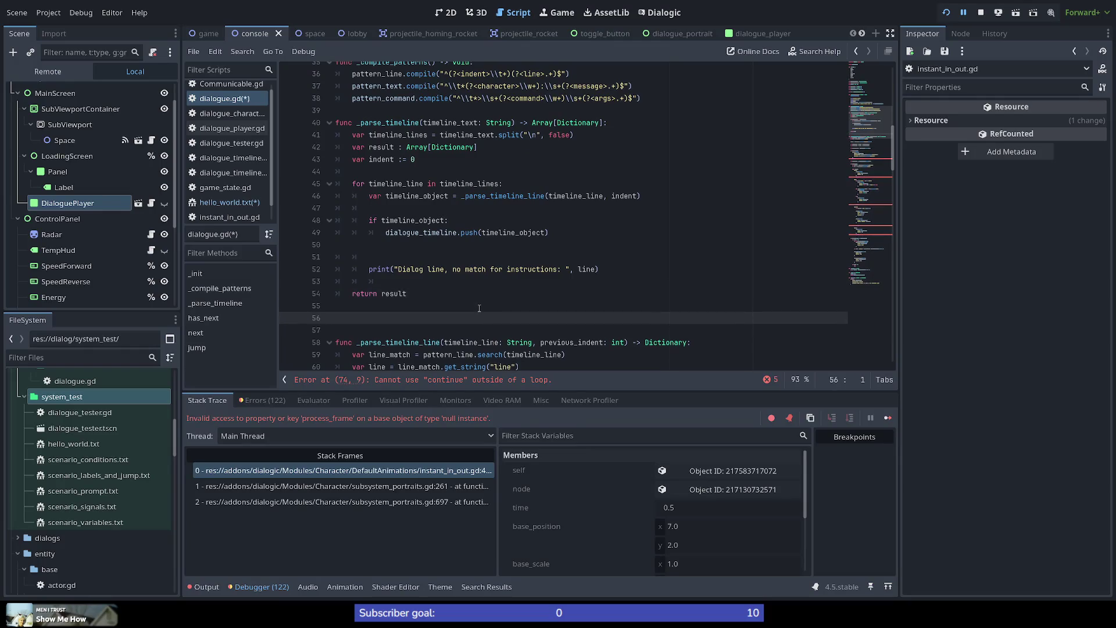
pyautogui.write('func _')
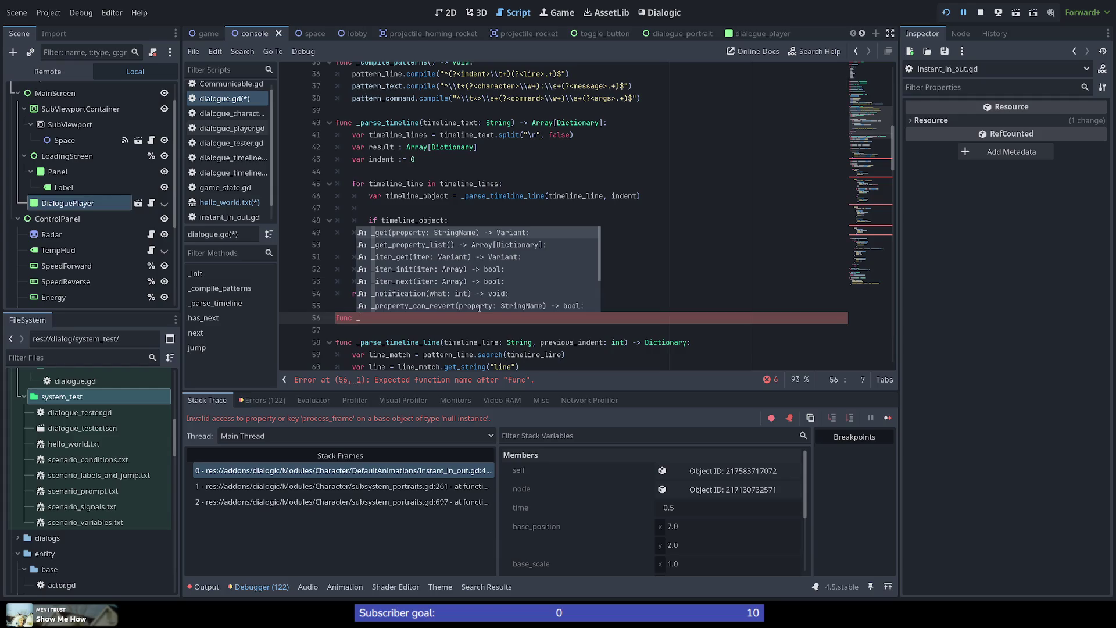
pyautogui.hotkey('shift', 'Home')
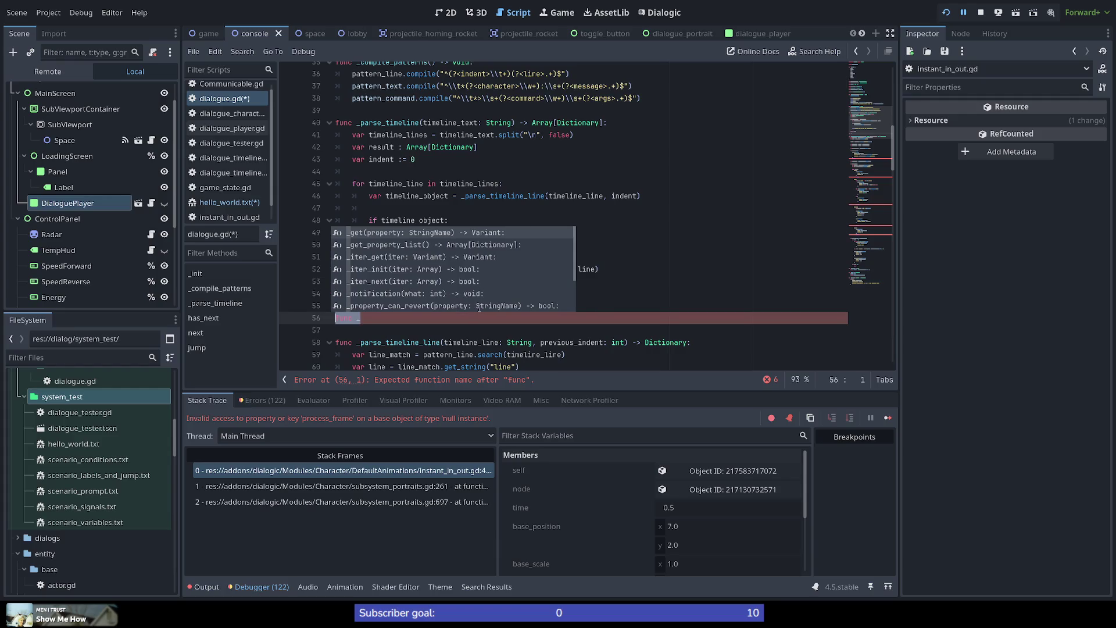
pyautogui.press('Delete')
pyautogui.press('Delete')
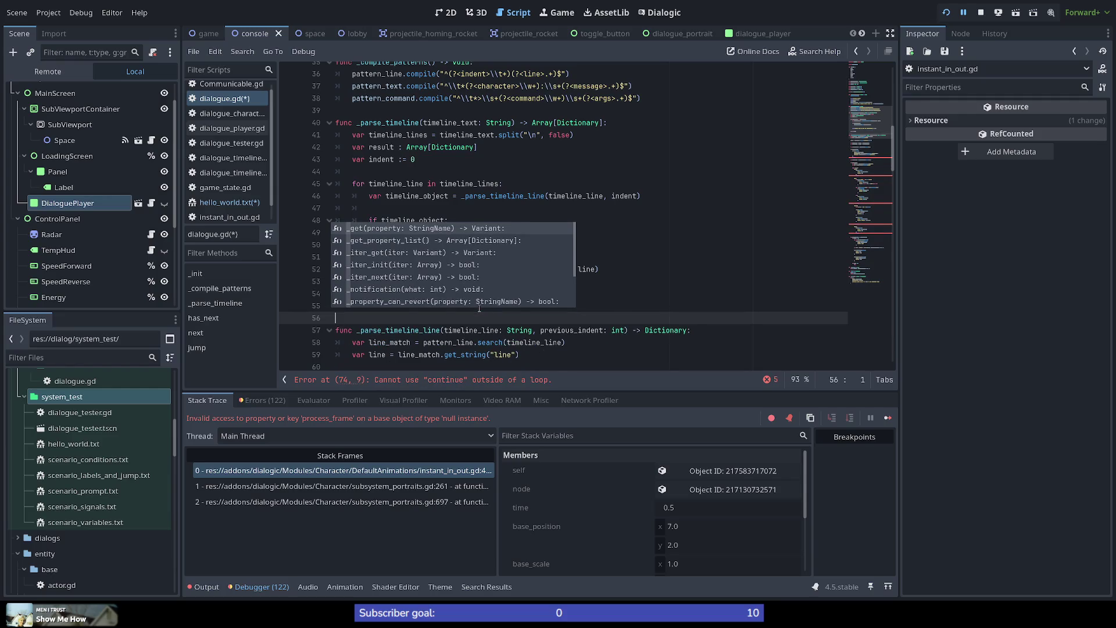
pyautogui.press('Delete')
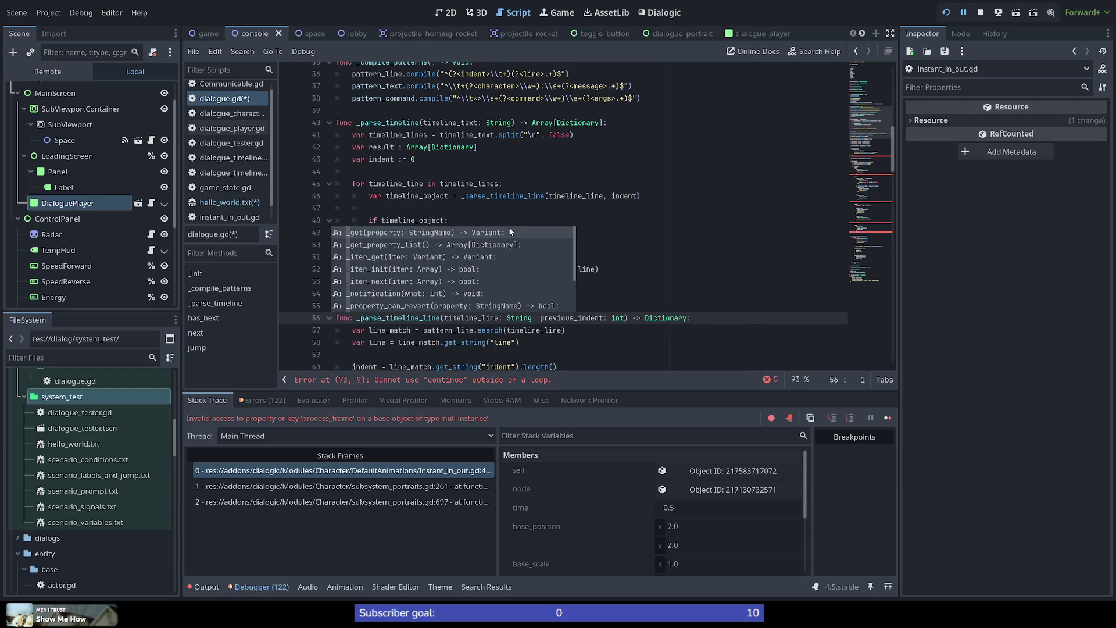
pyautogui.click(536, 196)
pyautogui.scroll(-2, 474, 282)
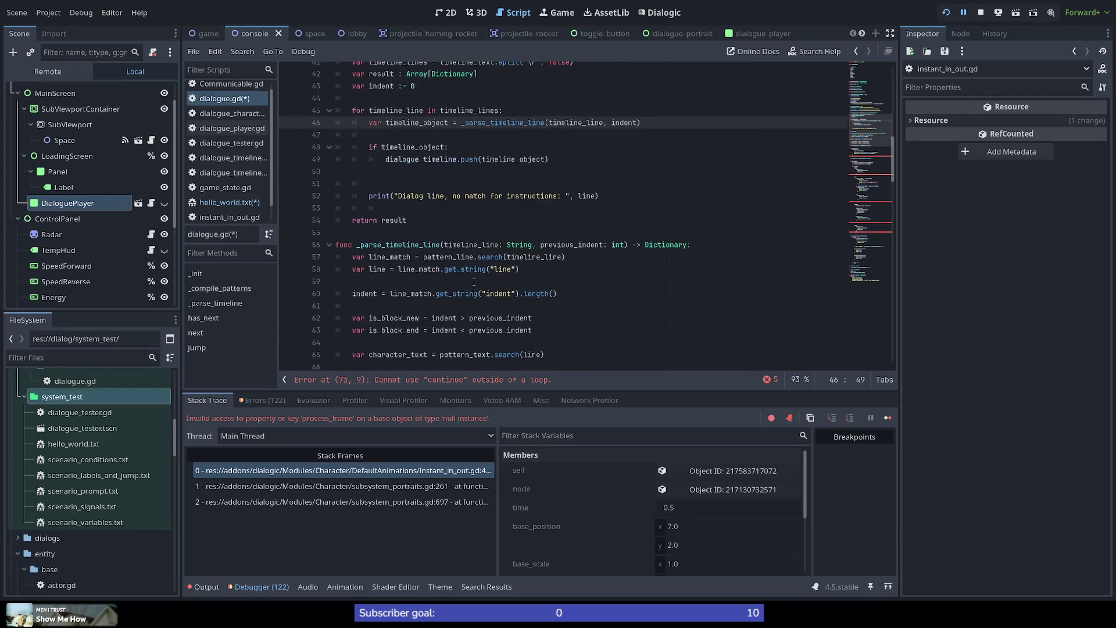
# Check uses of previous_indent, line_match, line and indent, then select the line_match, line and indent statements.
pyautogui.doubleClick(559, 245)
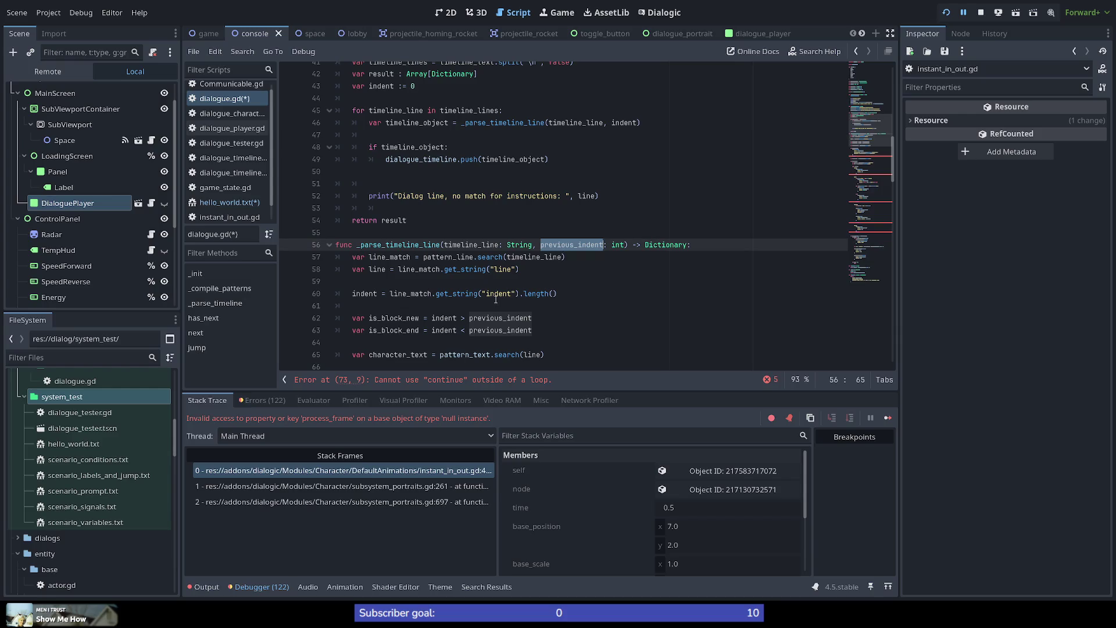
pyautogui.doubleClick(407, 257)
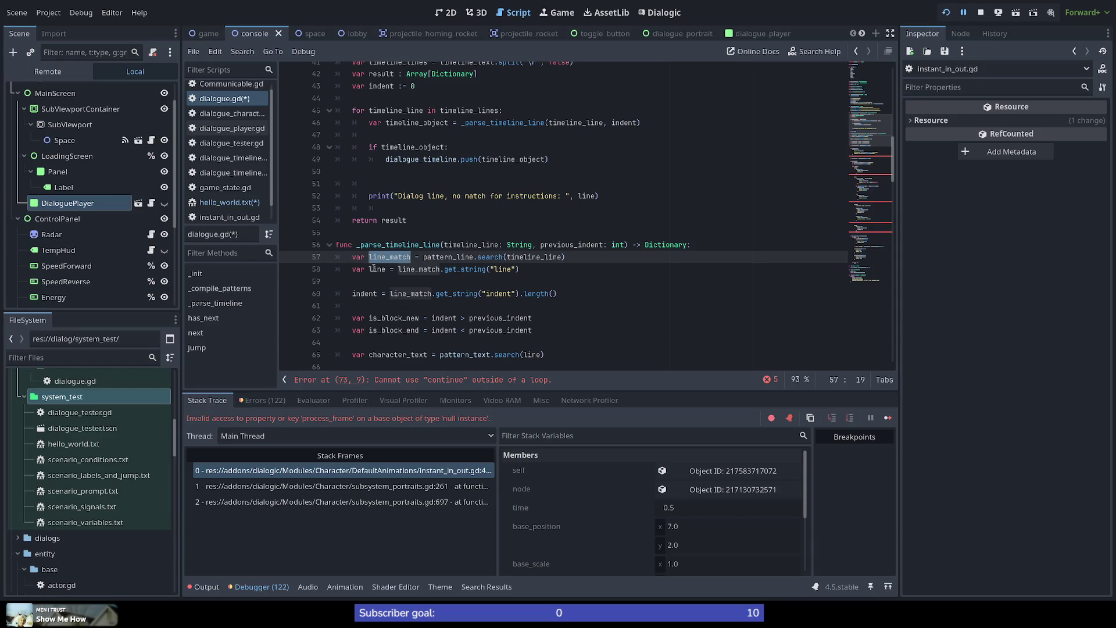
pyautogui.doubleClick(377, 269)
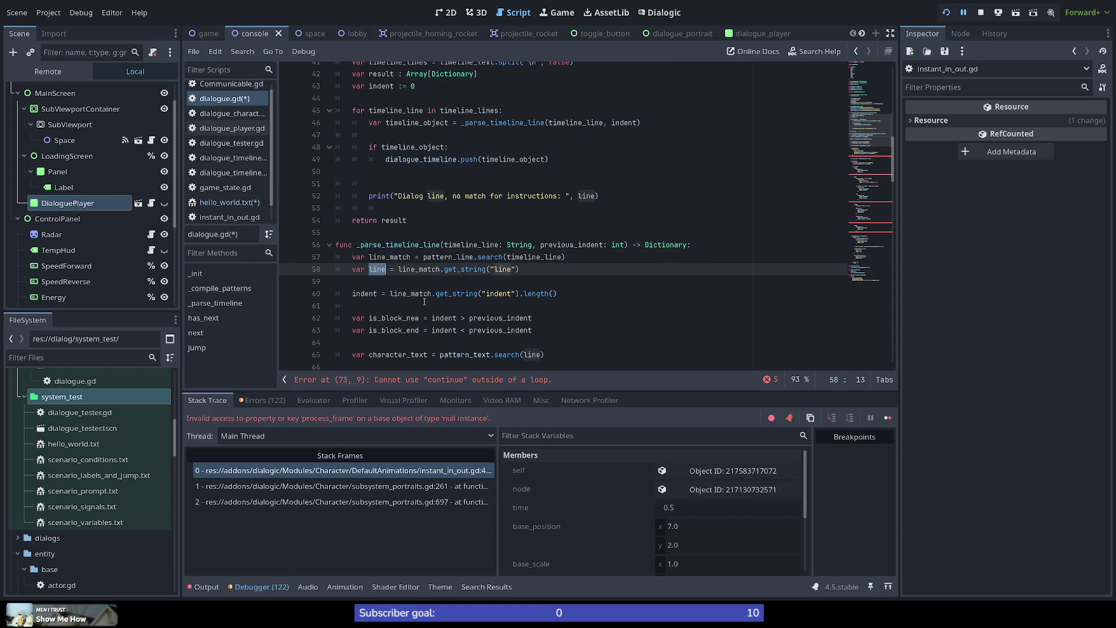
pyautogui.doubleClick(400, 244)
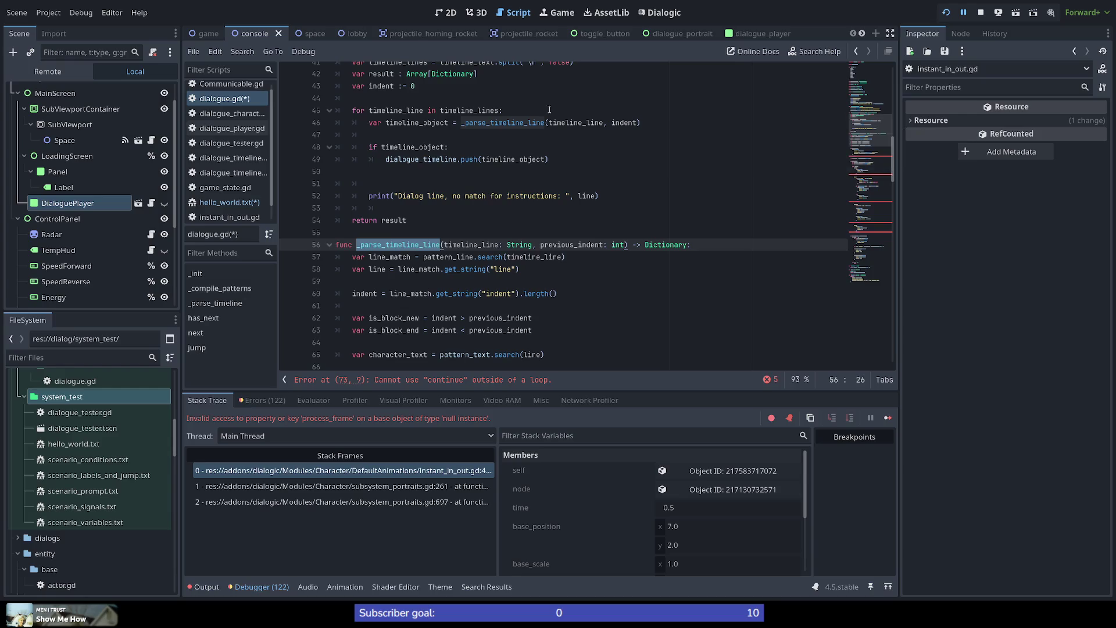
pyautogui.doubleClick(619, 123)
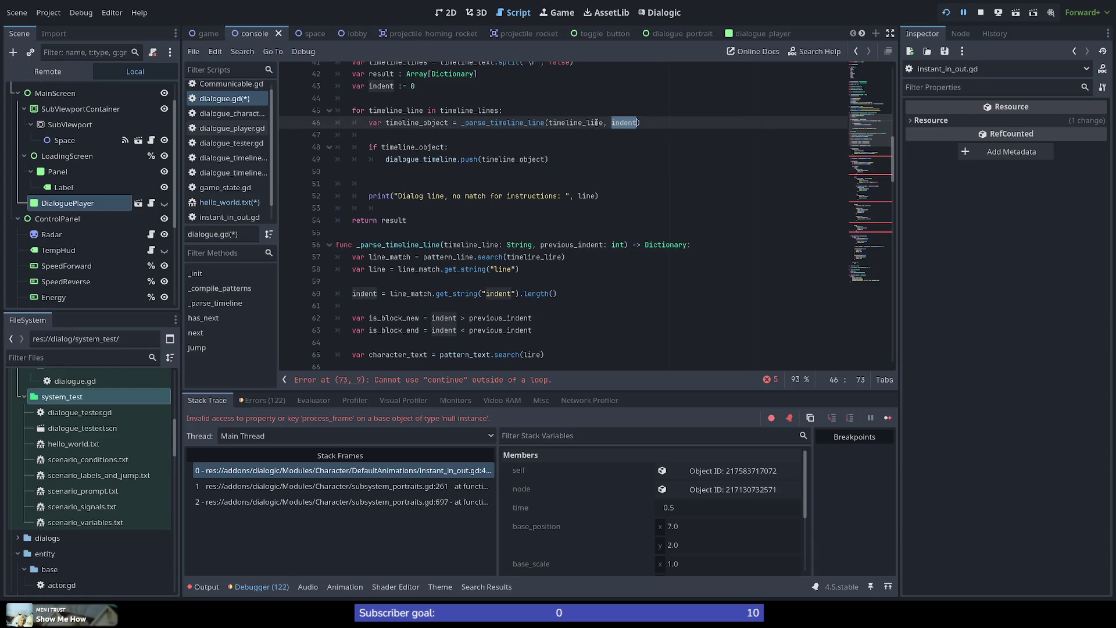
pyautogui.doubleClick(381, 86)
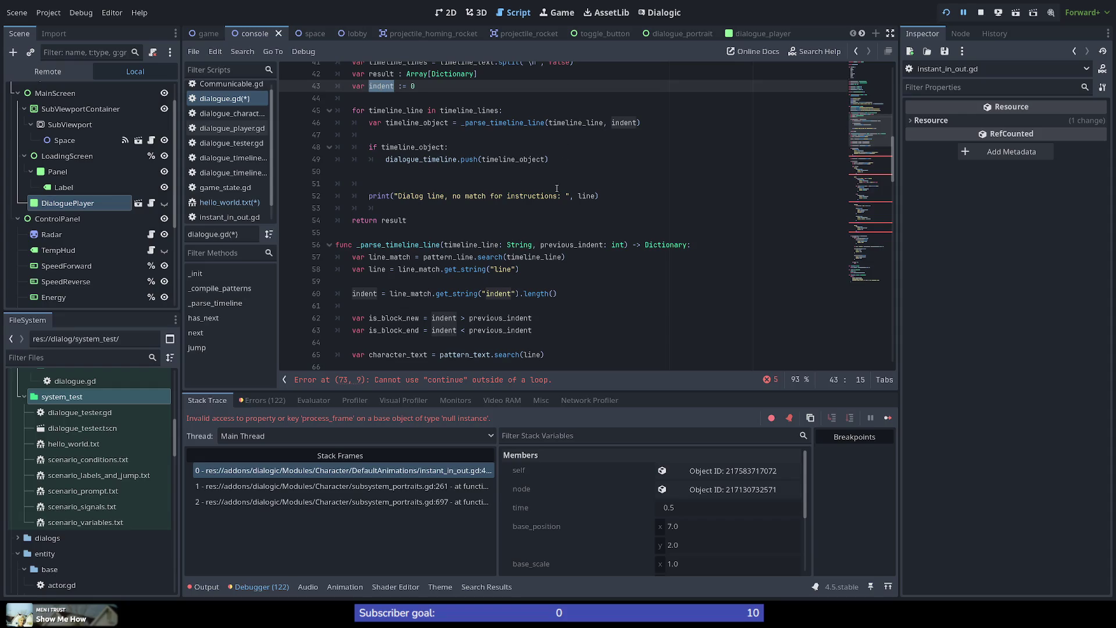
pyautogui.doubleClick(411, 258)
pyautogui.moveTo(579, 297); pyautogui.dragTo(260, 262)
pyautogui.hotkey('ctrl', 'c')
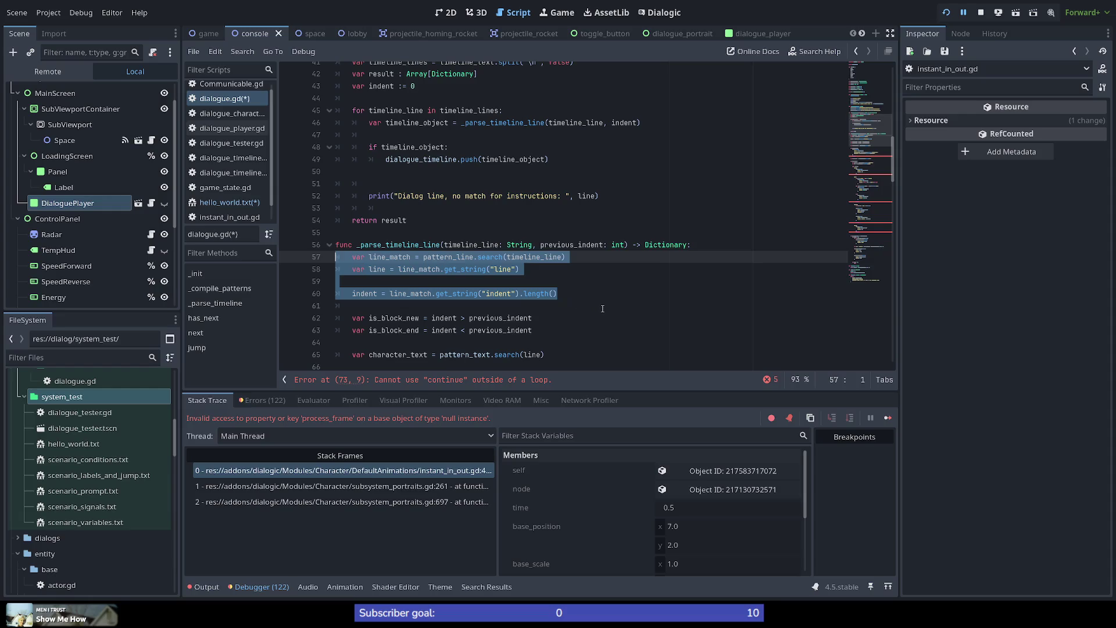
# Paste the line_match, line and indent statements after the line-46 call and indent them into the loop.
pyautogui.click(416, 122)
pyautogui.click(708, 125)
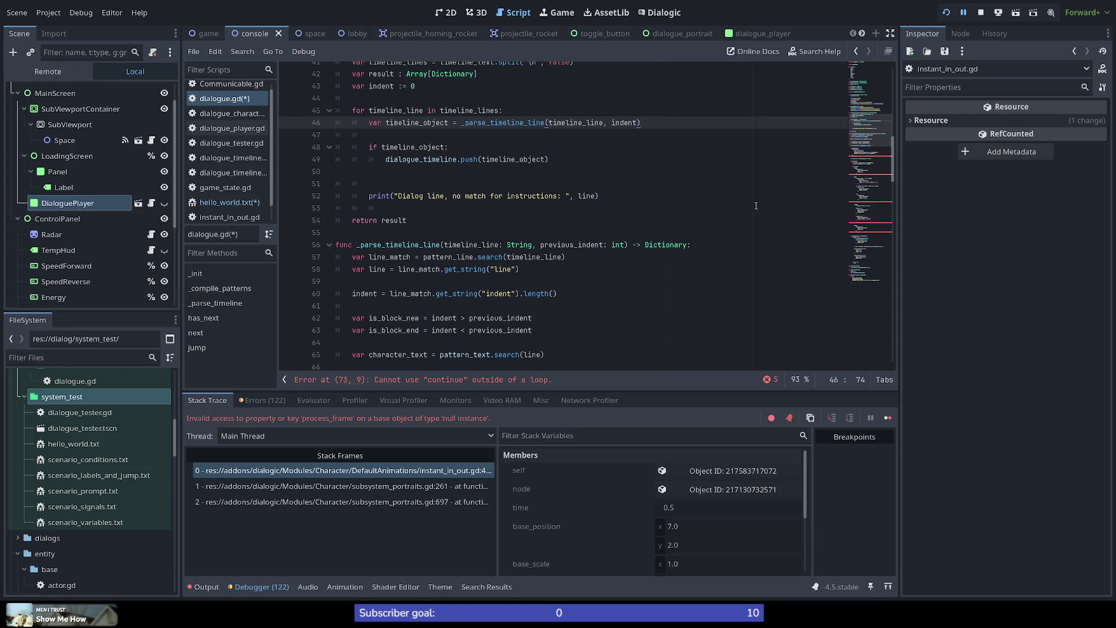
pyautogui.press('Return')
pyautogui.press('Return')
pyautogui.hotkey('ctrl', 'v')
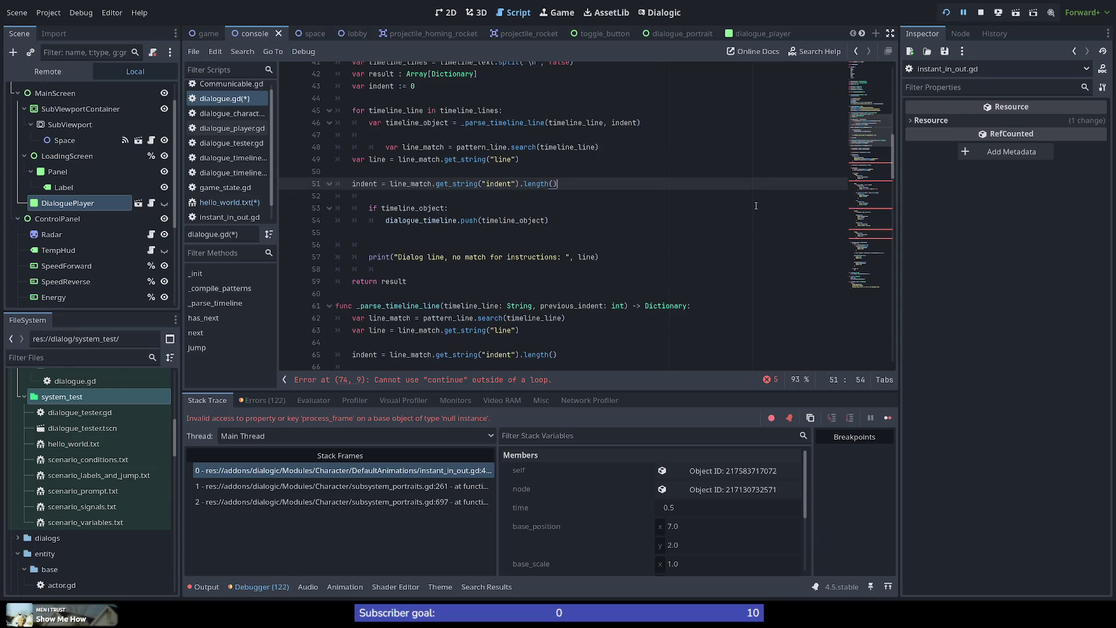
pyautogui.hotkey('shift', 'Up')
pyautogui.hotkey('shift', 'Up')
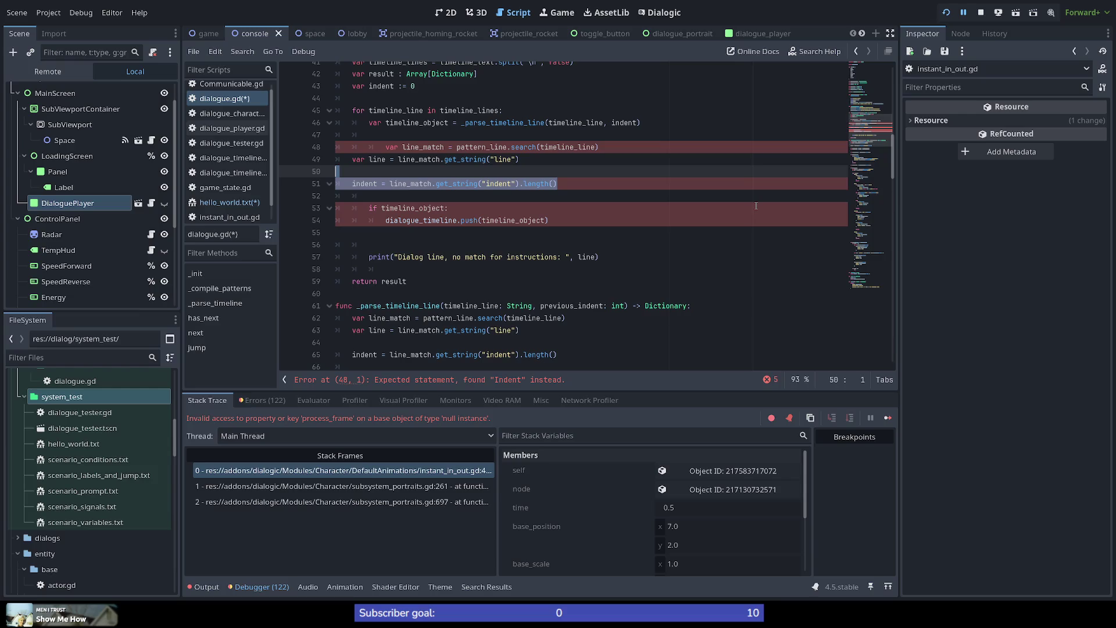
pyautogui.press('Tab')
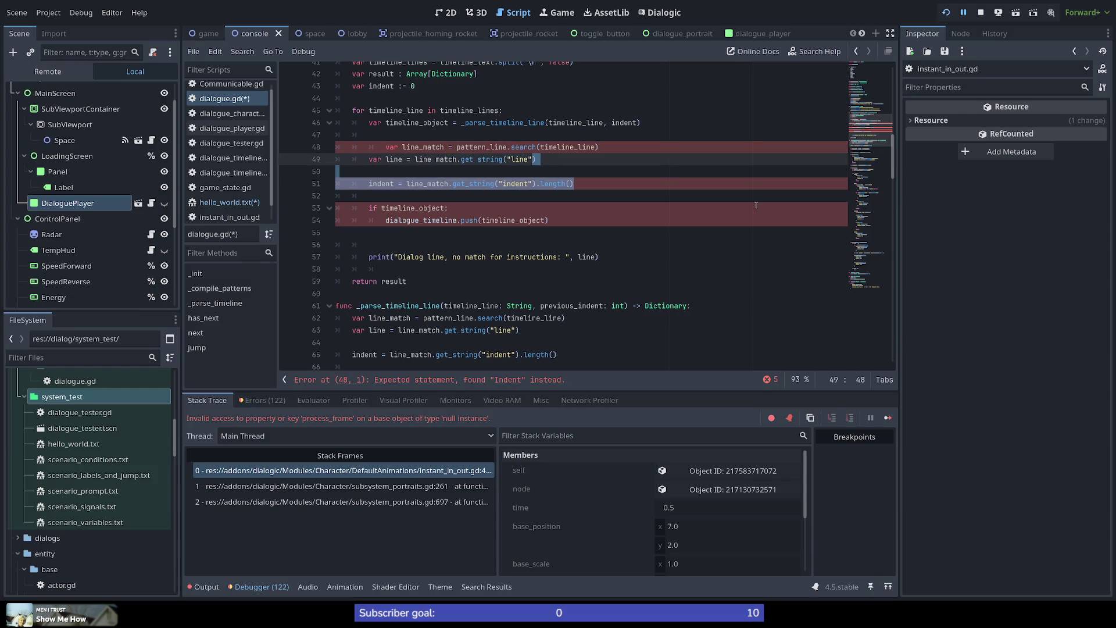
pyautogui.press('Up')
pyautogui.press('Home')
pyautogui.press('BackSpace')
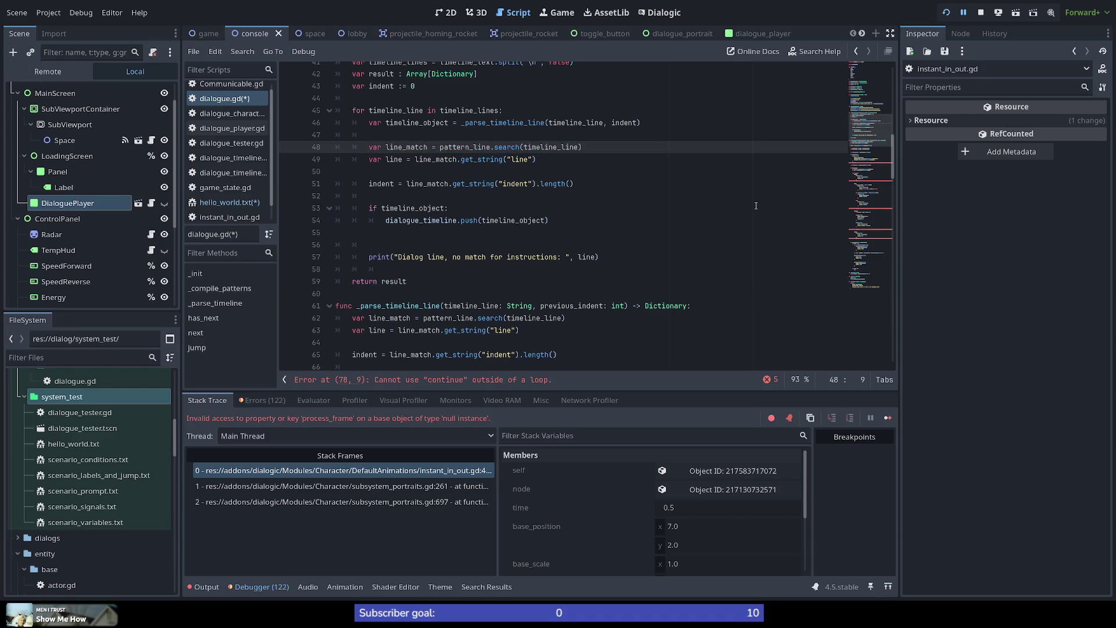
# Remove the blank lines in the loop and in _parse_timeline_line, then check indent's uses.
pyautogui.scroll(-1, 569, 179)
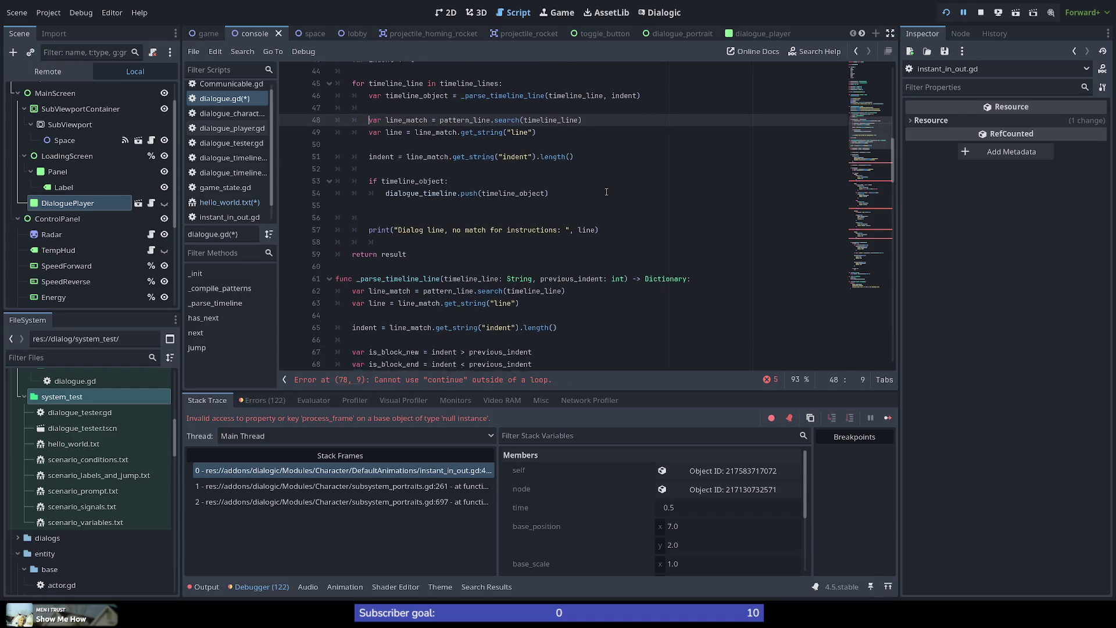
pyautogui.click(578, 134)
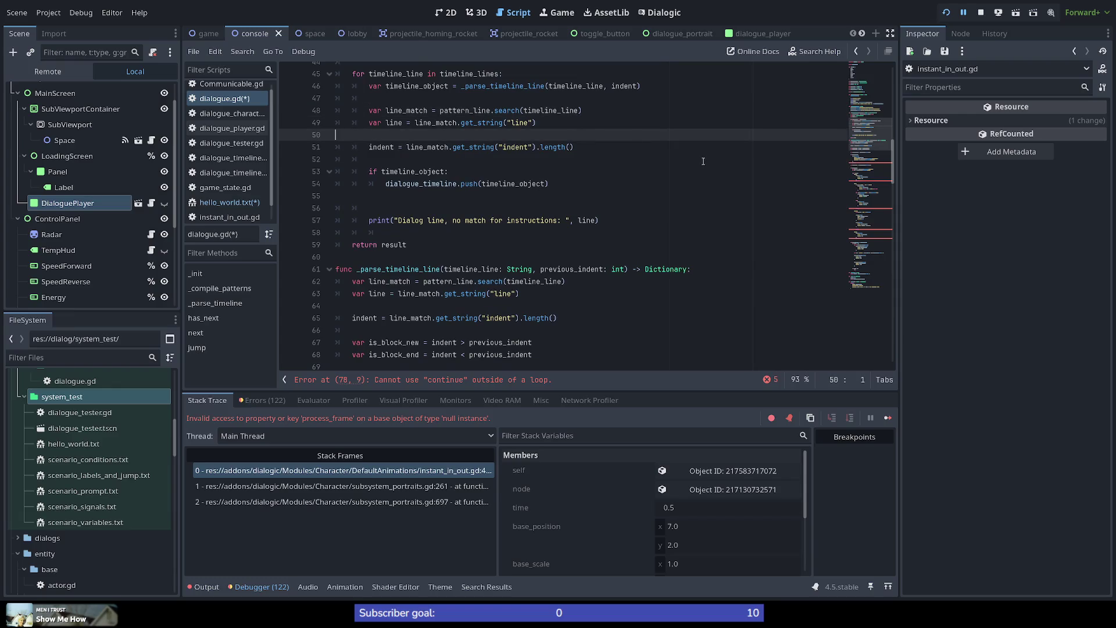
pyautogui.press('BackSpace')
pyautogui.click(462, 297)
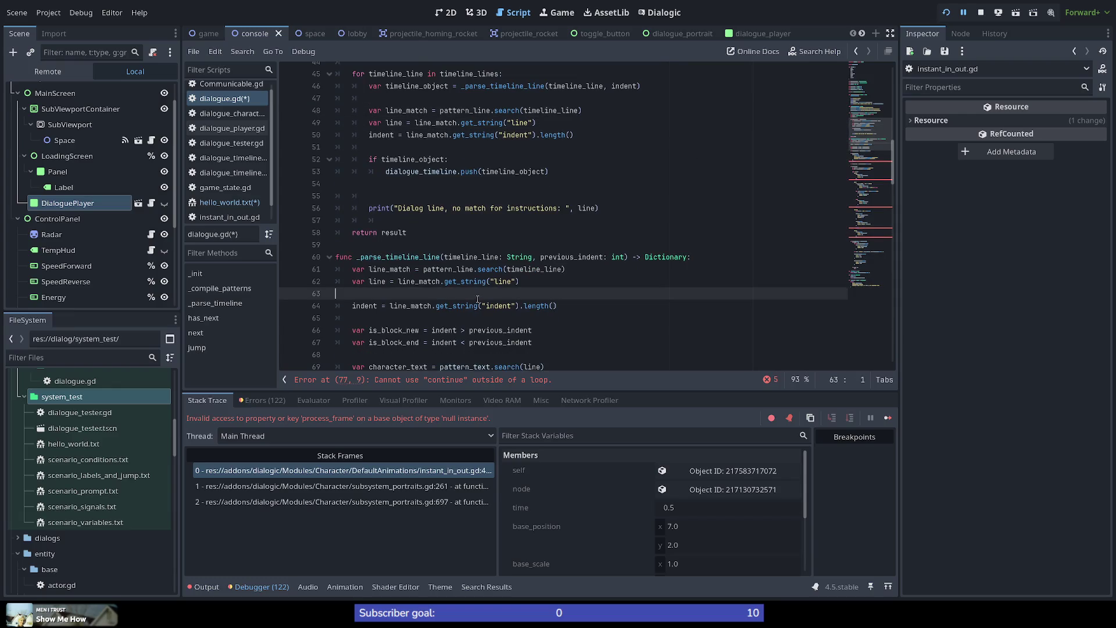
pyautogui.press('BackSpace')
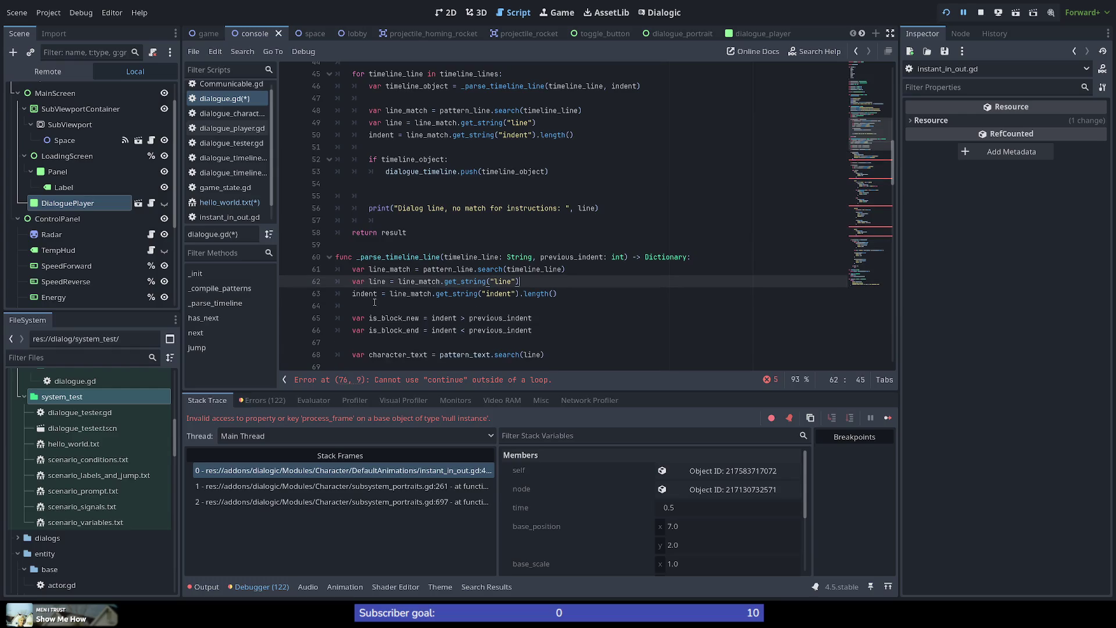
pyautogui.doubleClick(365, 294)
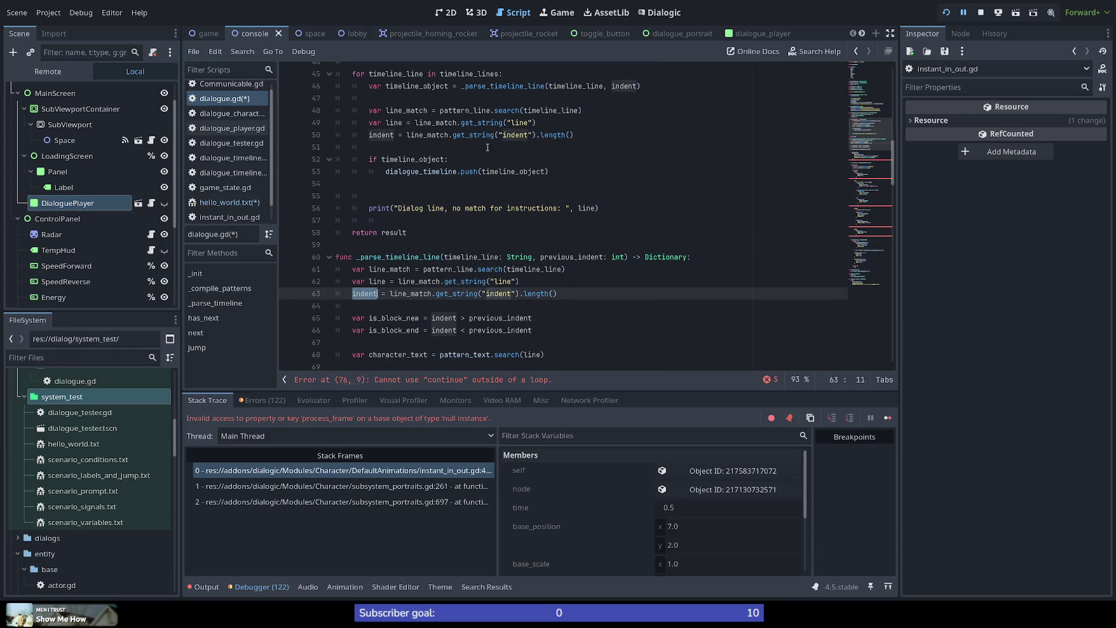
pyautogui.click(684, 127)
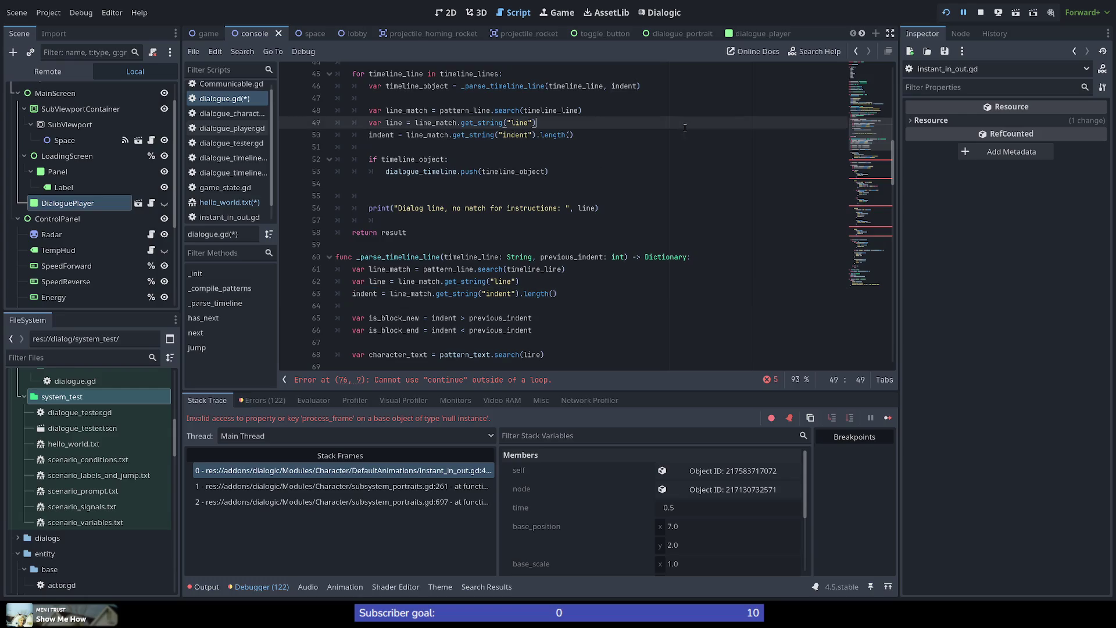
pyautogui.scroll(1, 608, 135)
pyautogui.doubleClick(617, 123)
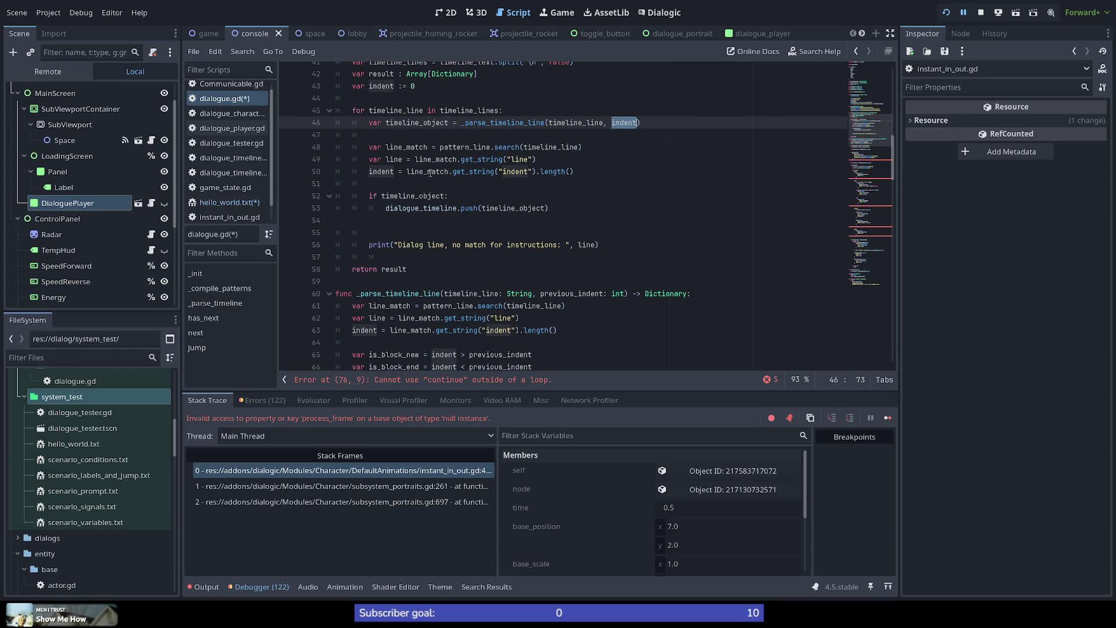
# Inspect the get_string, line_match, timeline_object and dialogue_timeline references in the loop.
pyautogui.doubleClick(459, 171)
pyautogui.doubleClick(515, 171)
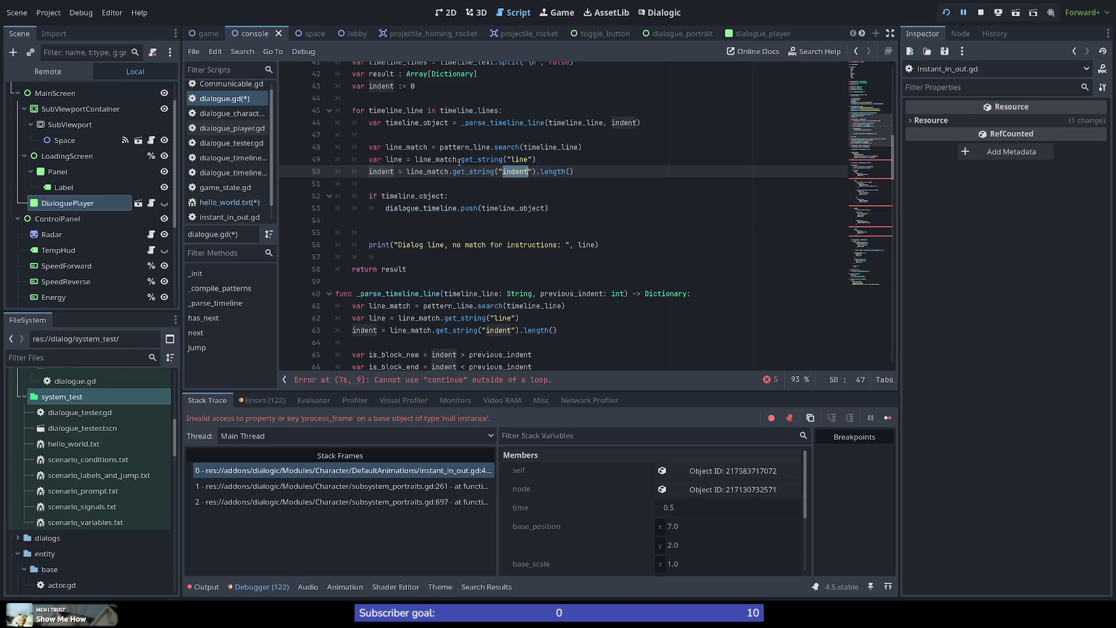
pyautogui.moveTo(415, 160); pyautogui.dragTo(566, 161)
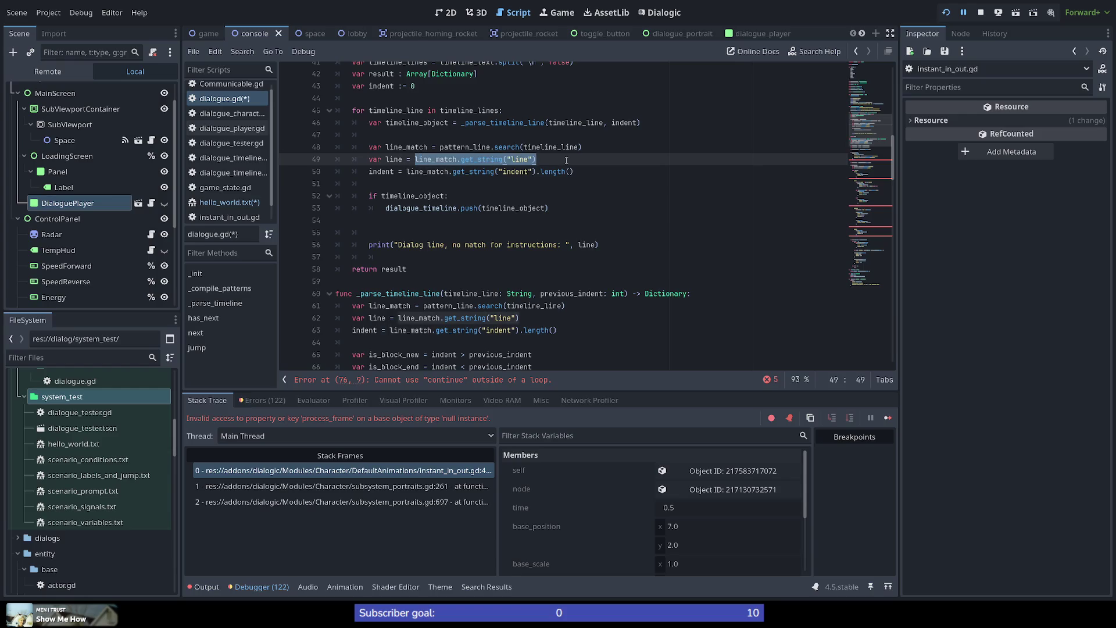
pyautogui.click(566, 161)
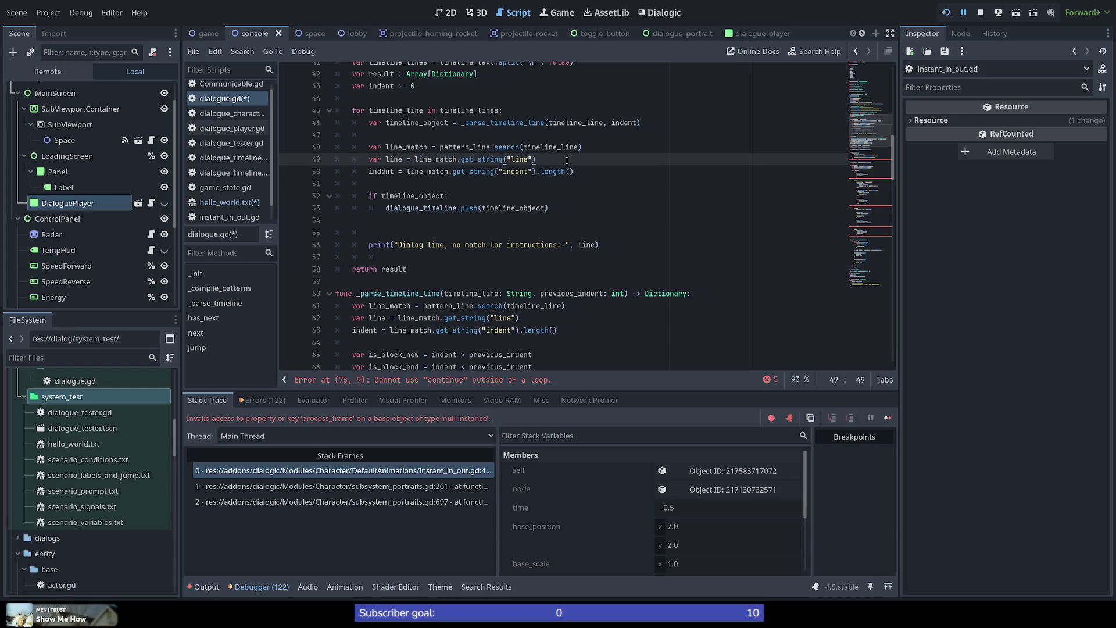
pyautogui.doubleClick(406, 147)
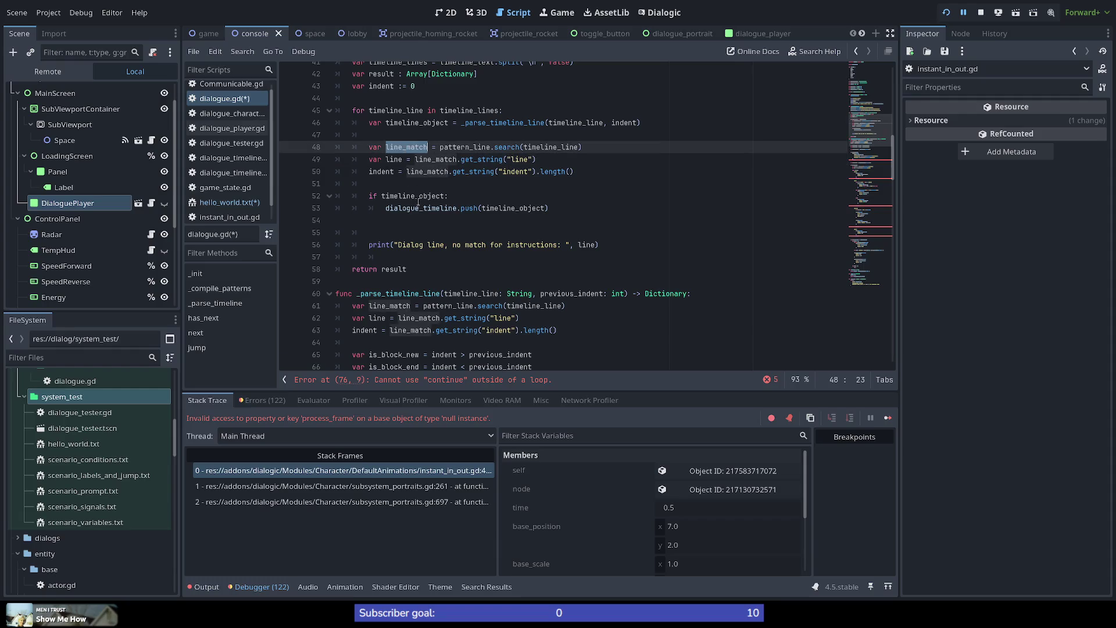
pyautogui.scroll(-1, 407, 226)
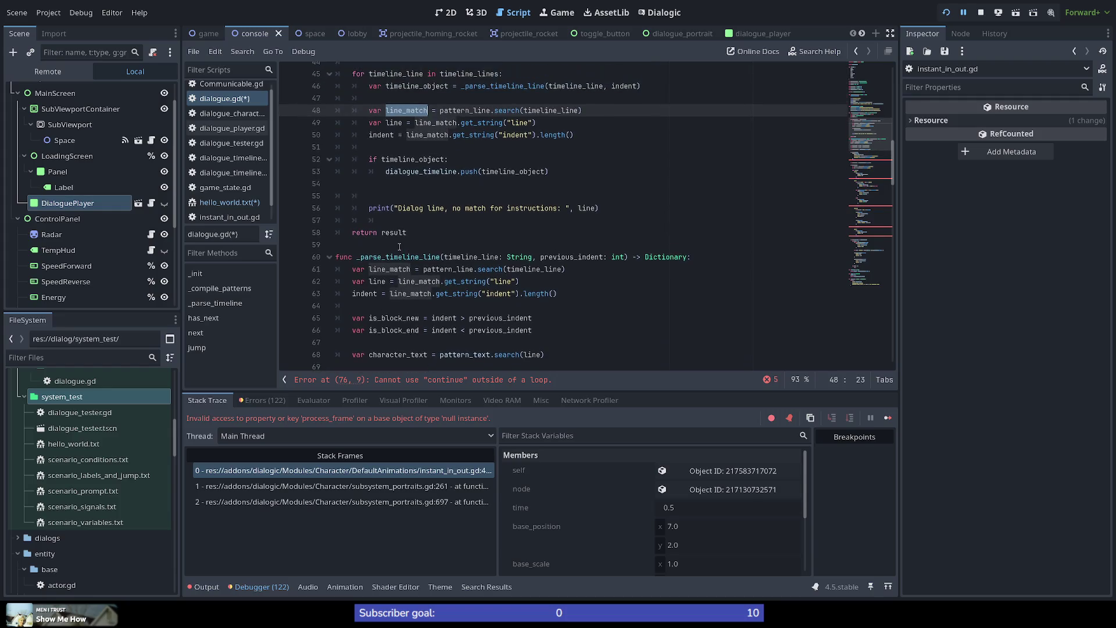
pyautogui.scroll(1, 400, 247)
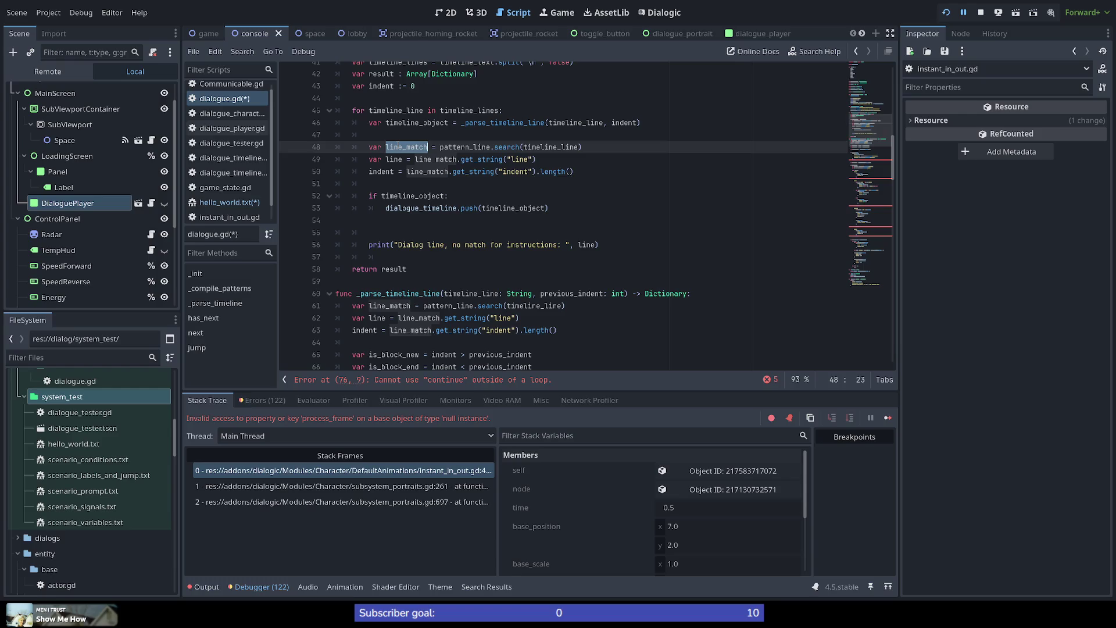
pyautogui.doubleClick(401, 123)
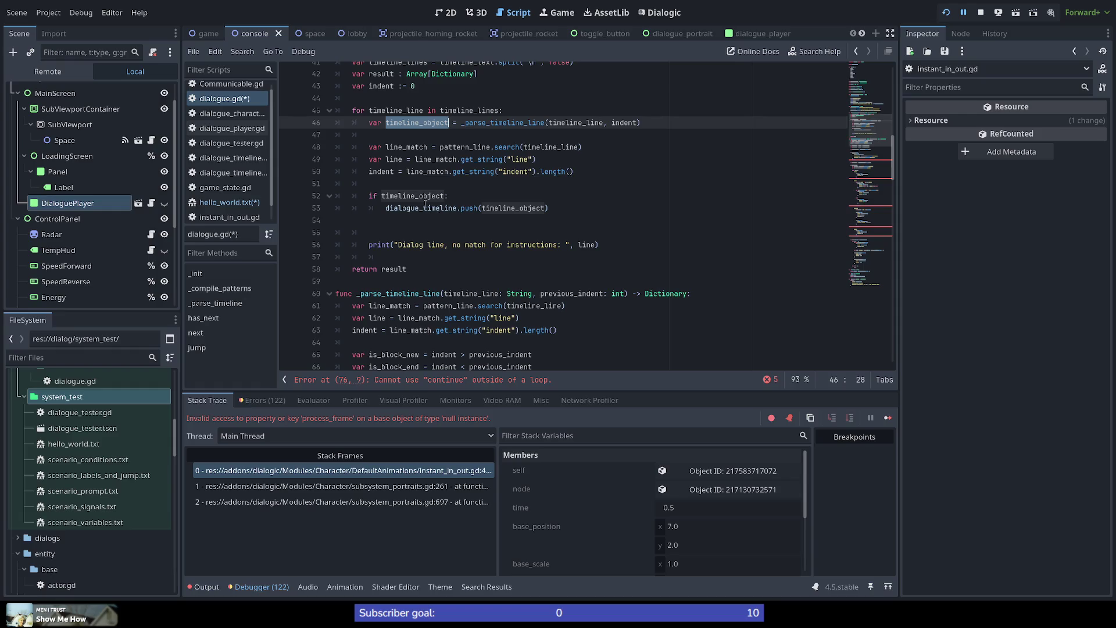
pyautogui.doubleClick(425, 208)
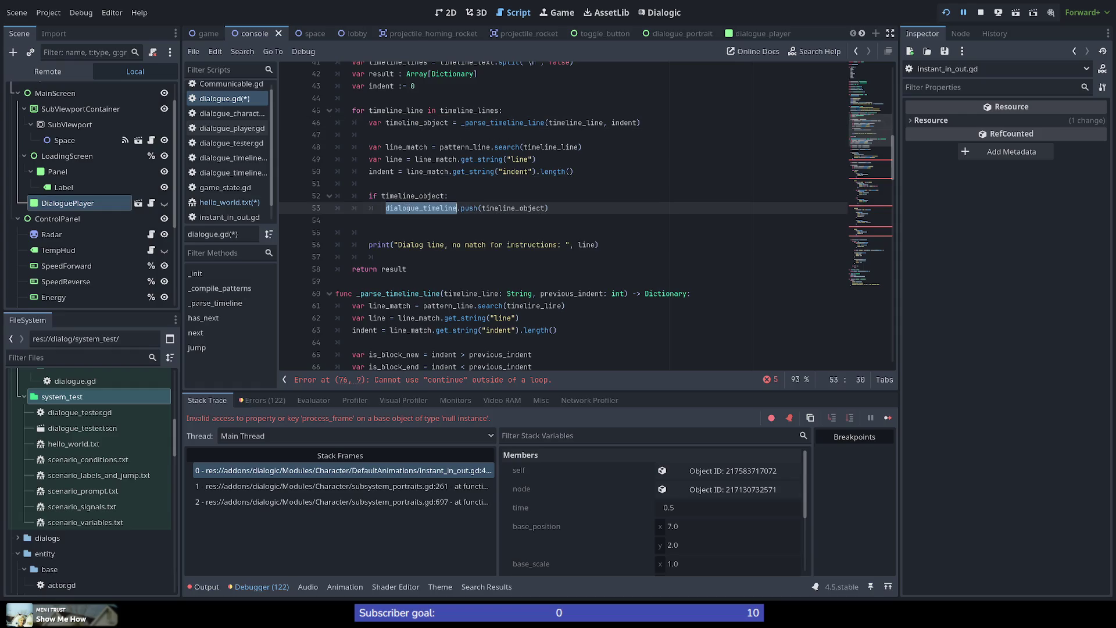
pyautogui.moveTo(424, 208)
# Delete the extra blank line before the 'no match for instructions' print.
pyautogui.moveTo(398, 229); pyautogui.dragTo(400, 219)
pyautogui.press('BackSpace')
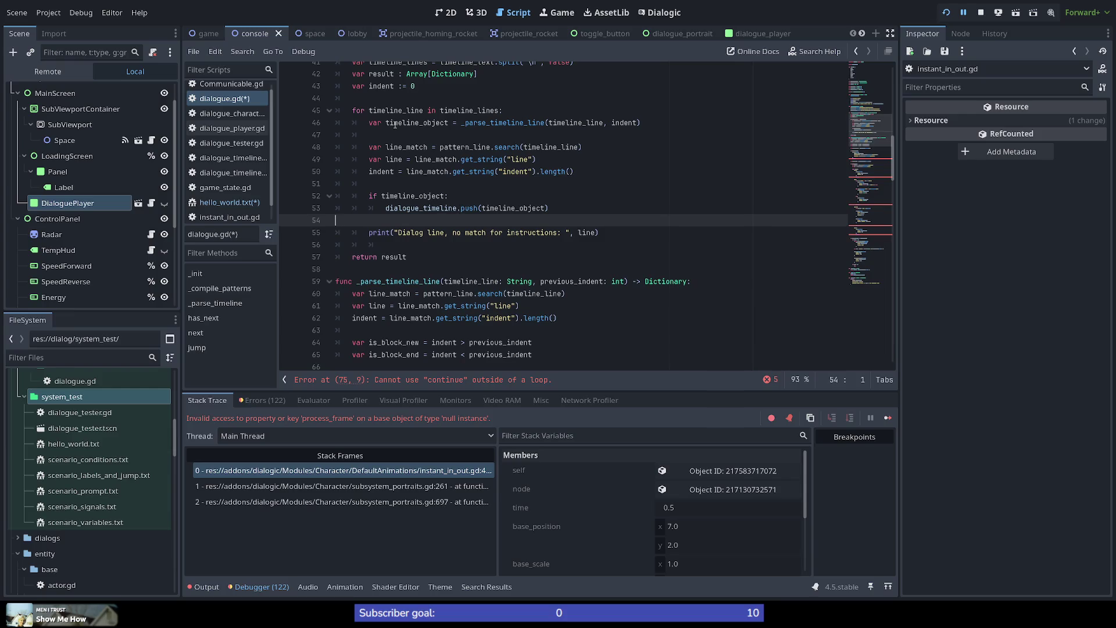
pyautogui.scroll(1, 400, 136)
pyautogui.doubleClick(381, 111)
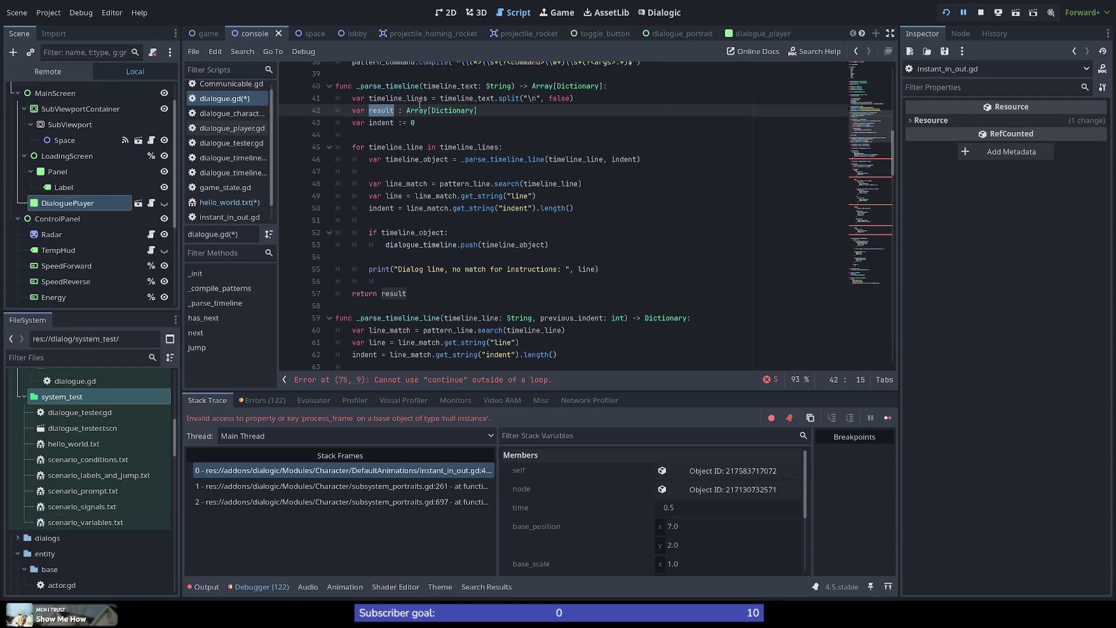
# Review indent and previous_indent uses in _parse_timeline_line, then jump to the line-75 continue error.
pyautogui.scroll(-3, 453, 228)
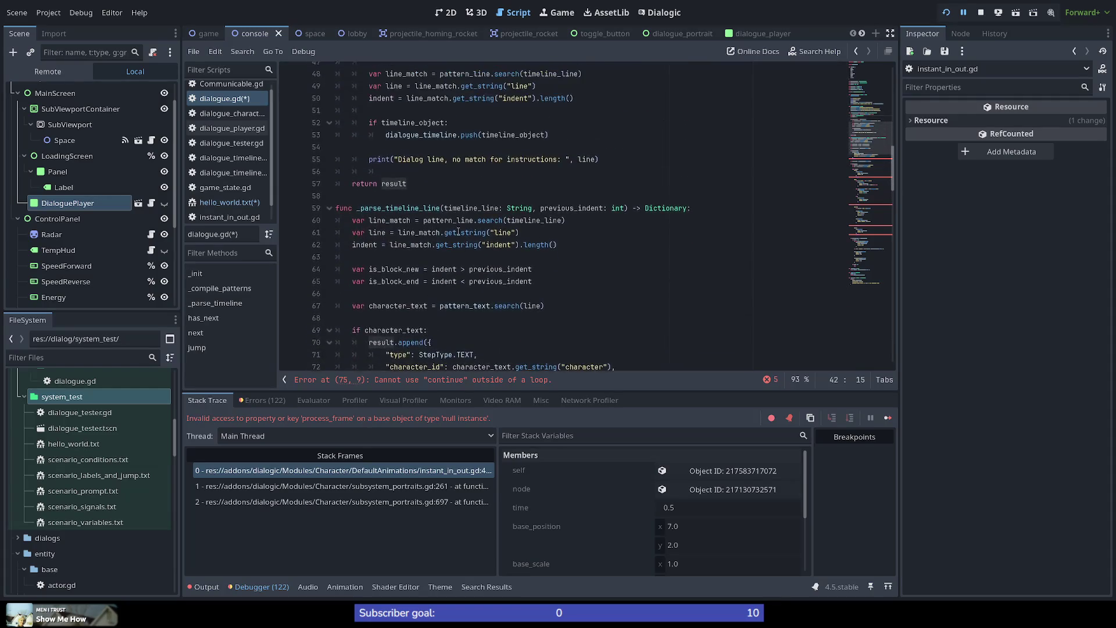
pyautogui.scroll(2, 453, 228)
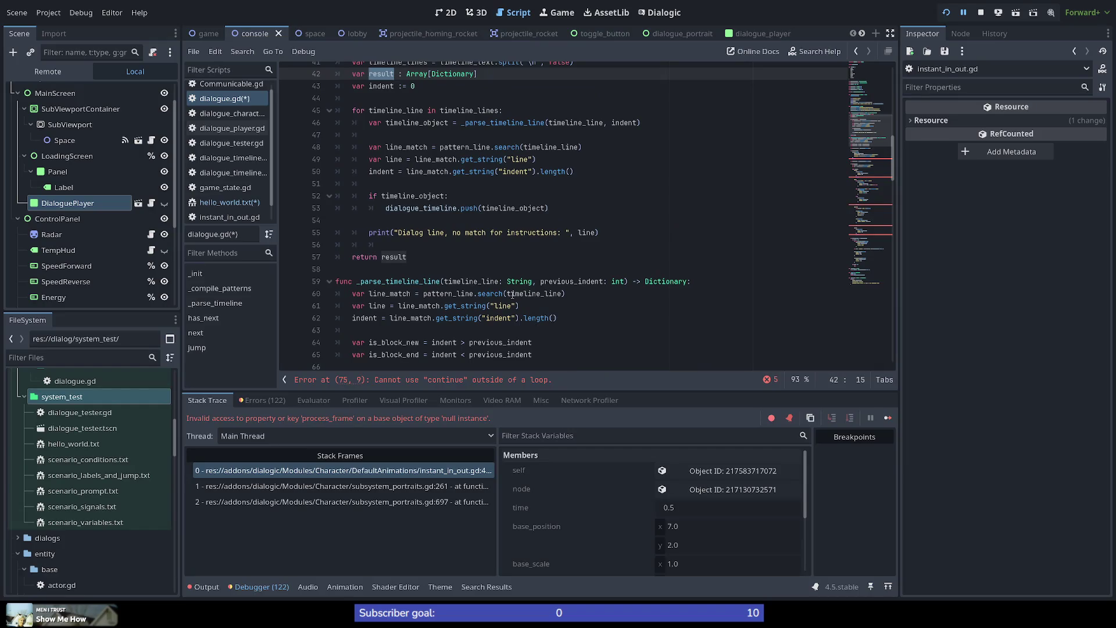
pyautogui.doubleClick(409, 281)
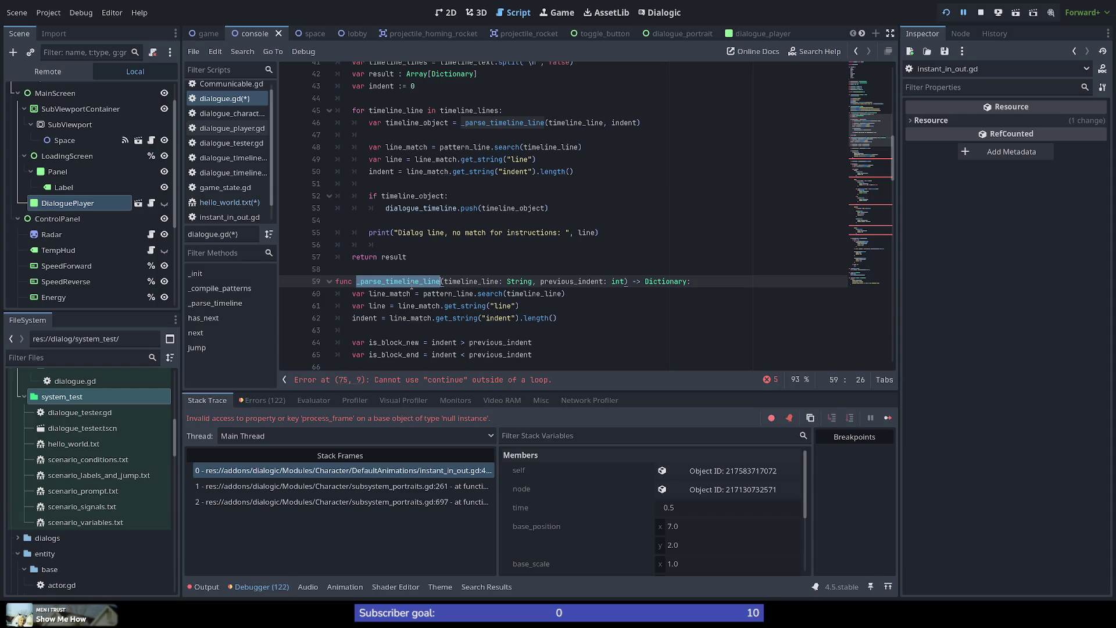
pyautogui.doubleClick(372, 318)
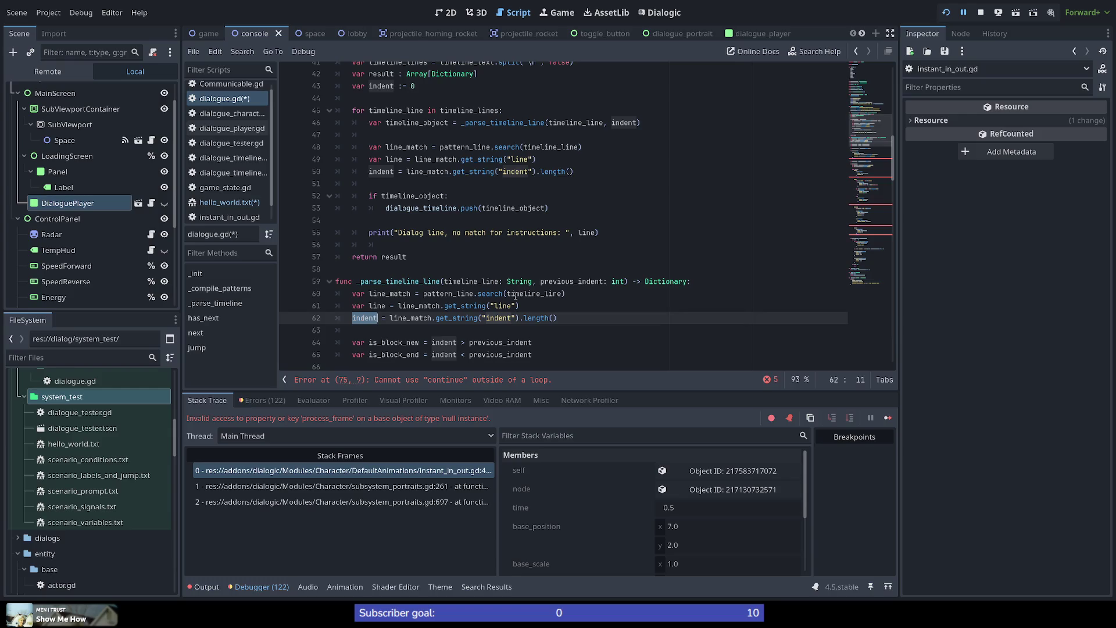
pyautogui.doubleClick(589, 281)
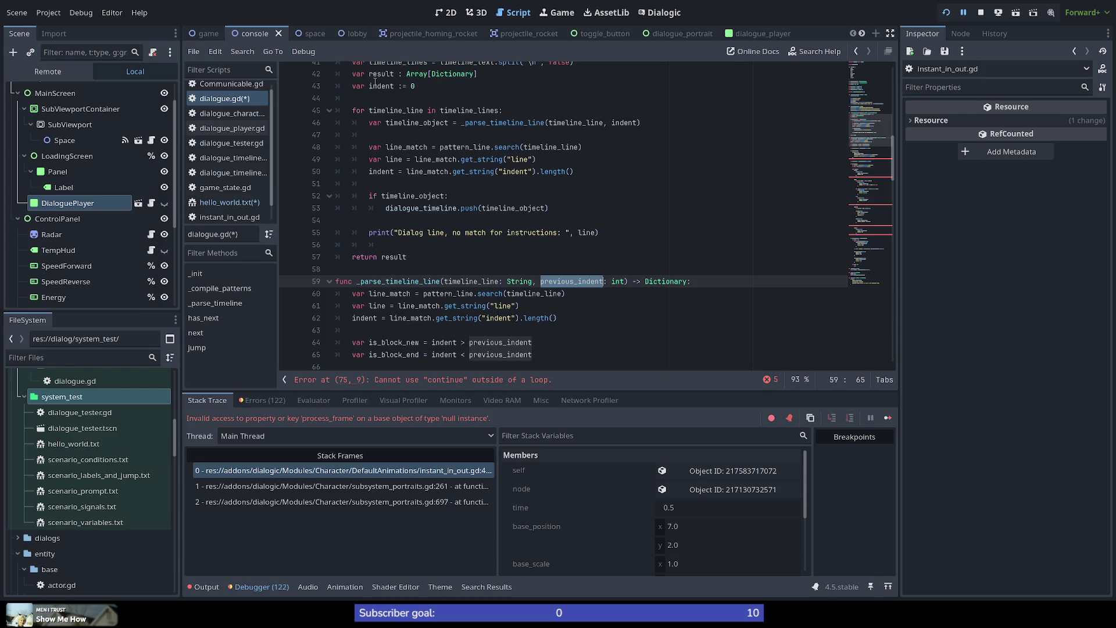
pyautogui.doubleClick(364, 318)
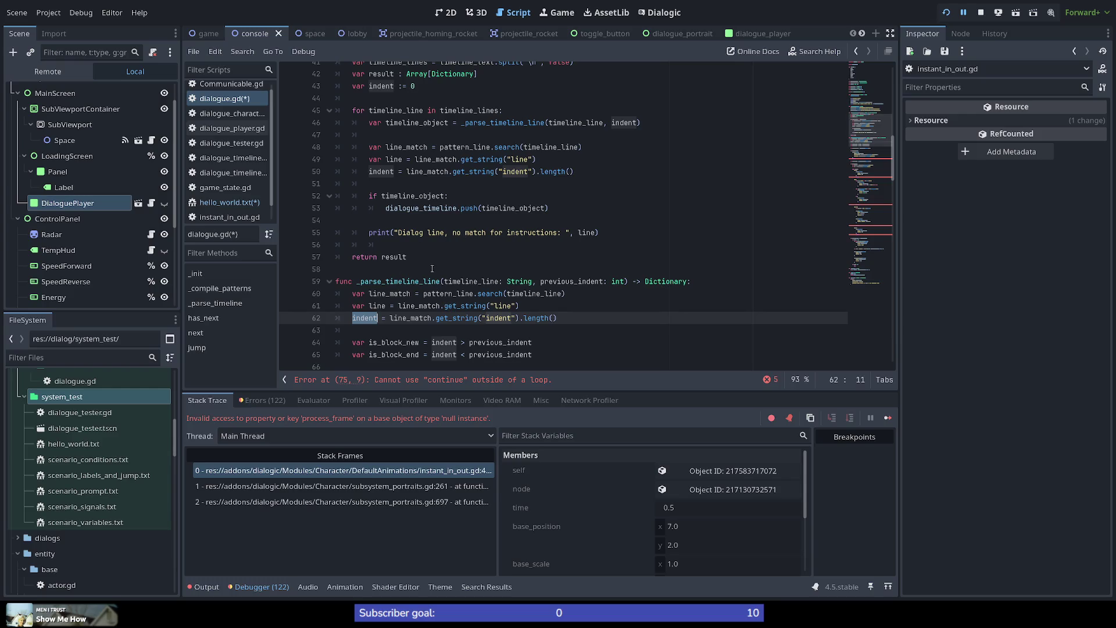
pyautogui.doubleClick(416, 281)
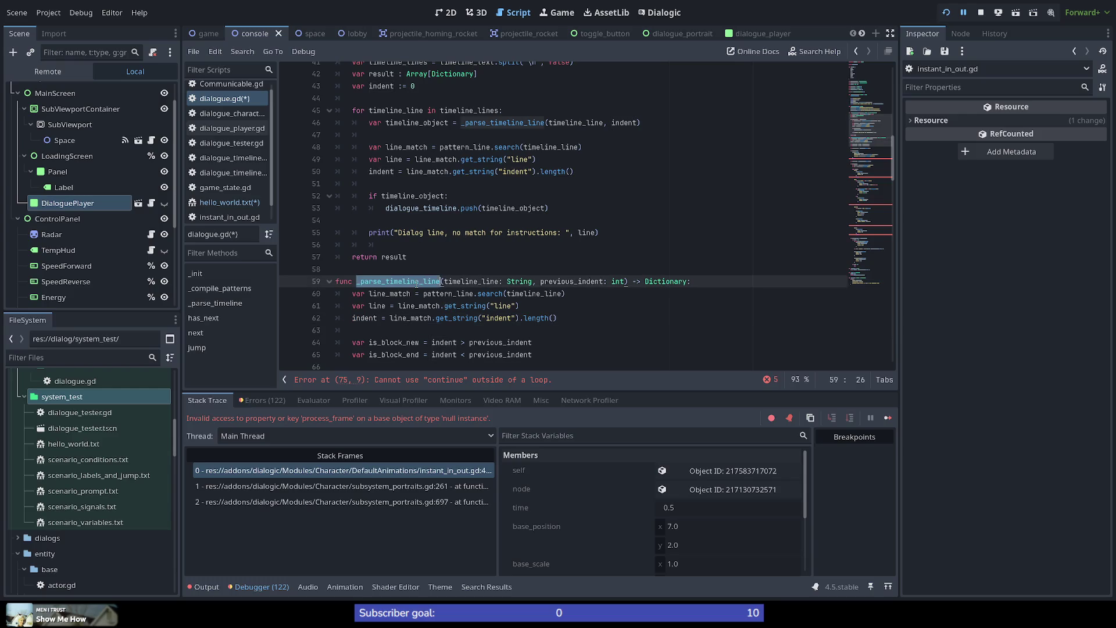
pyautogui.scroll(-1, 449, 282)
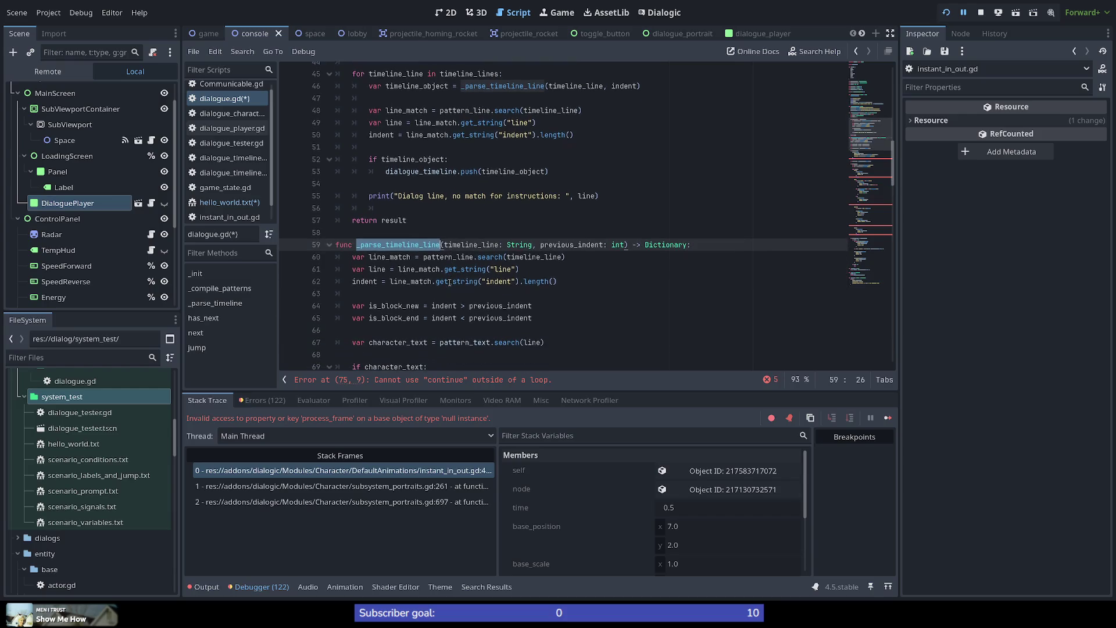
pyautogui.doubleClick(370, 282)
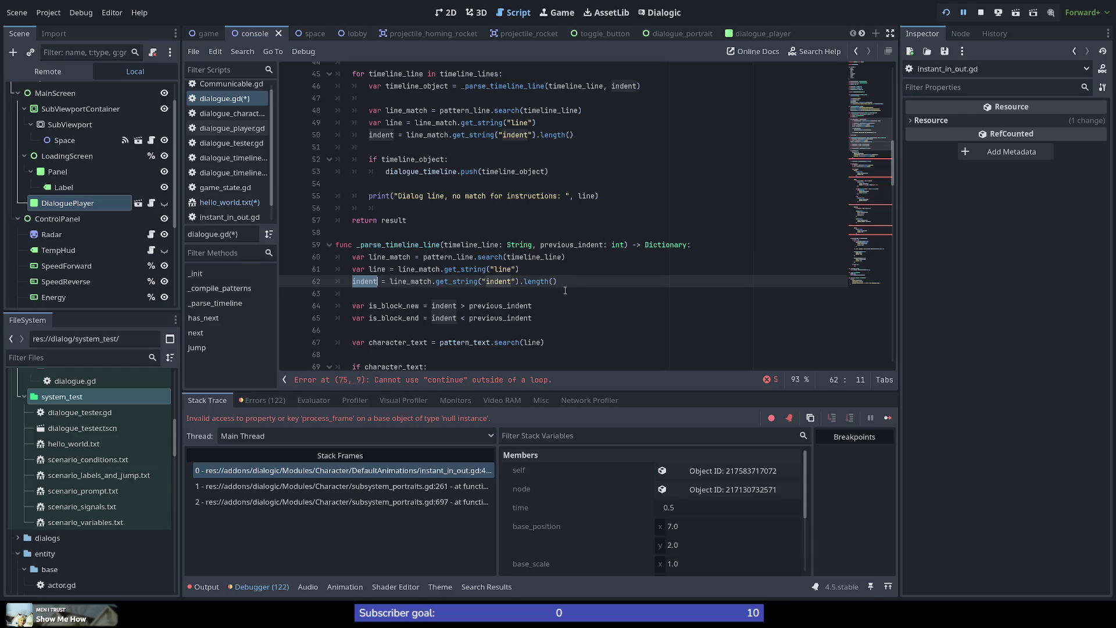
pyautogui.click(584, 282)
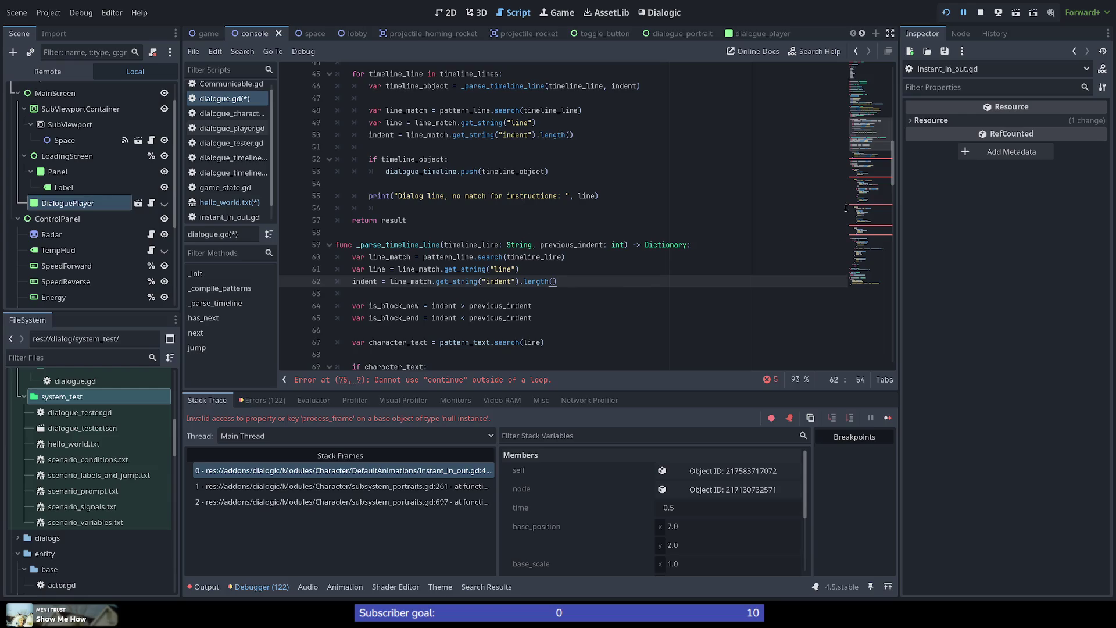
pyautogui.click(867, 156)
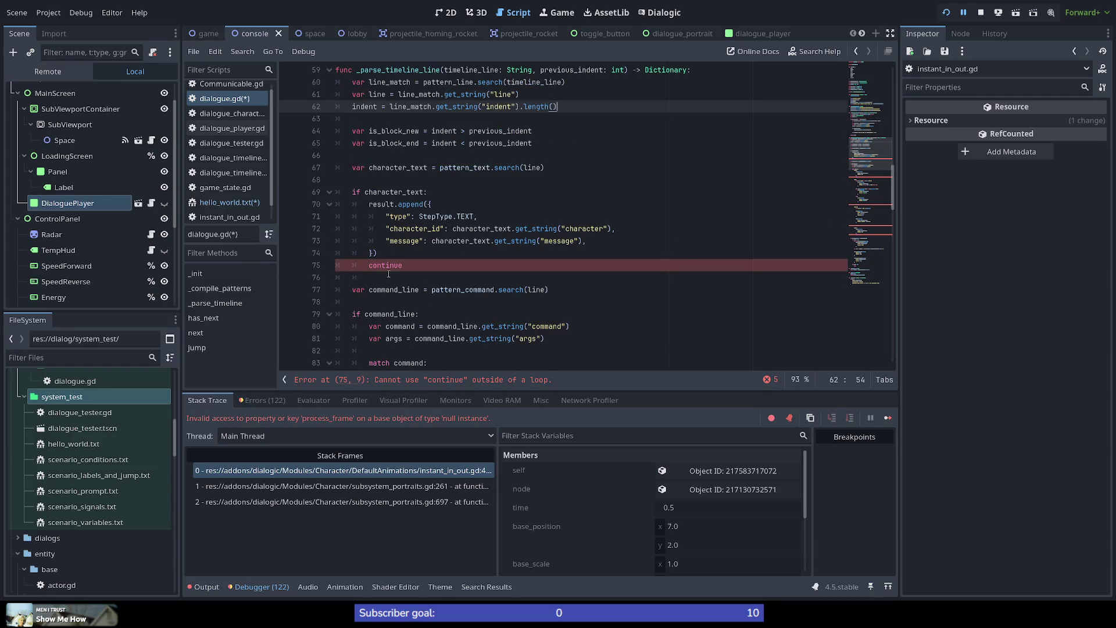
# Delete the stray continue on line 75 and turn line 70's result.append( into return.
pyautogui.scroll(2, 349, 256)
pyautogui.scroll(-1, 356, 254)
pyautogui.doubleClick(385, 265)
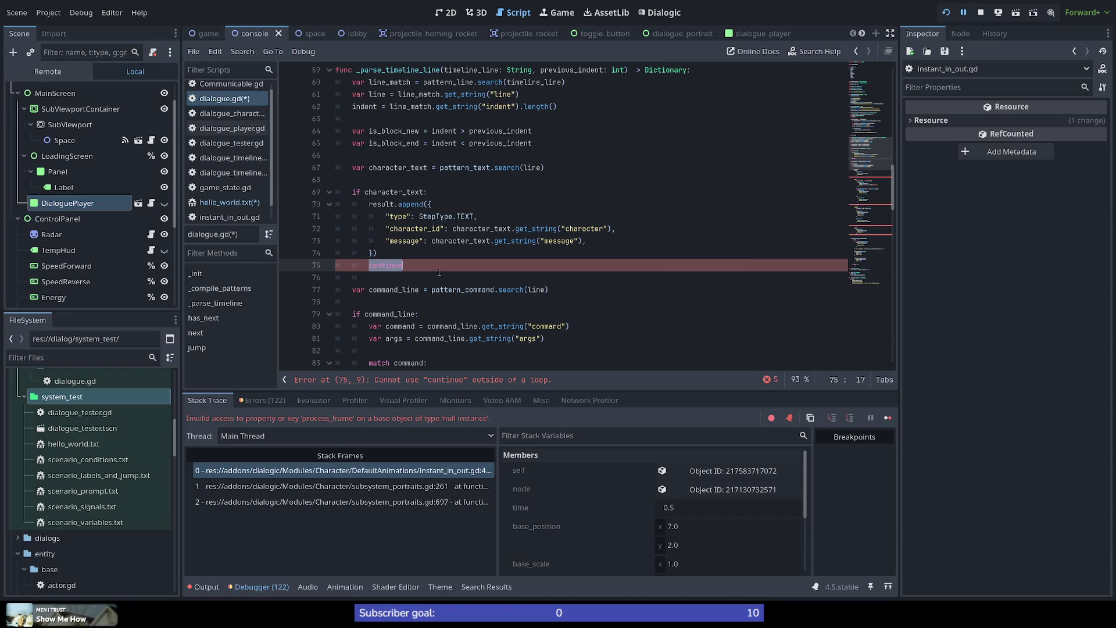
pyautogui.press('BackSpace')
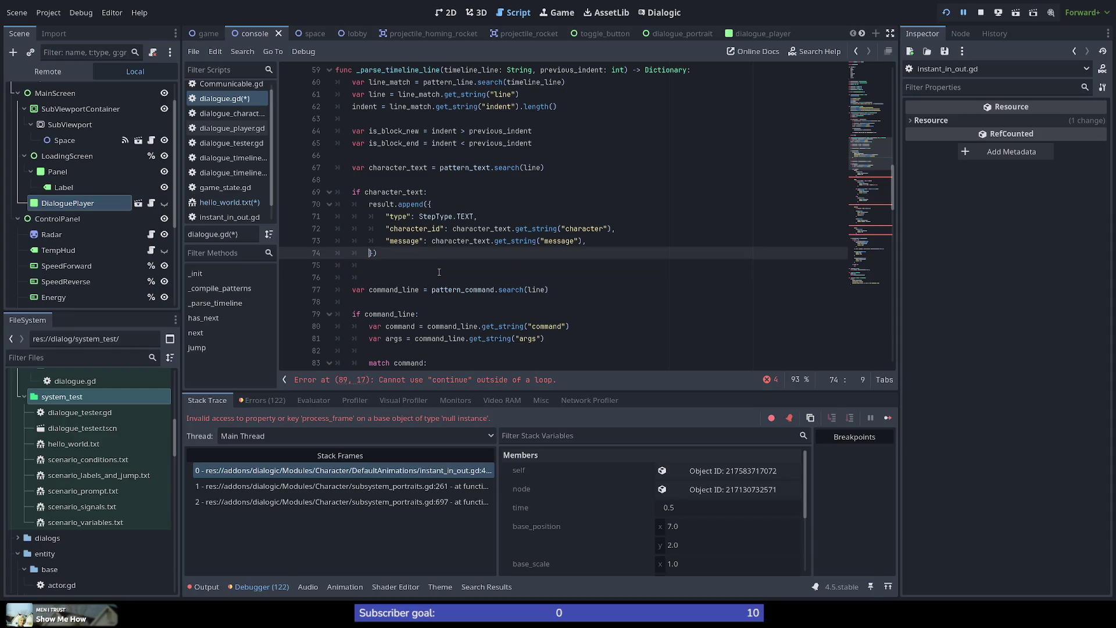
pyautogui.hotkey('shift', 'Left')
pyautogui.hotkey('shift', 'Left')
pyautogui.hotkey('shift', 'Left')
pyautogui.press('BackSpace')
pyautogui.press('Up')
pyautogui.press('Up')
pyautogui.press('Up')
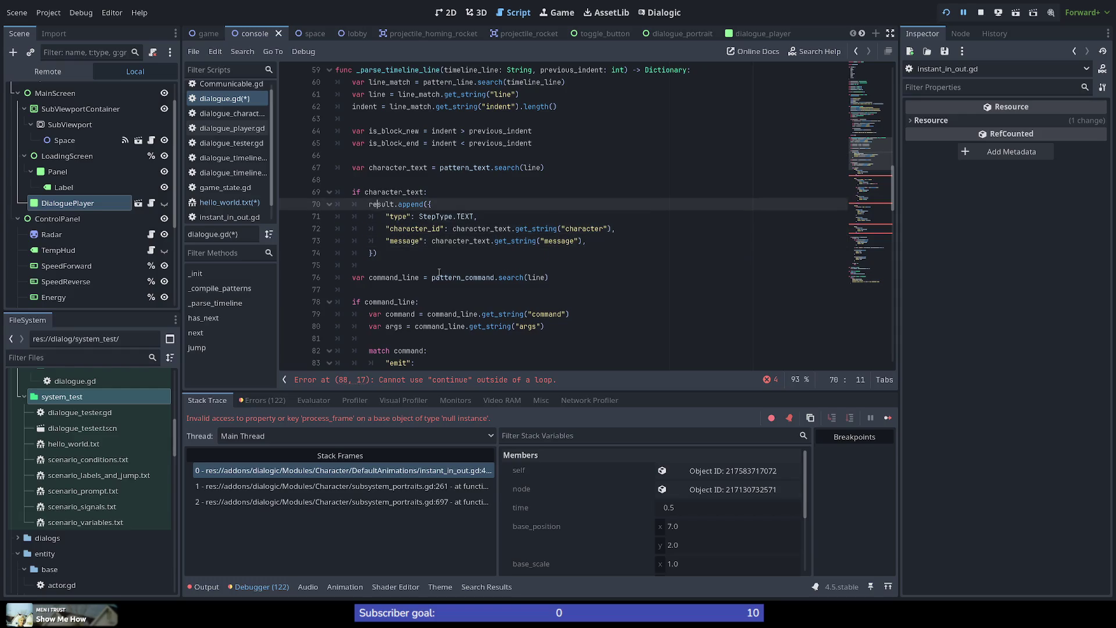
pyautogui.hotkey('ctrl', 'shift', 'Right')
pyautogui.hotkey('ctrl', 'shift', 'Right')
pyautogui.hotkey('ctrl', 'shift', 'Right')
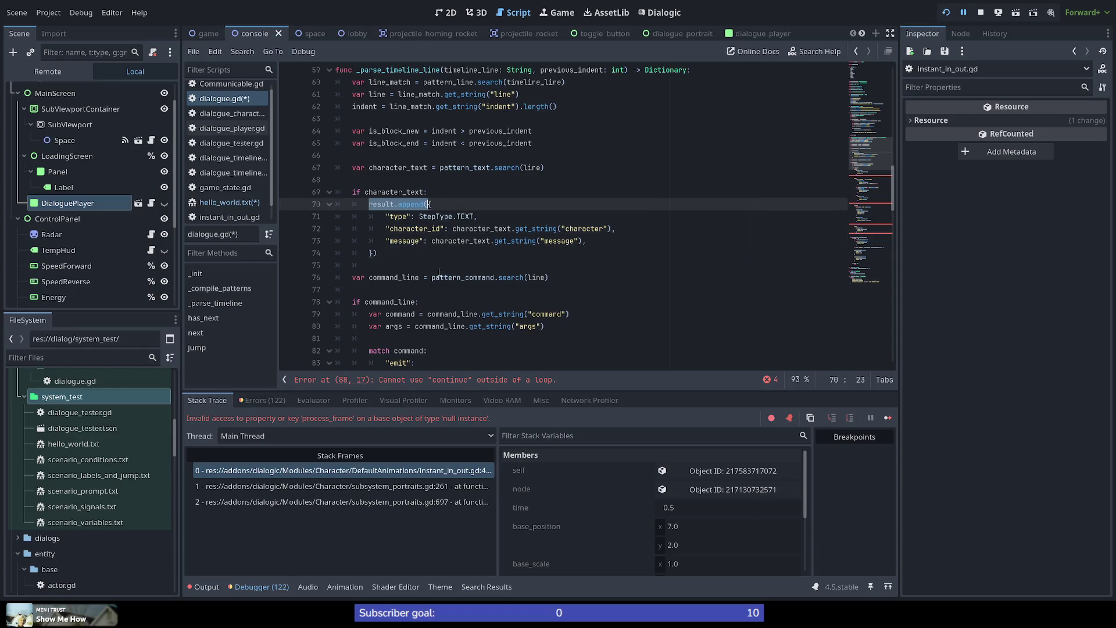
pyautogui.write('return {')
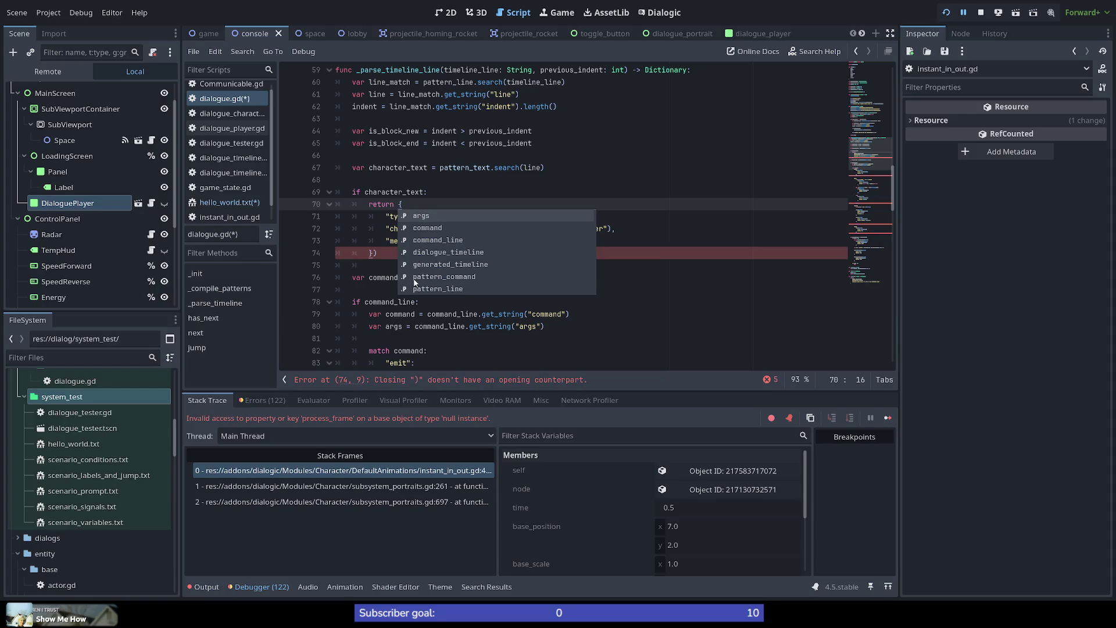
pyautogui.click(389, 257)
pyautogui.press('BackSpace')
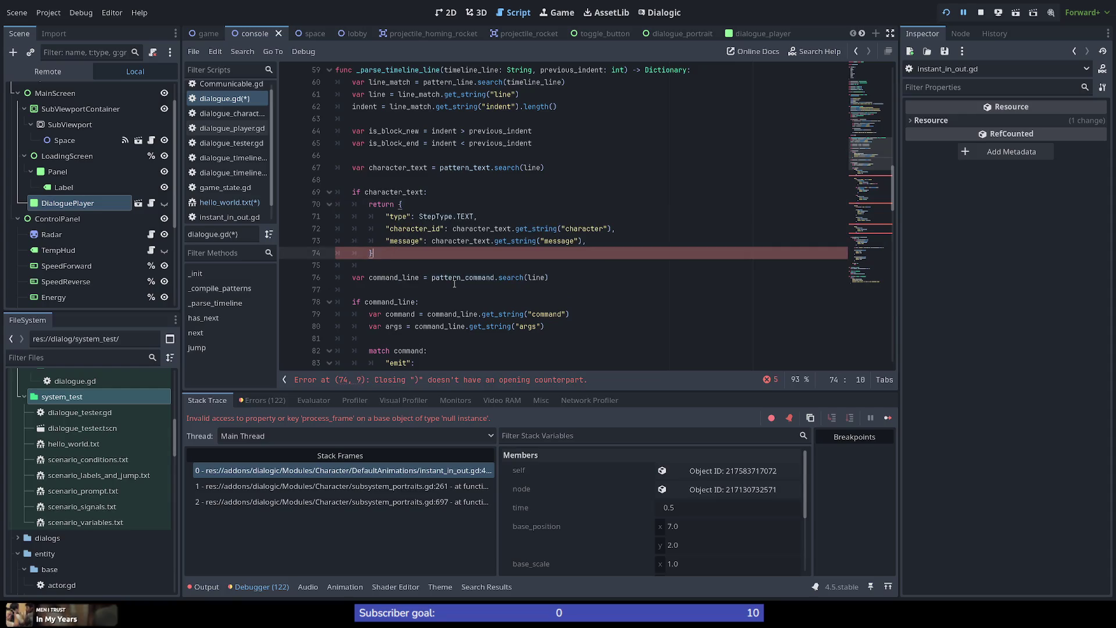
# Delete the continue on line 88 and make the emit branch return its SIGNAL dictionary directly.
pyautogui.scroll(-5, 442, 262)
pyautogui.doubleClick(429, 240)
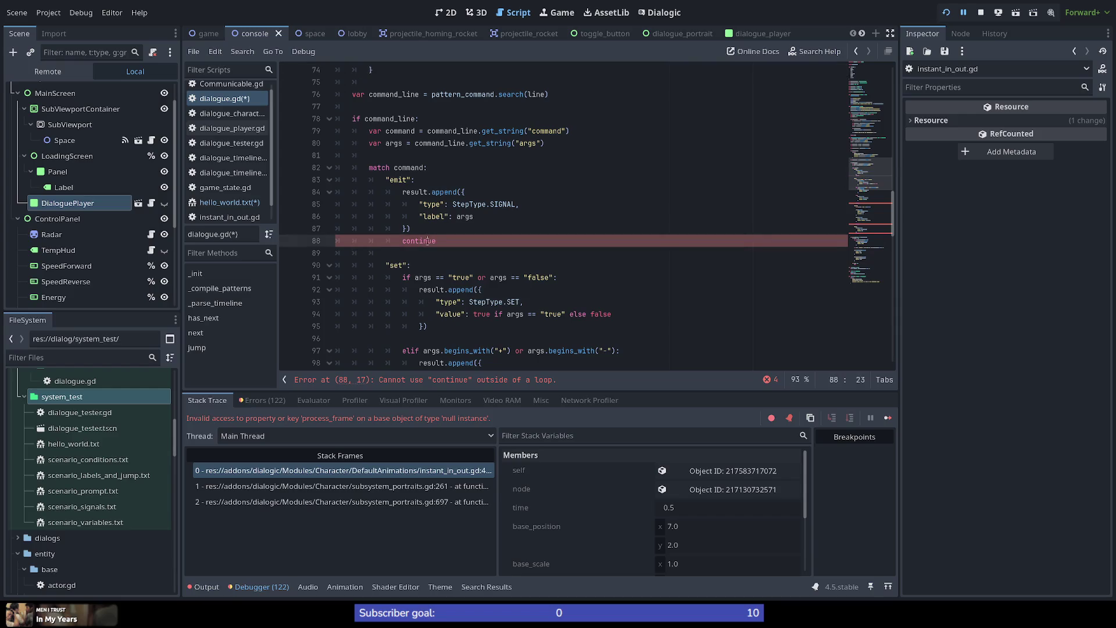
pyautogui.press('BackSpace')
pyautogui.press('BackSpace')
pyautogui.press('BackSpace')
pyautogui.press('BackSpace')
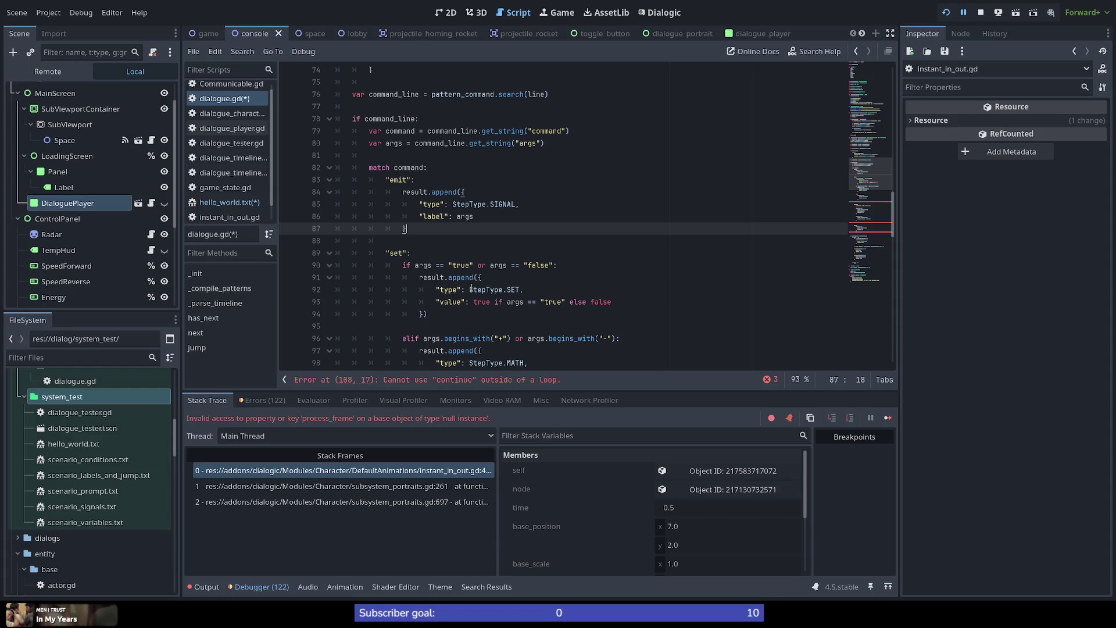
pyautogui.press('Up')
pyautogui.press('Up')
pyautogui.press('Up')
pyautogui.hotkey('ctrl', 'd')
pyautogui.press('BackSpace')
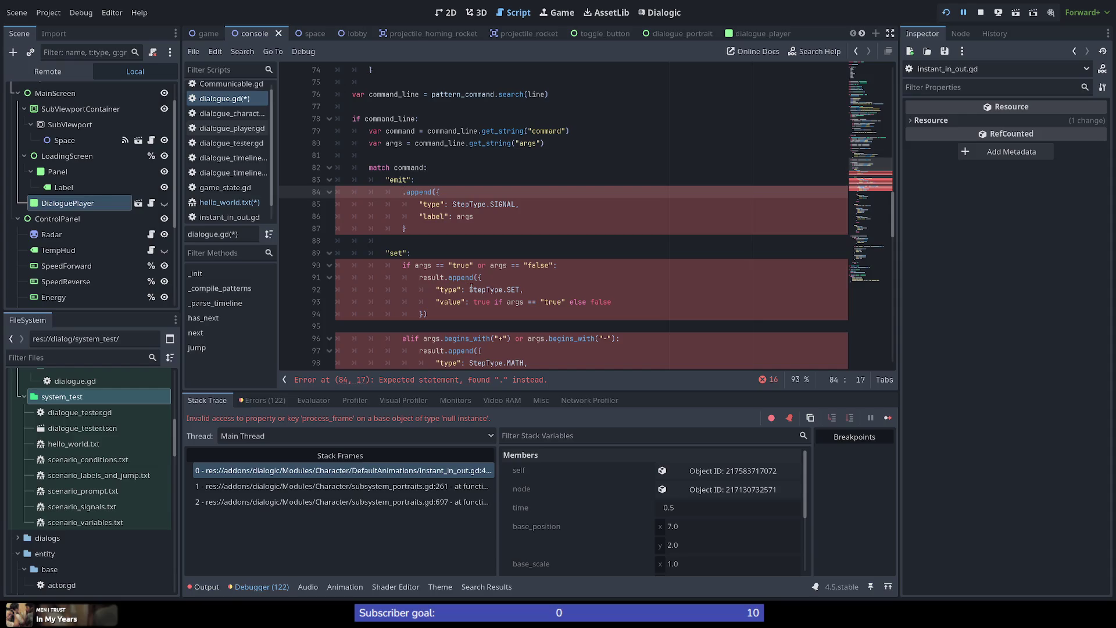
pyautogui.press('Delete')
pyautogui.press('Delete')
pyautogui.press('Delete')
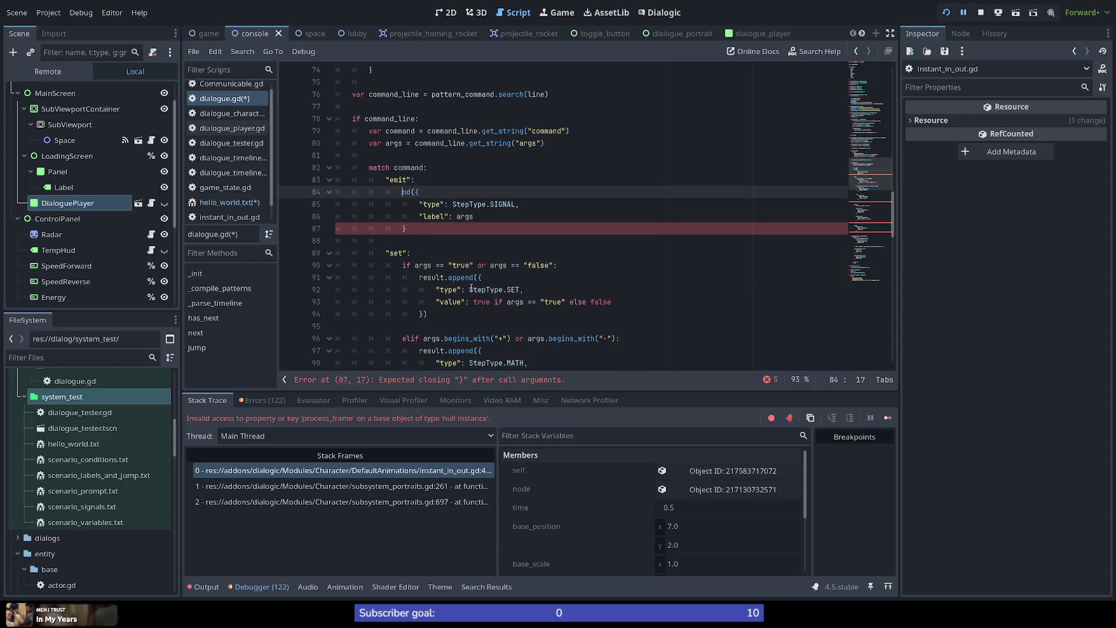
pyautogui.write('return')
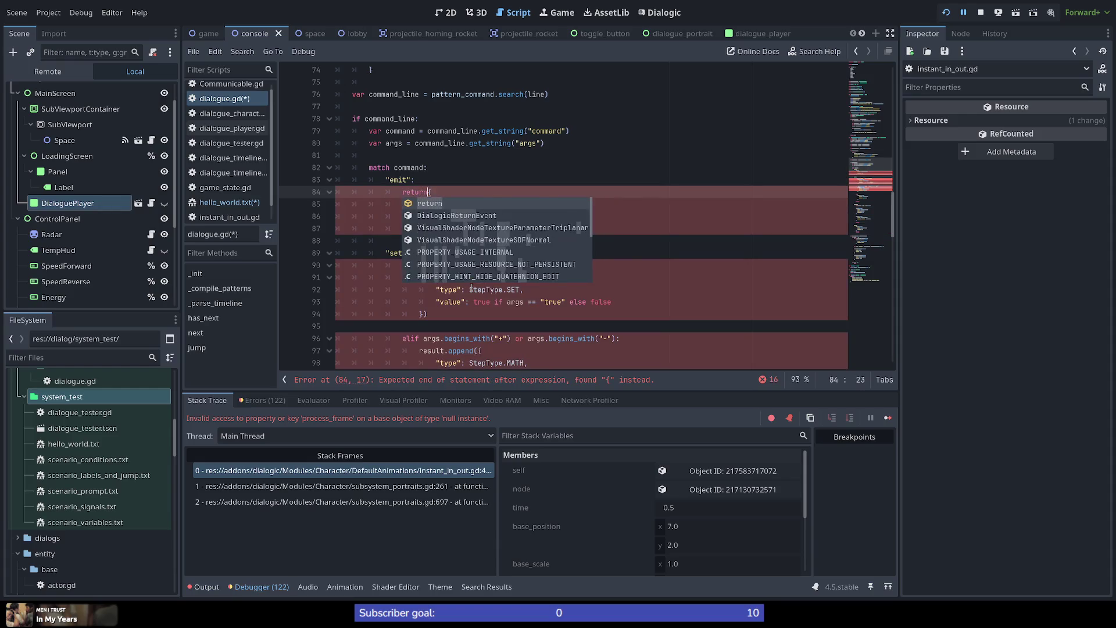
pyautogui.click(387, 253)
pyautogui.scroll(2, 399, 282)
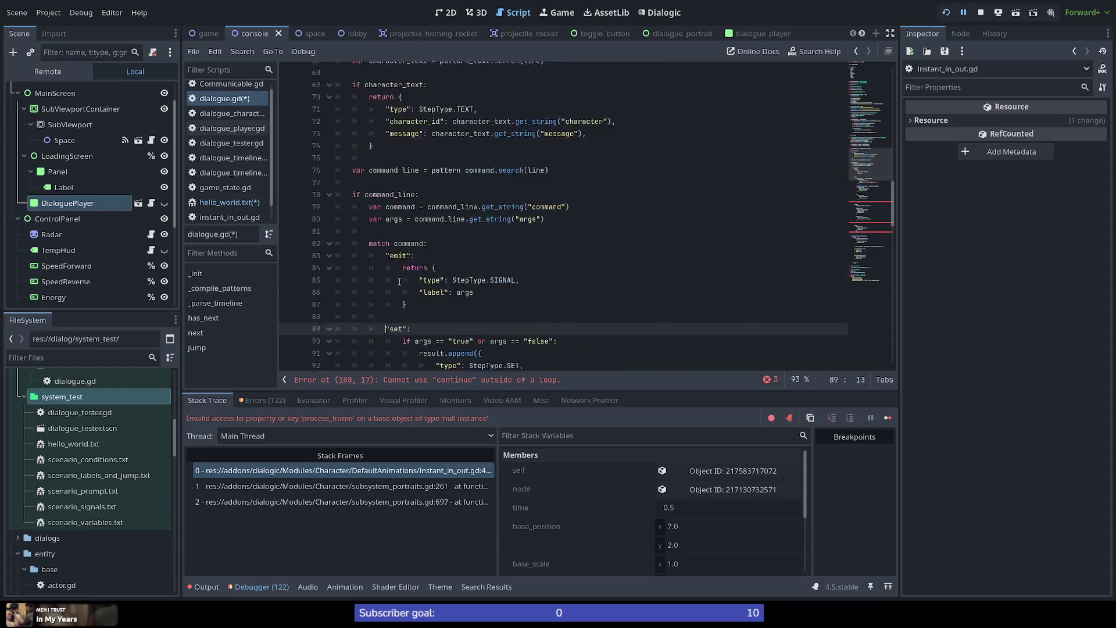
pyautogui.scroll(6, 399, 281)
pyautogui.scroll(3, 446, 211)
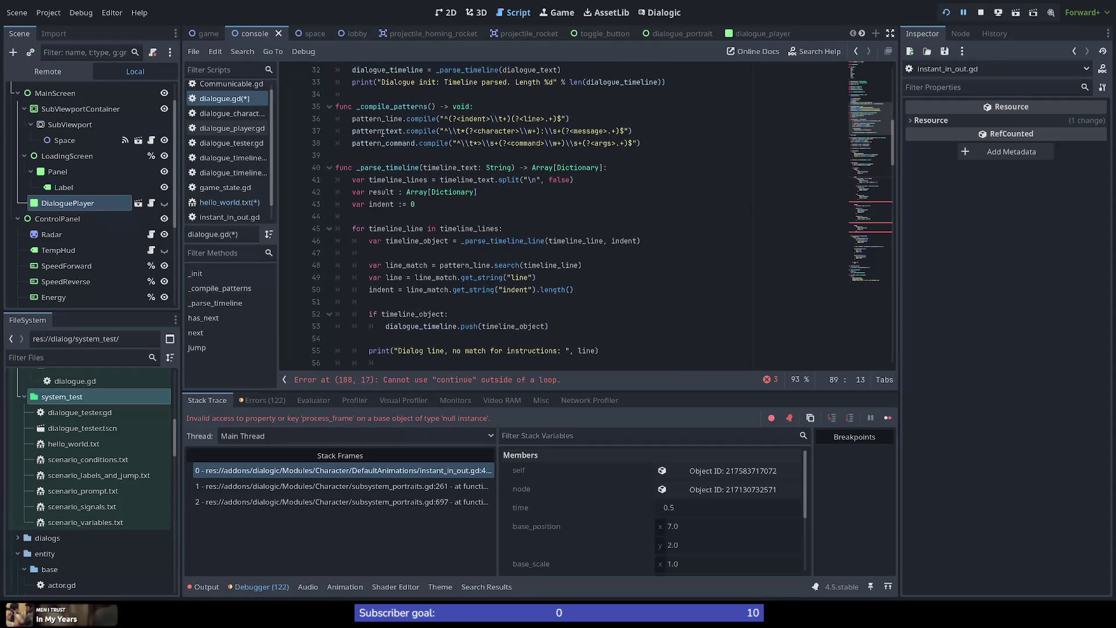
pyautogui.scroll(-1, 417, 242)
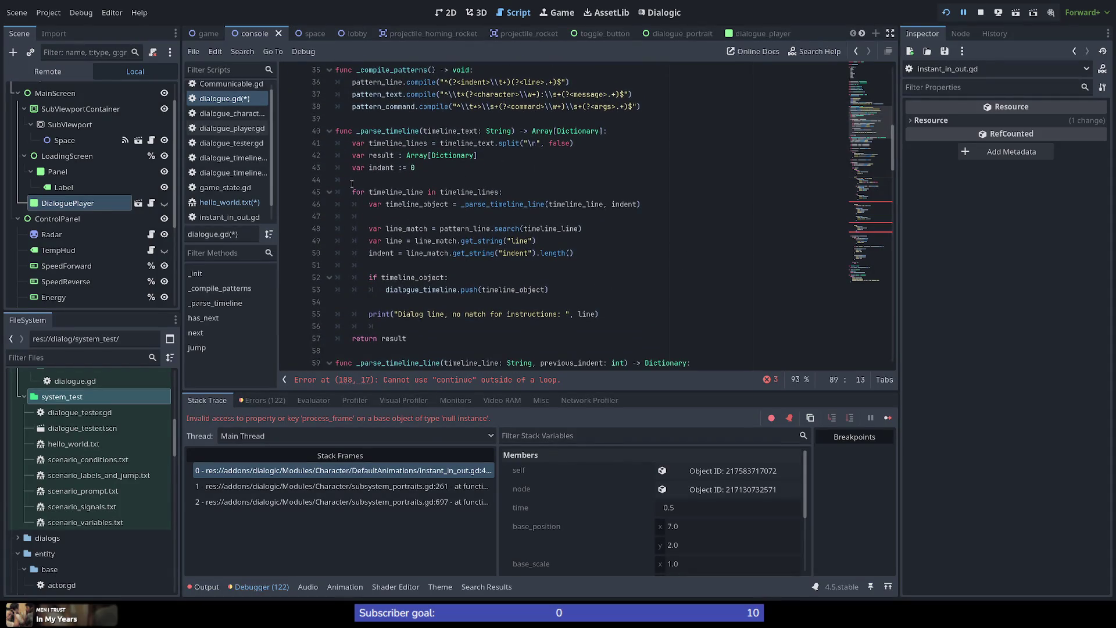
pyautogui.doubleClick(379, 155)
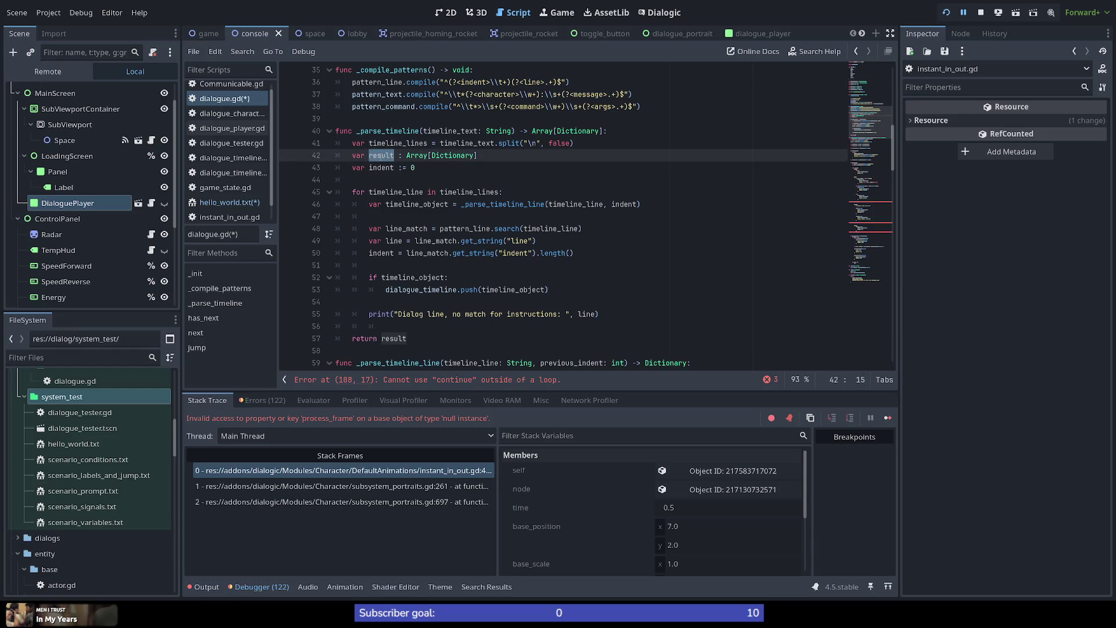
pyautogui.doubleClick(381, 131)
pyautogui.scroll(3, 391, 192)
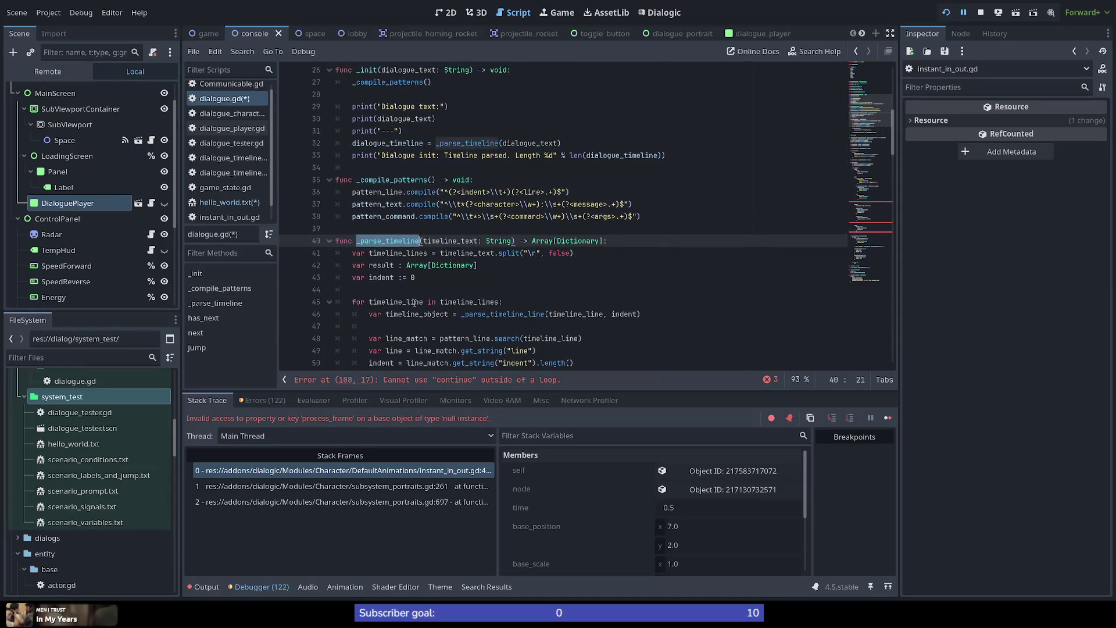
pyautogui.scroll(-4, 415, 303)
pyautogui.scroll(2, 415, 302)
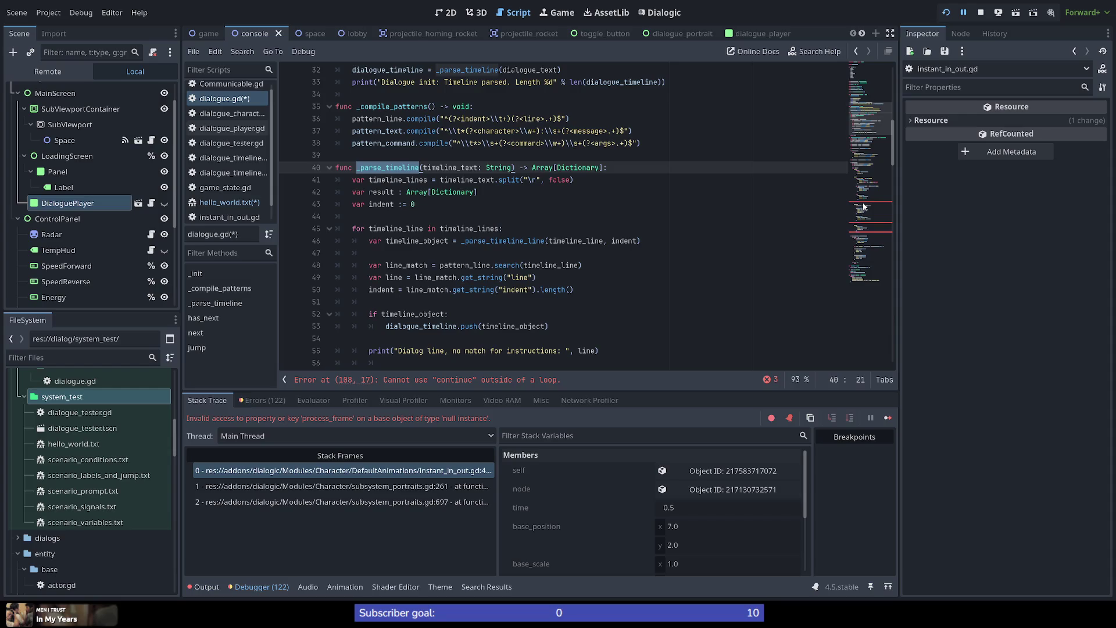
pyautogui.scroll(-2, 373, 215)
pyautogui.scroll(1, 374, 215)
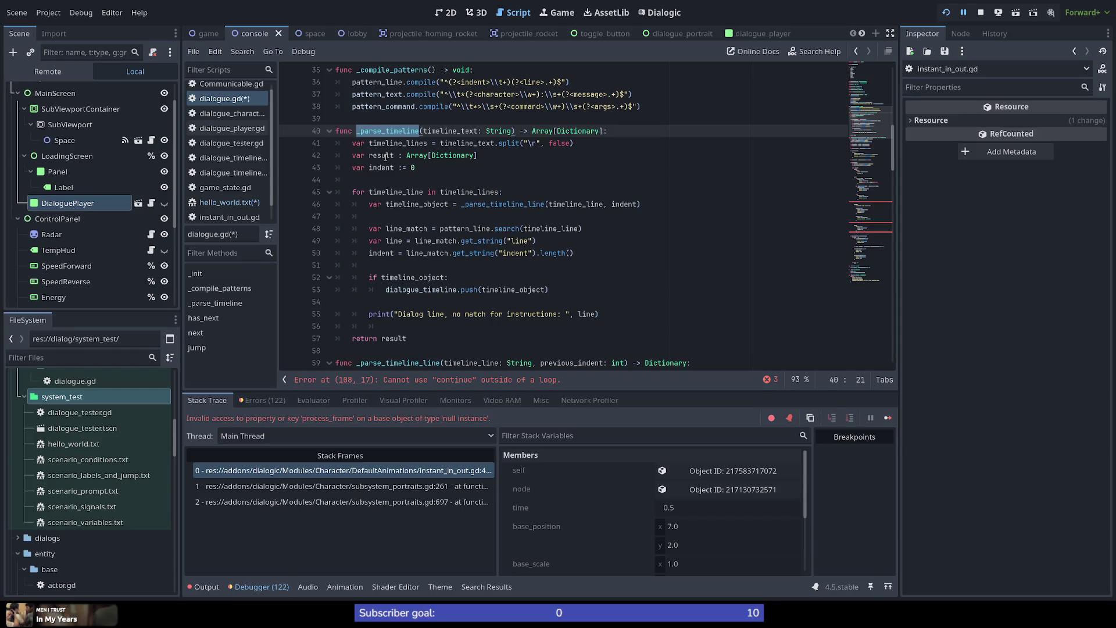
pyautogui.doubleClick(386, 156)
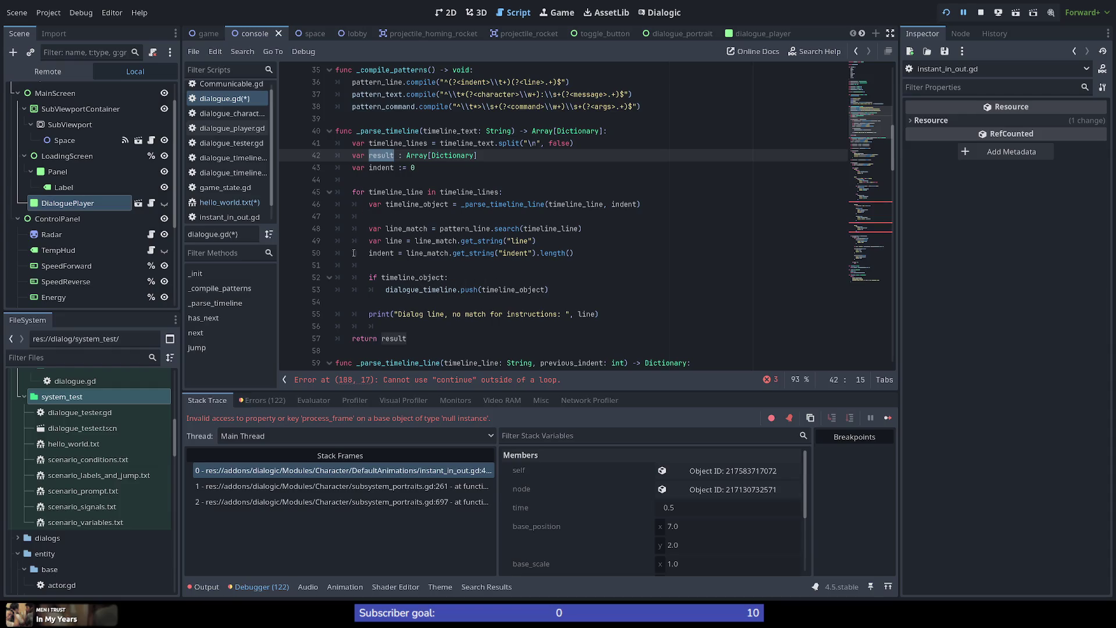
pyautogui.click(858, 204)
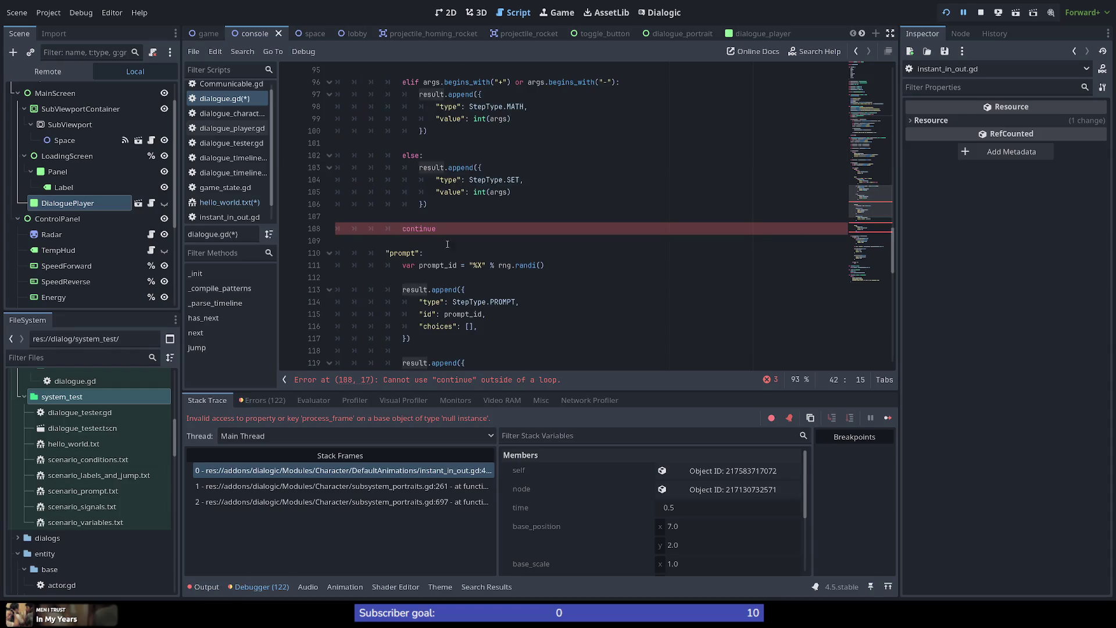
# Replace the set branch's result.append( calls with return, dropping stray parentheses and the continue line.
pyautogui.scroll(4, 438, 234)
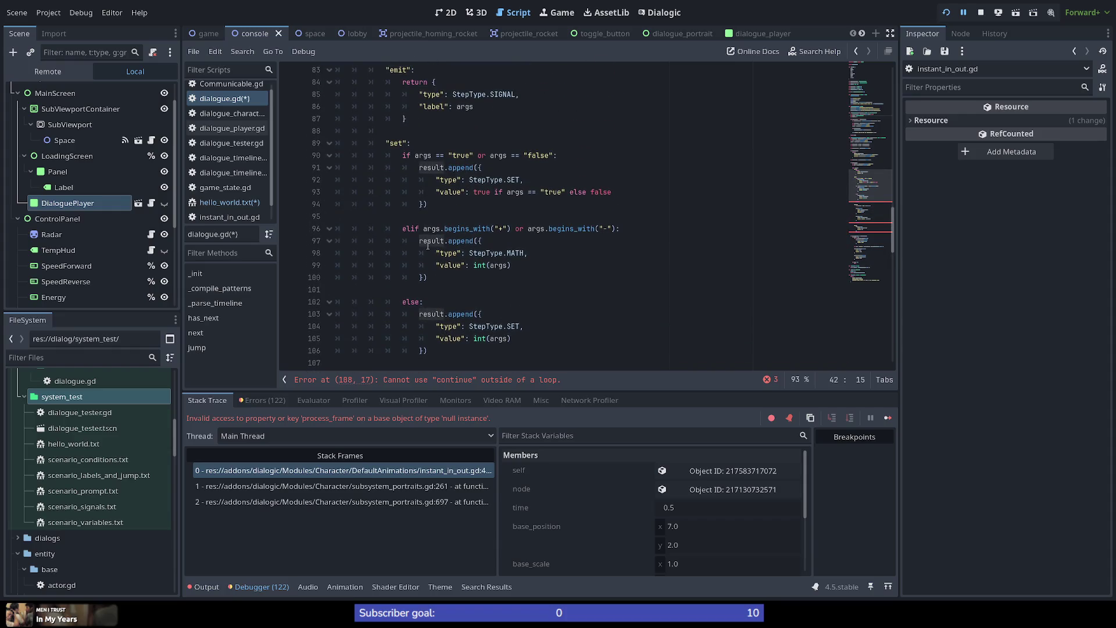
pyautogui.scroll(-1, 428, 246)
pyautogui.moveTo(420, 131); pyautogui.dragTo(479, 132)
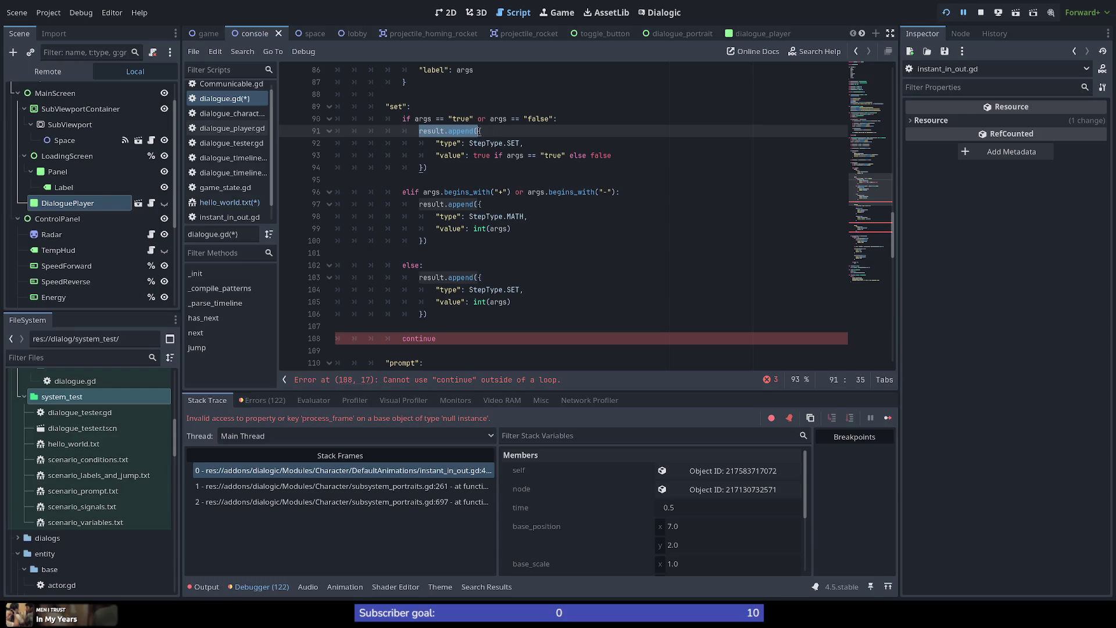
pyautogui.hotkey('ctrl', 'd')
pyautogui.hotkey('ctrl', 'd')
pyautogui.write('return {')
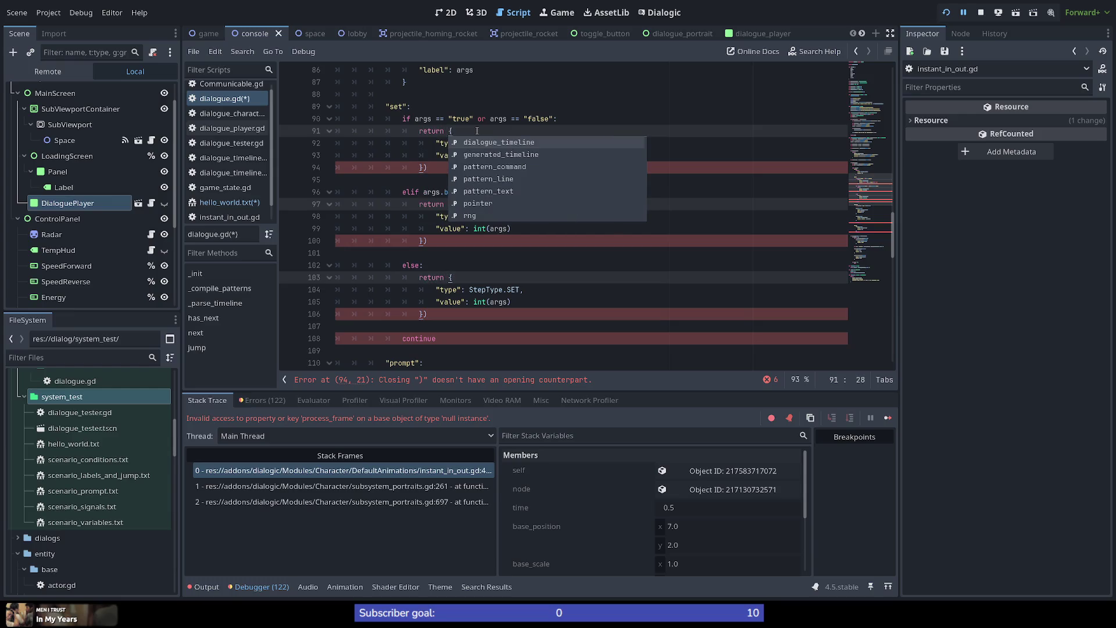
pyautogui.press('Escape')
pyautogui.press('Down')
pyautogui.press('Down')
pyautogui.press('Down')
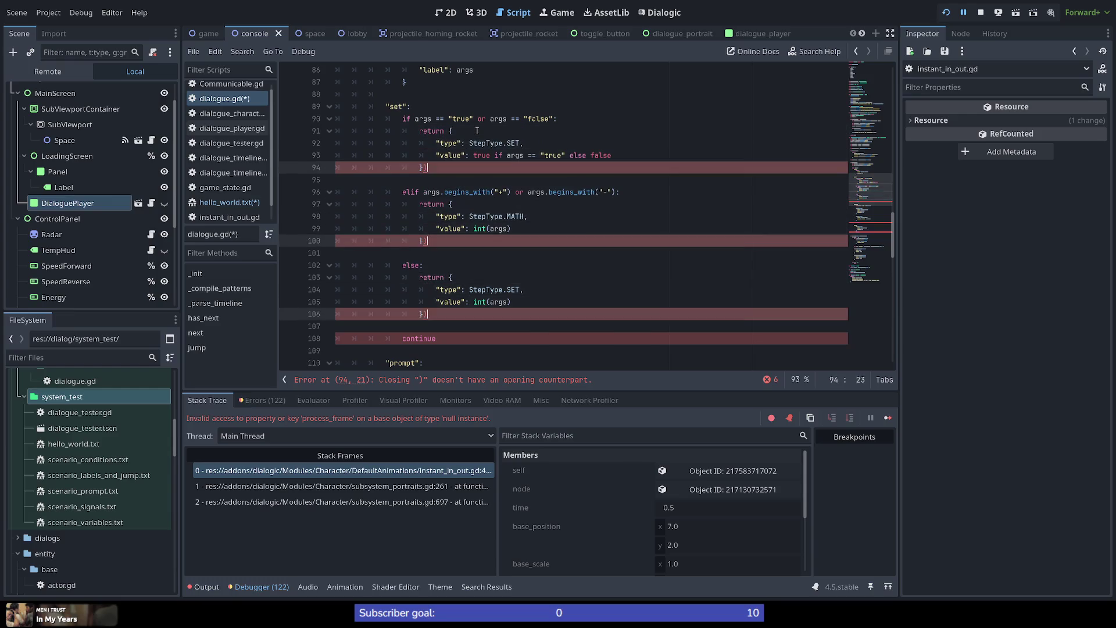
pyautogui.press('BackSpace')
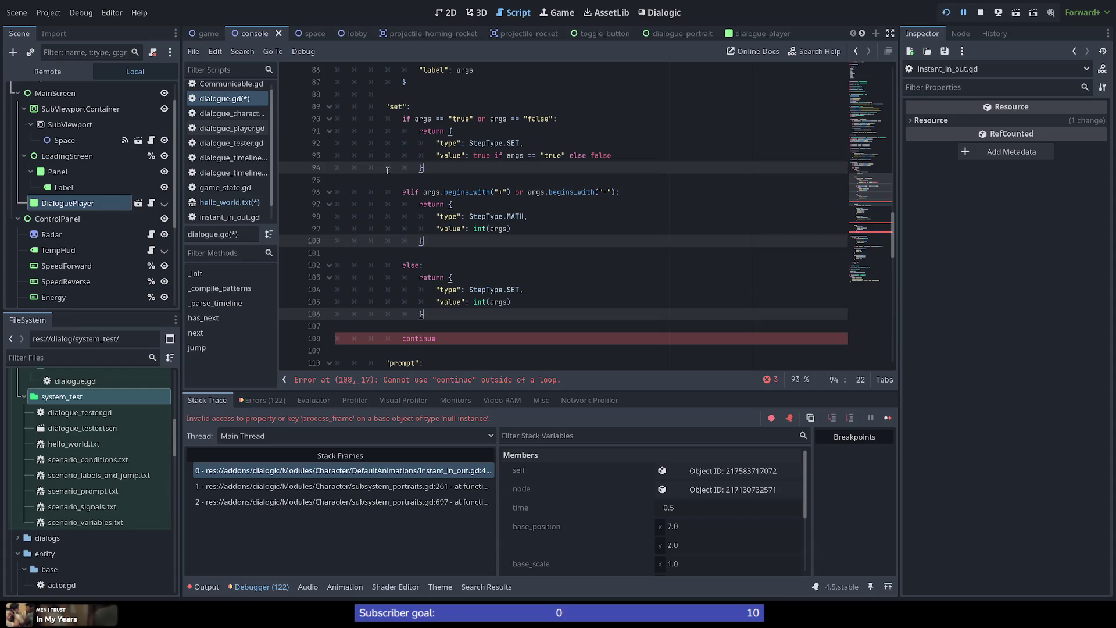
pyautogui.moveTo(445, 338); pyautogui.dragTo(469, 314)
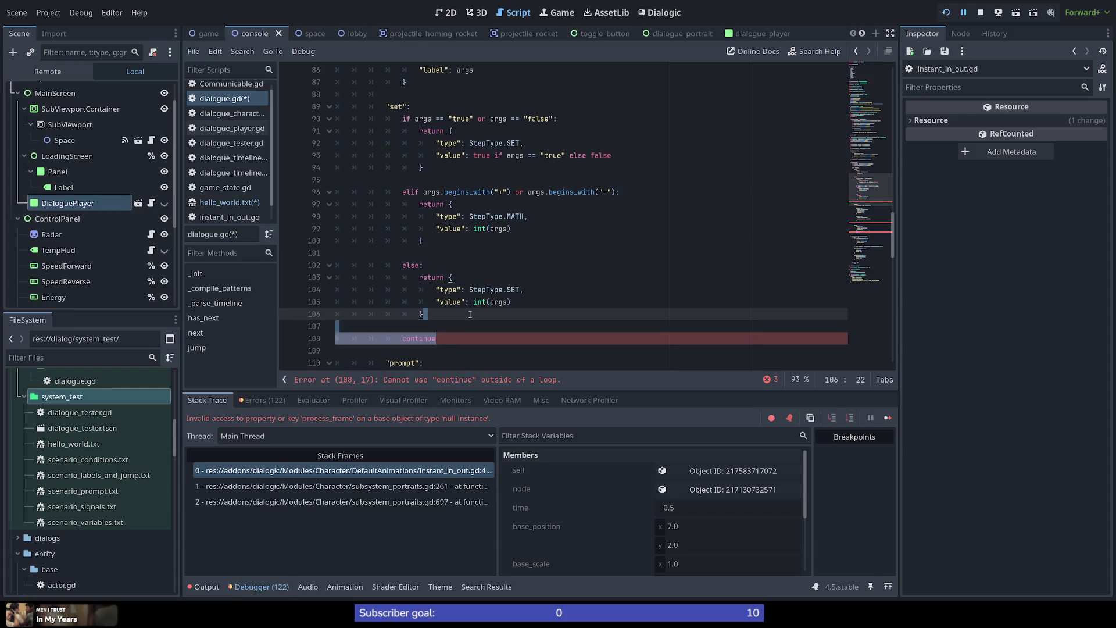
pyautogui.press('BackSpace')
# Make the prompt branch return its dictionary and delete the stray closing parentheses.
pyautogui.scroll(-7, 443, 304)
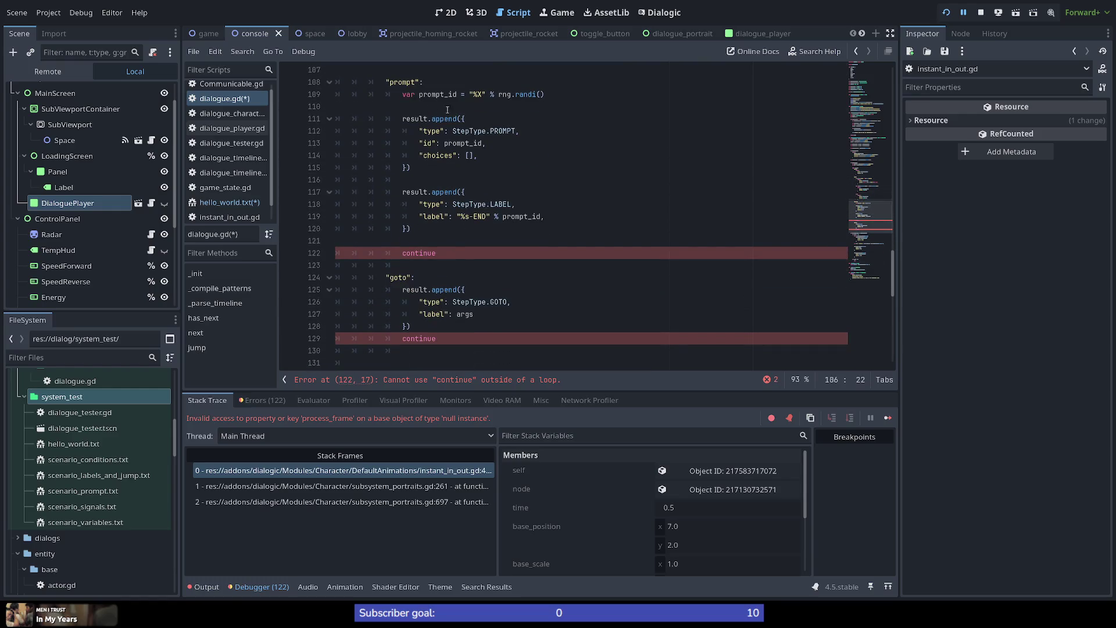
pyautogui.moveTo(462, 118); pyautogui.dragTo(399, 118)
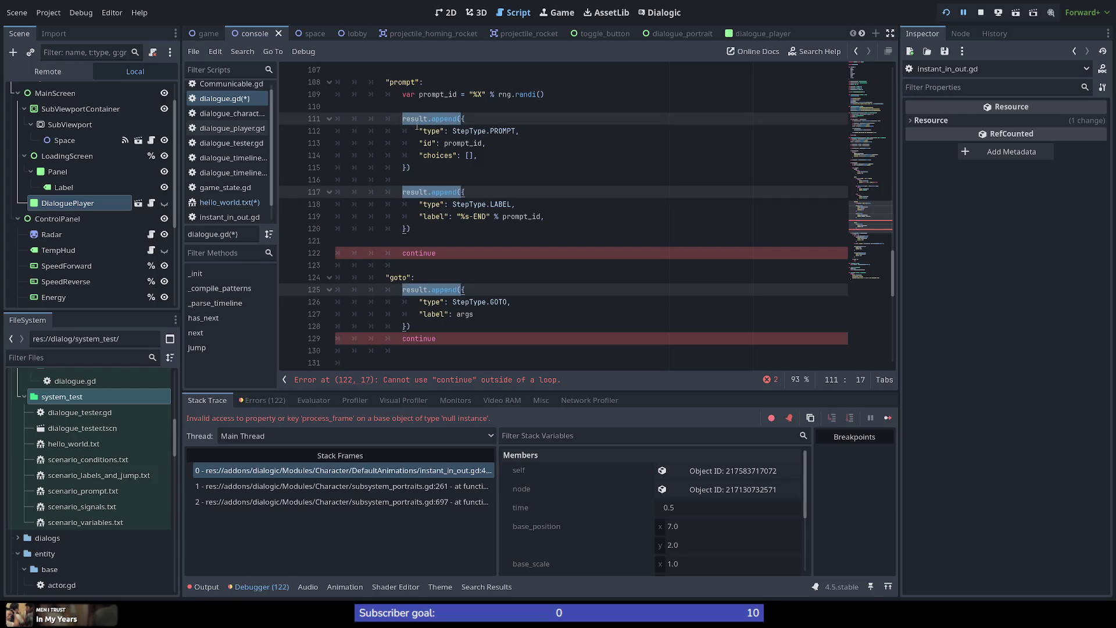
pyautogui.write('return {')
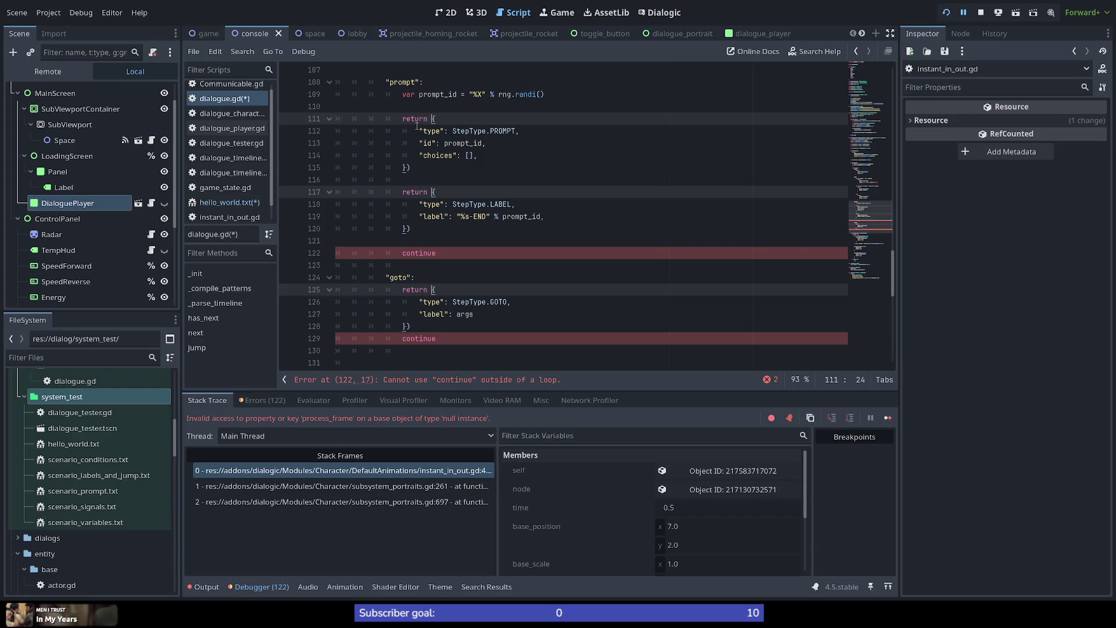
pyautogui.moveTo(411, 168); pyautogui.dragTo(406, 168)
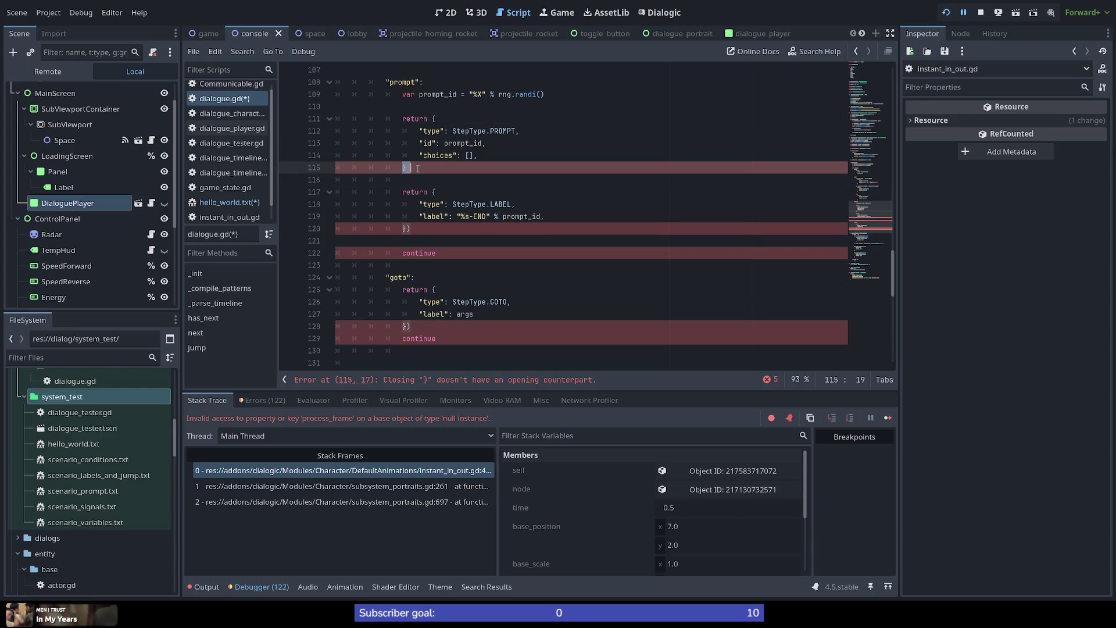
pyautogui.hotkey('ctrl', 'd')
pyautogui.hotkey('ctrl', 'd')
pyautogui.press('BackSpace')
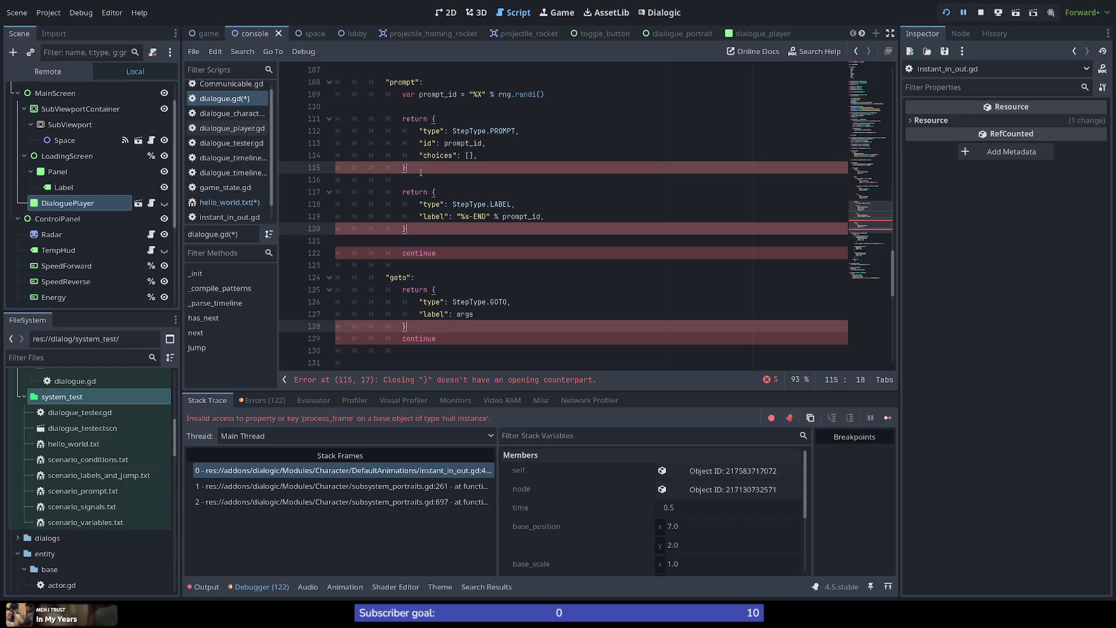
# Delete the continue statements on lines 122 and 129 and their leftover blank lines.
pyautogui.doubleClick(418, 253)
pyautogui.hotkey('ctrl', 'd')
pyautogui.press('BackSpace')
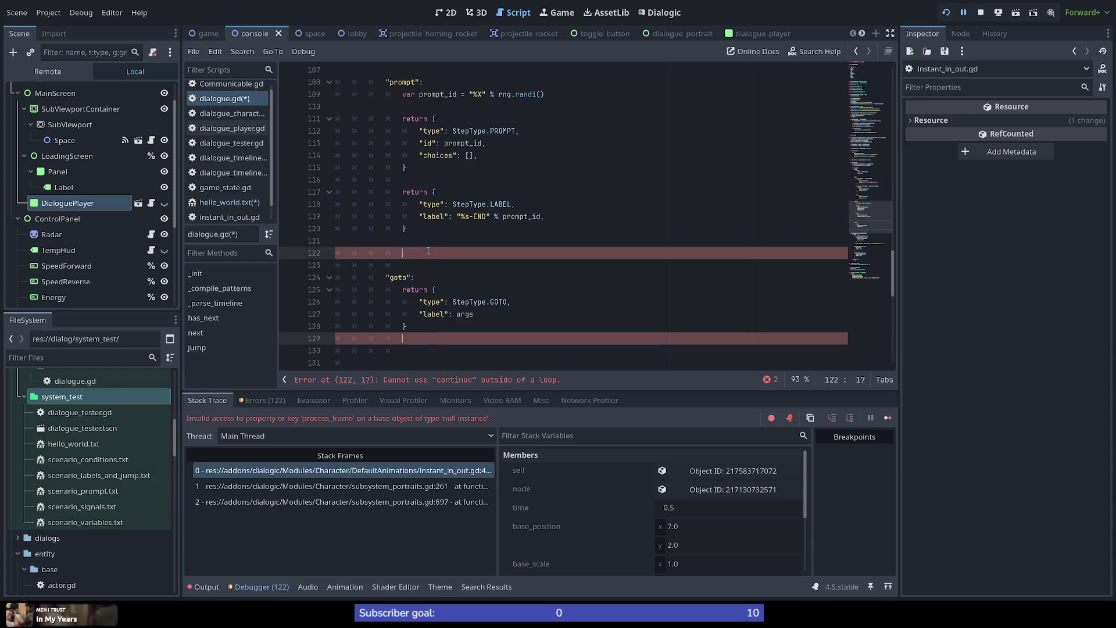
pyautogui.press('BackSpace')
pyautogui.press('BackSpace')
pyautogui.press('BackSpace')
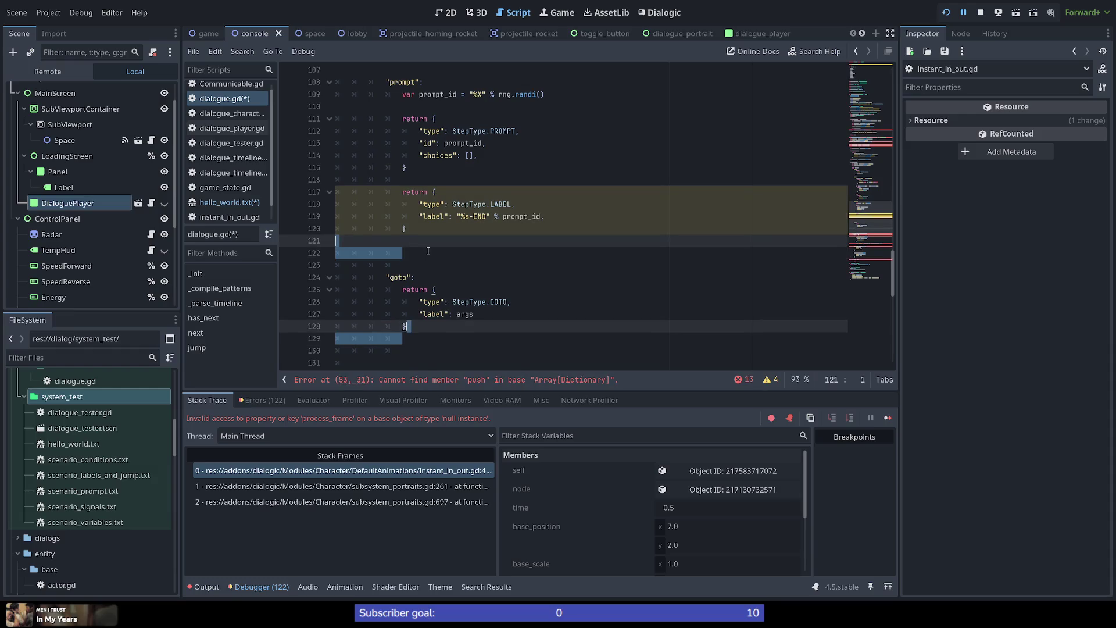
pyautogui.press('Escape')
pyautogui.press('BackSpace')
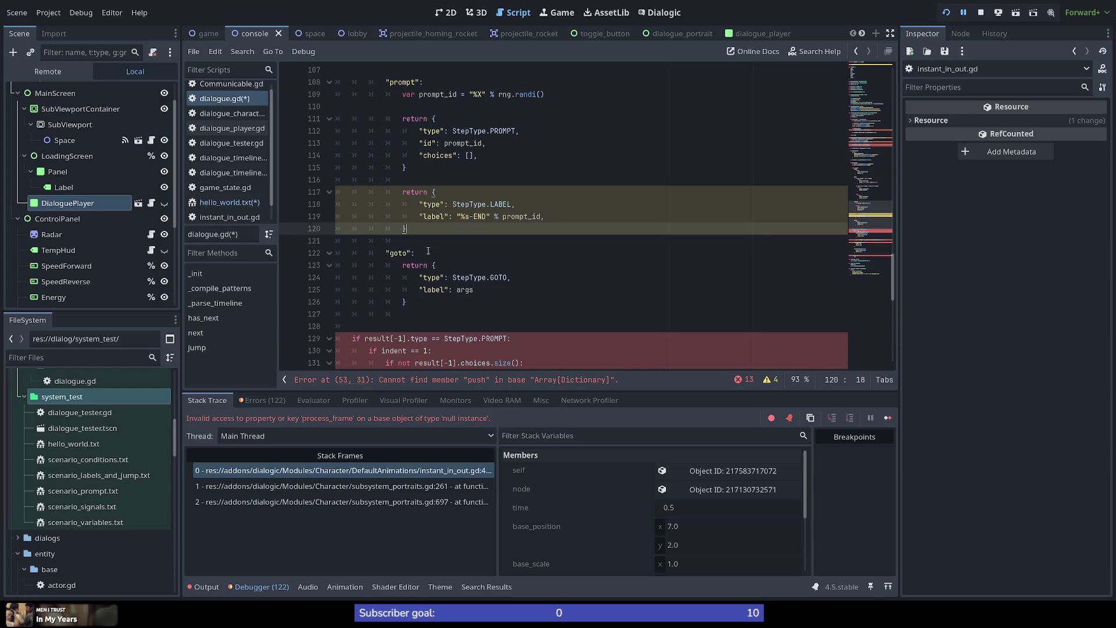
pyautogui.press('Down')
pyautogui.press('Down')
pyautogui.press('Down')
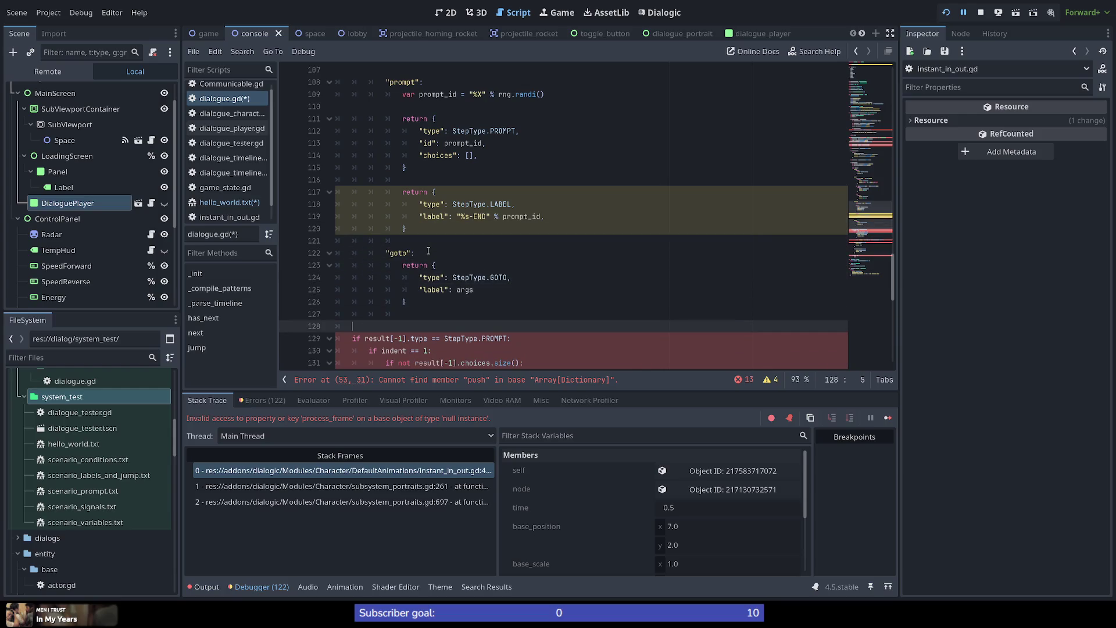
pyautogui.scroll(-5, 427, 251)
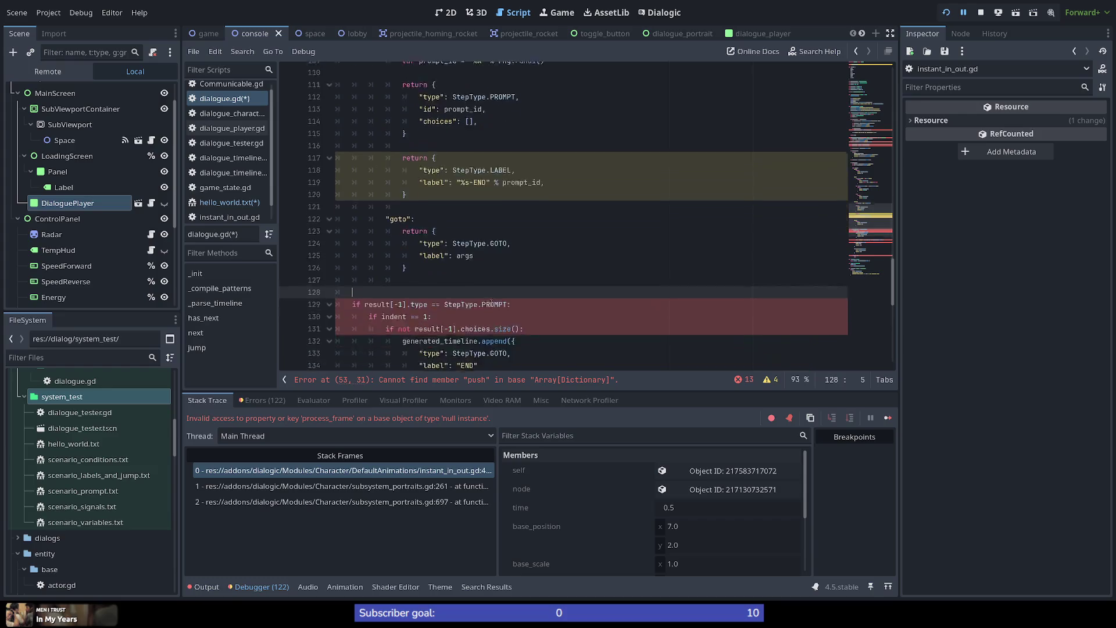
pyautogui.scroll(6, 485, 277)
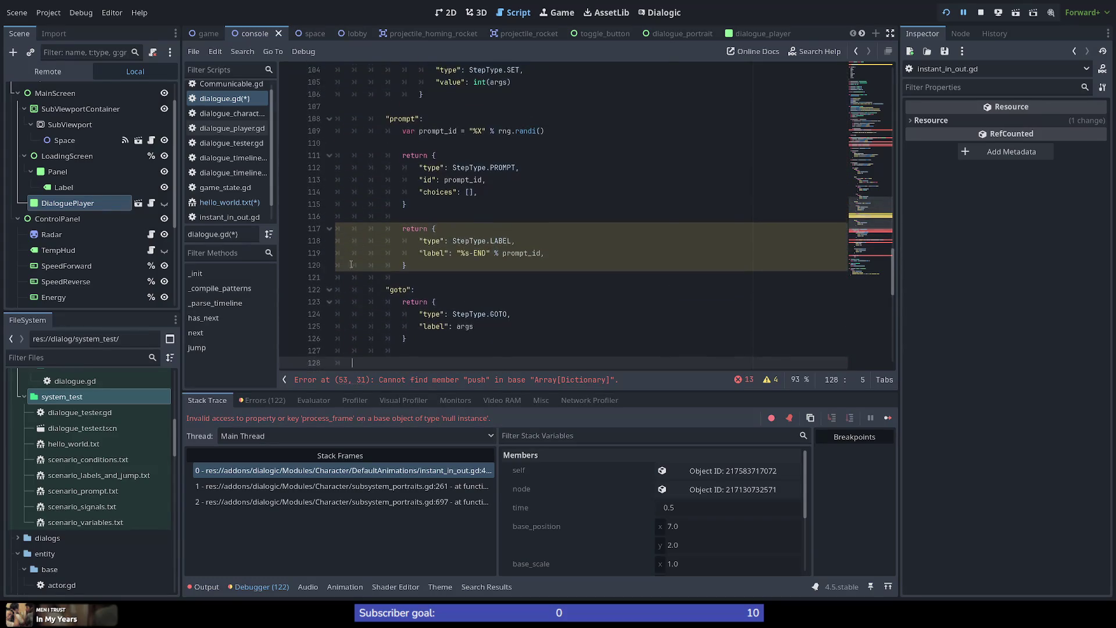
pyautogui.scroll(10, 368, 285)
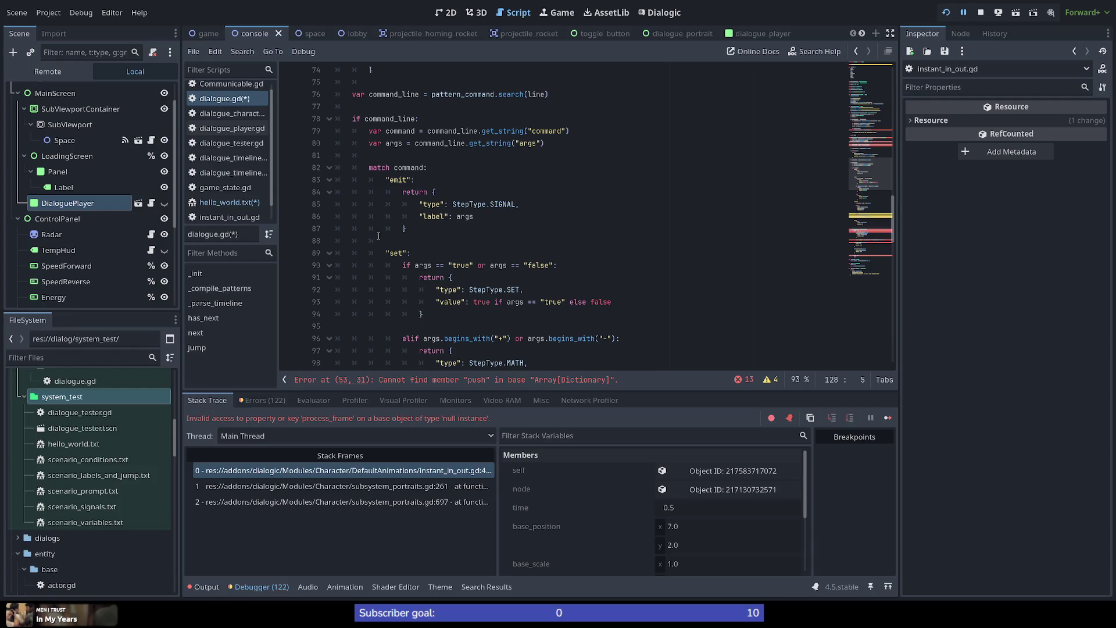
pyautogui.scroll(-4, 365, 184)
pyautogui.scroll(-10, 367, 186)
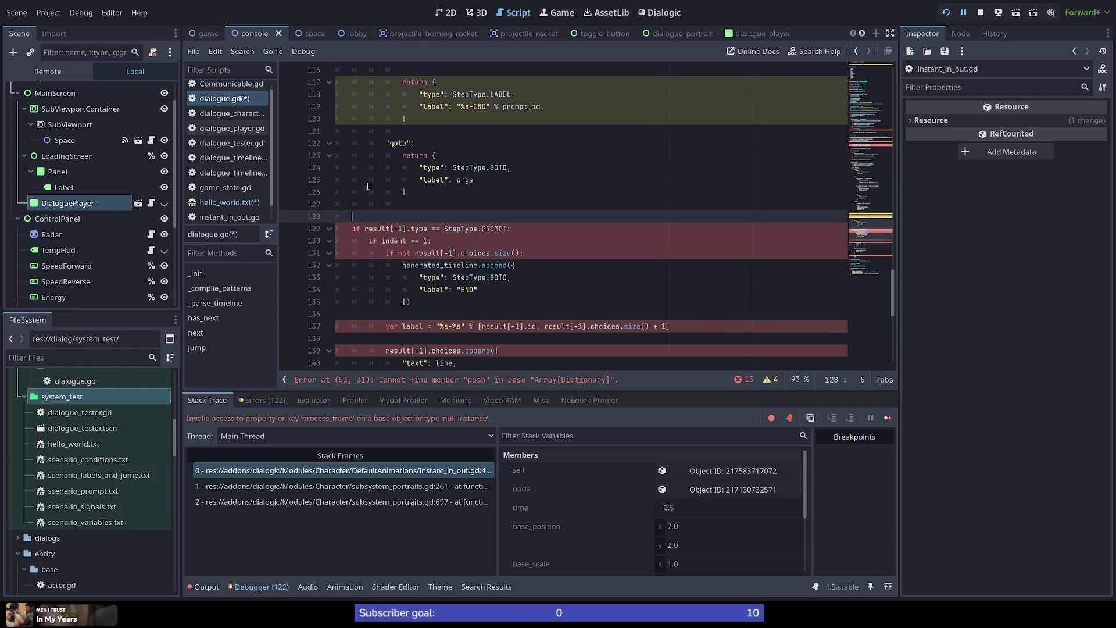
pyautogui.scroll(15, 367, 186)
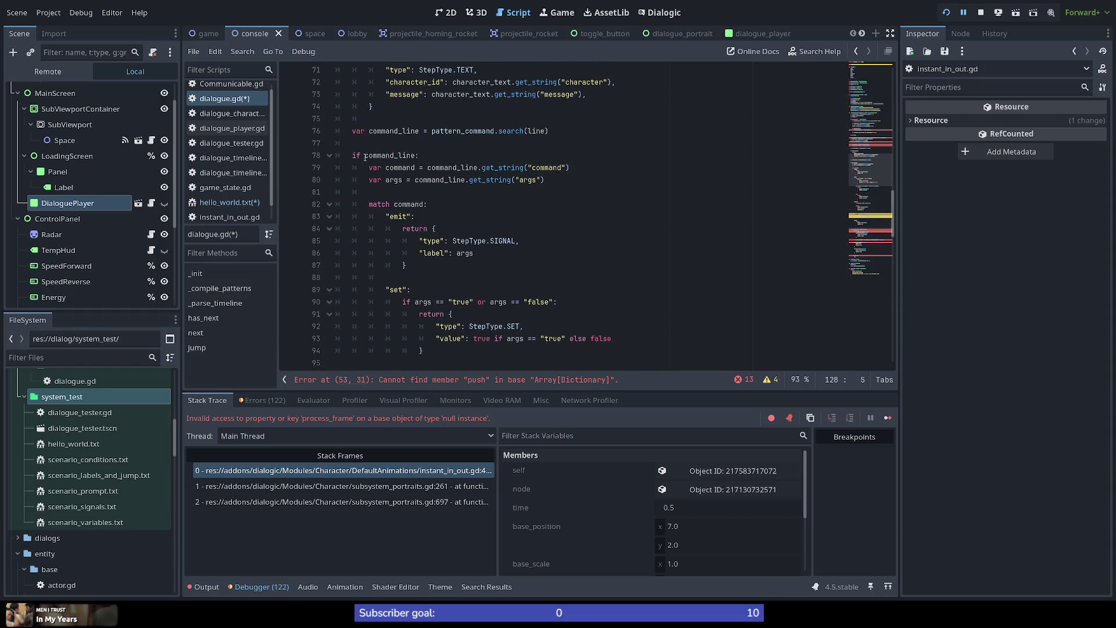
pyautogui.doubleClick(366, 155)
pyautogui.scroll(-15, 351, 173)
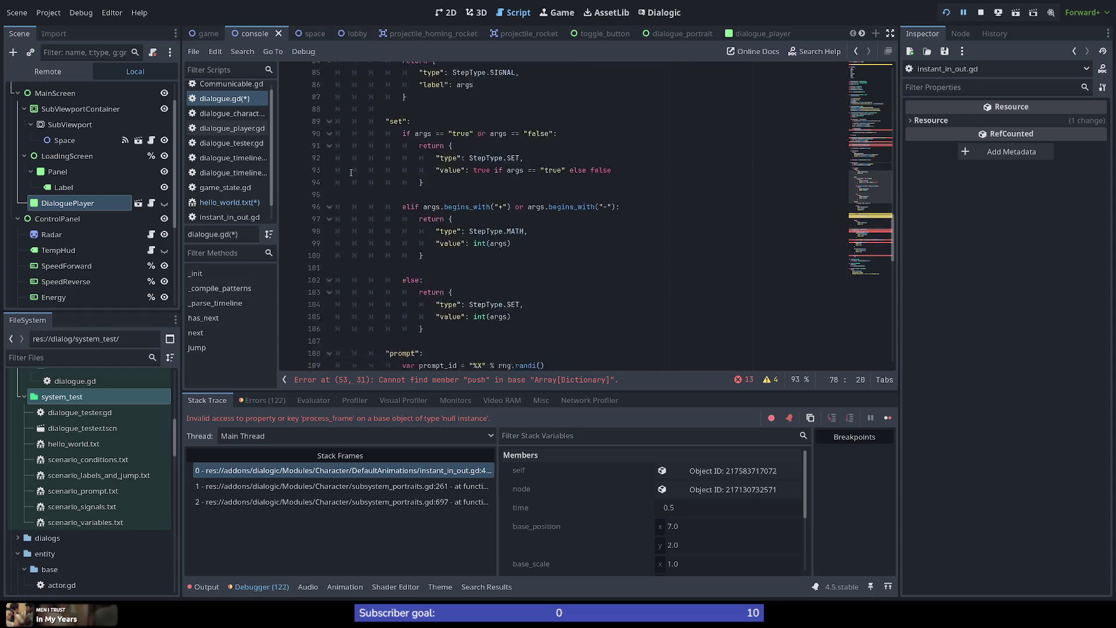
pyautogui.scroll(-1, 351, 172)
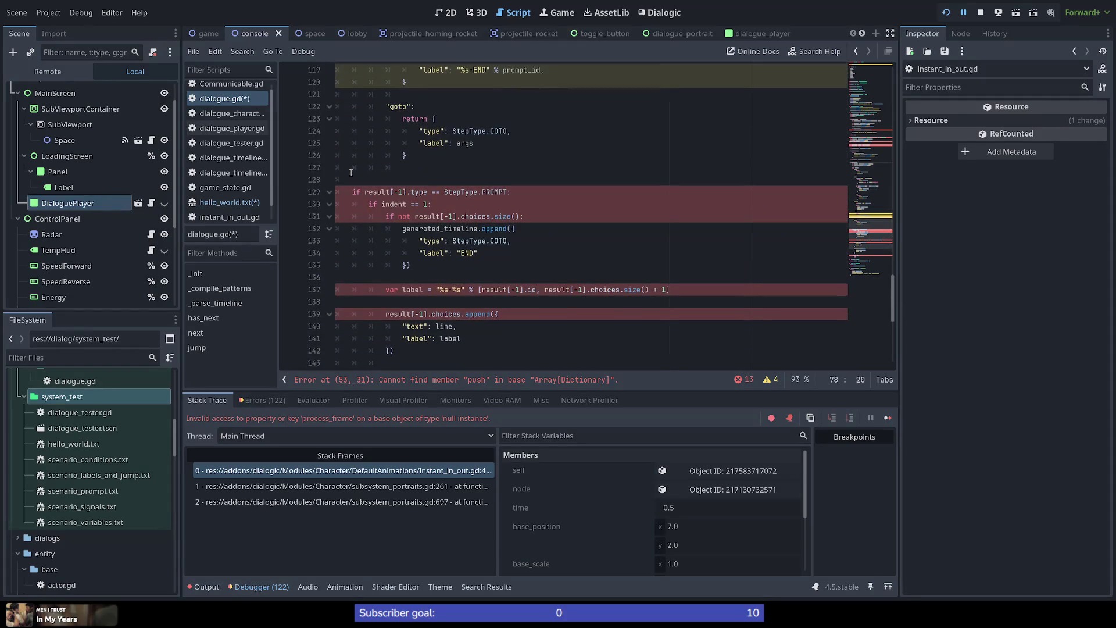
pyautogui.scroll(-1, 351, 172)
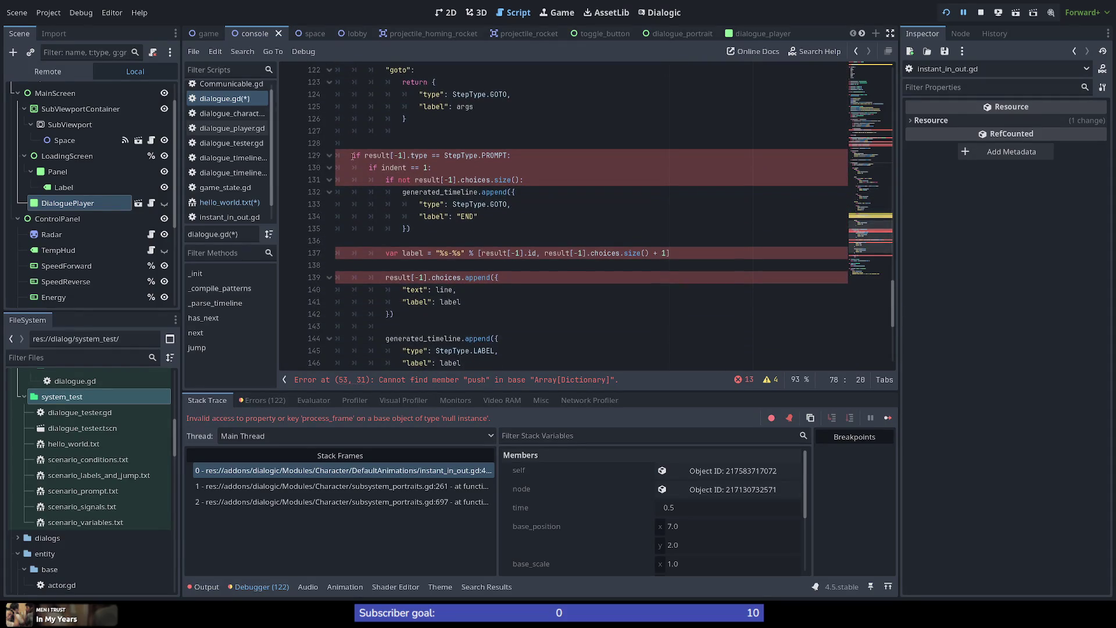
pyautogui.click(352, 155)
pyautogui.doubleClick(375, 156)
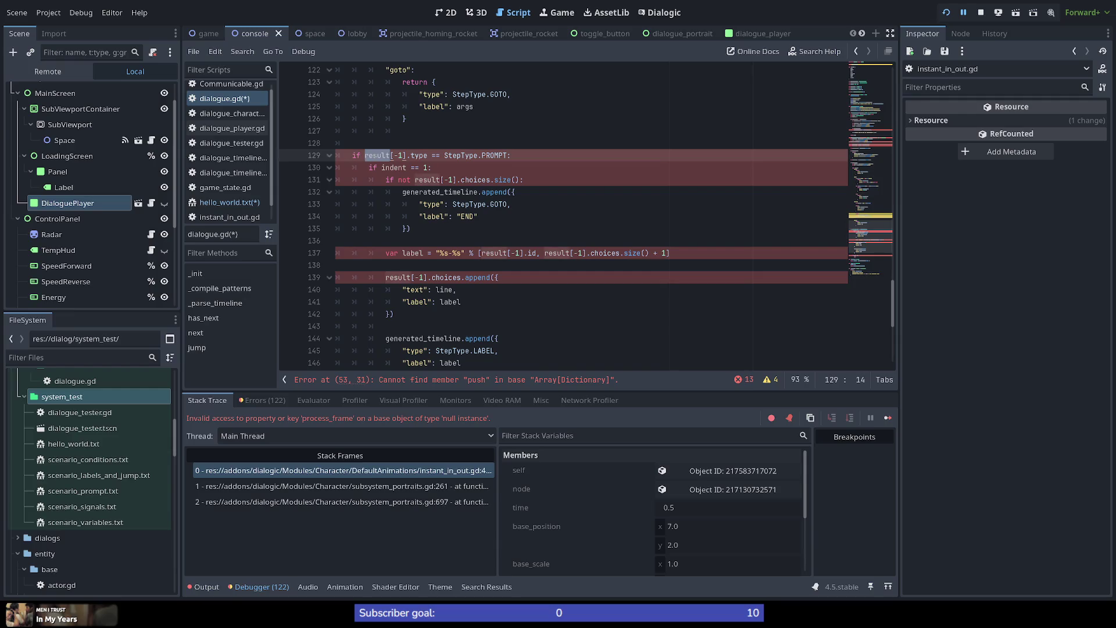
pyautogui.doubleClick(414, 155)
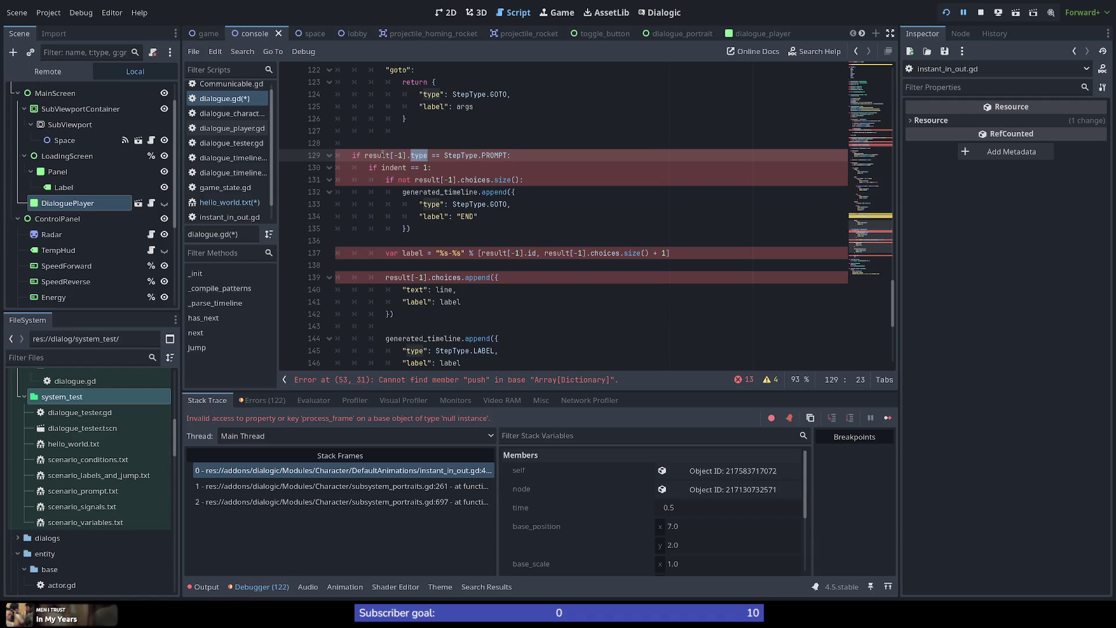
pyautogui.moveTo(365, 155); pyautogui.dragTo(428, 156)
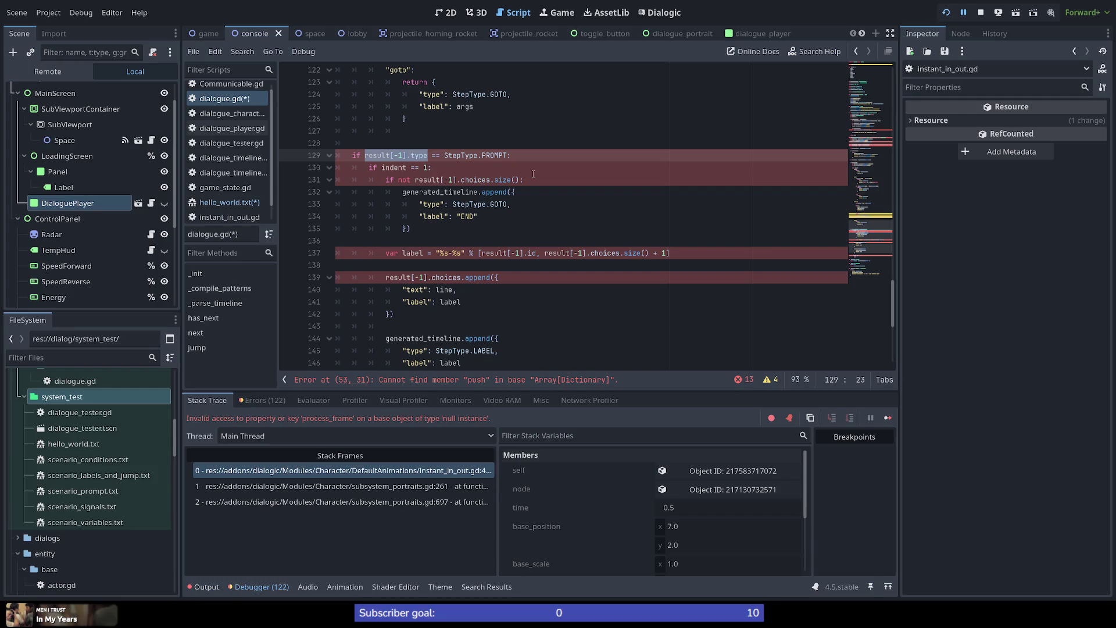
pyautogui.click(872, 160)
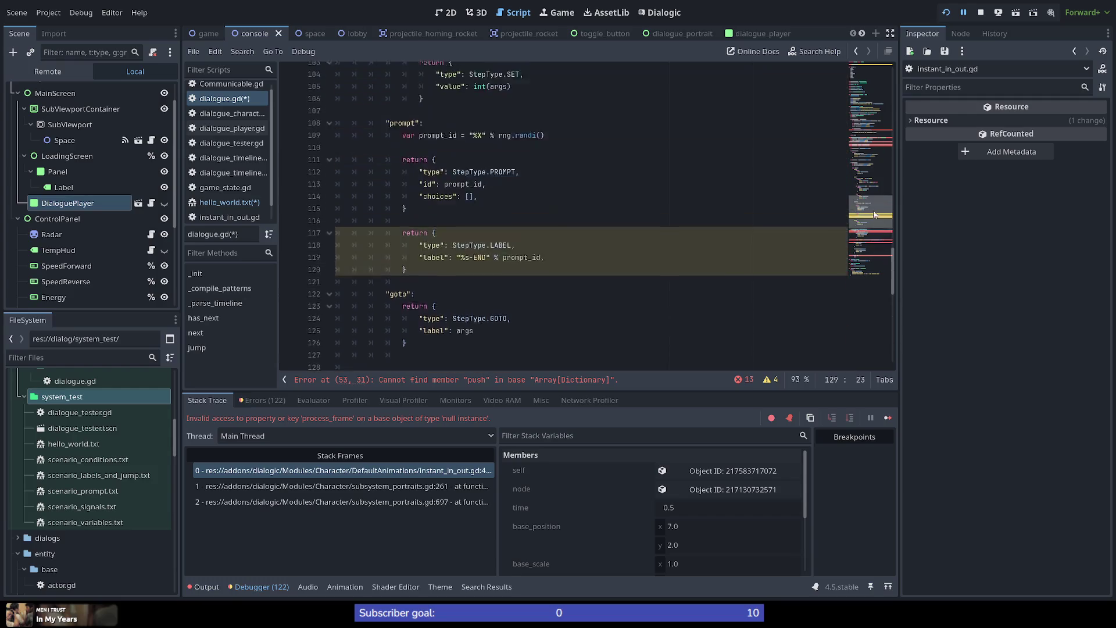
pyautogui.moveTo(870, 162); pyautogui.dragTo(871, 151)
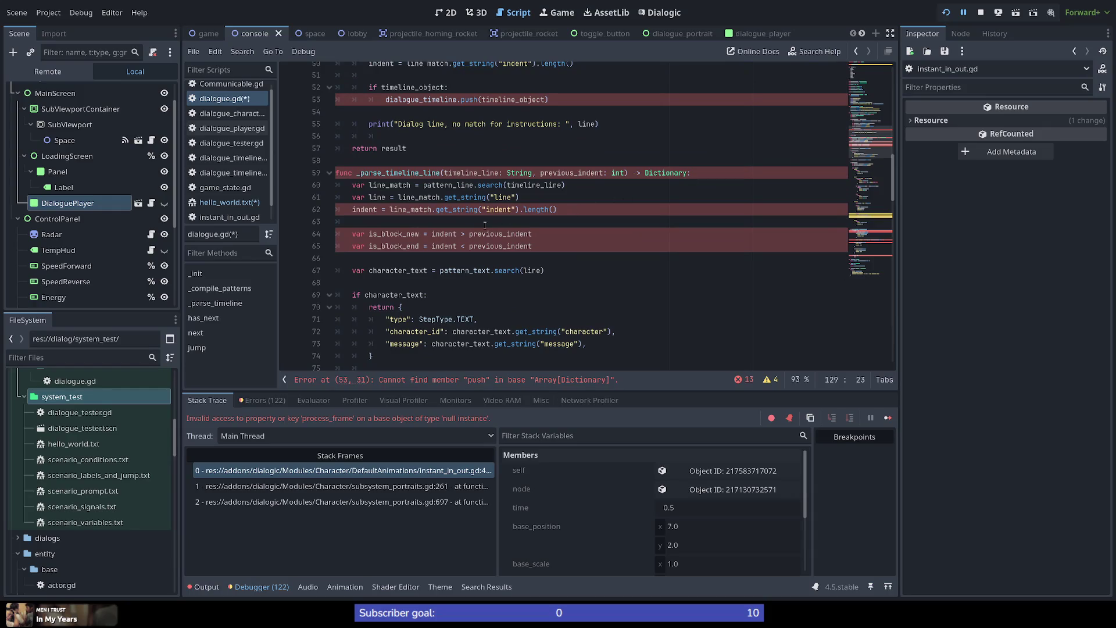
pyautogui.moveTo(879, 208); pyautogui.dragTo(863, 268)
pyautogui.scroll(3, 445, 175)
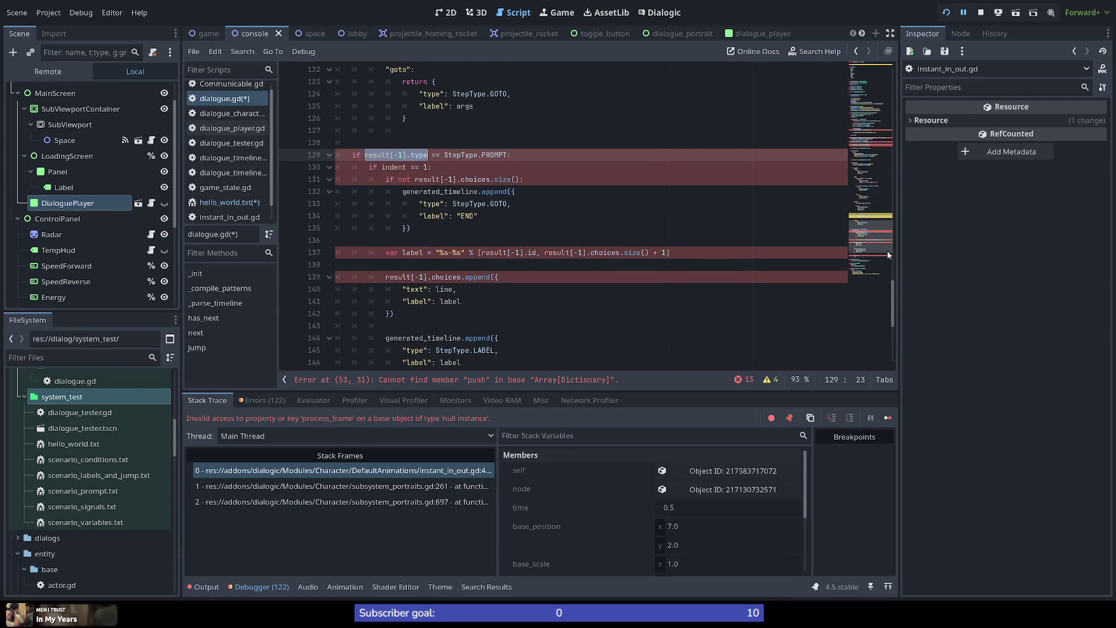
pyautogui.click(891, 145)
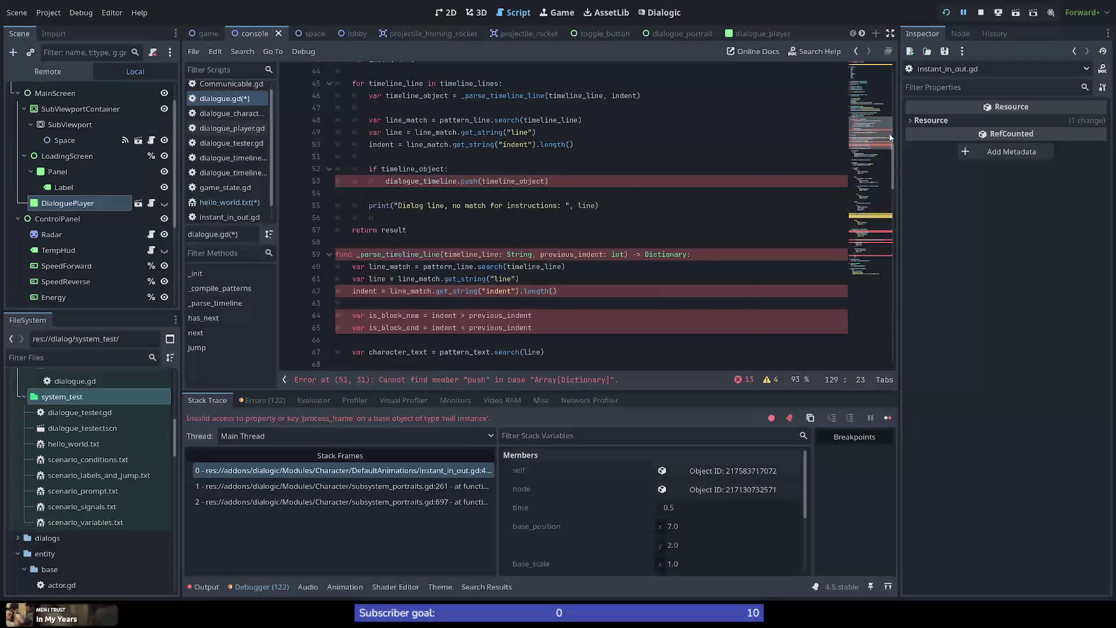
pyautogui.scroll(-1, 890, 147)
pyautogui.moveTo(888, 149)
pyautogui.mouseDown()
pyautogui.moveTo(883, 240)
pyautogui.moveTo(877, 132)
pyautogui.moveTo(885, 158)
pyautogui.moveTo(885, 146)
pyautogui.mouseUp()
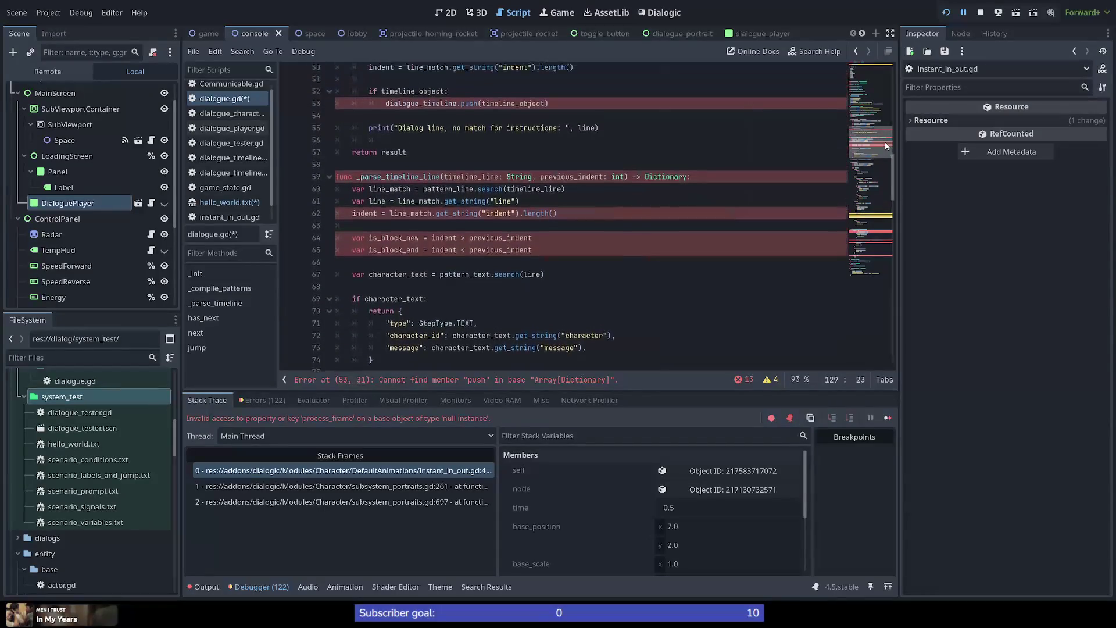
# Add a previous_timeline_object: Dictionary parameter after previous_indent: int.
pyautogui.doubleClick(408, 173)
pyautogui.doubleClick(468, 176)
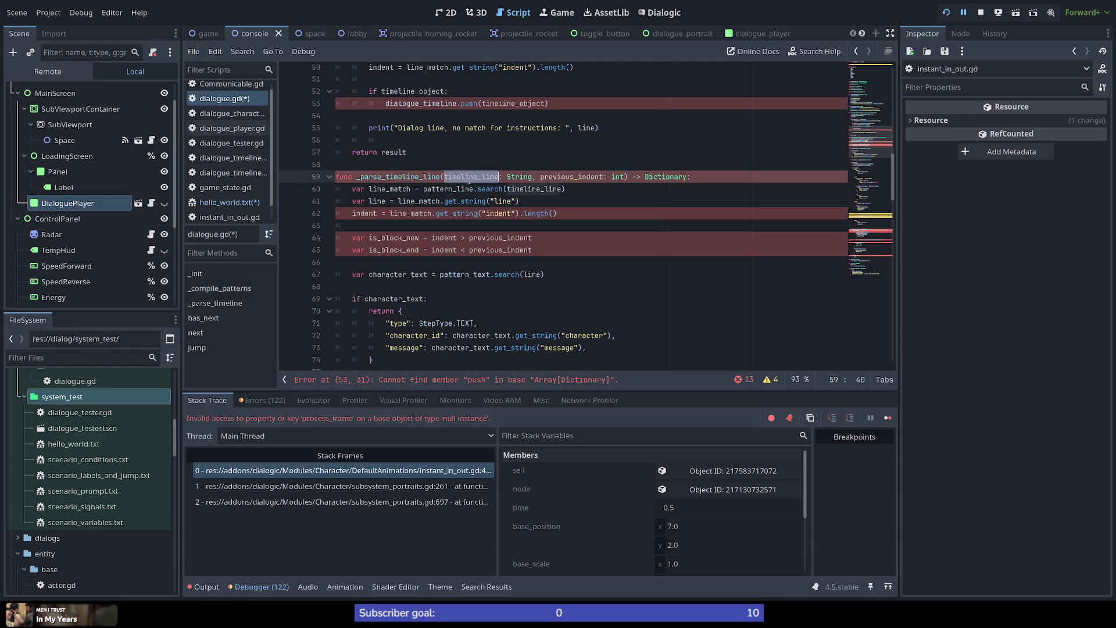
pyautogui.doubleClick(569, 177)
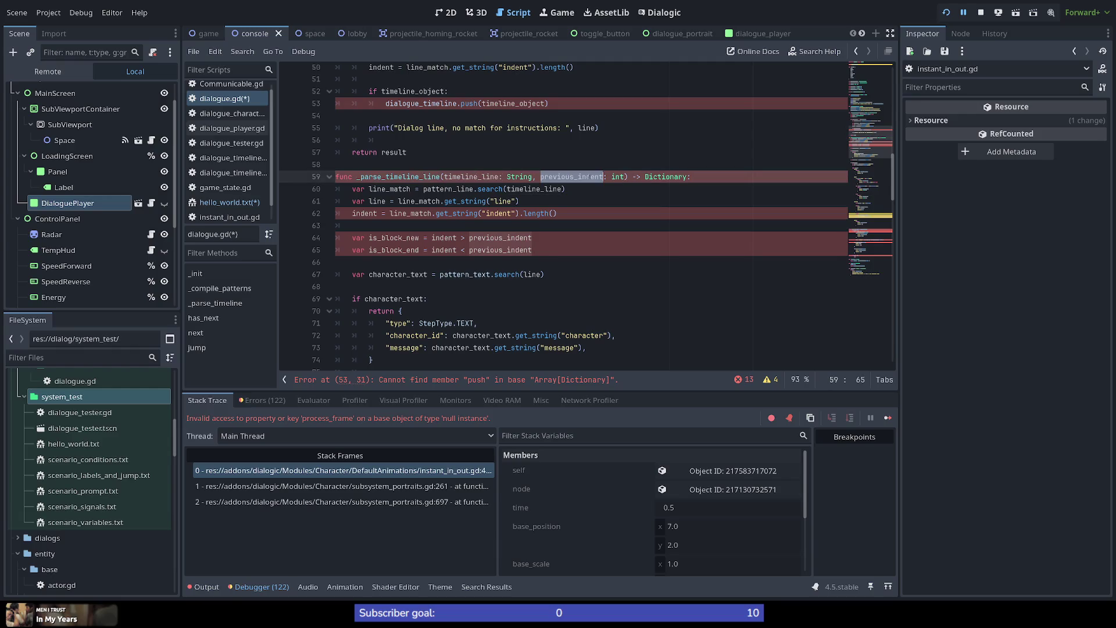
pyautogui.click(624, 176)
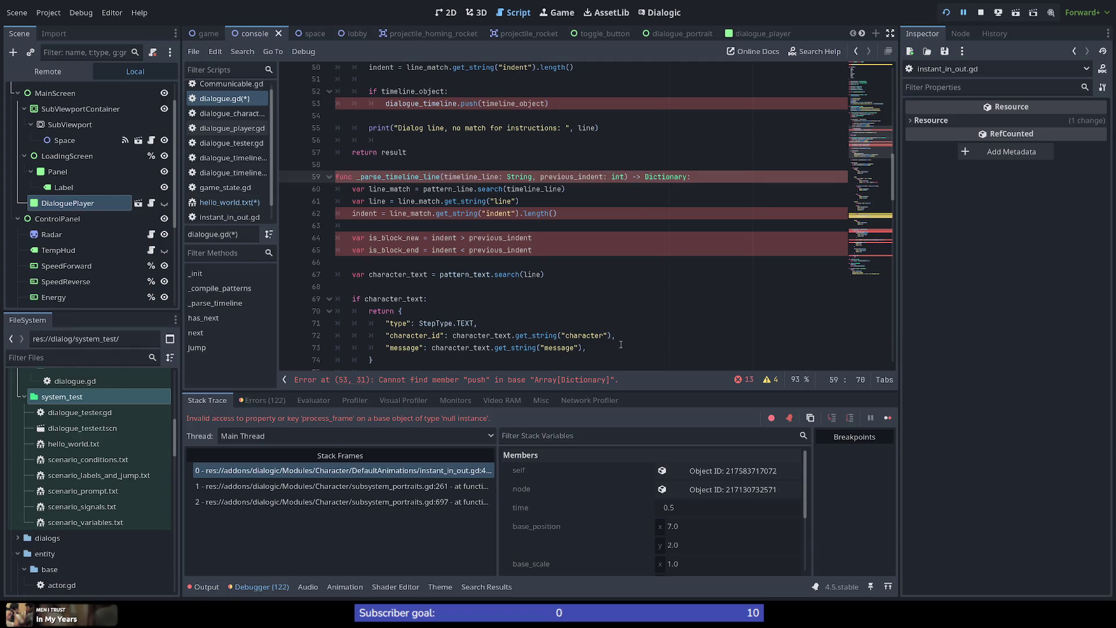
pyautogui.write(', previous')
pyautogui.write('_')
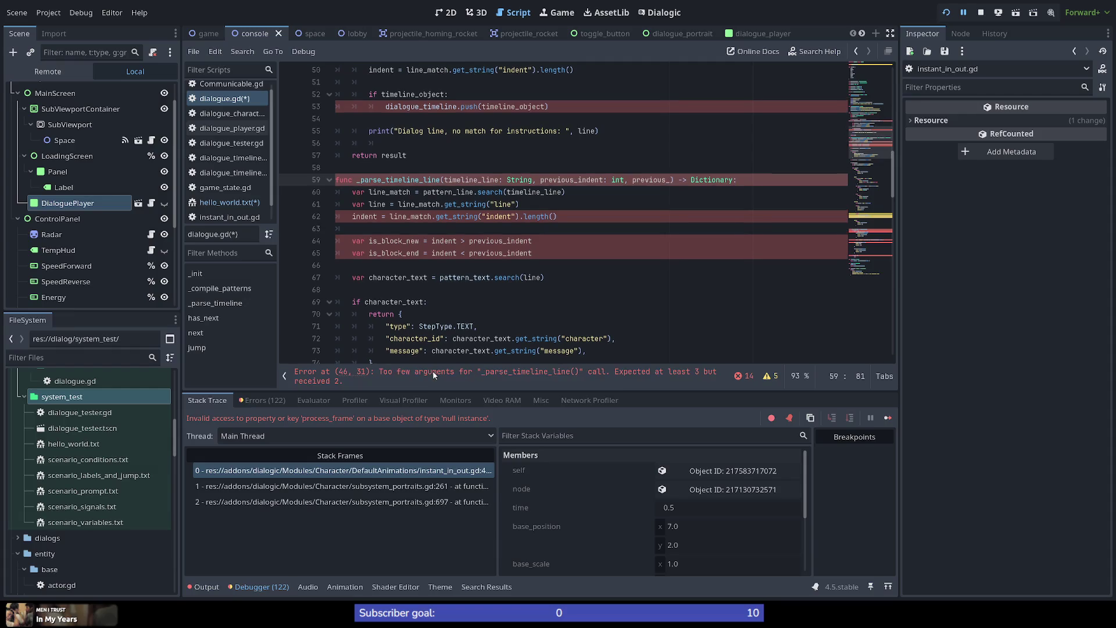
pyautogui.write('timeline')
pyautogui.write('_obje')
pyautogui.write('ct')
pyautogui.write(': ')
pyautogui.write('Dict')
pyautogui.press('Return')
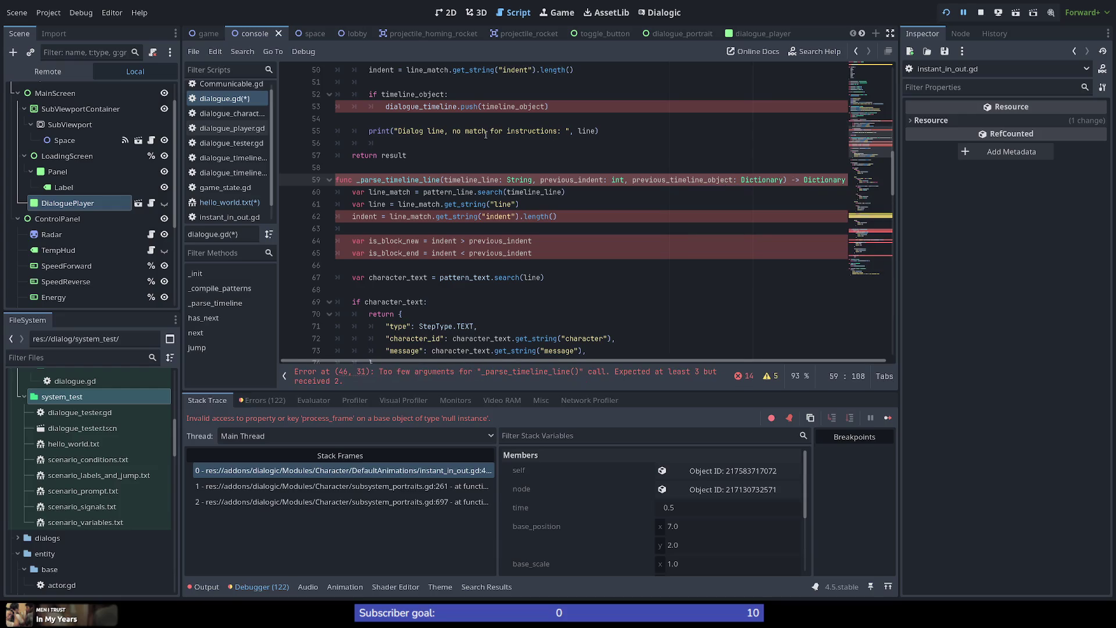
# Put each parameter and the closing parenthesis of the signature on its own line.
pyautogui.click(445, 181)
pyautogui.press('Return')
pyautogui.hotkey('ctrl', 'Right')
pyautogui.press('Right')
pyautogui.press('Right')
pyautogui.press('Return')
pyautogui.hotkey('ctrl', 'Right')
pyautogui.hotkey('ctrl', 'Right')
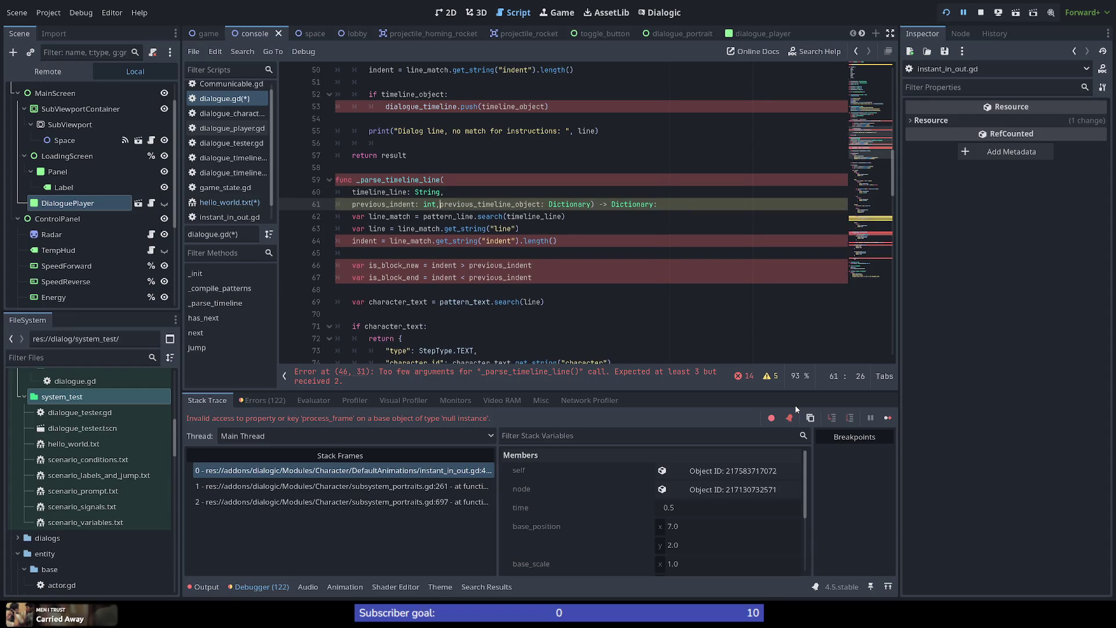
pyautogui.press('Return')
pyautogui.hotkey('ctrl', 'Right')
pyautogui.hotkey('ctrl', 'Right')
pyautogui.press('Return')
pyautogui.press('BackSpace')
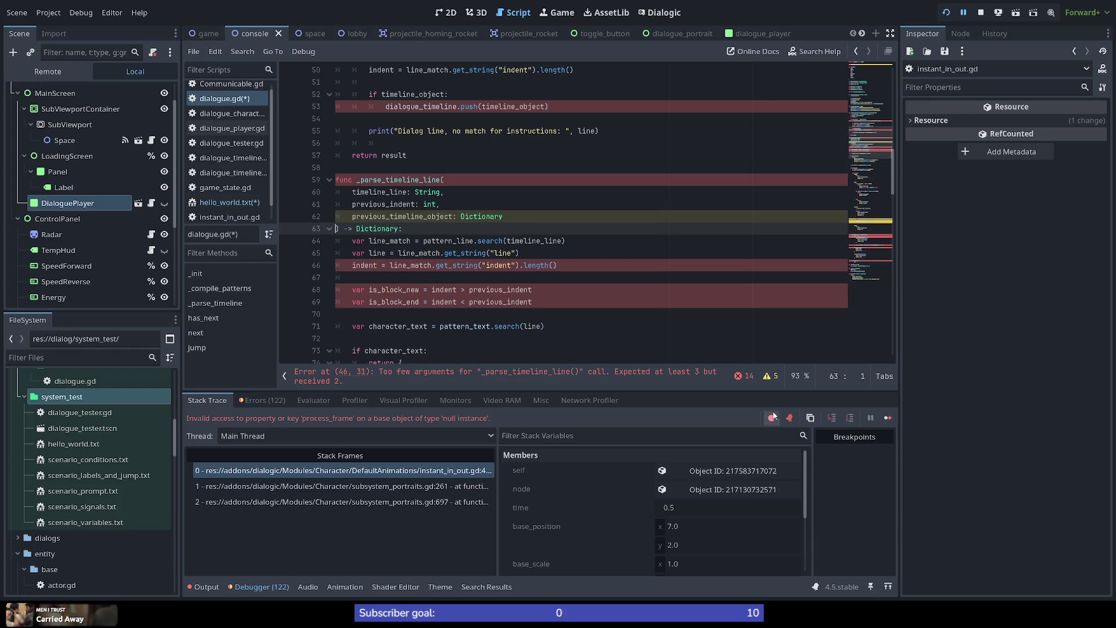
pyautogui.scroll(3, 488, 228)
# Pass result[-1] as a third argument to the _parse_timeline_line call on line 46.
pyautogui.scroll(1, 438, 252)
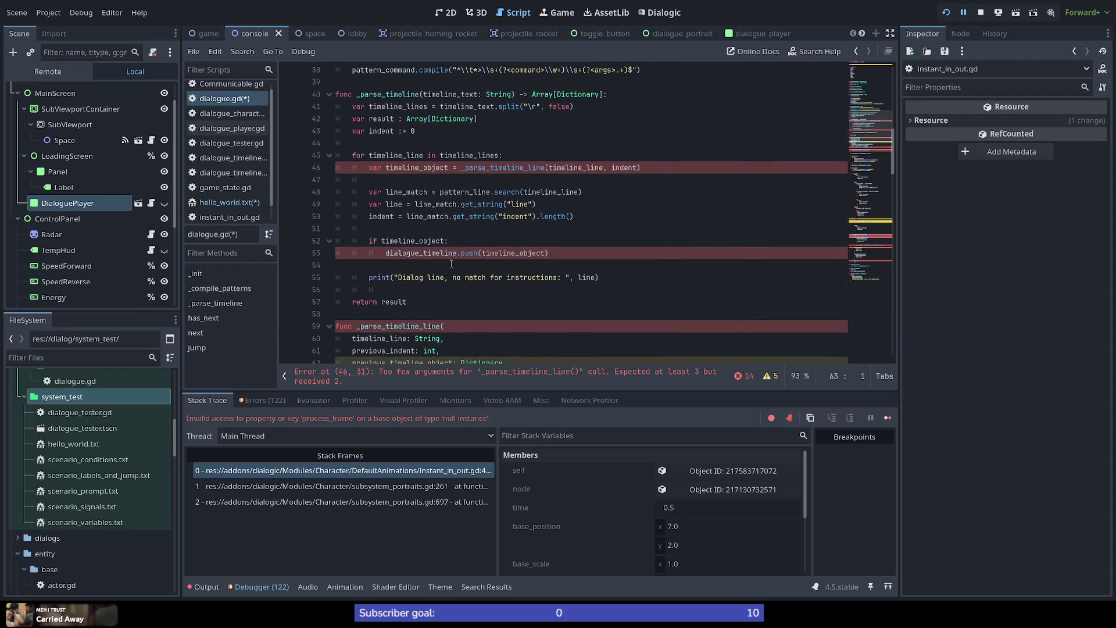
pyautogui.click(445, 184)
pyautogui.click(431, 168)
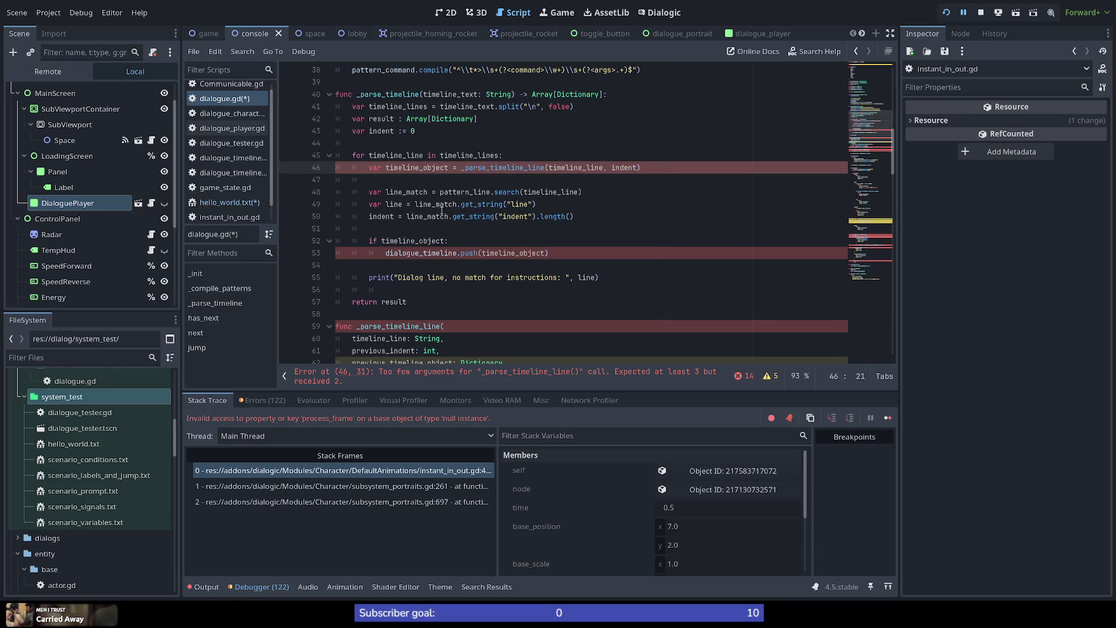
pyautogui.scroll(1, 497, 237)
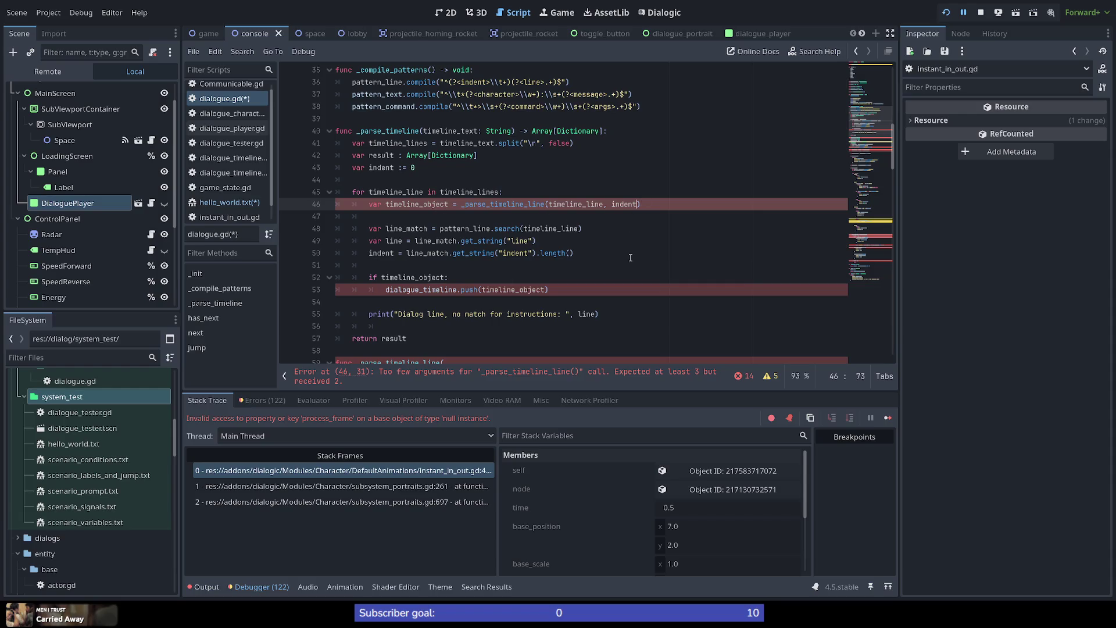
pyautogui.write(', ')
pyautogui.write('result[-1')
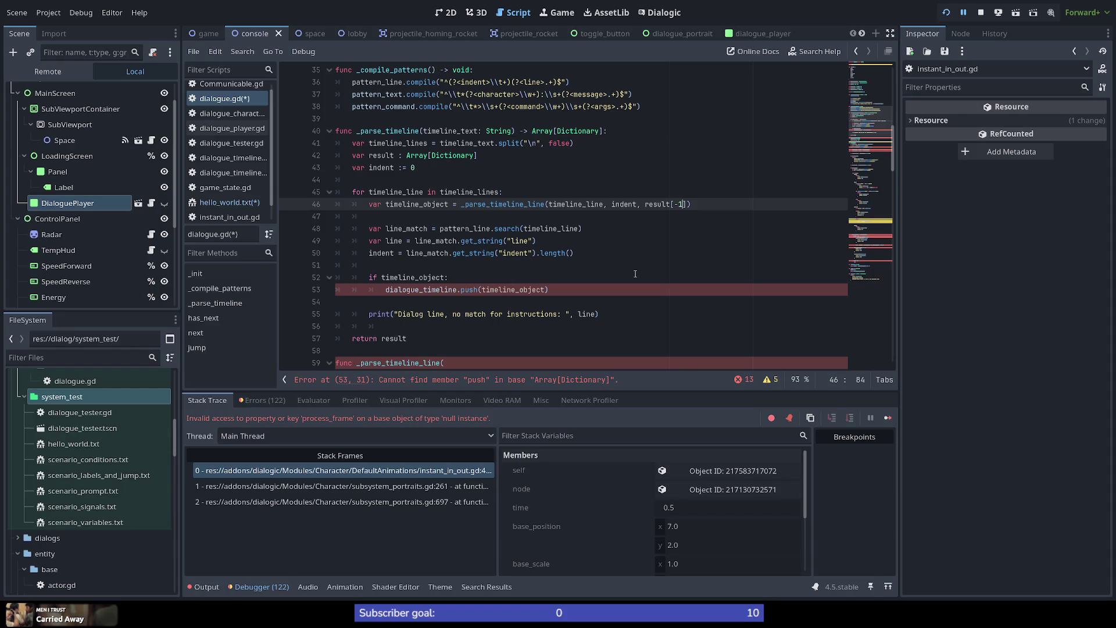
pyautogui.scroll(-3, 650, 267)
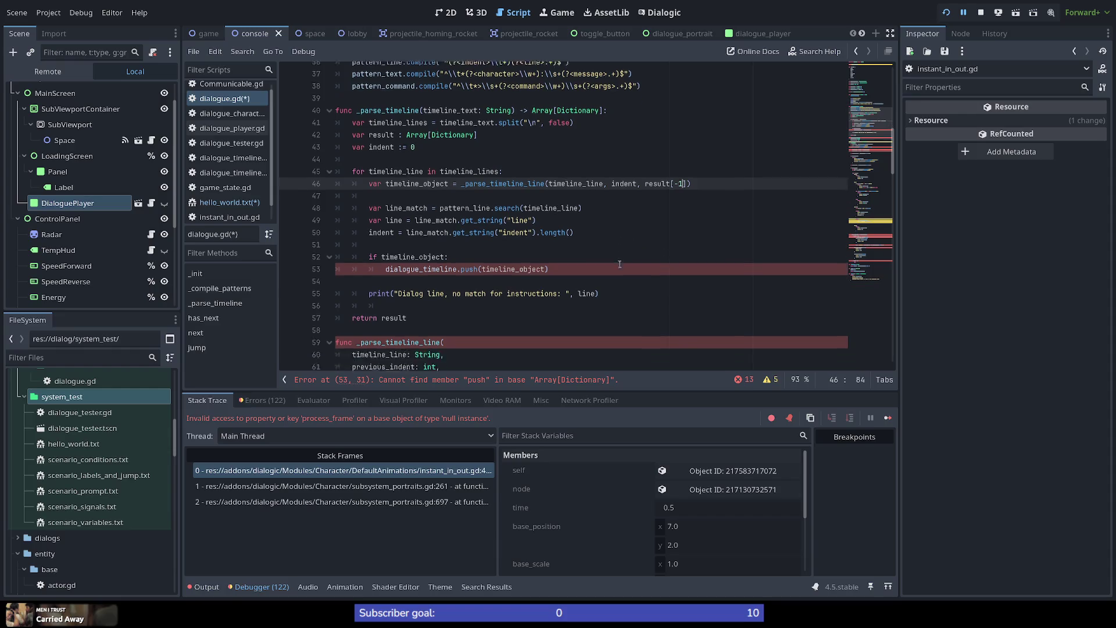
pyautogui.scroll(3, 466, 179)
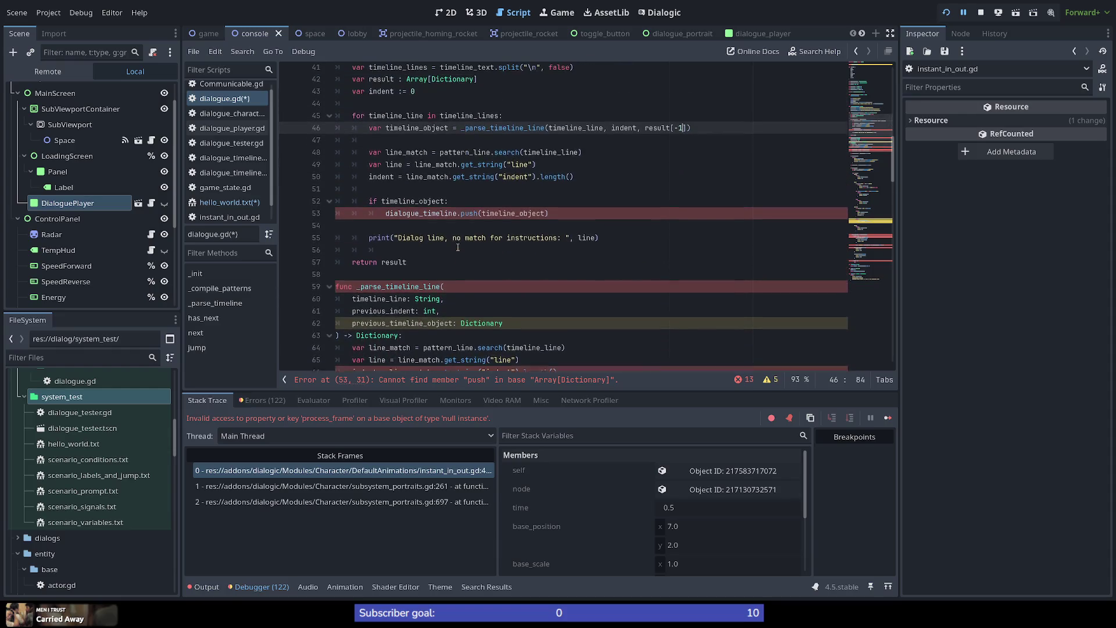
# Change dialogue_timeline.push to dialogue_timeline.append on line 53.
pyautogui.doubleClick(419, 217)
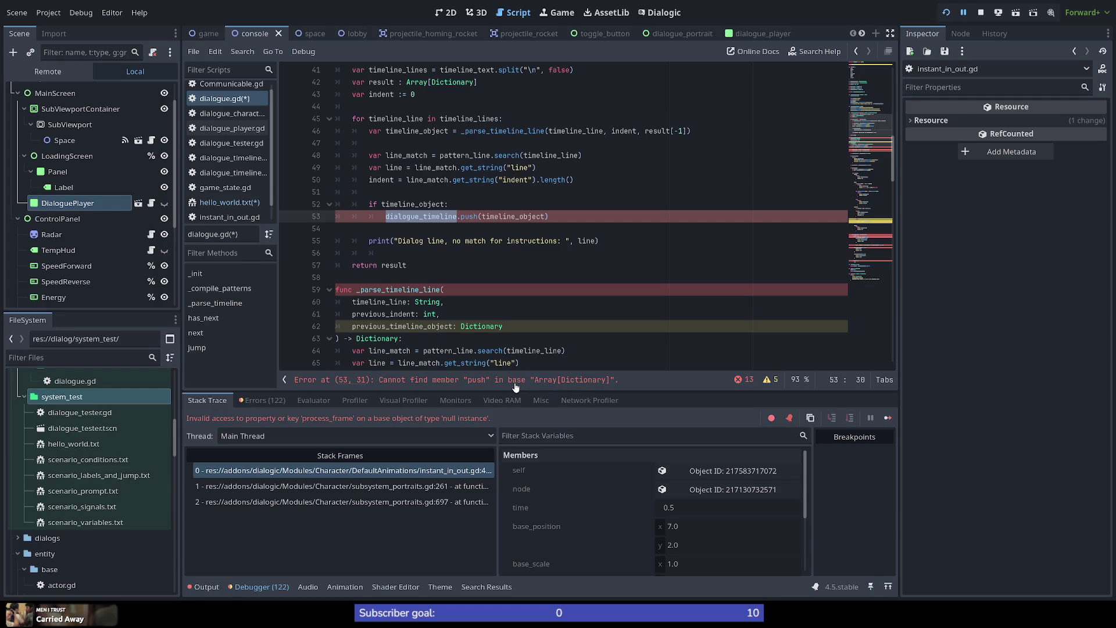
pyautogui.doubleClick(472, 216)
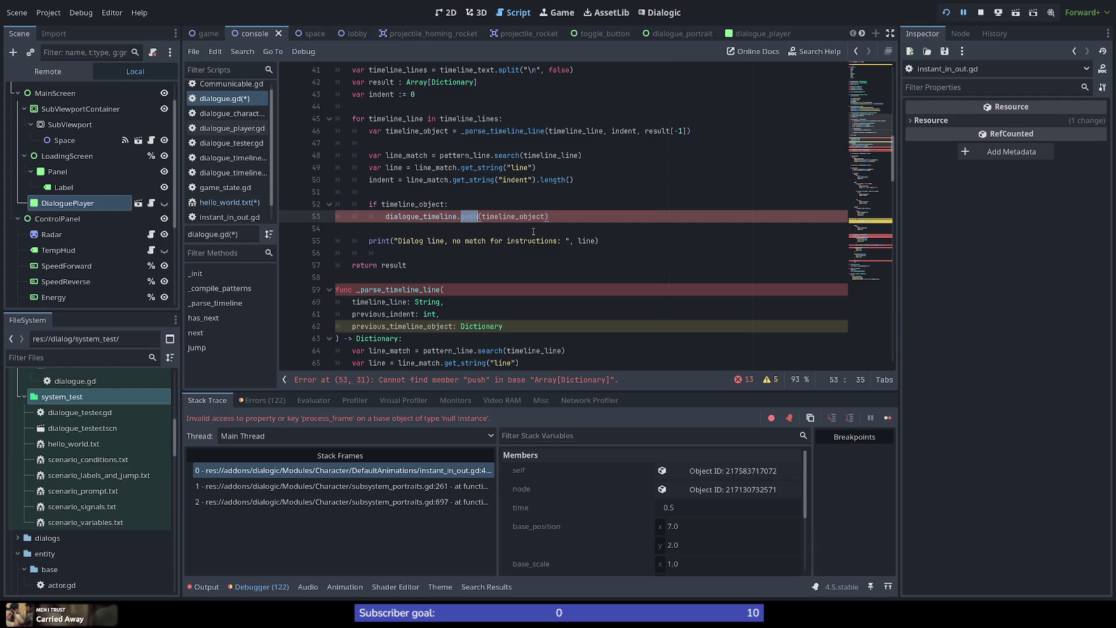
pyautogui.scroll(-15, 403, 348)
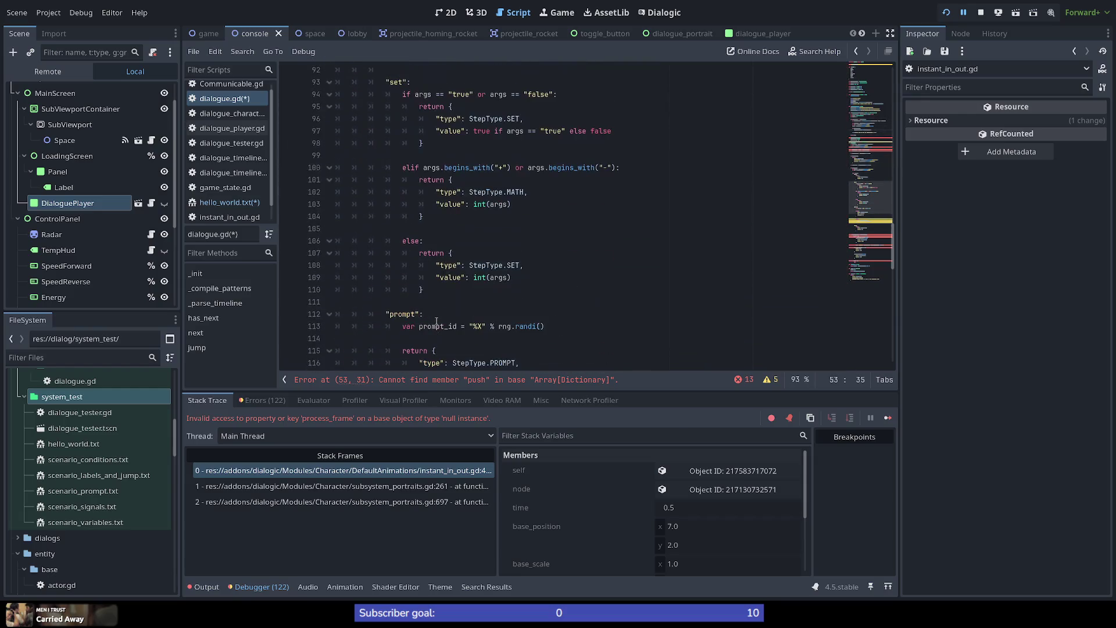
pyautogui.scroll(-4, 437, 321)
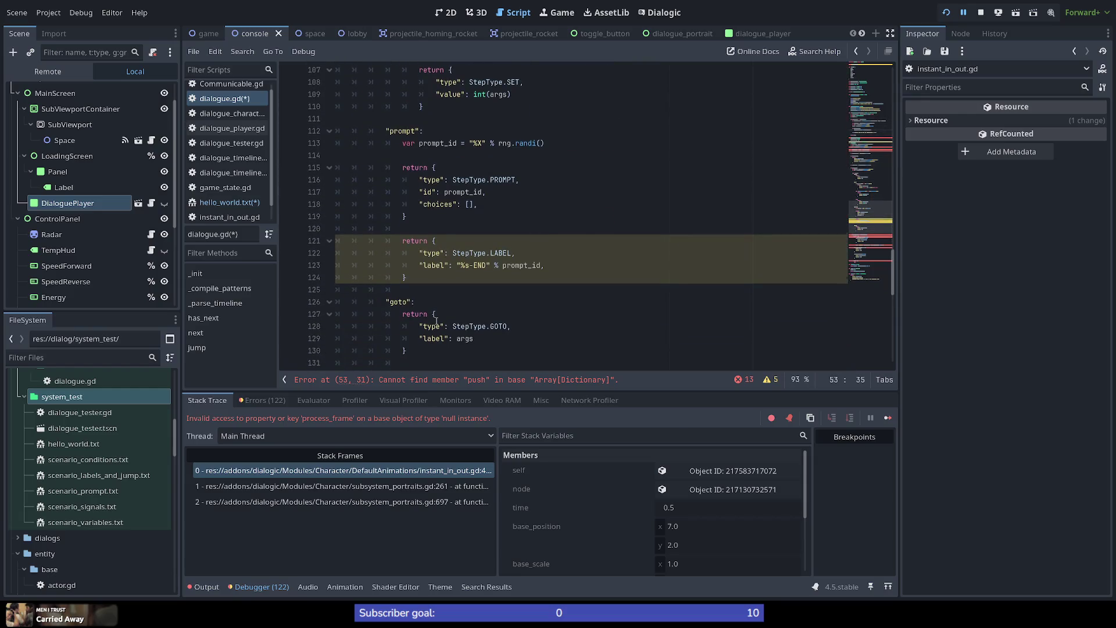
pyautogui.scroll(-6, 436, 321)
pyautogui.press('BackSpace')
pyautogui.press('BackSpace')
pyautogui.press('BackSpace')
pyautogui.write('append')
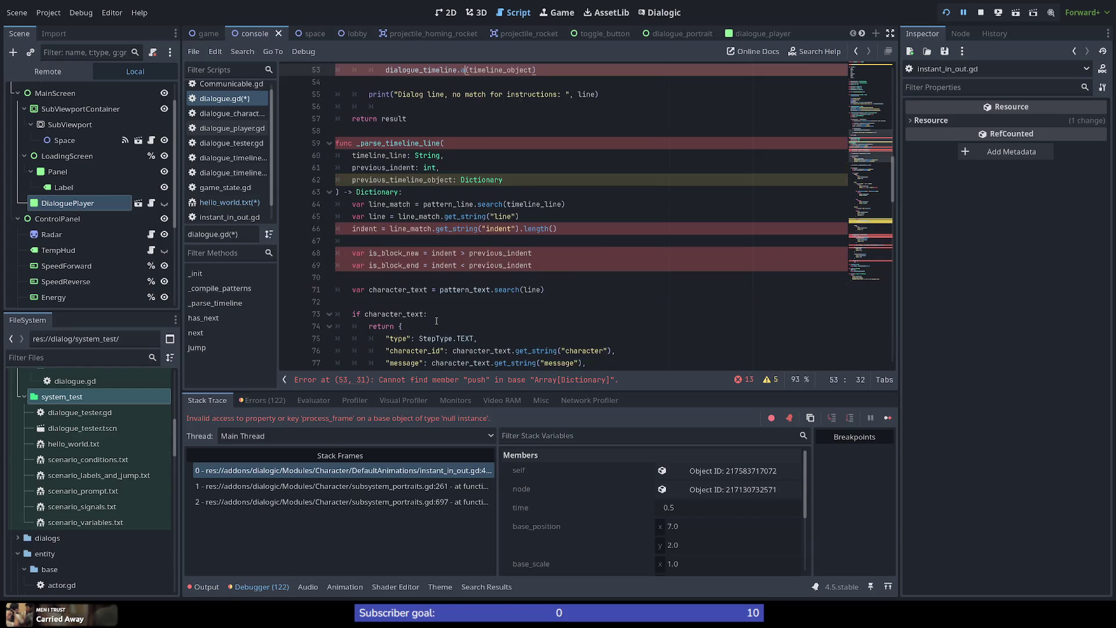
pyautogui.click(584, 153)
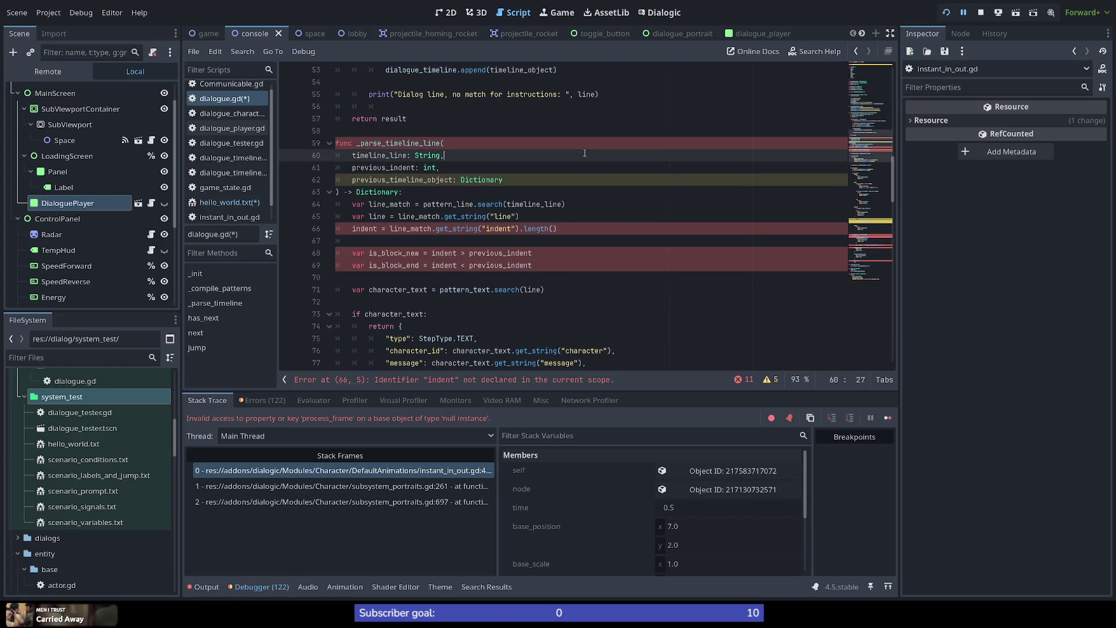
pyautogui.scroll(2, 584, 153)
pyautogui.click(404, 216)
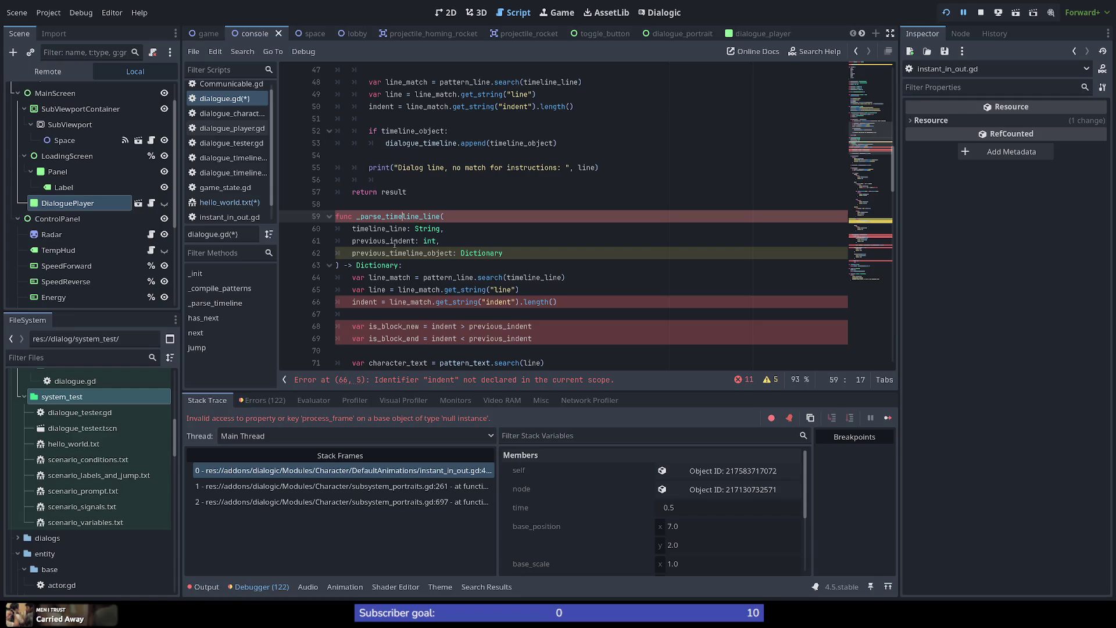
# Declare indent on line 66 as a local variable with var.
pyautogui.scroll(-3, 407, 198)
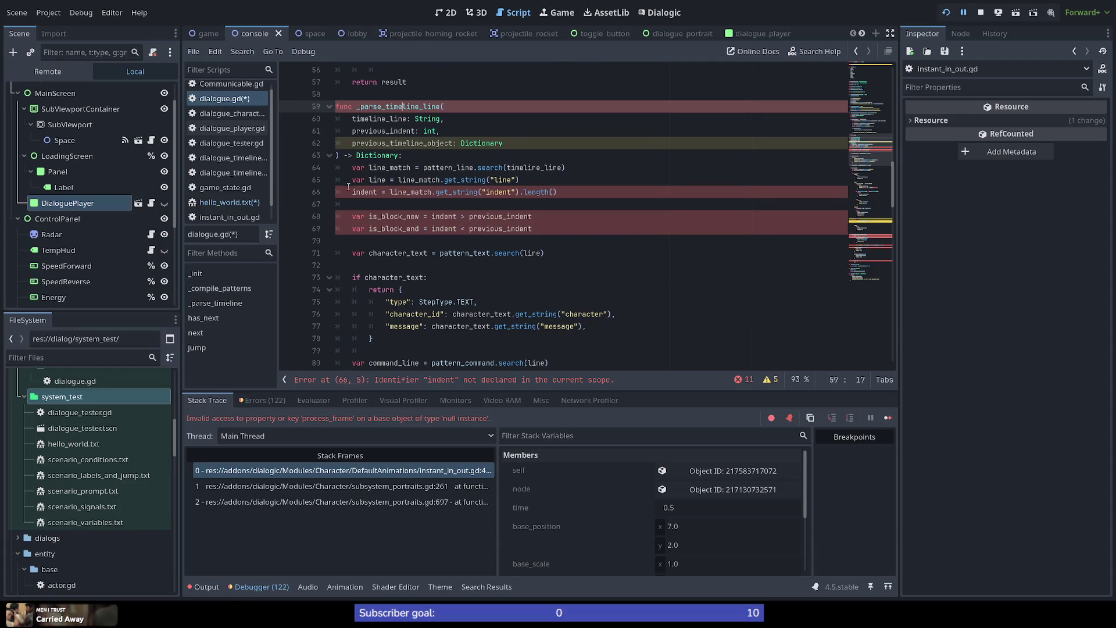
pyautogui.doubleClick(372, 193)
pyautogui.press('Left')
pyautogui.write('var')
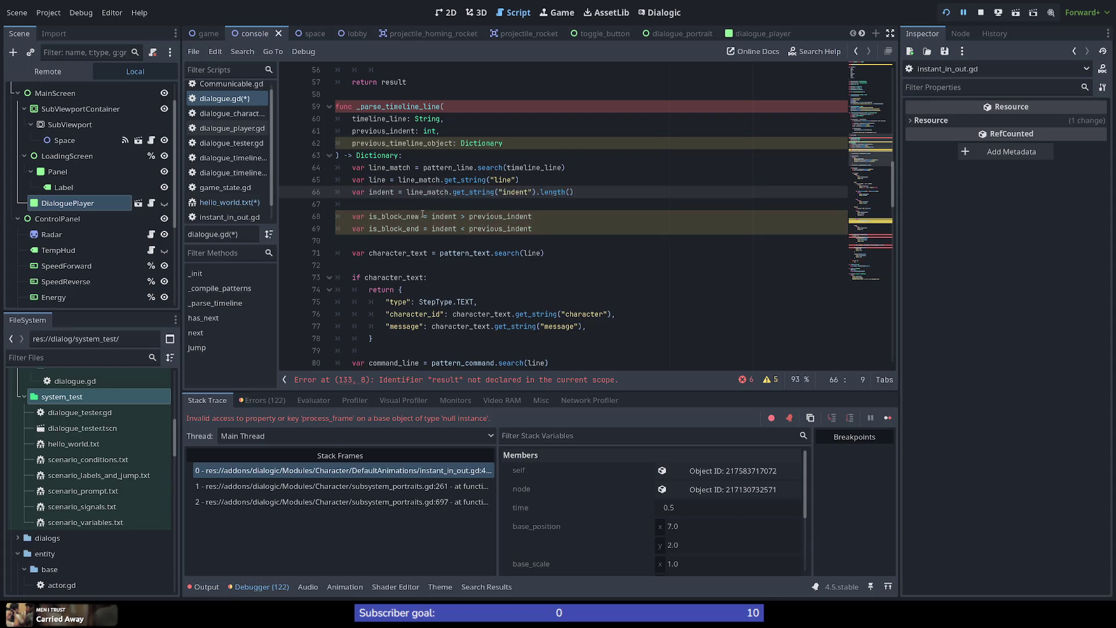
pyautogui.click(439, 204)
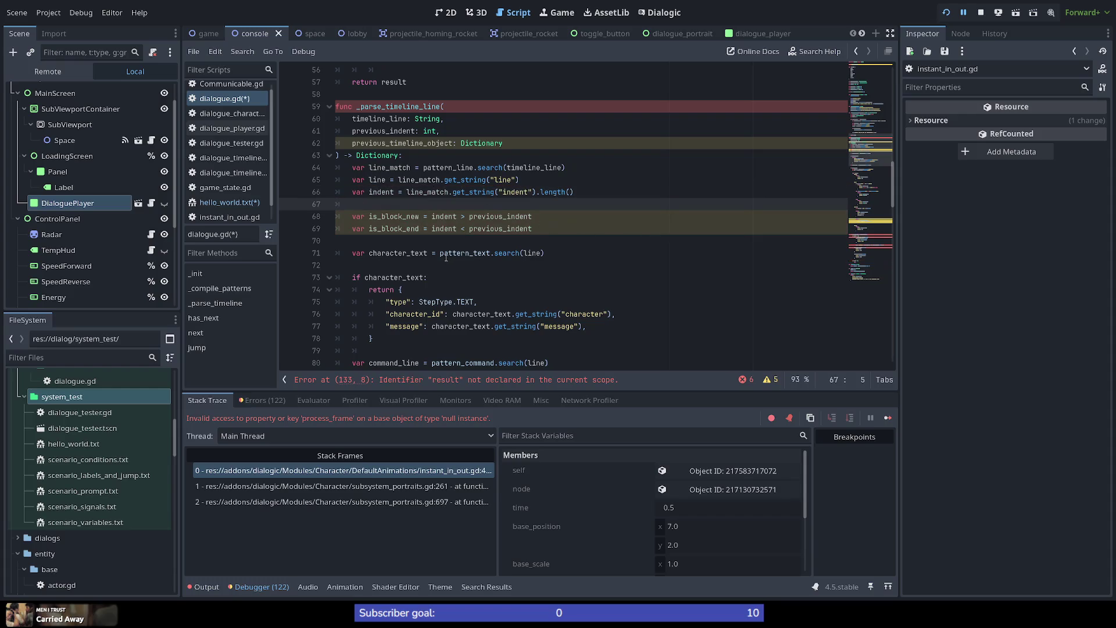
pyautogui.doubleClick(390, 192)
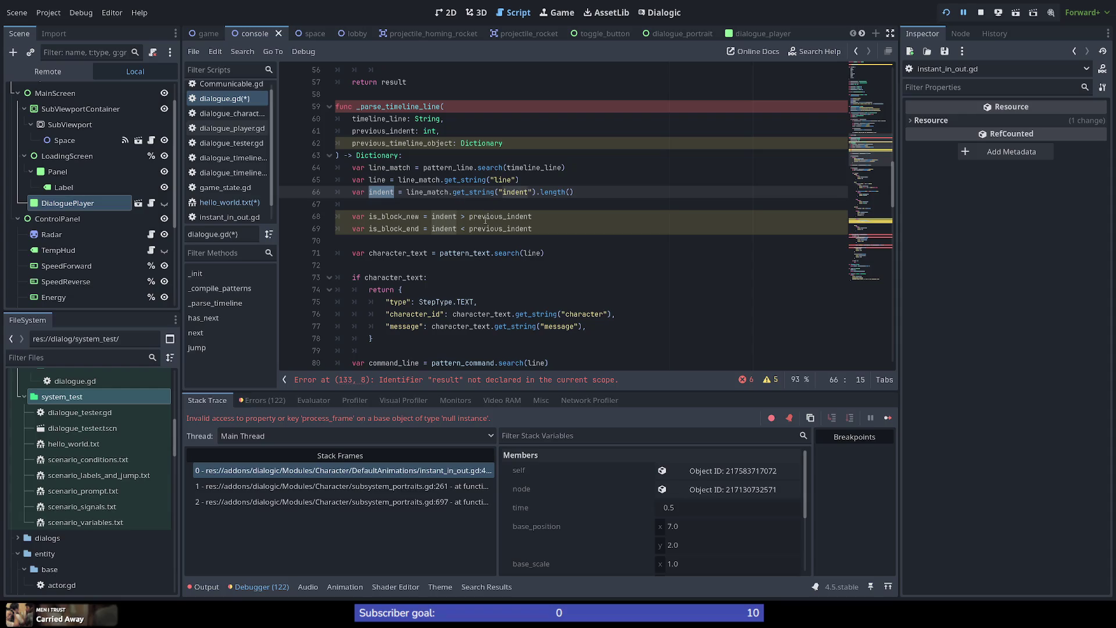
# Replace every result[-1] on lines 133–143 with previous_timeline_object.
pyautogui.scroll(-20, 423, 106)
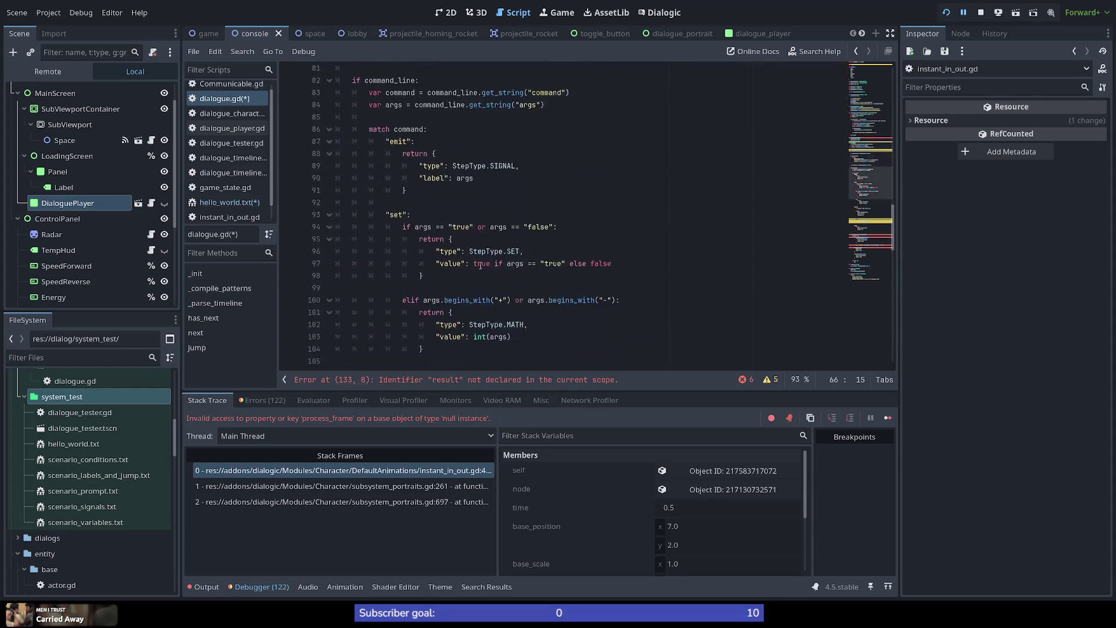
pyautogui.scroll(-2, 480, 265)
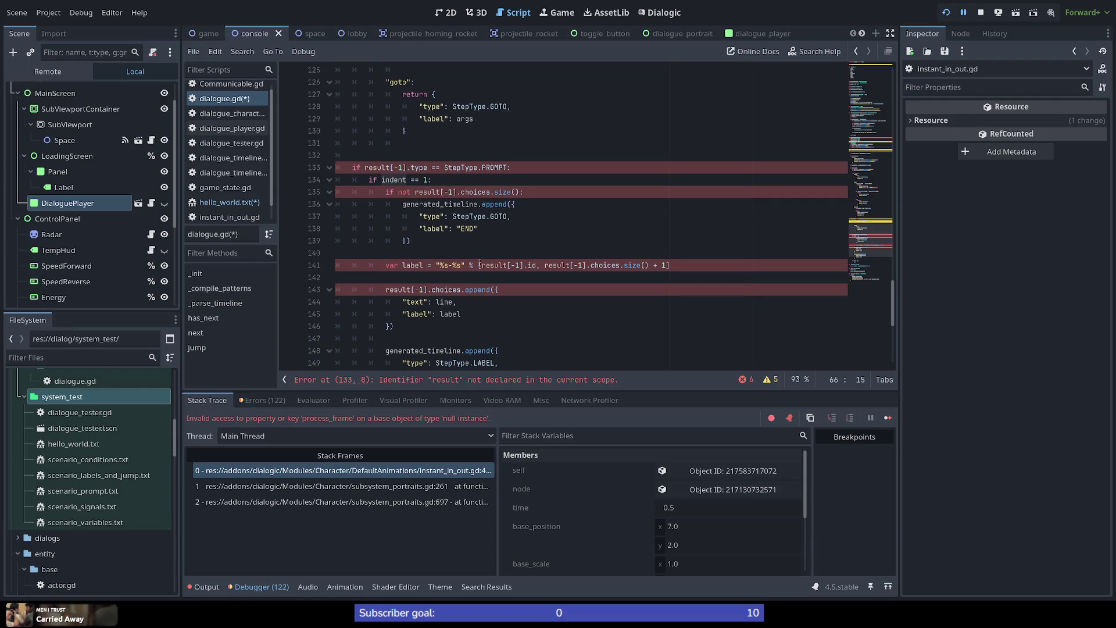
pyautogui.moveTo(428, 167); pyautogui.dragTo(364, 168)
pyautogui.click(418, 179)
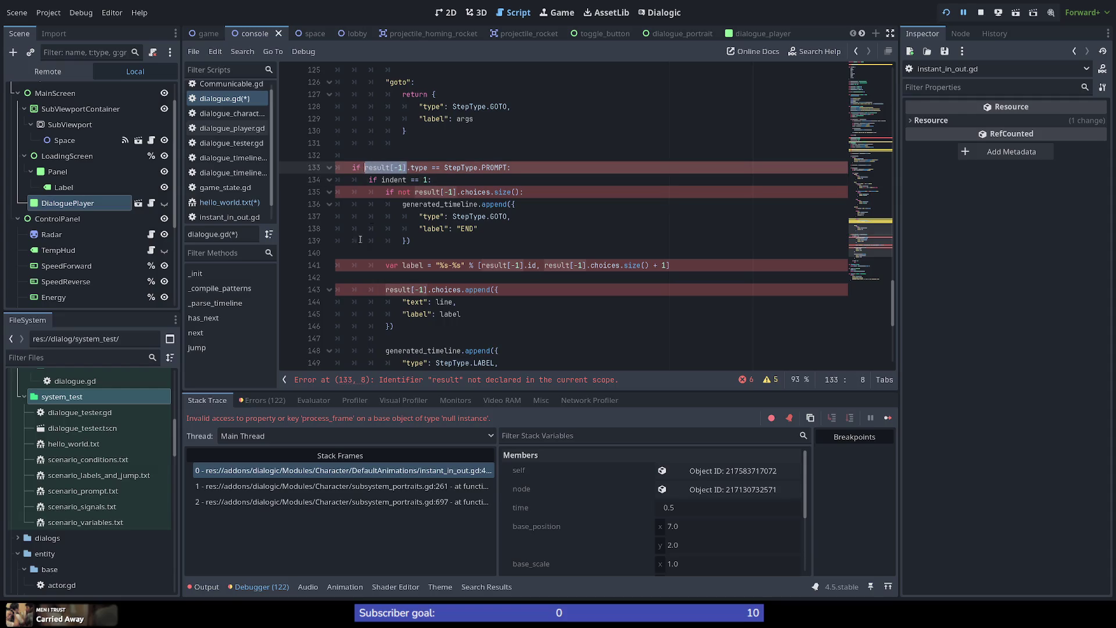
pyautogui.write('previous')
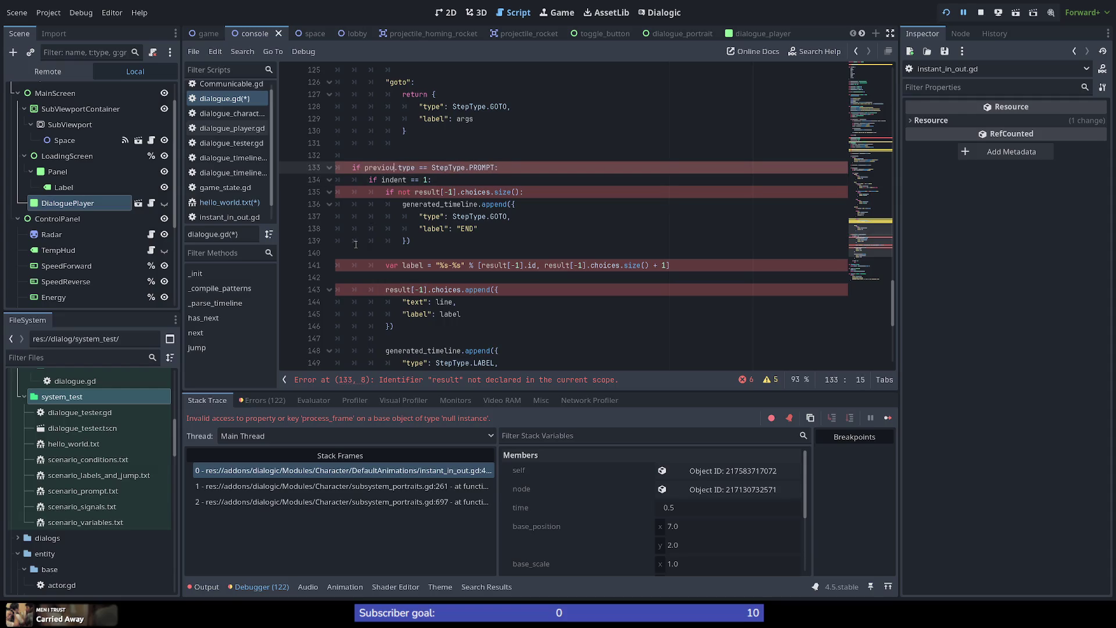
pyautogui.press('Down')
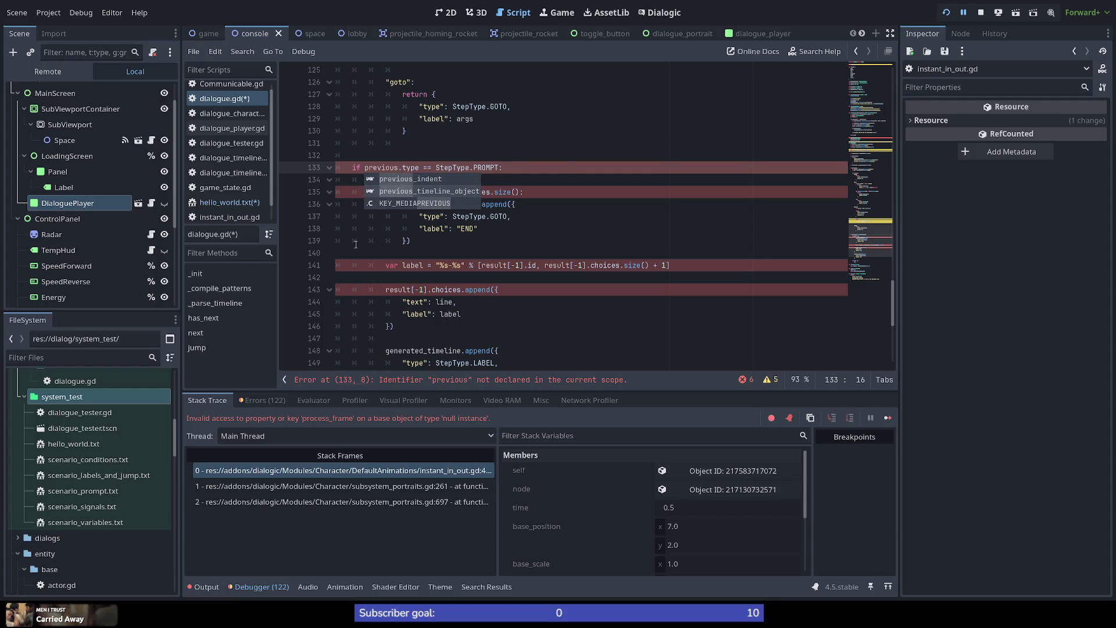
pyautogui.press('Return')
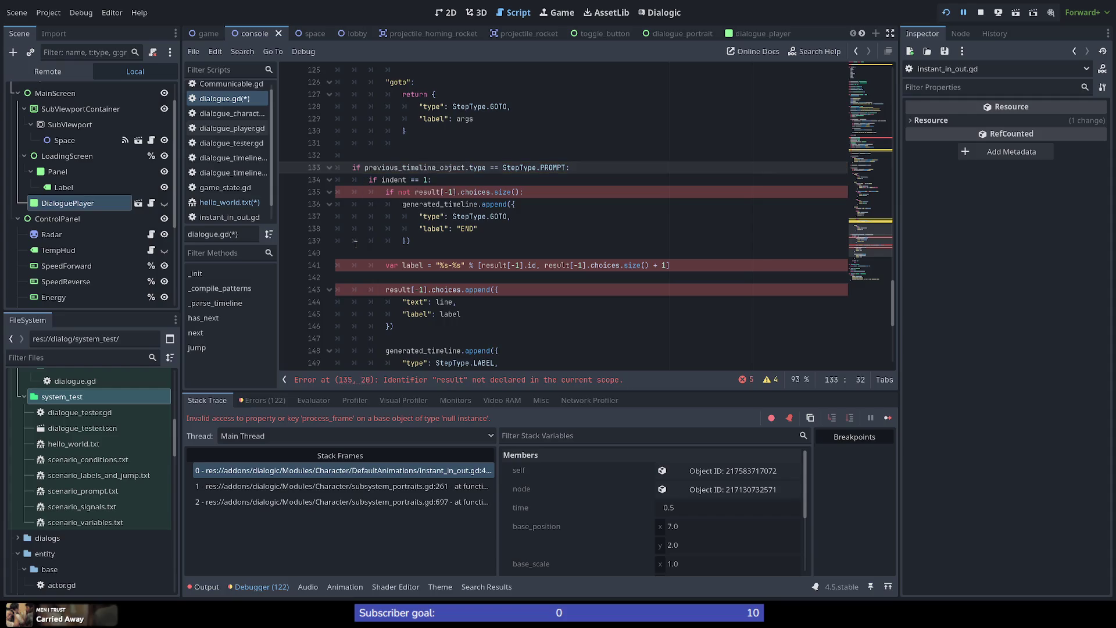
pyautogui.doubleClick(393, 180)
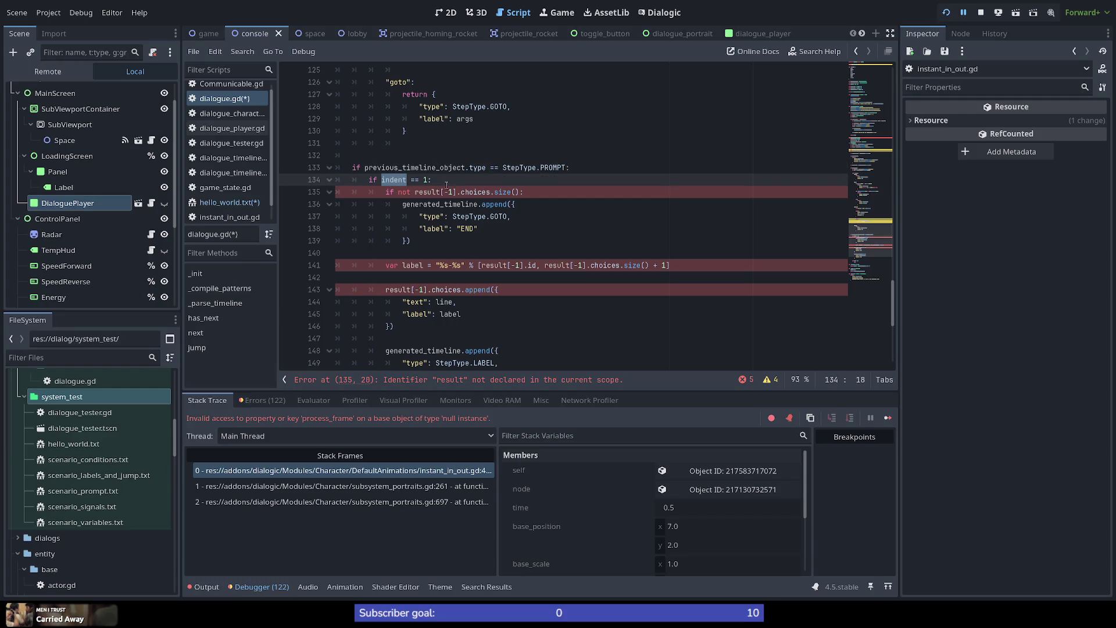
pyautogui.doubleClick(459, 167)
pyautogui.hotkey('ctrl', 'c')
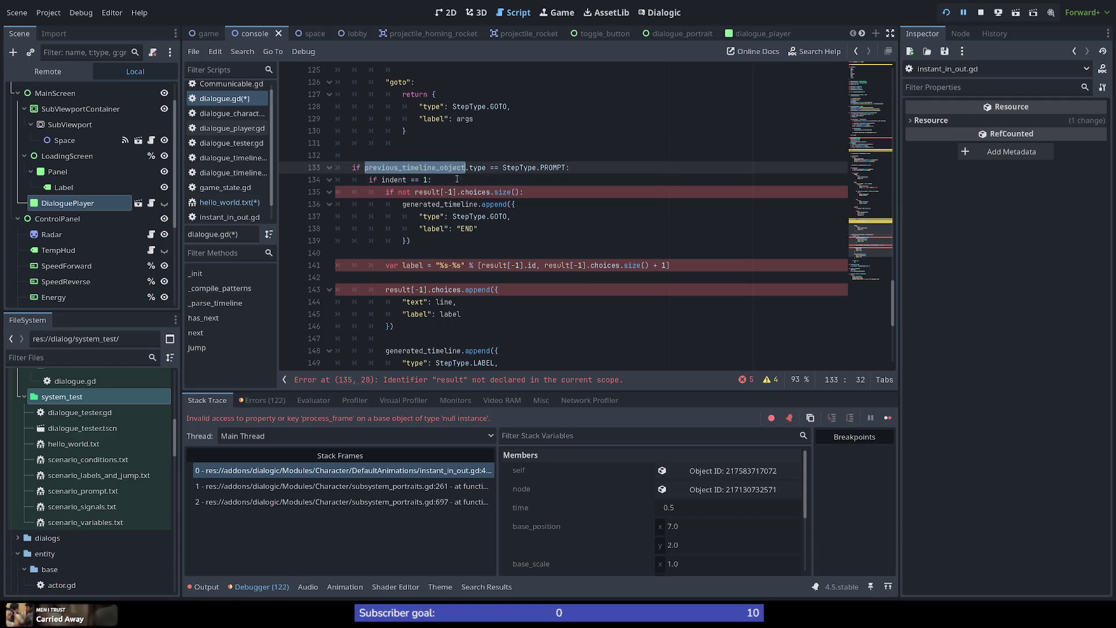
pyautogui.moveTo(415, 192); pyautogui.dragTo(457, 192)
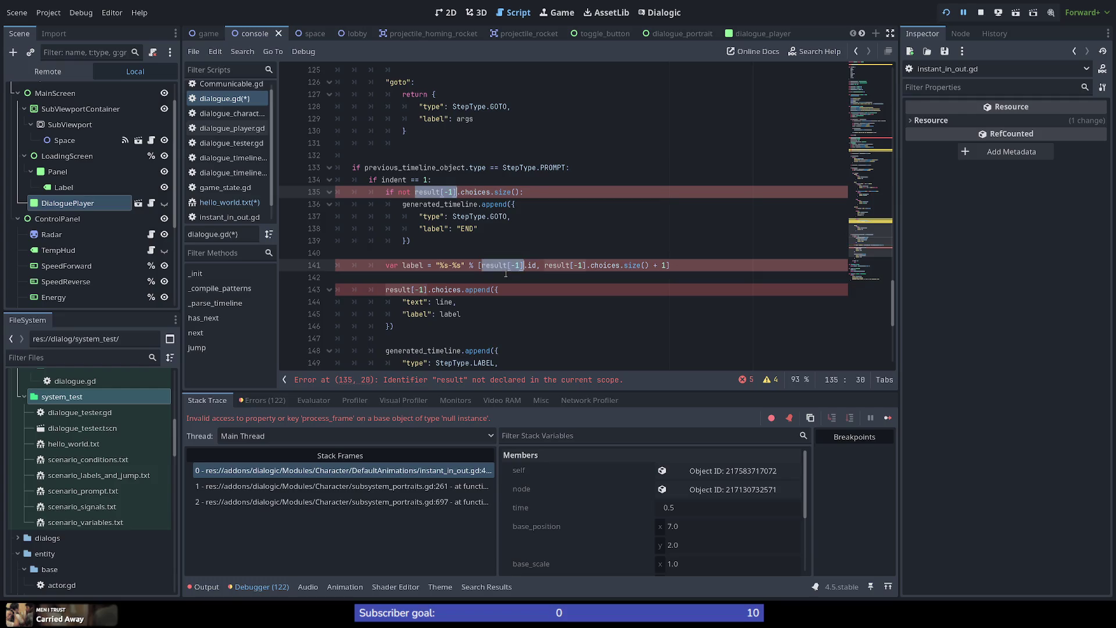
pyautogui.hotkey('ctrl', 'd')
pyautogui.hotkey('ctrl', 'd')
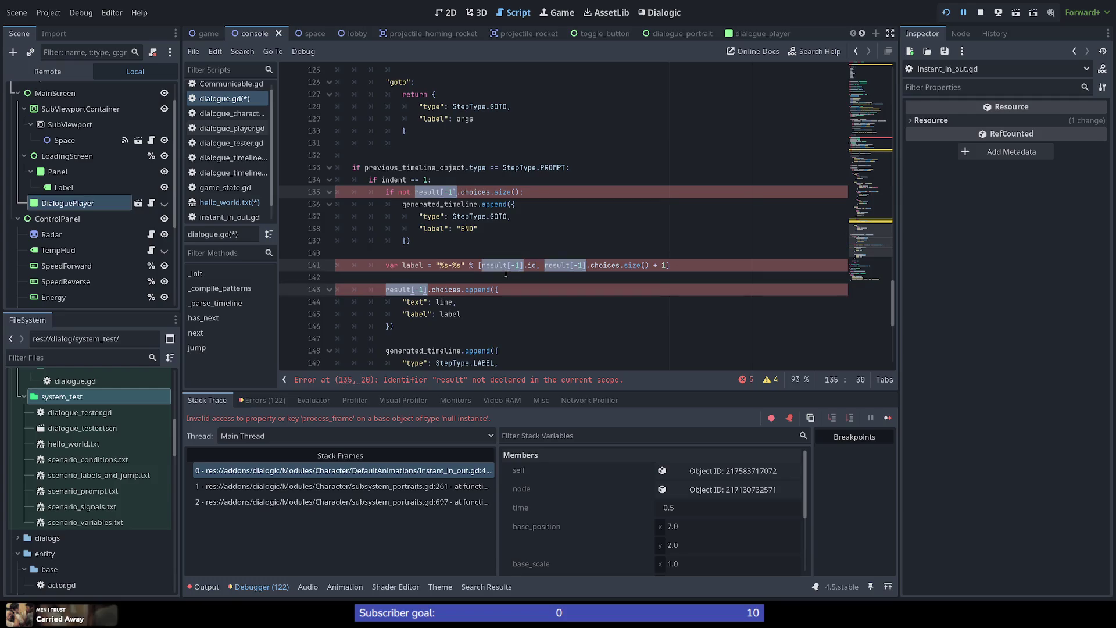
pyautogui.hotkey('ctrl', 'v')
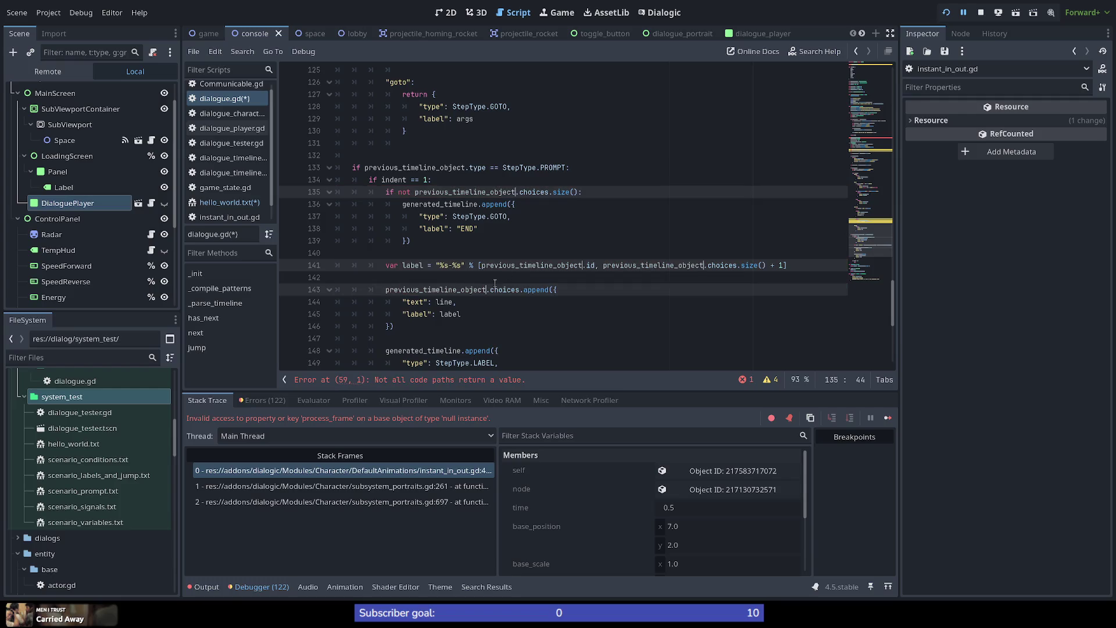
# Split the label format array on line 141 across lines, with the choices count on its own line.
pyautogui.click(481, 267)
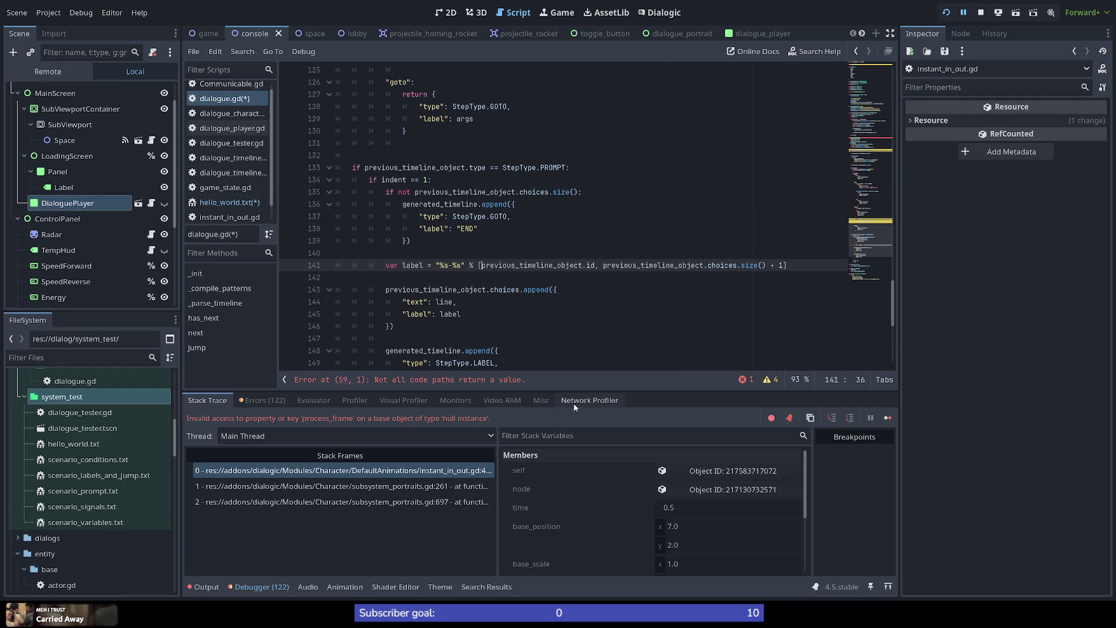
pyautogui.press('Return')
pyautogui.hotkey('ctrl', 'Right')
pyautogui.hotkey('ctrl', 'Right')
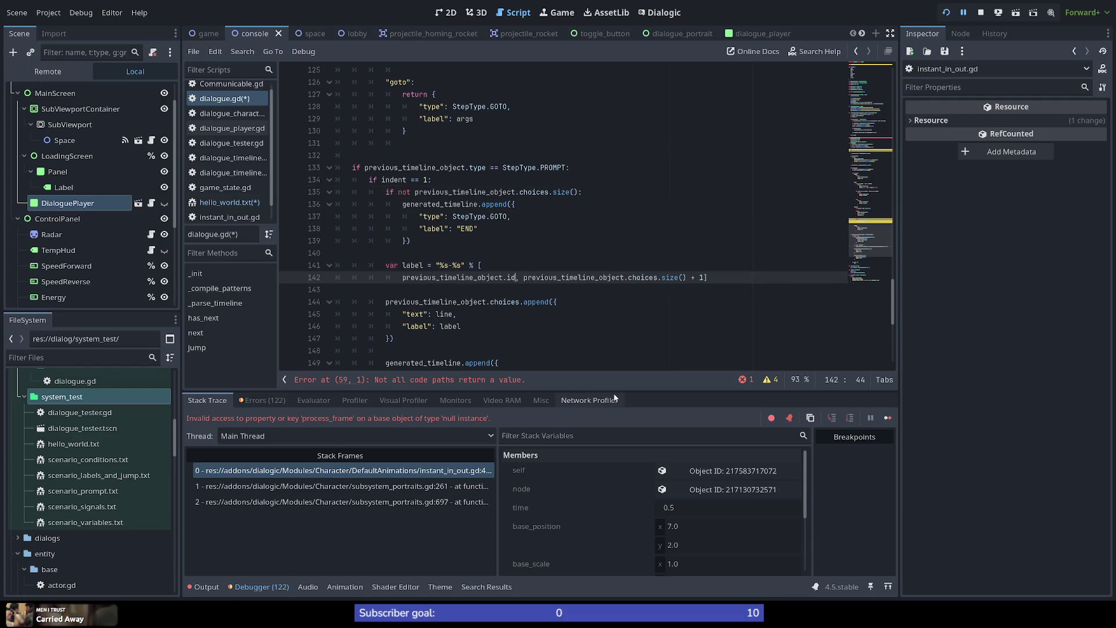
pyautogui.press('Delete')
pyautogui.press('Return')
pyautogui.press('End')
pyautogui.press('Left')
pyautogui.press('Return')
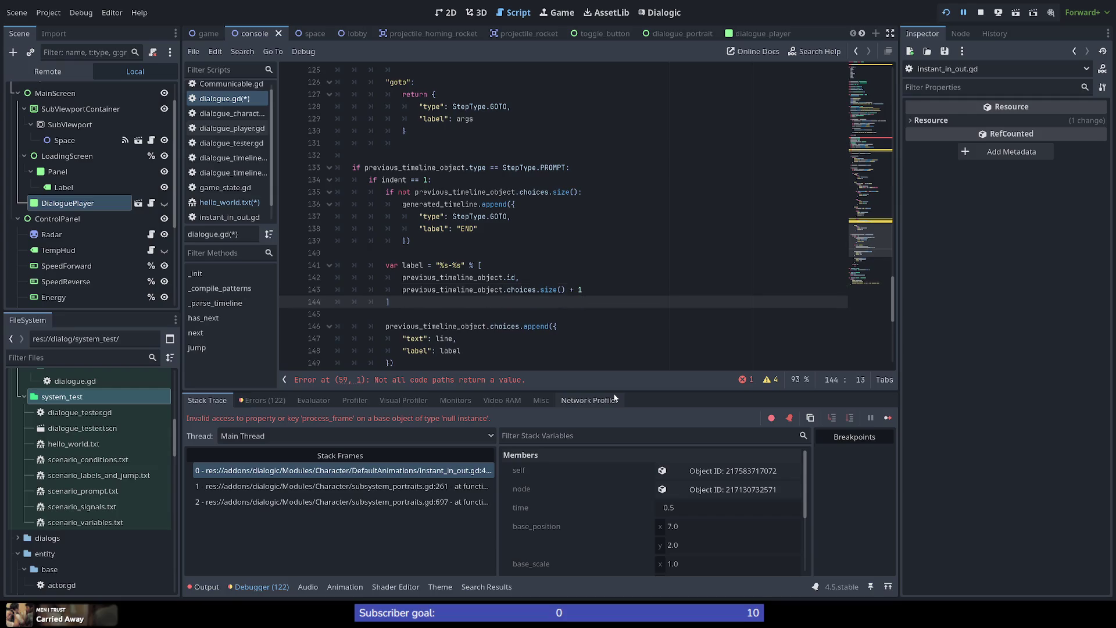
pyautogui.scroll(-6, 579, 312)
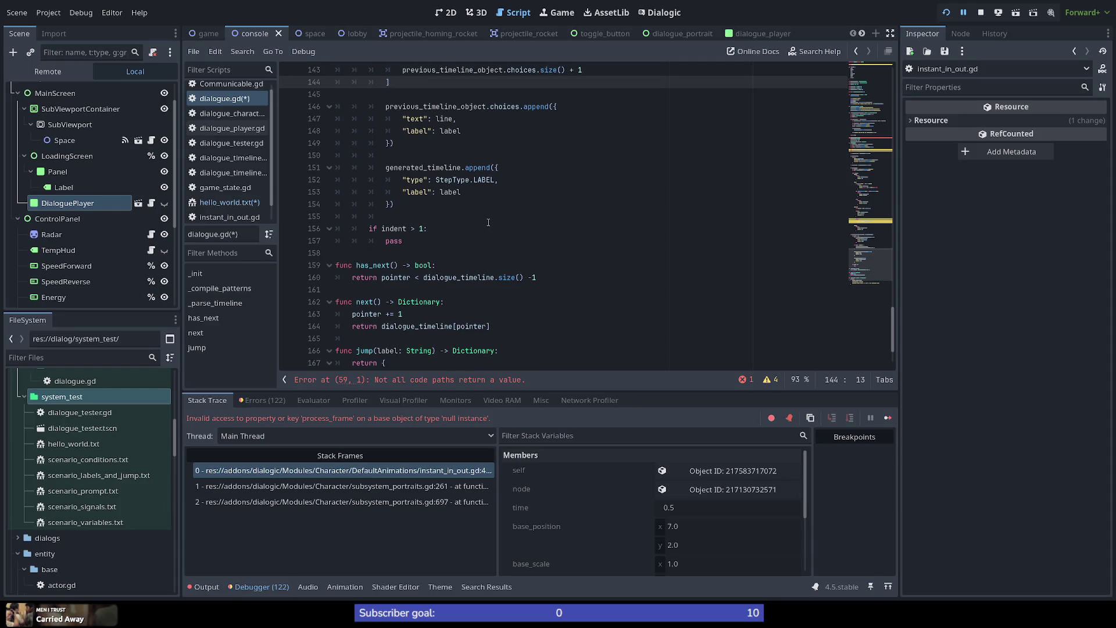
# Add 'return null' after the pass on line 157 at function level, then save the scripts.
pyautogui.click(886, 128)
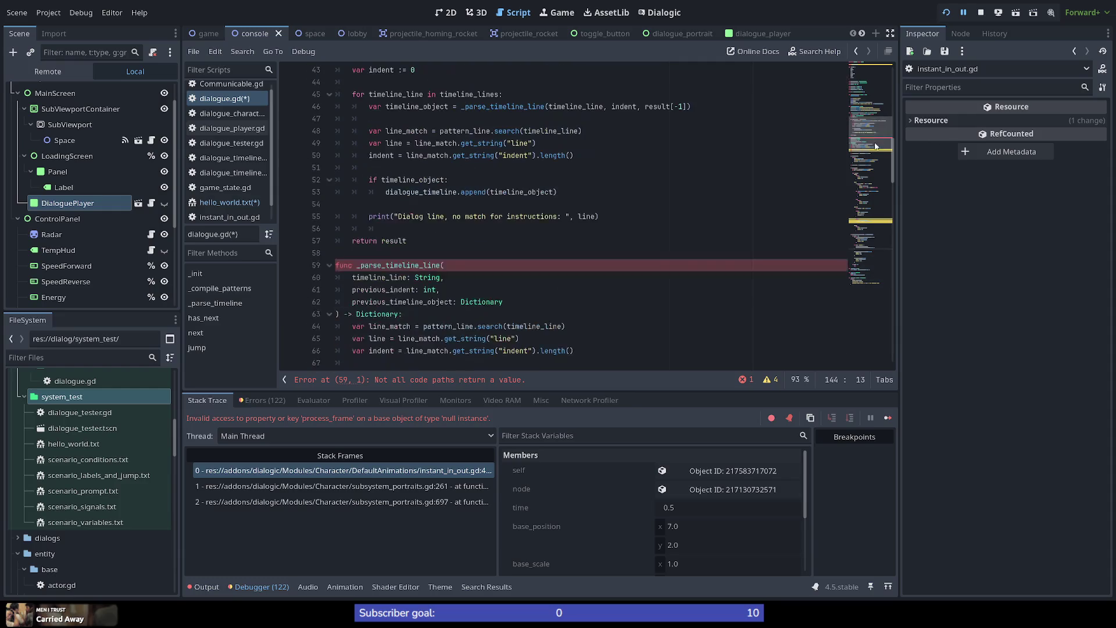
pyautogui.scroll(-1, 451, 282)
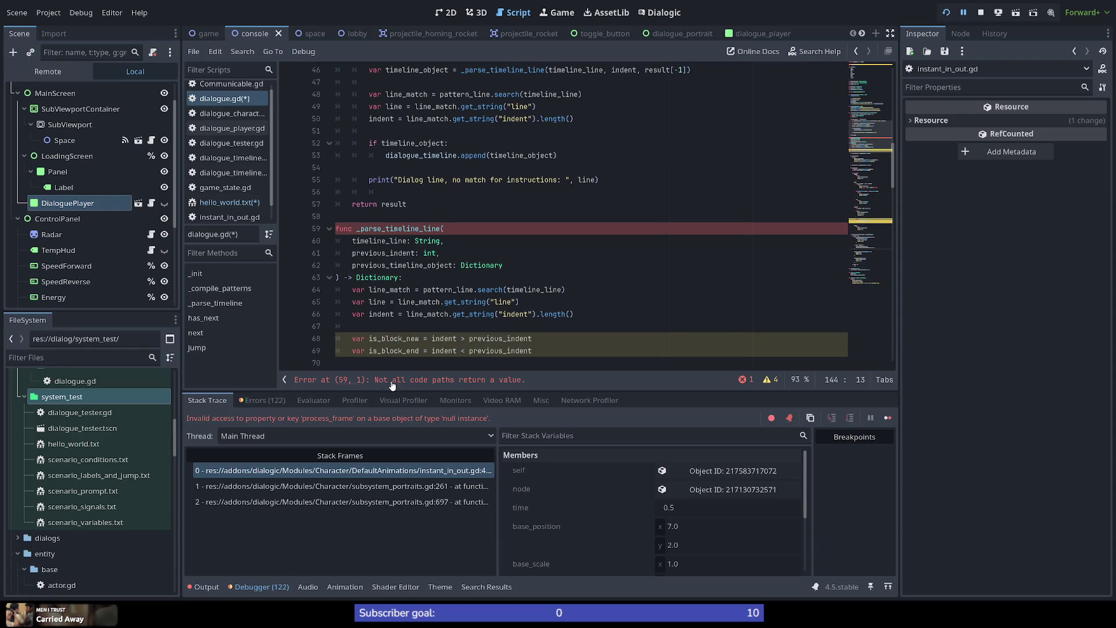
pyautogui.doubleClick(405, 233)
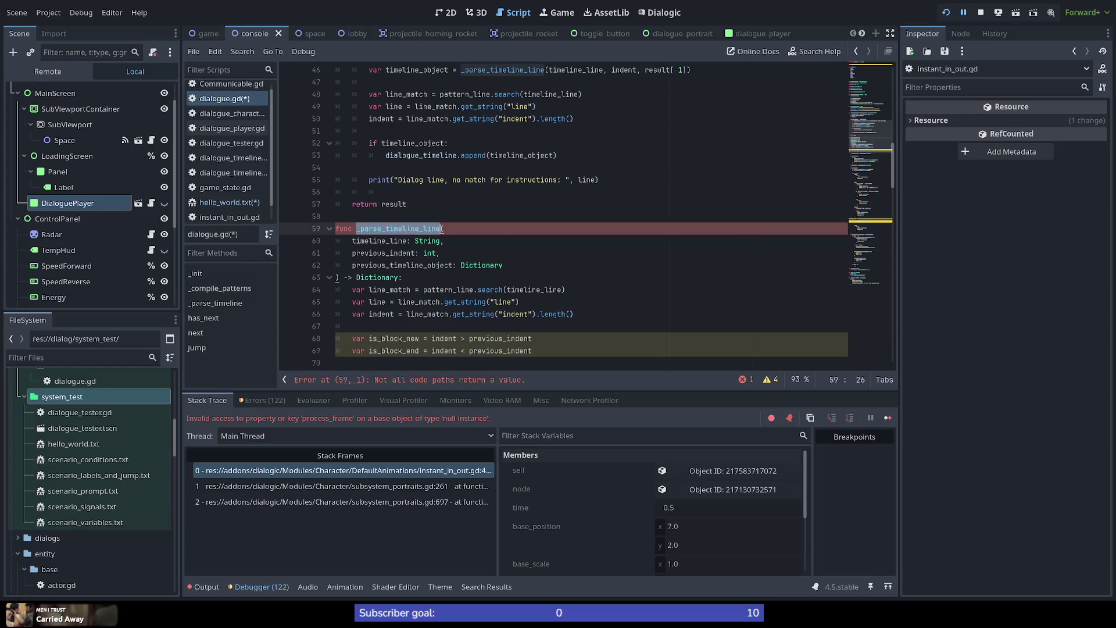
pyautogui.click(879, 190)
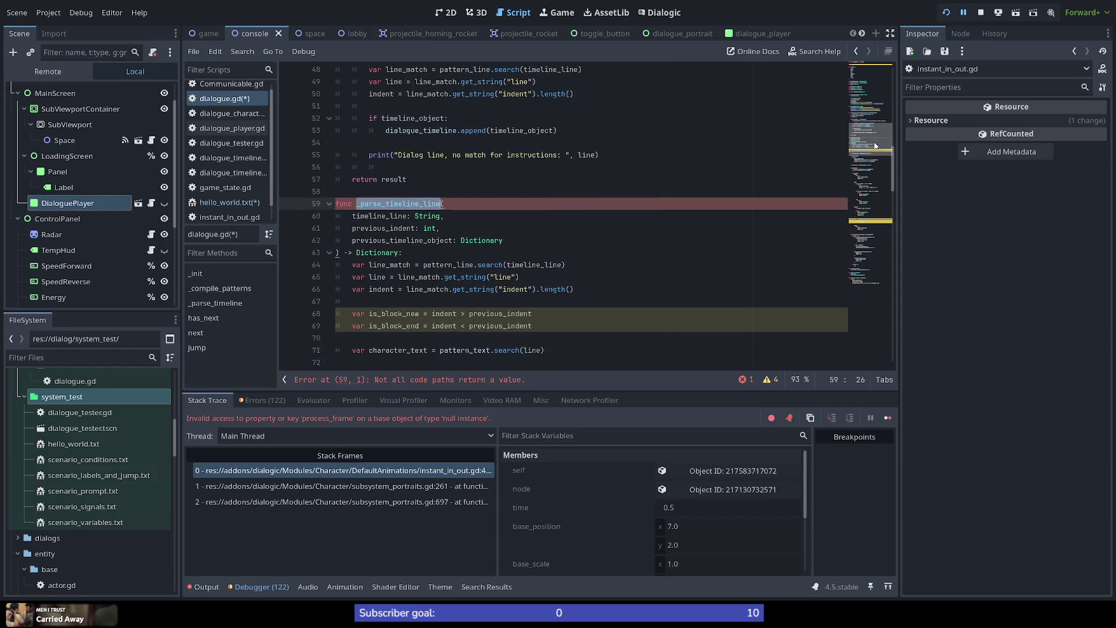
pyautogui.moveTo(883, 200)
pyautogui.mouseDown()
pyautogui.moveTo(881, 287)
pyautogui.moveTo(880, 253)
pyautogui.mouseUp()
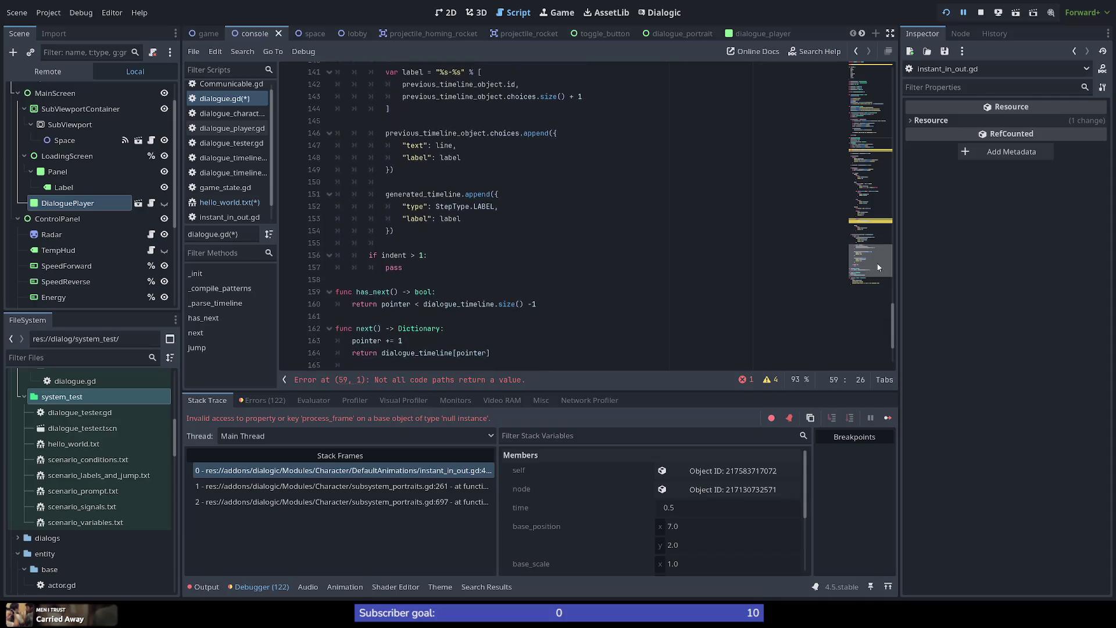
pyautogui.click(577, 267)
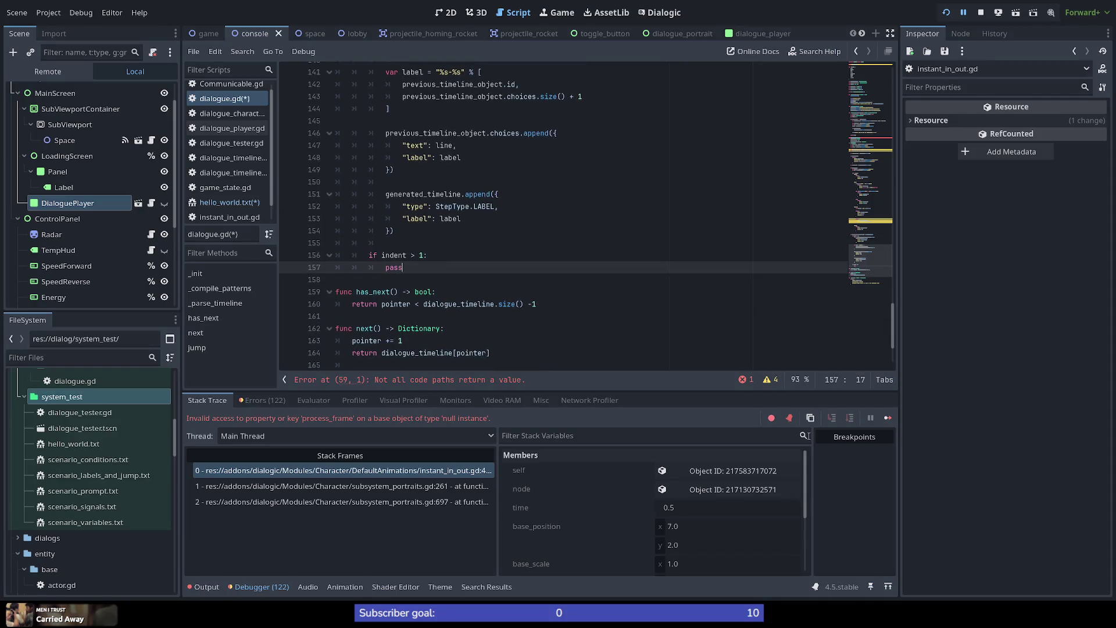
pyautogui.press('Return')
pyautogui.press('Return')
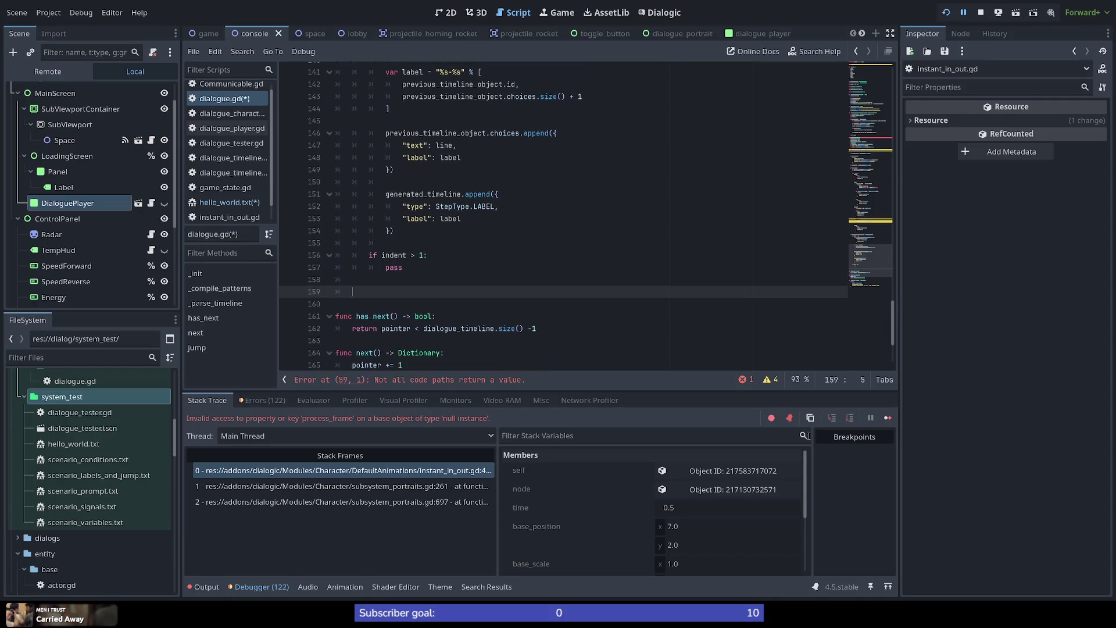
pyautogui.write('re')
pyautogui.write('n')
pyautogui.press('BackSpace')
pyautogui.press('BackSpace')
pyautogui.press('BackSpace')
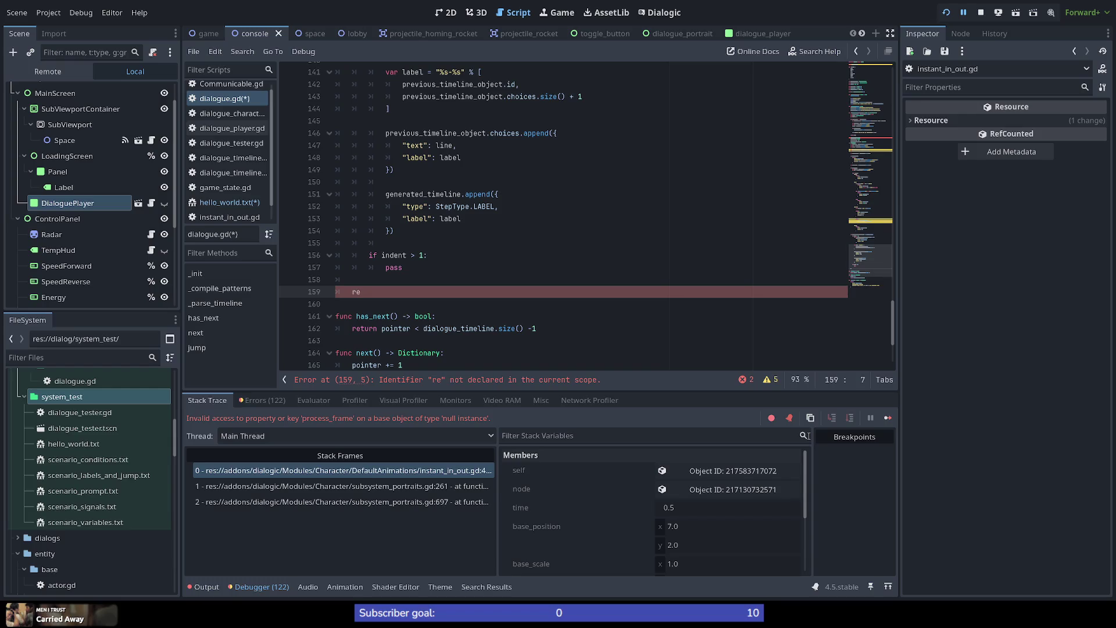
pyautogui.press('BackSpace')
pyautogui.write('eturn ')
pyautogui.write('nall')
pyautogui.press('BackSpace')
pyautogui.press('BackSpace')
pyautogui.press('BackSpace')
pyautogui.write('ull')
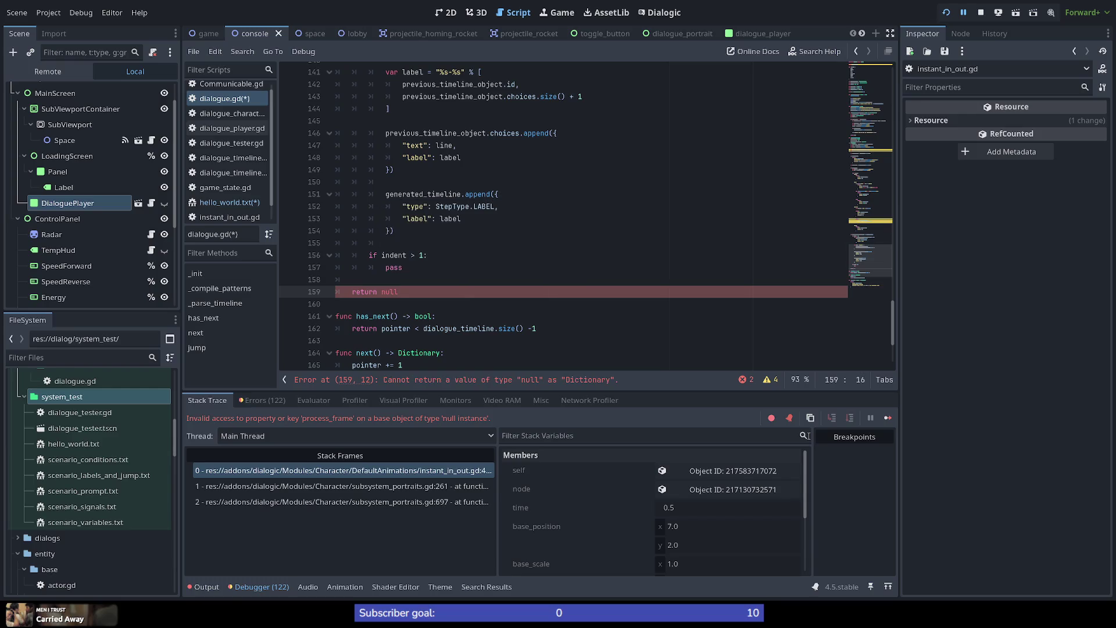
pyautogui.hotkey('ctrl', 's')
pyautogui.moveTo(867, 268)
pyautogui.mouseDown()
pyautogui.moveTo(879, 282)
pyautogui.moveTo(885, 135)
pyautogui.moveTo(893, 157)
pyautogui.mouseUp()
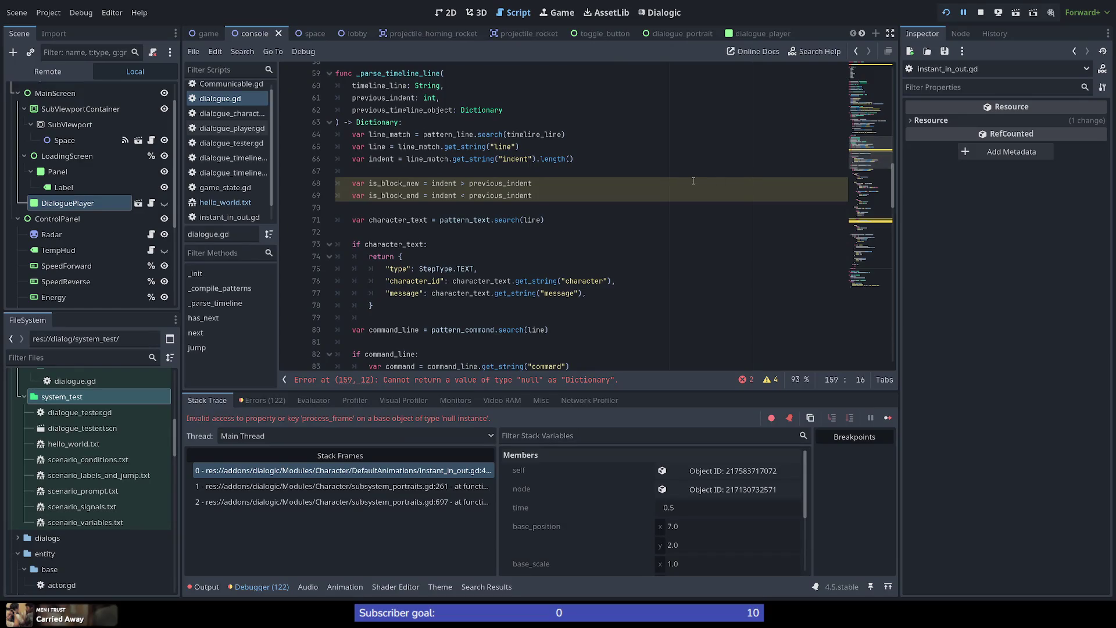
pyautogui.scroll(-1, 874, 148)
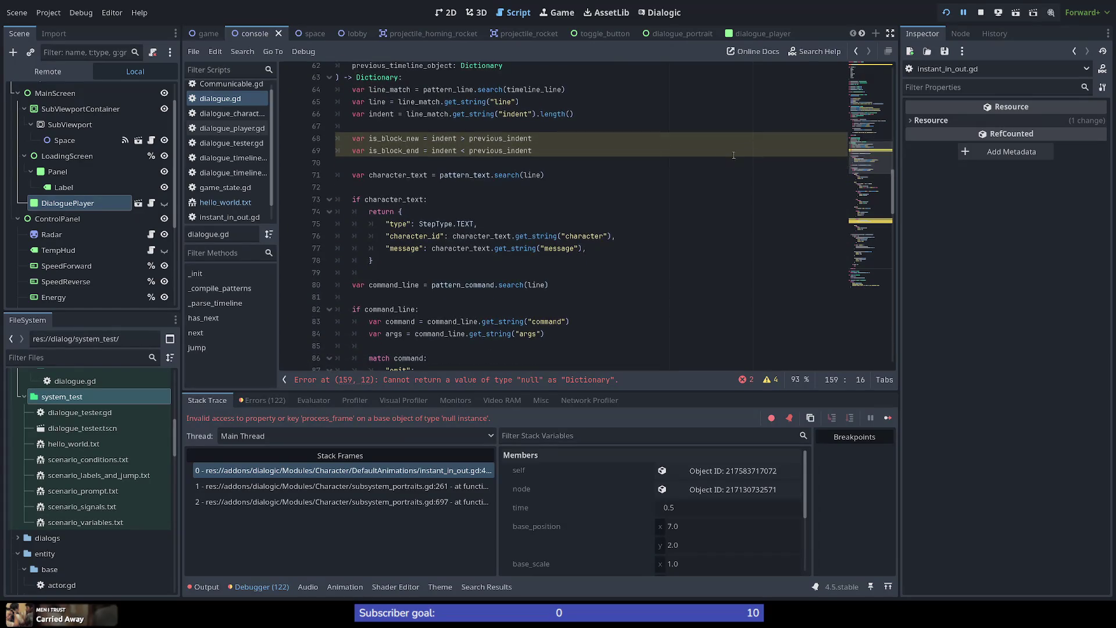
pyautogui.click(861, 233)
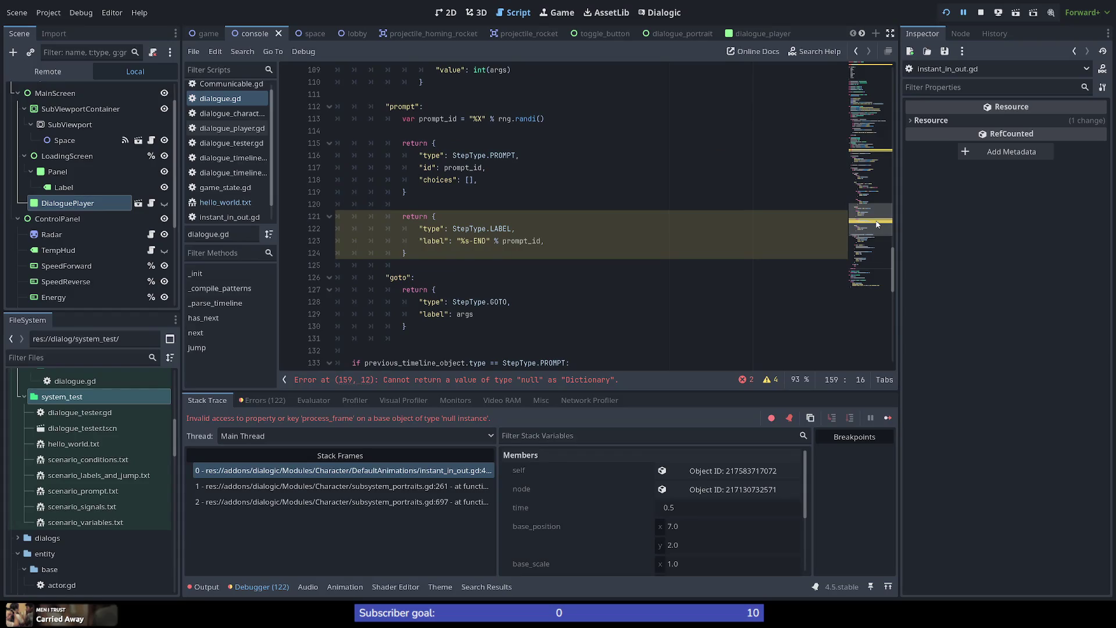
pyautogui.click(428, 216)
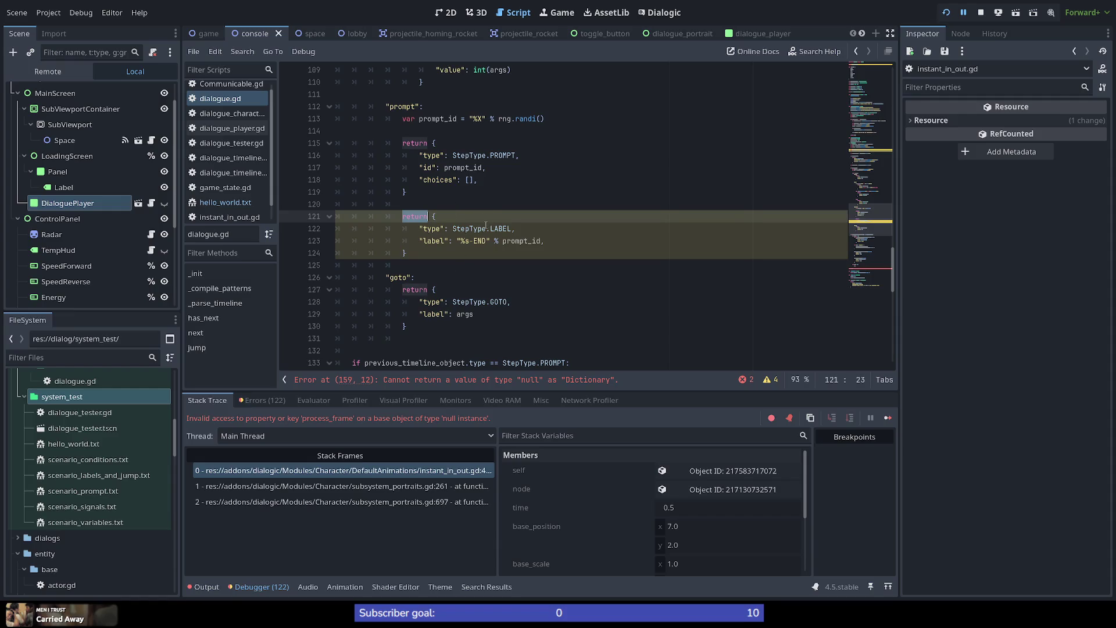
pyautogui.click(435, 143)
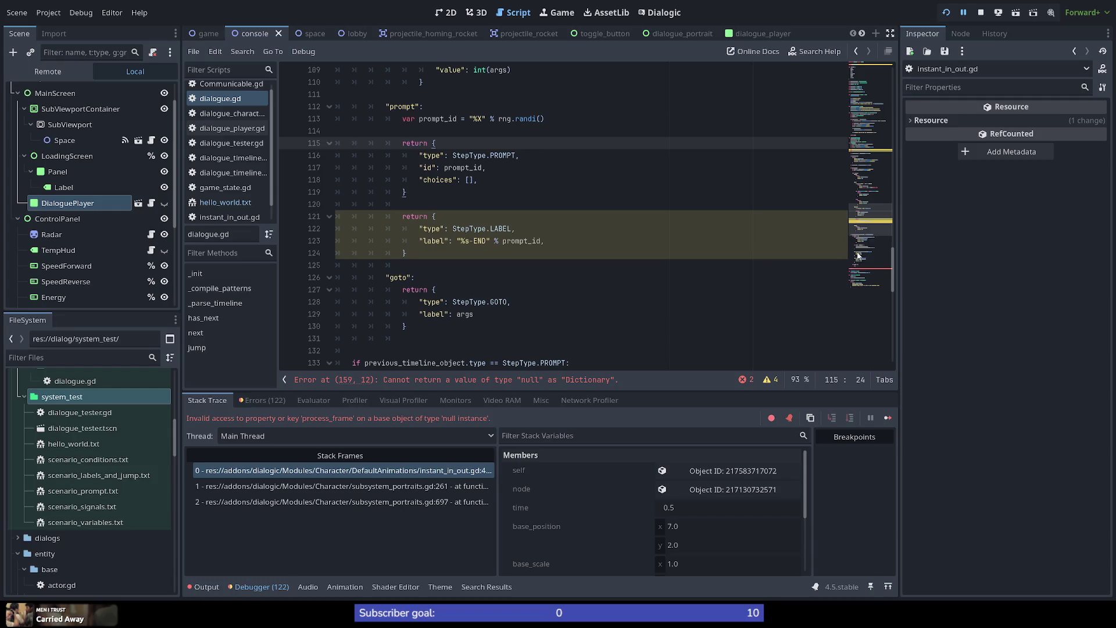
# Look up the Array documentation for the append call on line 53 of dialogue.gd.
pyautogui.moveTo(865, 223)
pyautogui.mouseDown()
pyautogui.moveTo(874, 105)
pyautogui.moveTo(879, 122)
pyautogui.mouseUp()
pyautogui.scroll(-3, 497, 198)
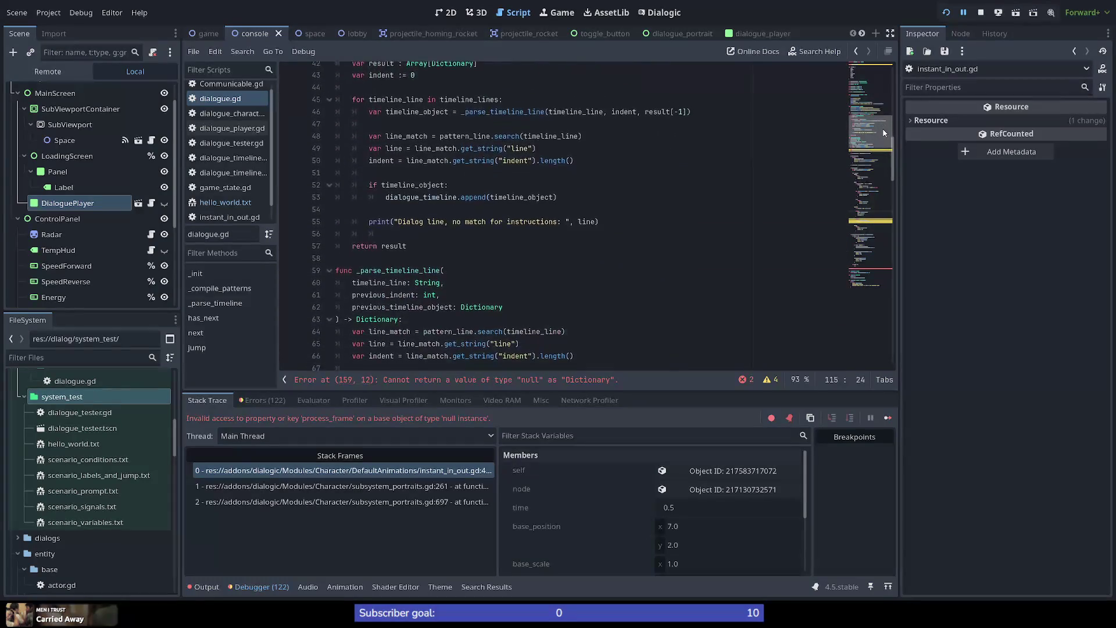
pyautogui.doubleClick(478, 205)
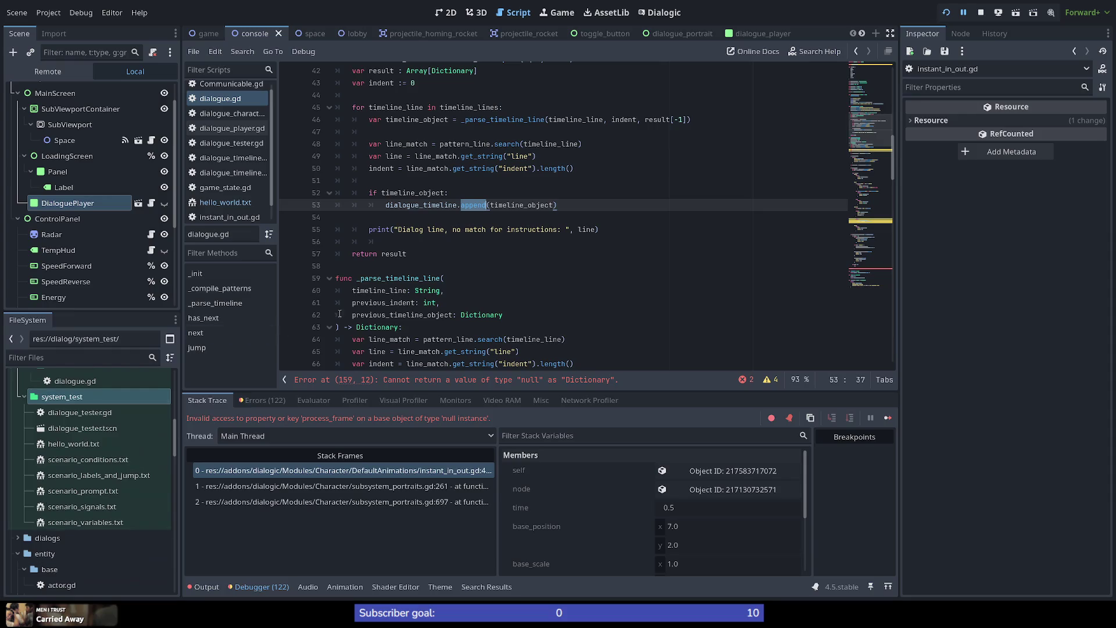
pyautogui.click(459, 233)
pyautogui.keyDown('ctrl'); pyautogui.click(478, 206); pyautogui.keyUp('ctrl')
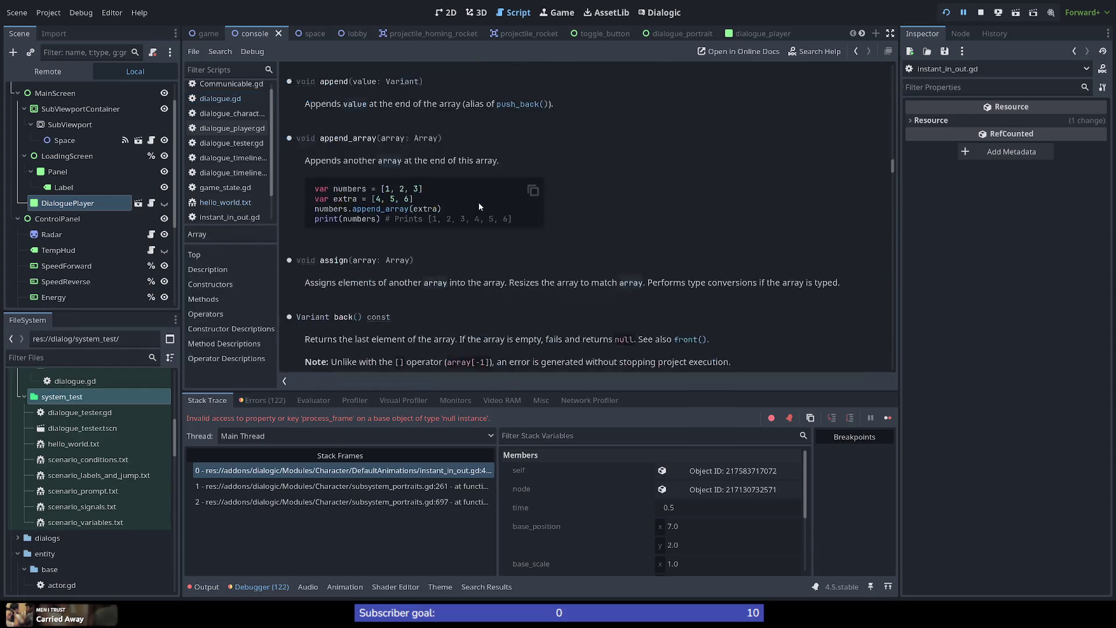
# Read the append and append_array descriptions, then return to line 53 right after append.
pyautogui.moveTo(310, 105); pyautogui.dragTo(471, 105)
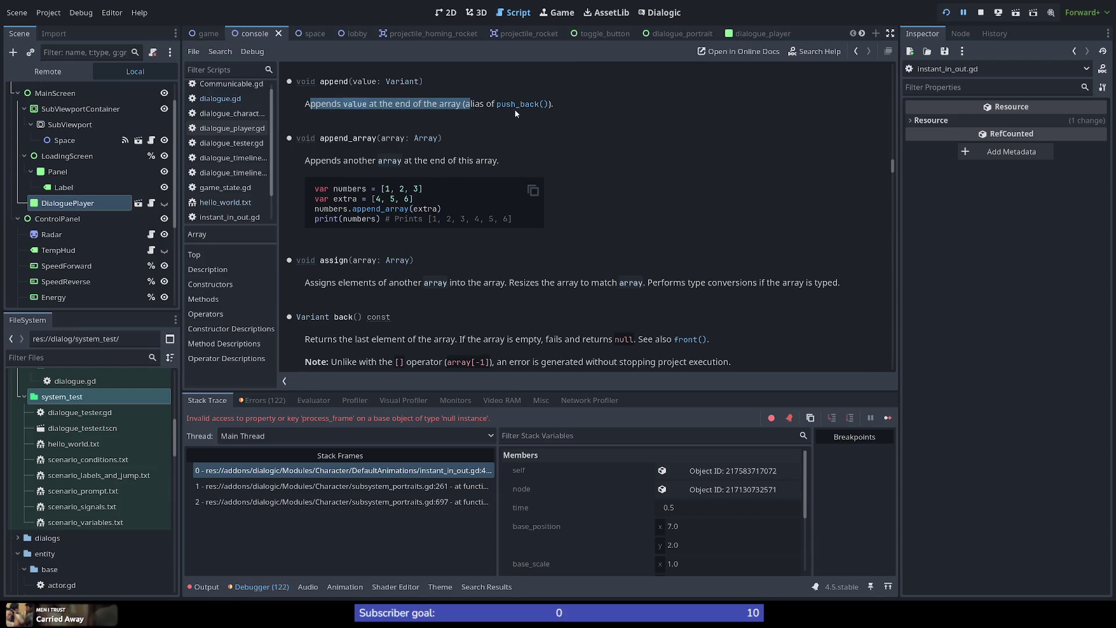
pyautogui.click(409, 153)
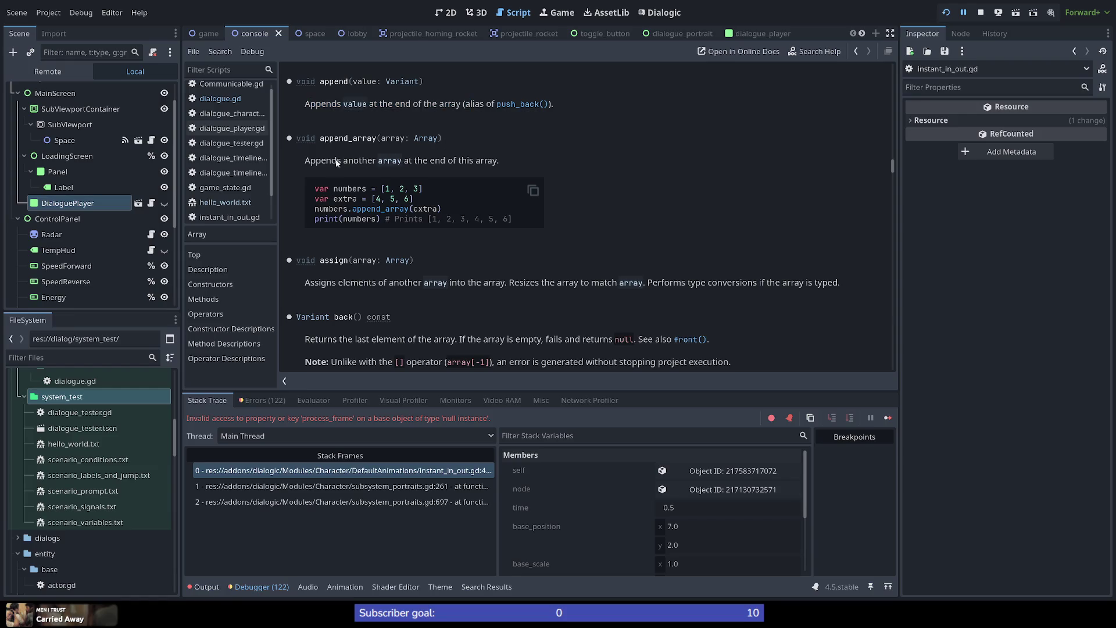
pyautogui.moveTo(318, 165); pyautogui.dragTo(389, 166)
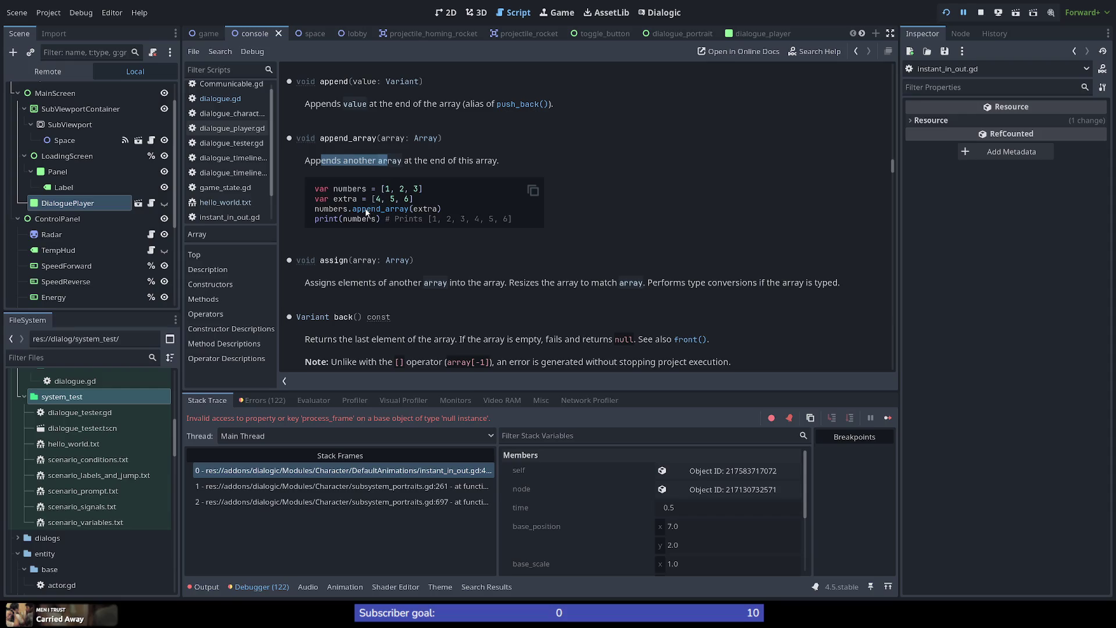
pyautogui.click(700, 156)
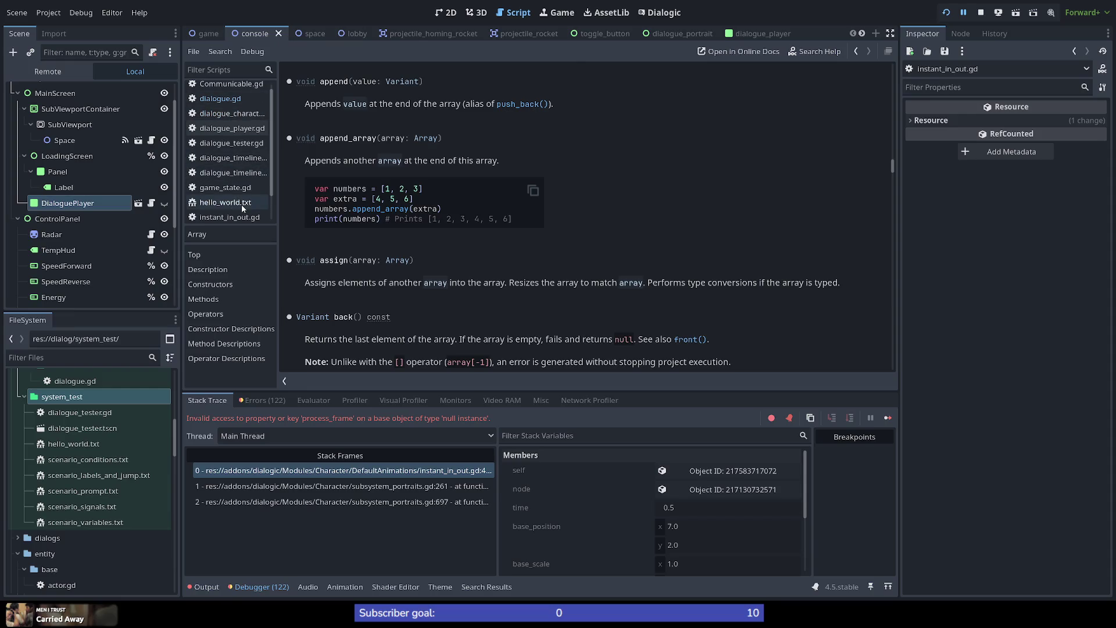
pyautogui.click(220, 98)
pyautogui.click(487, 216)
# Change line 53's call to append_array(timeline_object).
pyautogui.write('_array(timeline_object')
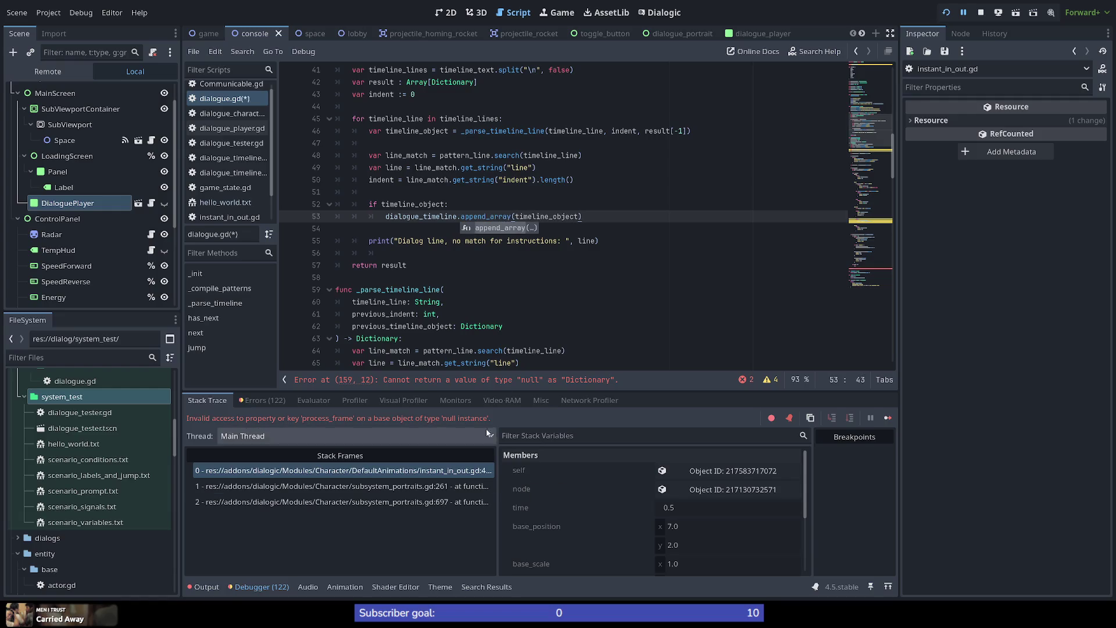
pyautogui.click(673, 220)
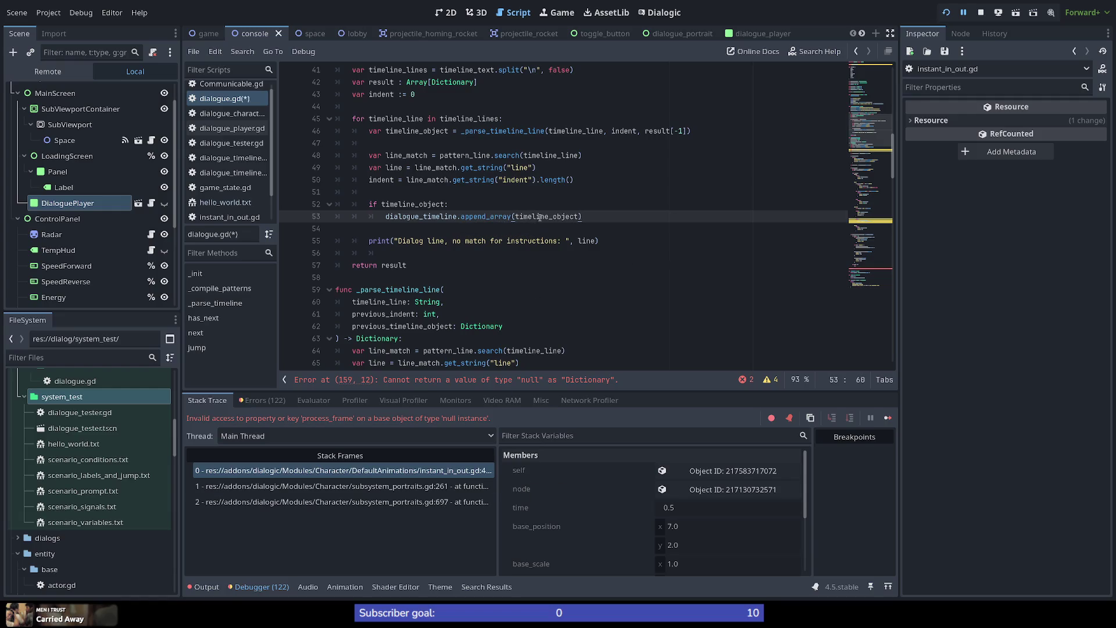
pyautogui.doubleClick(557, 216)
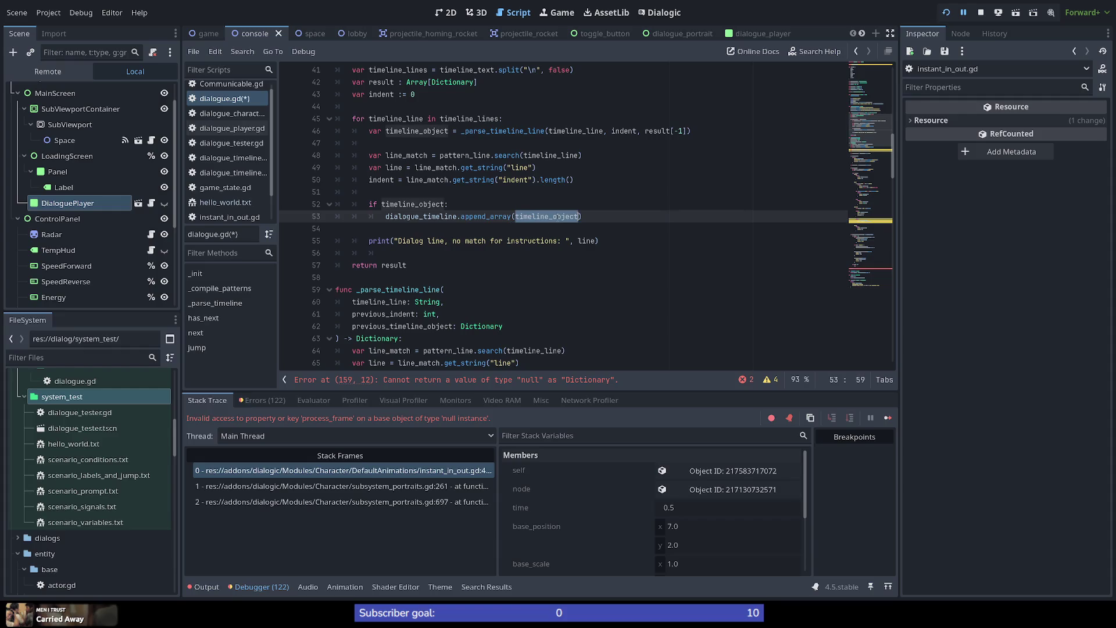
pyautogui.click(417, 192)
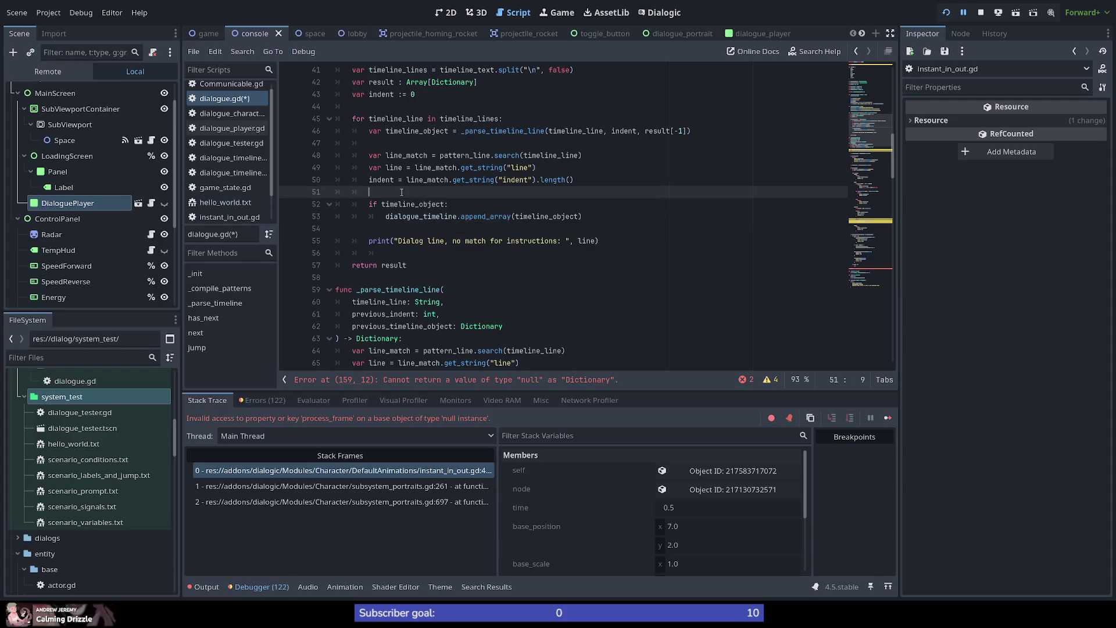
pyautogui.click(511, 217)
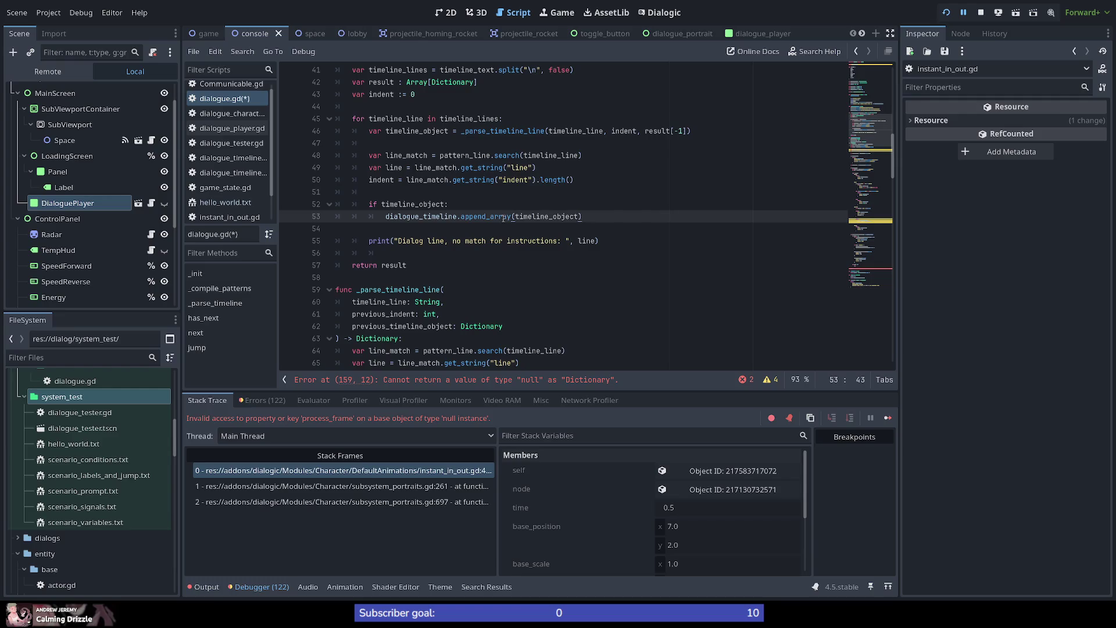
pyautogui.moveTo(503, 218)
# Save dialogue.gd, restore append_array, and complete the return type as array[Dictionary].
pyautogui.press('BackSpace')
pyautogui.press('BackSpace')
pyautogui.press('BackSpace')
pyautogui.hotkey('ctrl', 's')
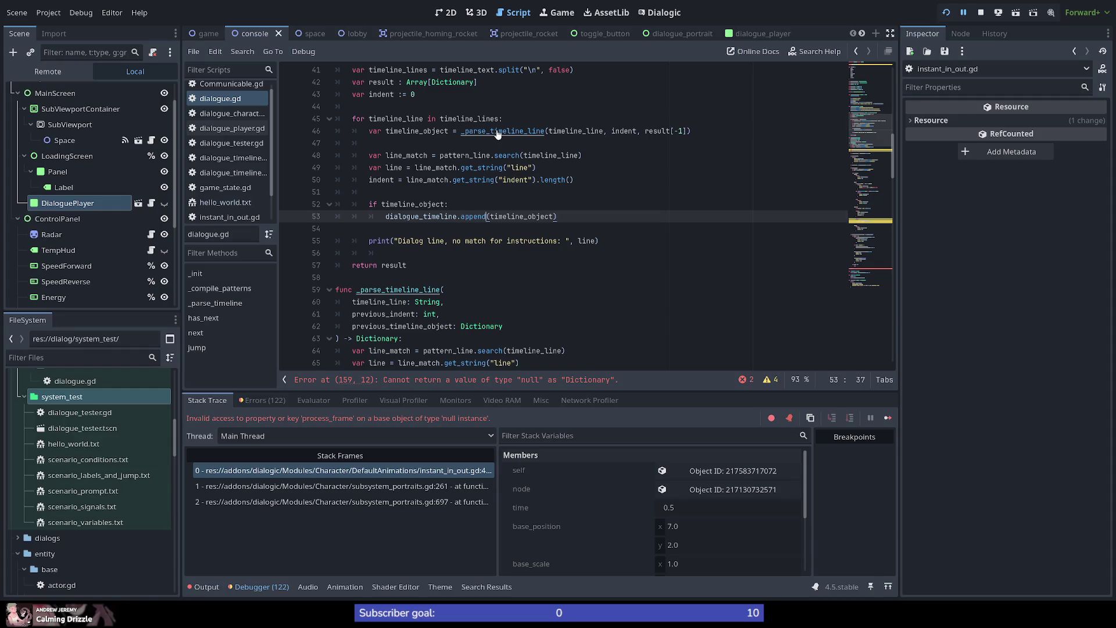
pyautogui.hotkey('ctrl', 'z')
pyautogui.hotkey('ctrl', 'z')
pyautogui.hotkey('ctrl', 'z')
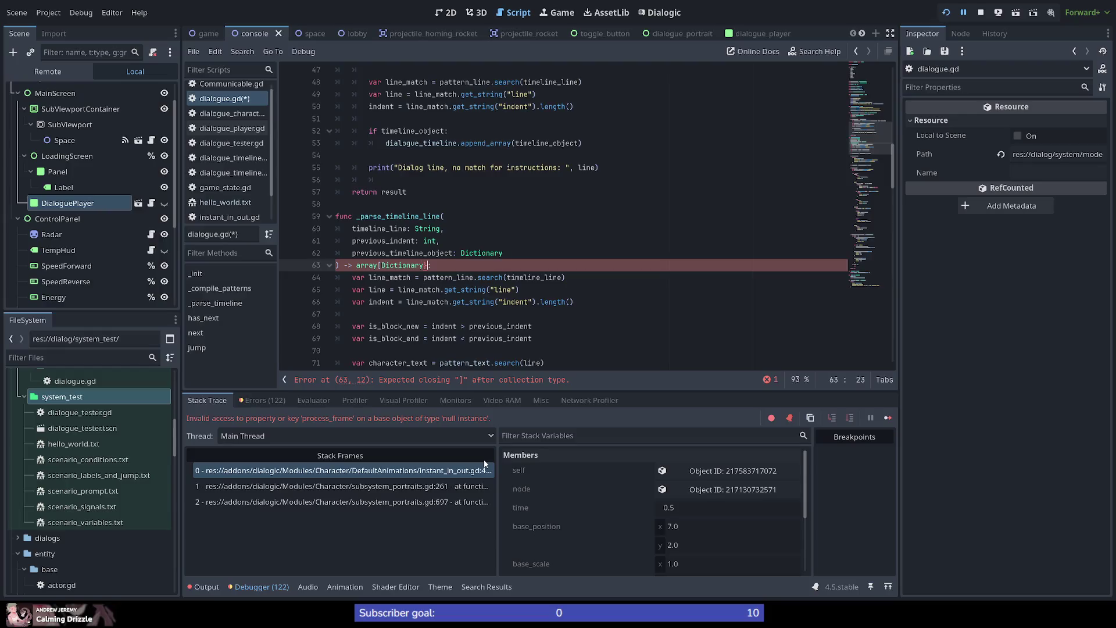
pyautogui.write(']')
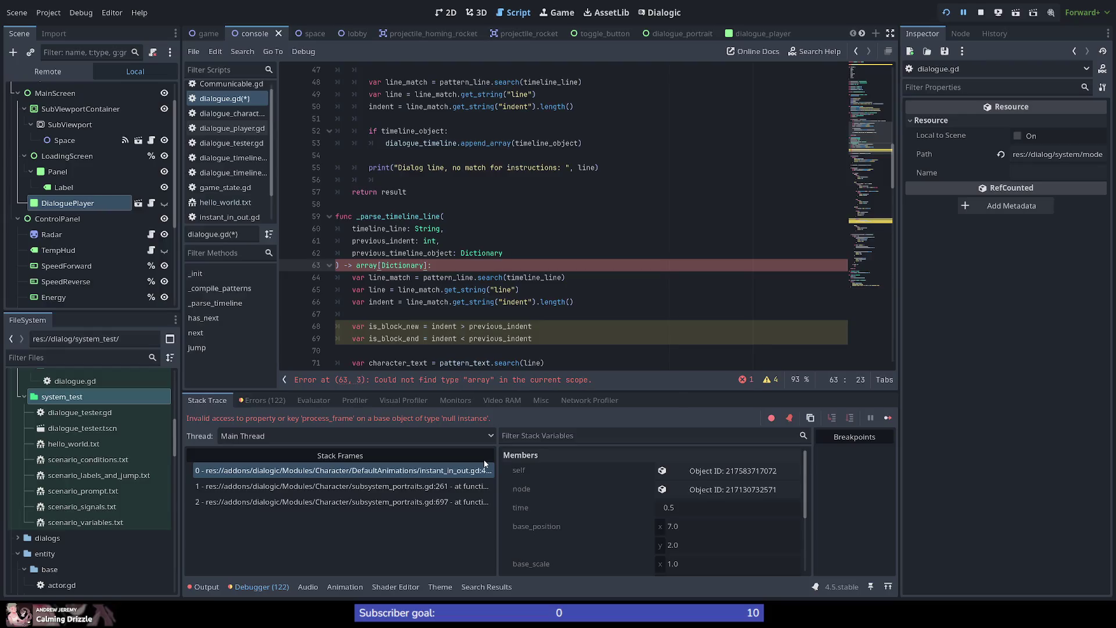
pyautogui.moveTo(869, 167); pyautogui.dragTo(871, 225)
pyautogui.scroll(3, 871, 224)
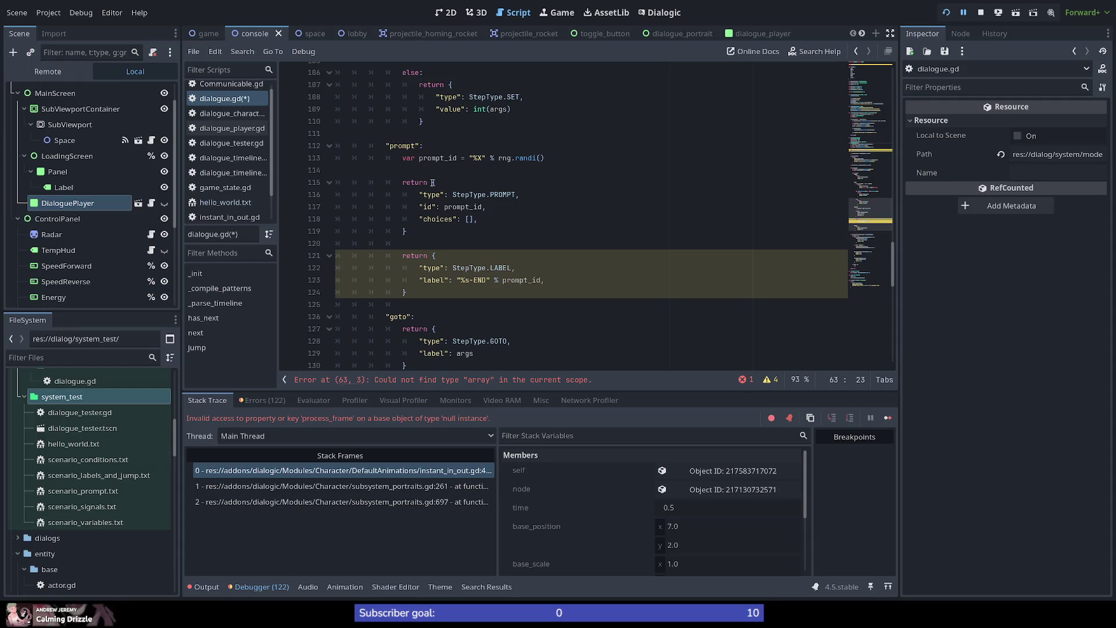
# Open an array around the prompt branch's PROMPT dictionary on line 115, followed by a comma.
pyautogui.click(433, 183)
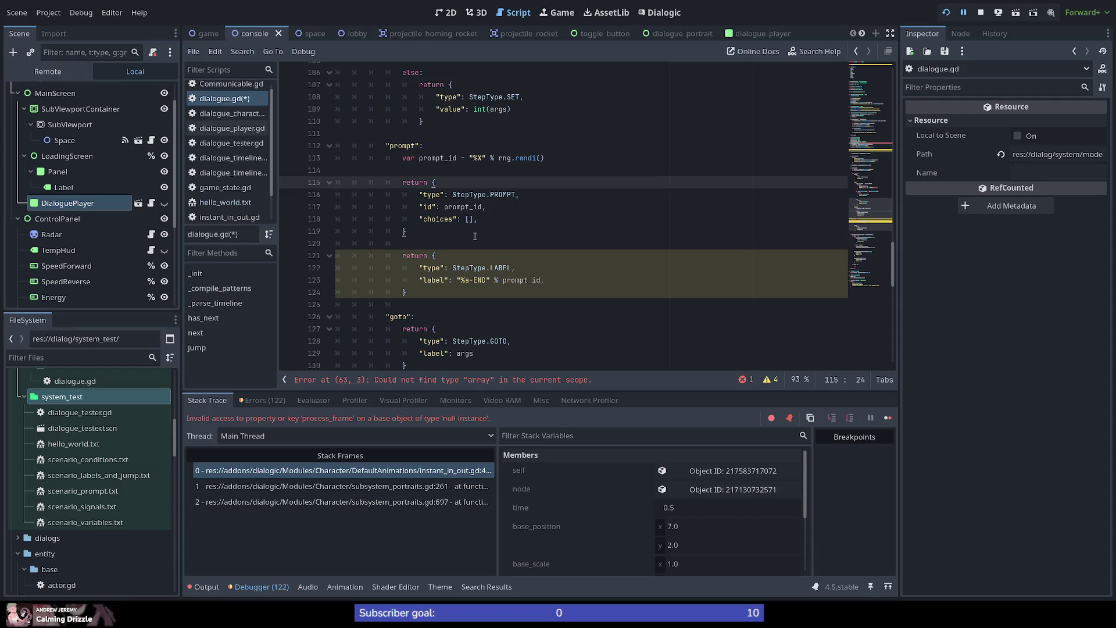
pyautogui.moveTo(433, 184)
pyautogui.mouseDown()
pyautogui.moveTo(401, 184)
pyautogui.moveTo(433, 182)
pyautogui.mouseUp()
pyautogui.write('[')
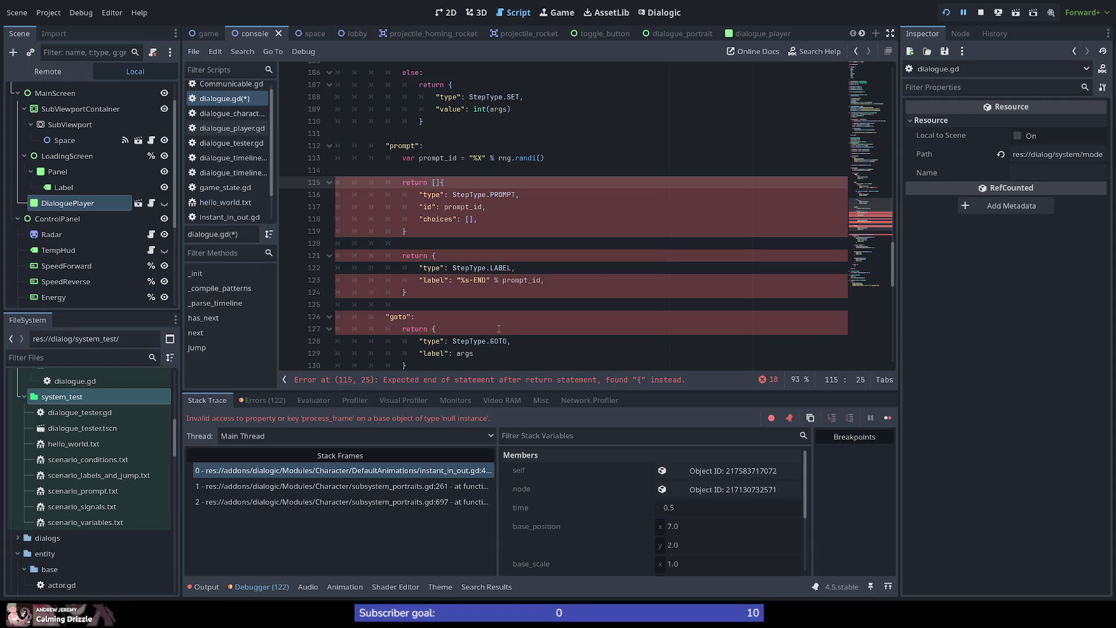
pyautogui.press('Delete')
pyautogui.press('Return')
pyautogui.hotkey('shift', 'Down')
pyautogui.hotkey('shift', 'Down')
pyautogui.hotkey('shift', 'Down')
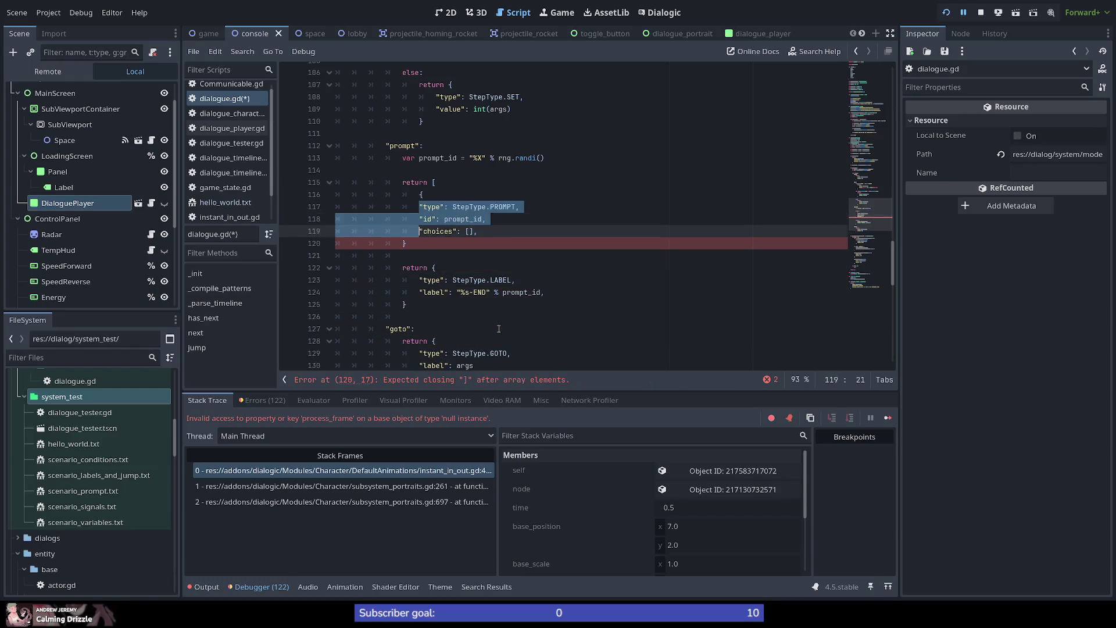
pyautogui.press('Tab')
pyautogui.press('Down')
pyautogui.press('Down')
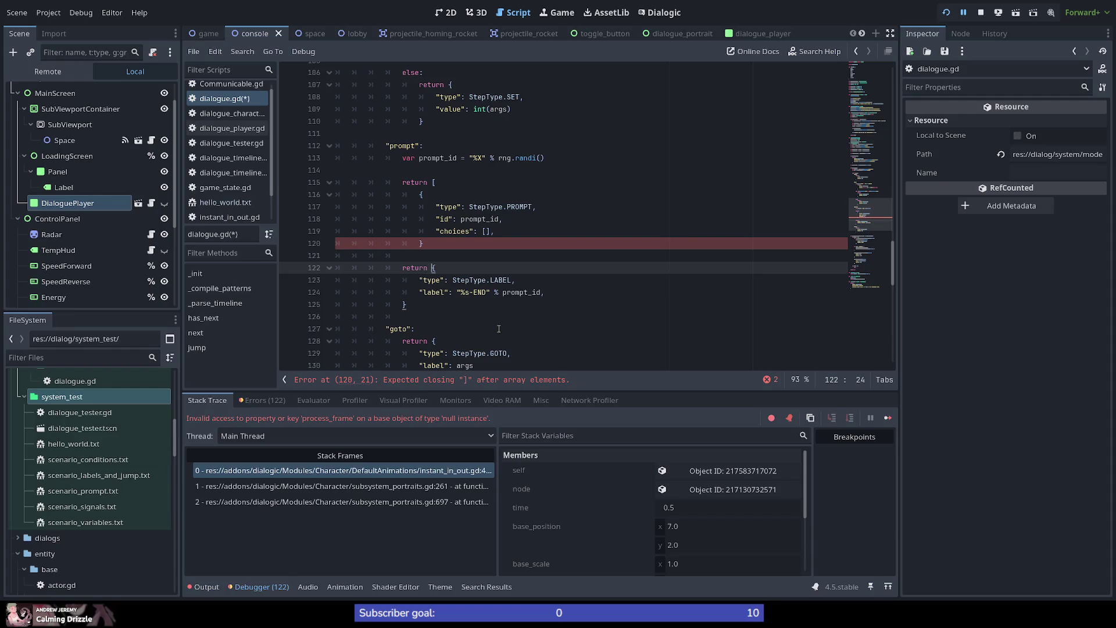
pyautogui.hotkey('shift', 'Up')
pyautogui.hotkey('shift', 'Up')
pyautogui.write(',{')
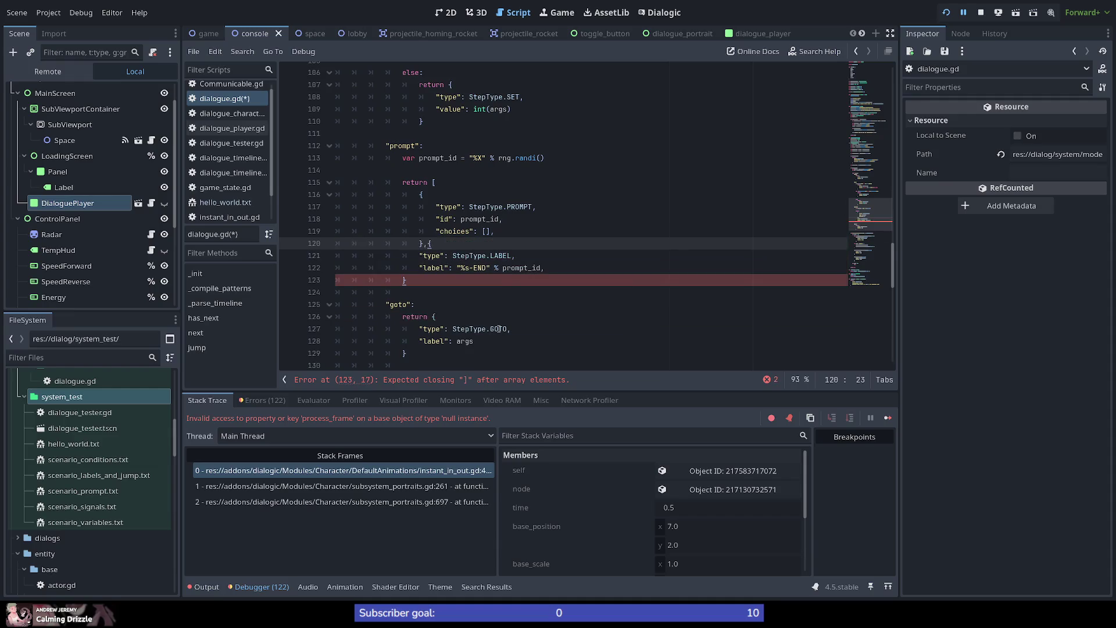
# Indent the LABEL dictionary inside the array and close it with an aligned ].
pyautogui.press('Return')
pyautogui.press('Down')
pyautogui.press('Down')
pyautogui.press('Down')
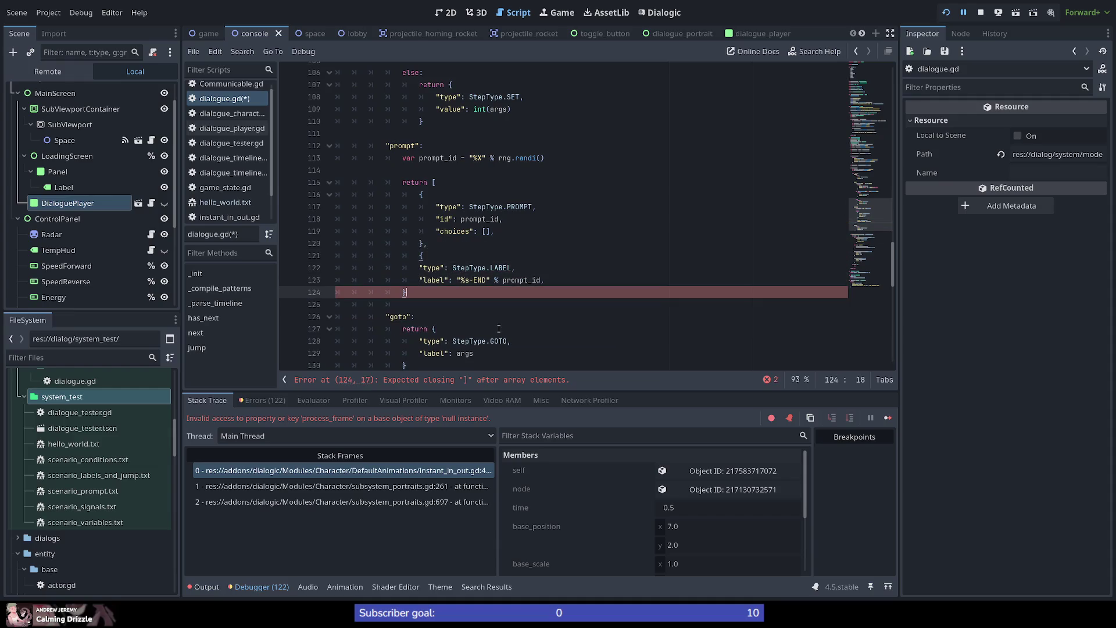
pyautogui.hotkey('shift', 'Up')
pyautogui.hotkey('shift', 'Up')
pyautogui.press('Tab')
pyautogui.press('Down')
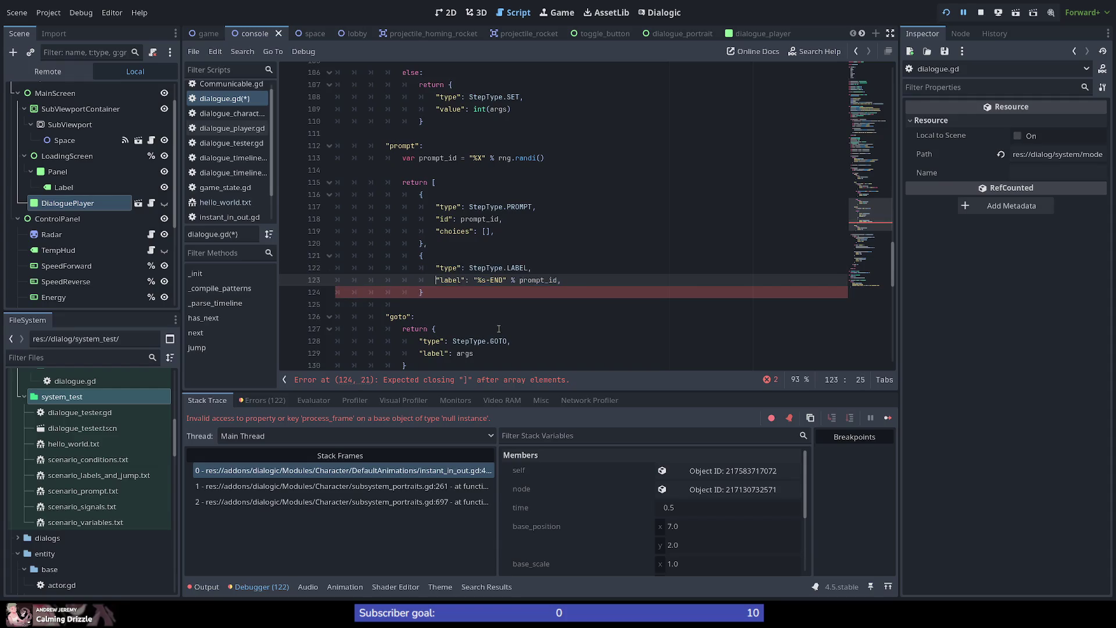
pyautogui.press('Tab')
pyautogui.press('End')
pyautogui.press('Return')
pyautogui.write(']')
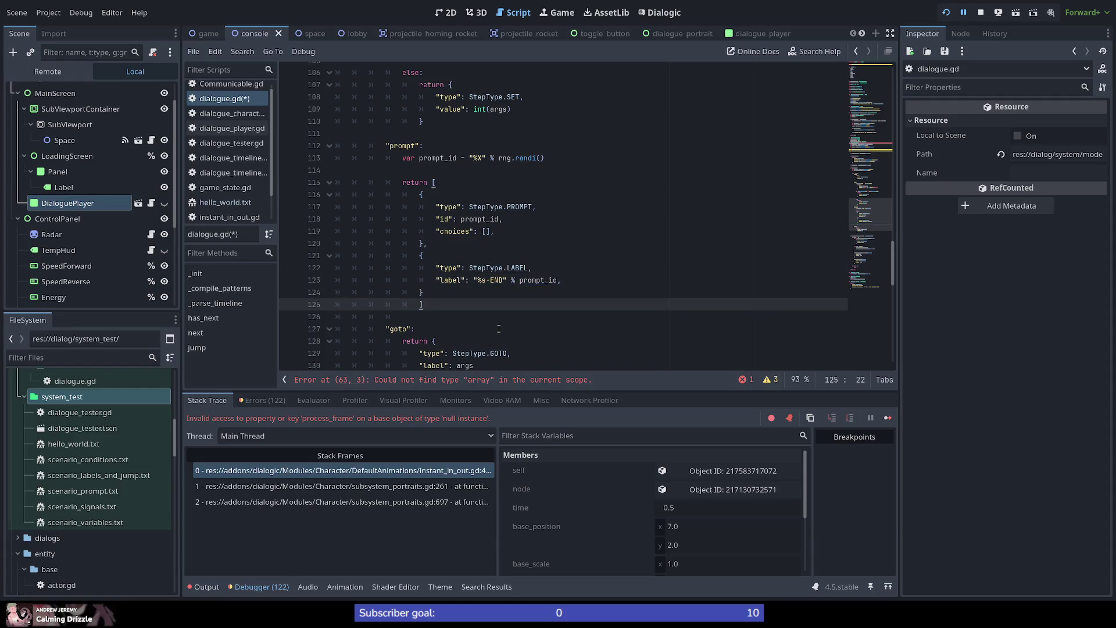
pyautogui.press('BackSpace')
pyautogui.press('End')
# Wrap the goto branch's GOTO dictionary in an array as return [{ ... }].
pyautogui.scroll(-4, 413, 296)
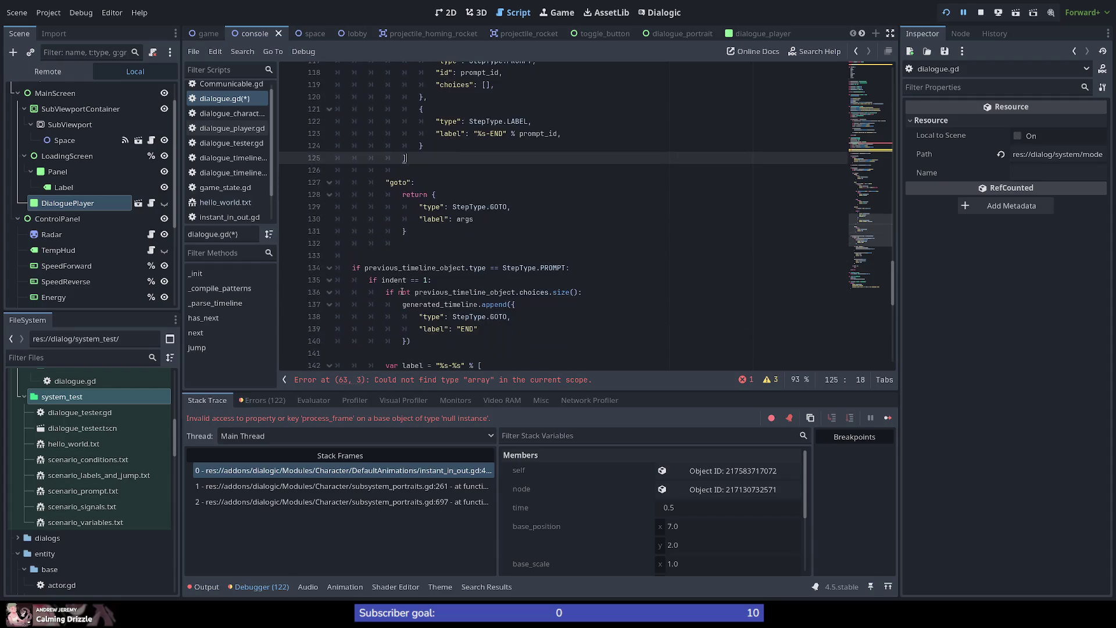
pyautogui.click(433, 194)
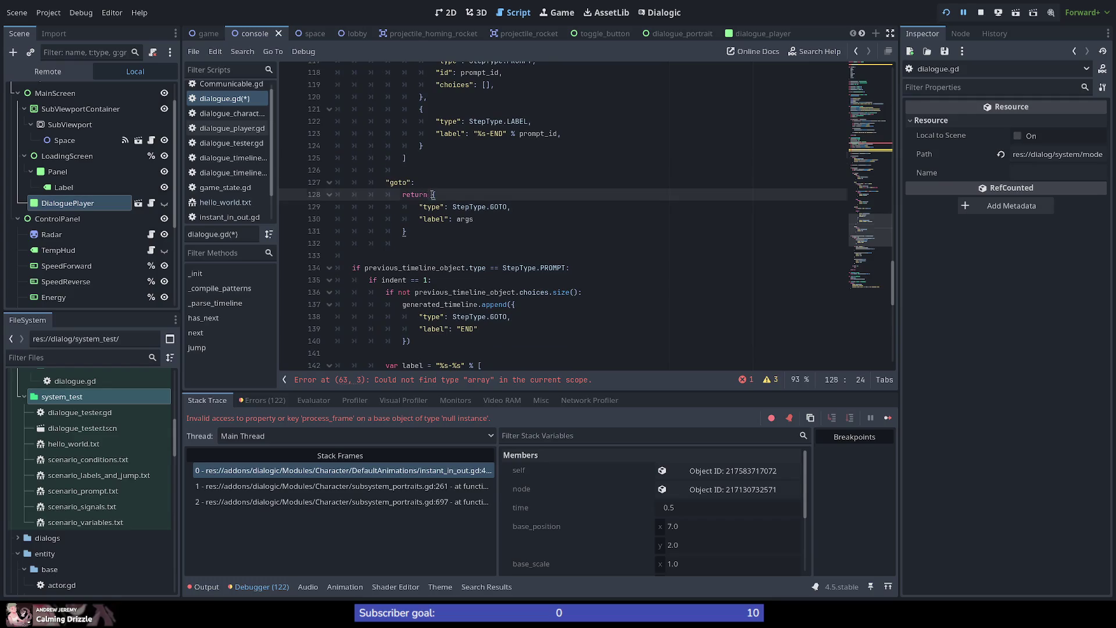
pyautogui.write('[')
pyautogui.press('Delete')
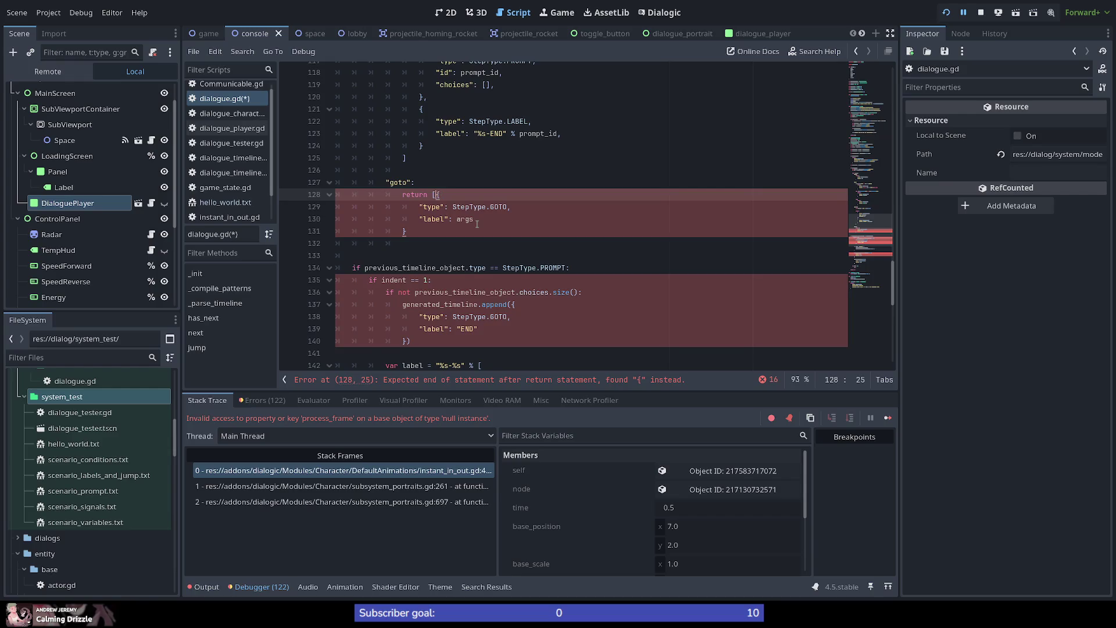
pyautogui.press('Down')
pyautogui.press('Down')
pyautogui.press('Down')
pyautogui.write(']]')
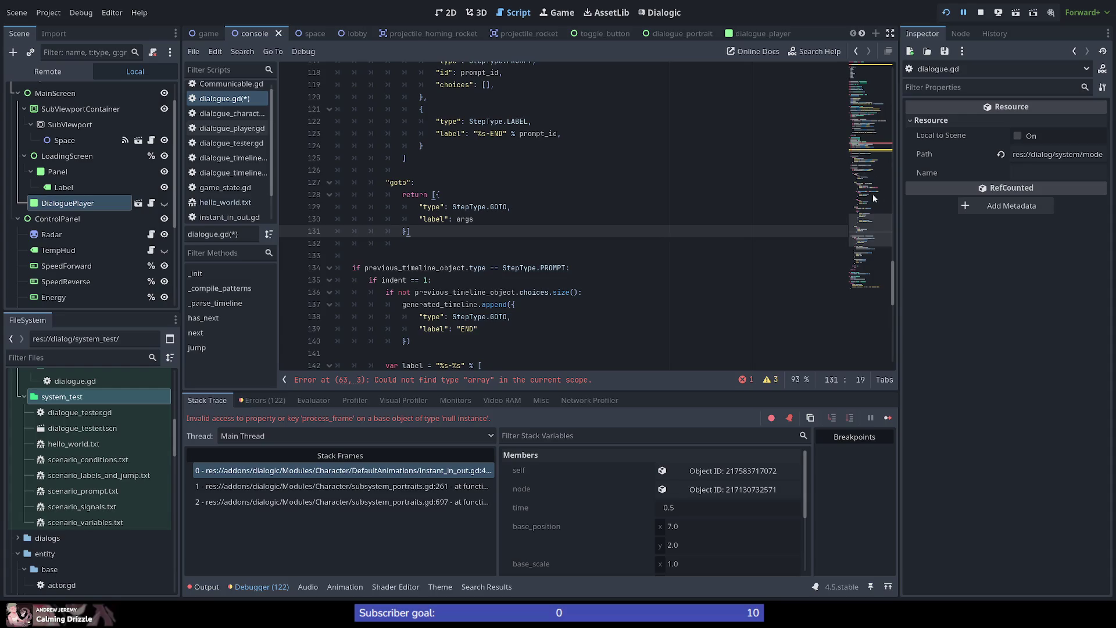
pyautogui.moveTo(873, 243)
pyautogui.mouseDown()
pyautogui.moveTo(879, 270)
pyautogui.moveTo(882, 249)
pyautogui.mouseUp()
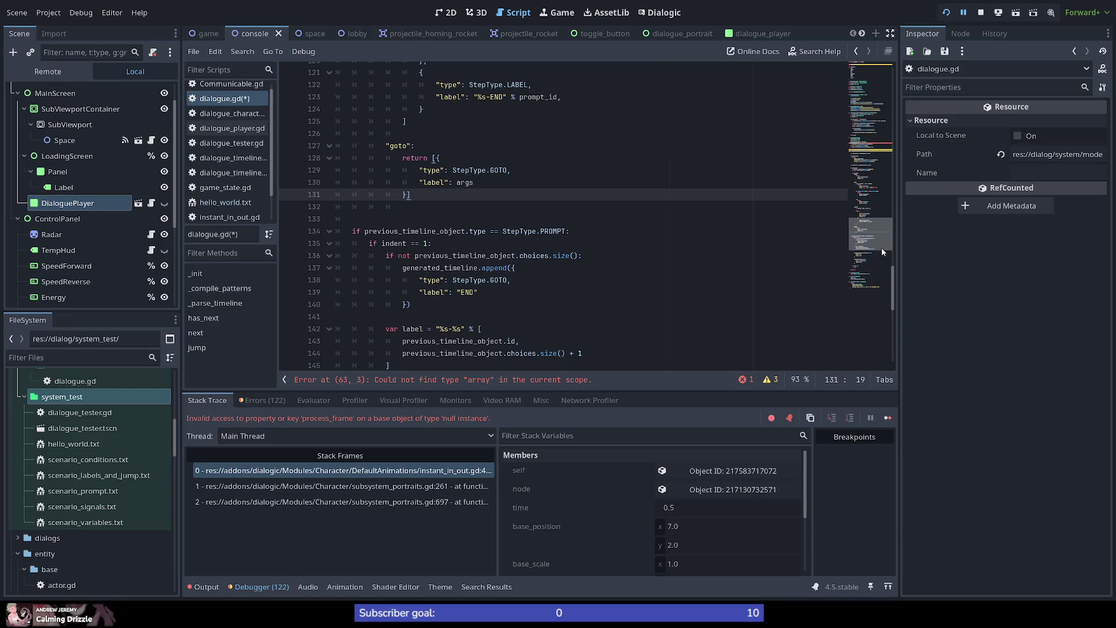
pyautogui.moveTo(881, 247); pyautogui.dragTo(885, 202)
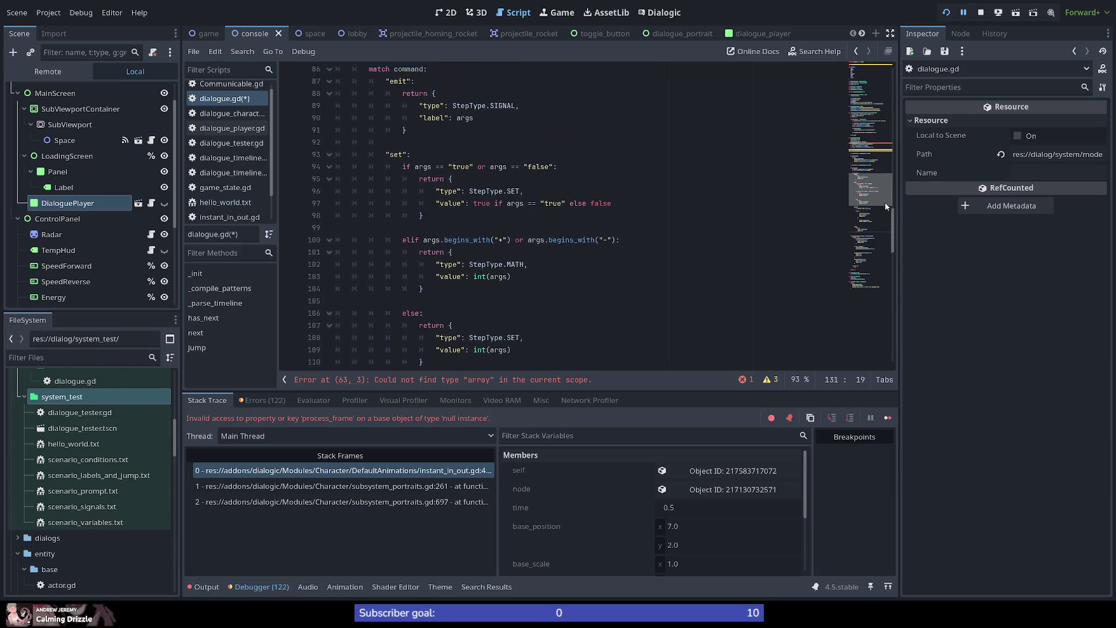
# Wrap the emit and set branches' returned dictionaries in [ ] brackets.
pyautogui.doubleClick(431, 183)
pyautogui.doubleClick(420, 97)
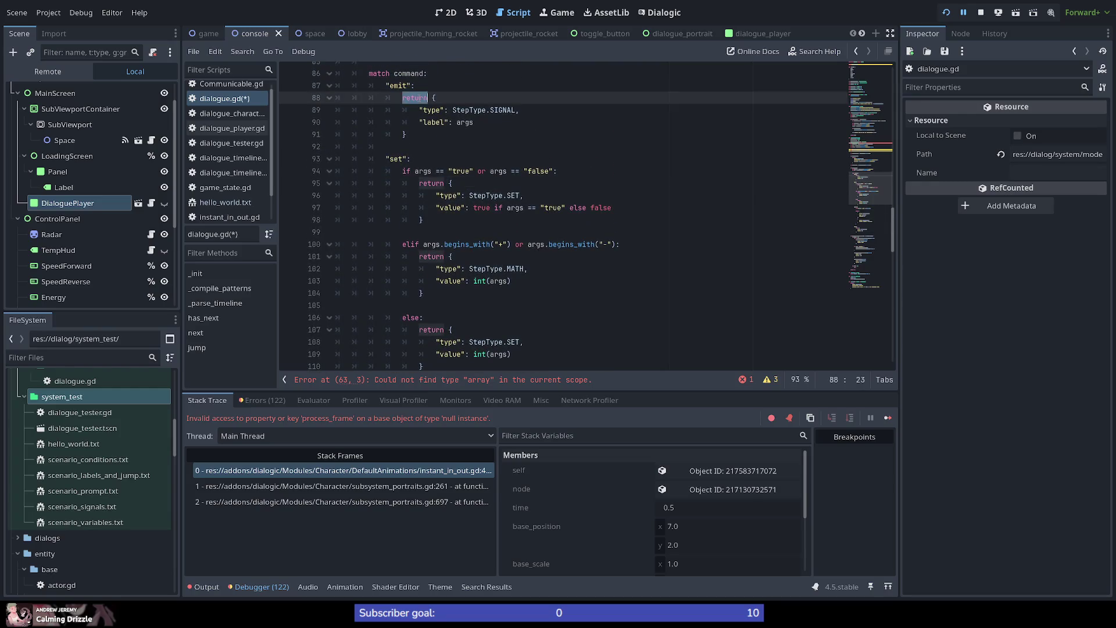
pyautogui.scroll(-1, 471, 144)
pyautogui.scroll(-2, 472, 145)
pyautogui.write('0z')
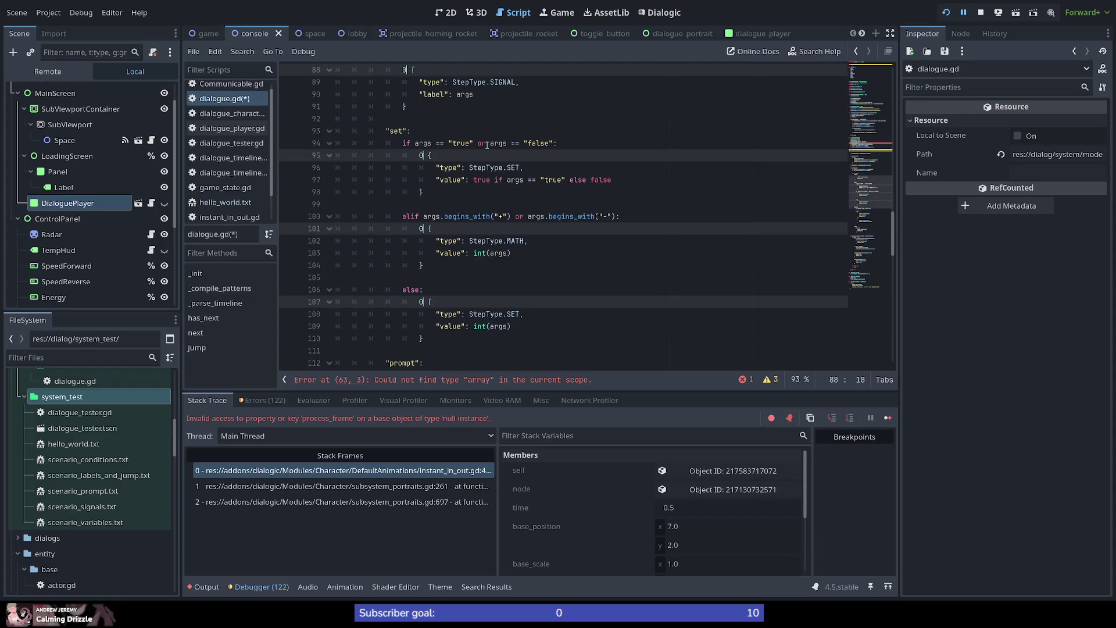
pyautogui.hotkey('ctrl', 'z')
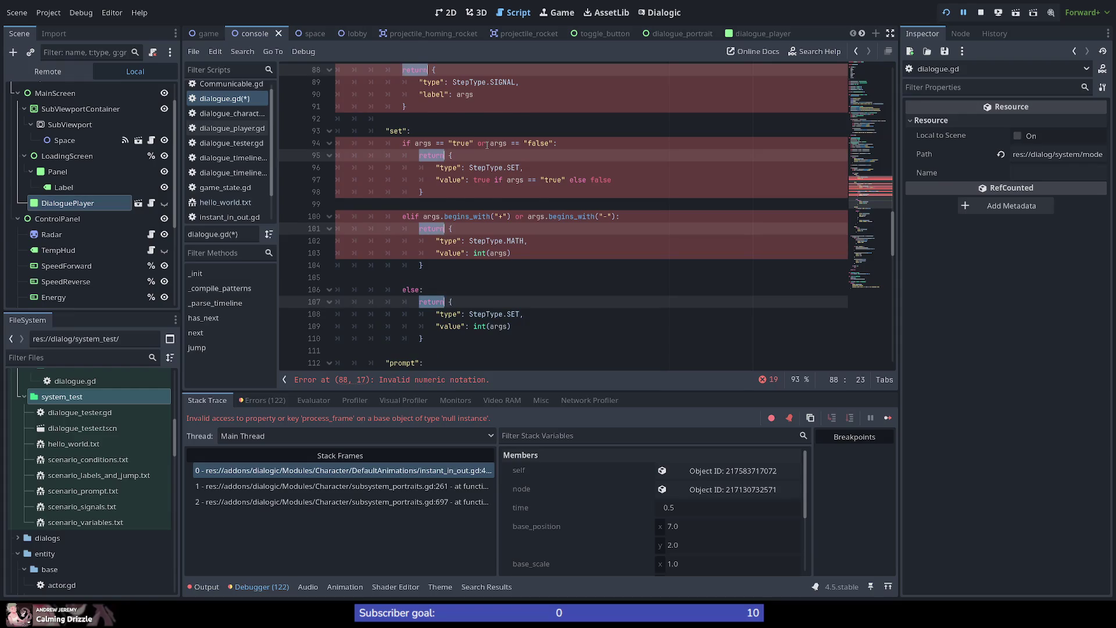
pyautogui.write('[')
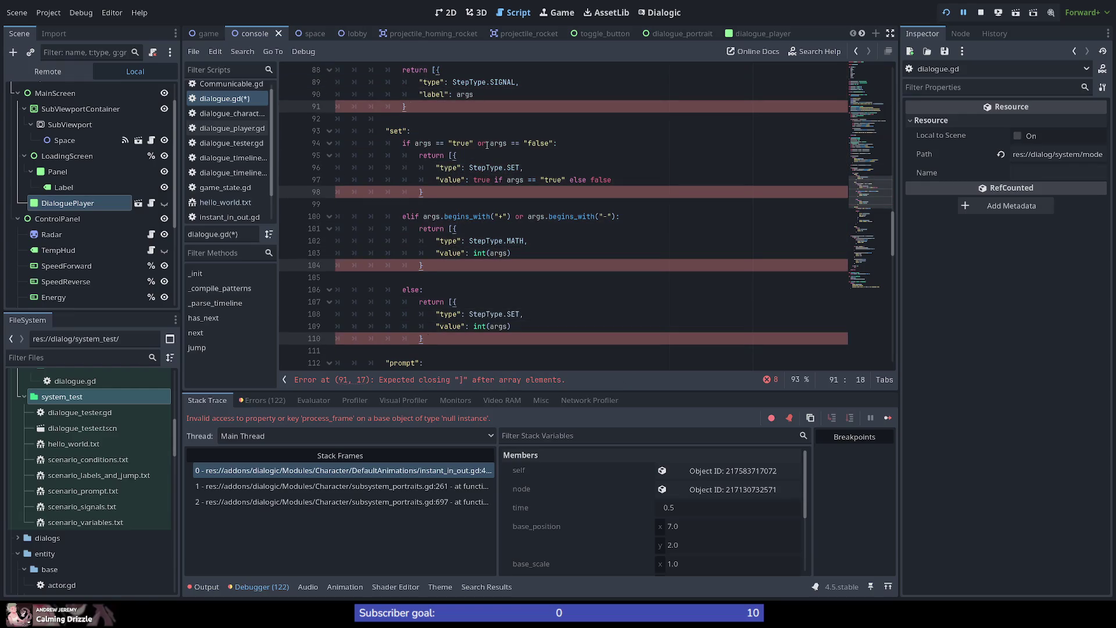
pyautogui.write(']')
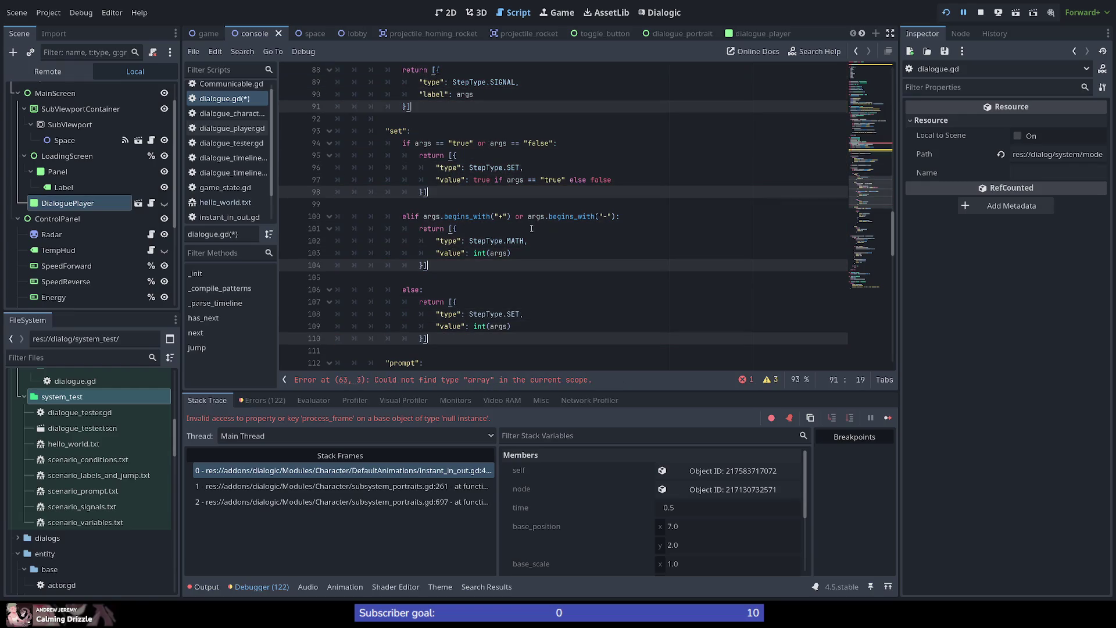
pyautogui.click(533, 229)
pyautogui.scroll(7, 488, 229)
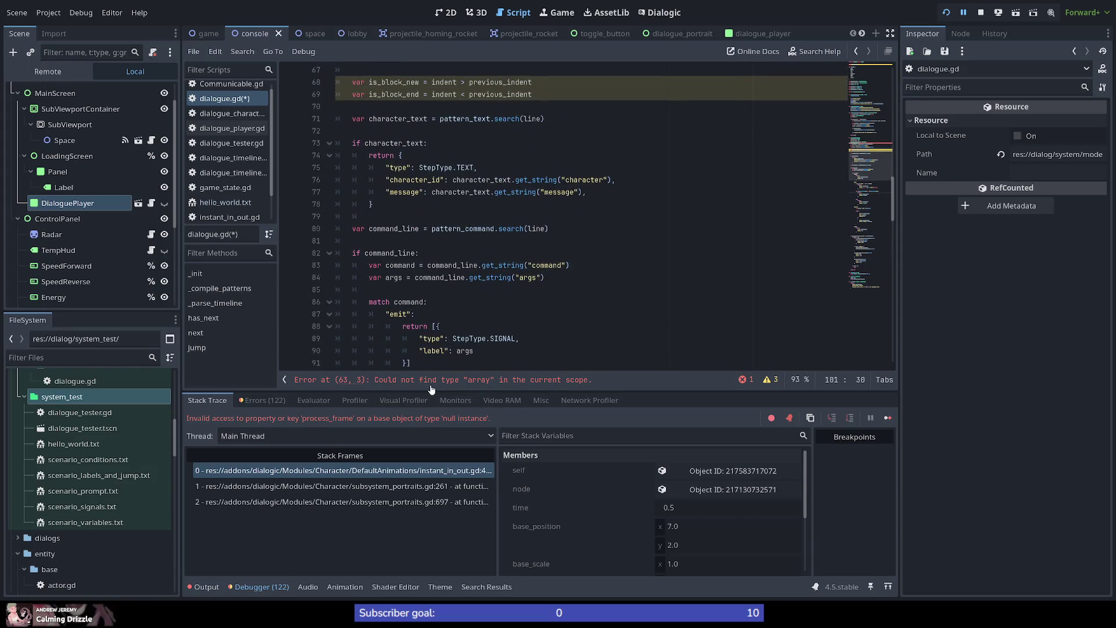
# Fix the return type on line 63 to Array[Dictionary].
pyautogui.click(517, 380)
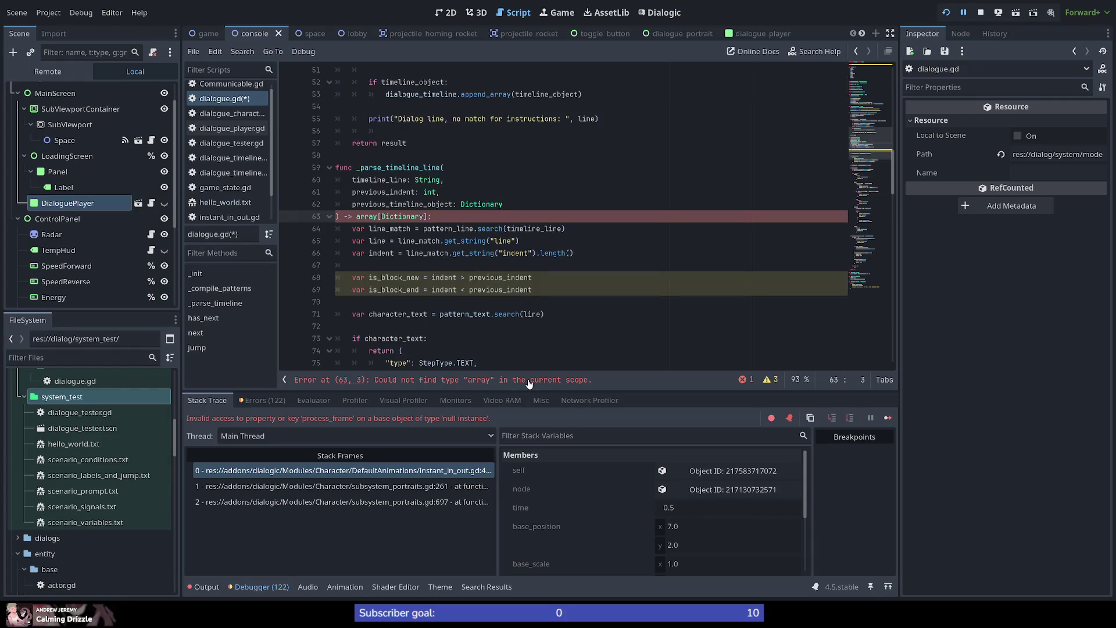
pyautogui.click(358, 216)
pyautogui.press('Delete')
pyautogui.write('A')
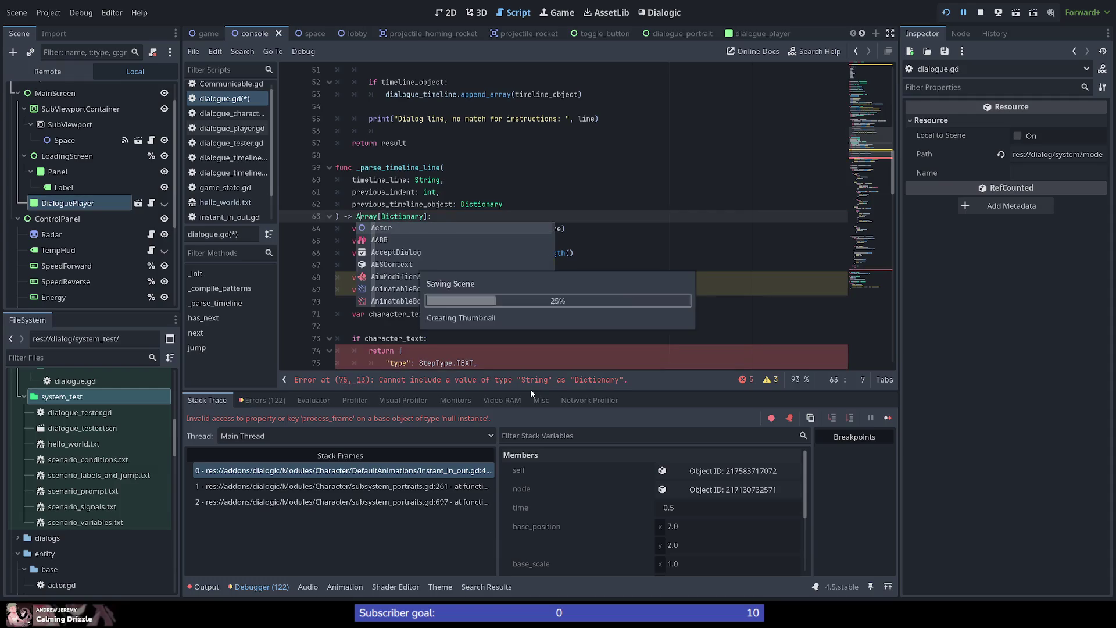
# Wrap the TEXT return on line 74 in an array and save dialogue.gd.
pyautogui.click(535, 383)
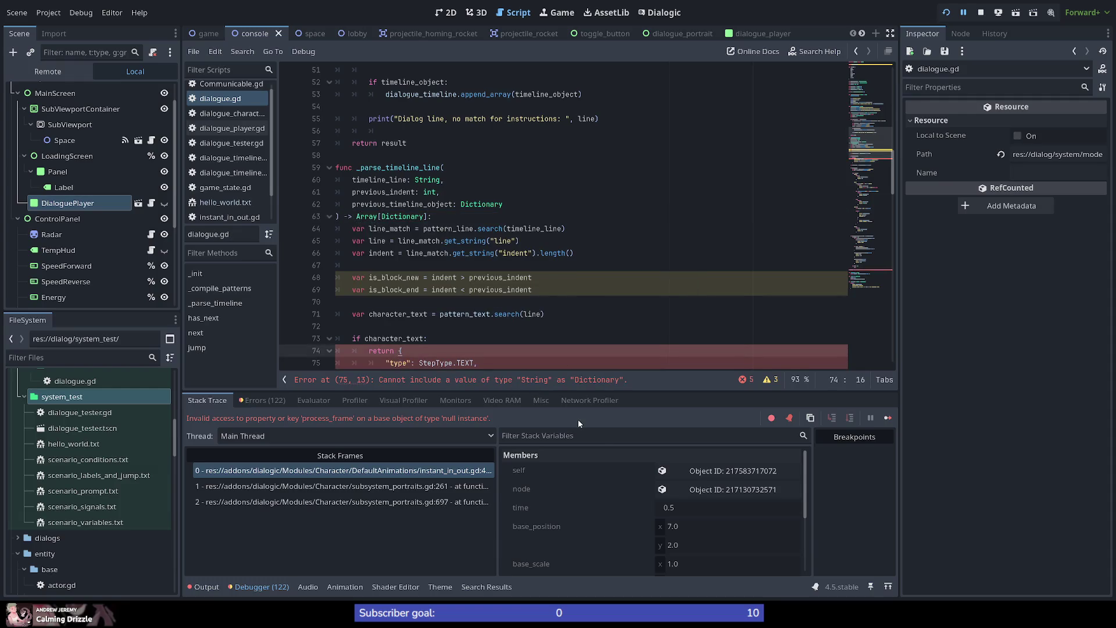
pyautogui.write('[')
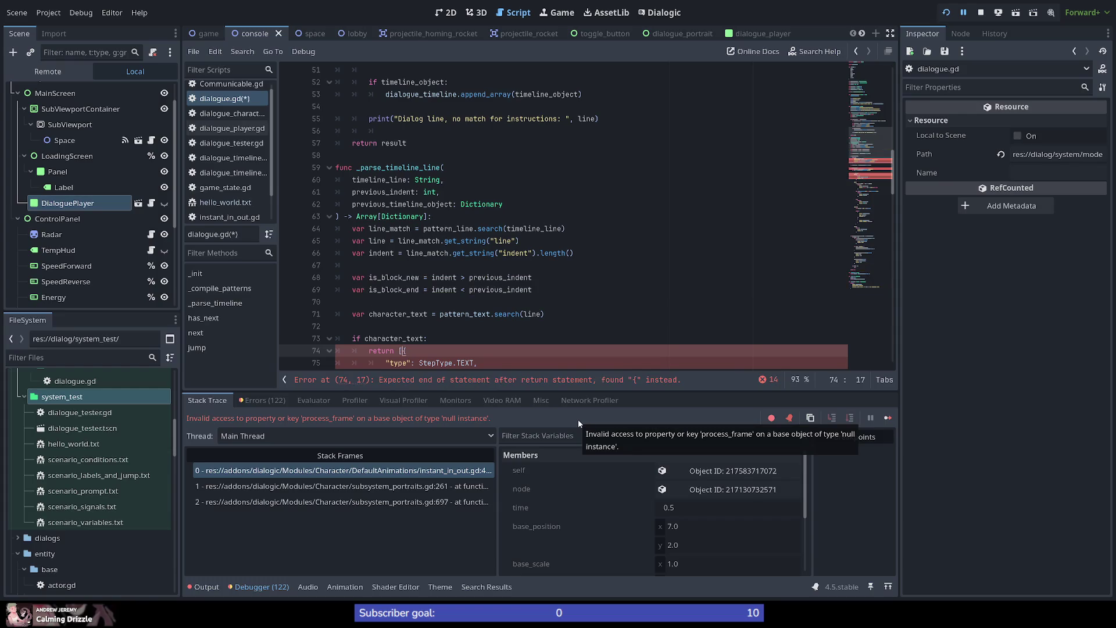
pyautogui.press('Down')
pyautogui.press('Down')
pyautogui.press('Down')
pyautogui.write(']')
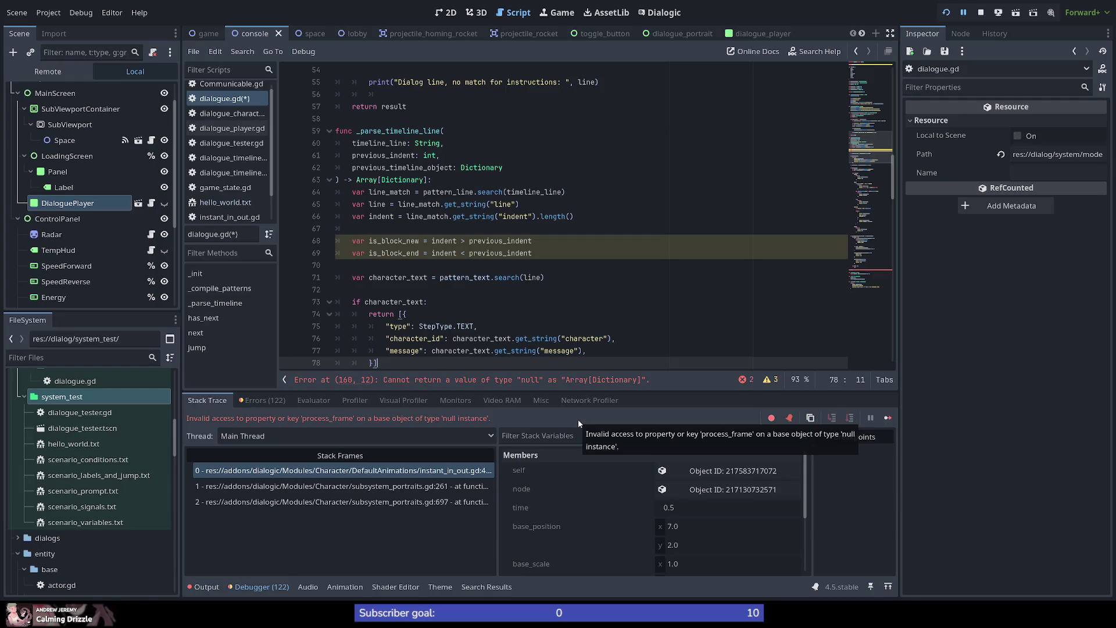
pyautogui.hotkey('ctrl', 's')
# Replace return null on line 160 with return [].
pyautogui.click(870, 271)
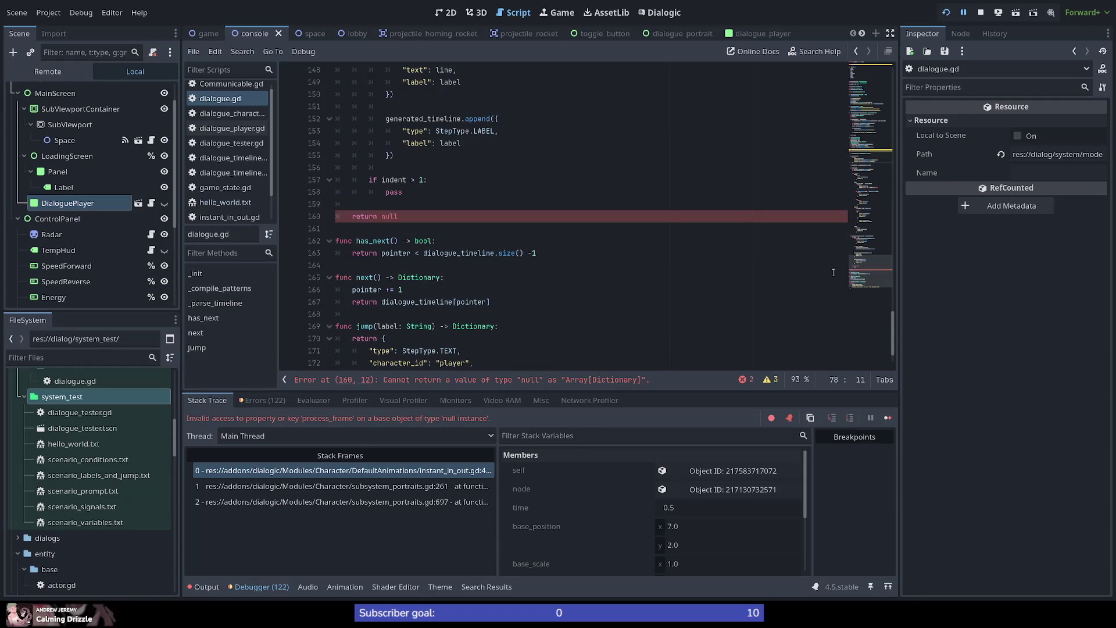
pyautogui.doubleClick(389, 216)
pyautogui.write('[]')
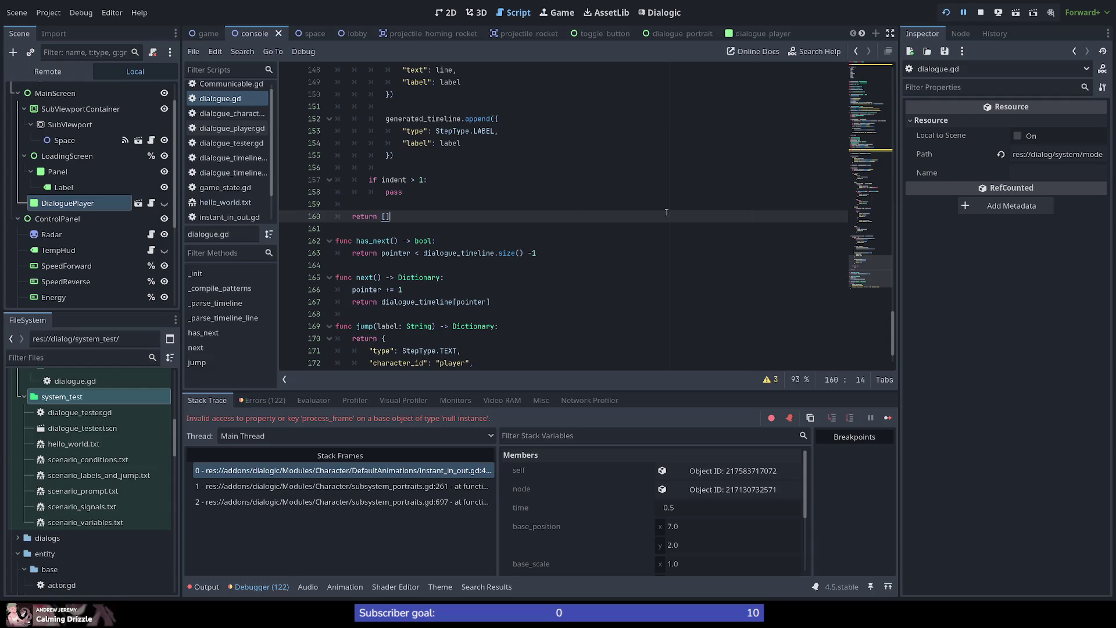
pyautogui.scroll(3, 408, 343)
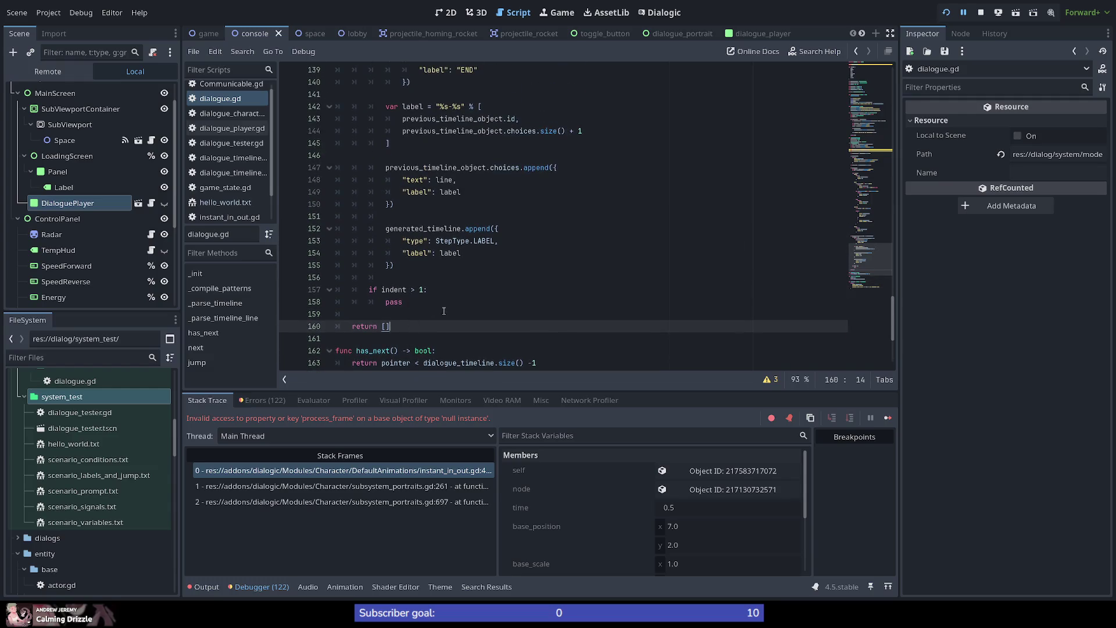
pyautogui.scroll(1, 430, 290)
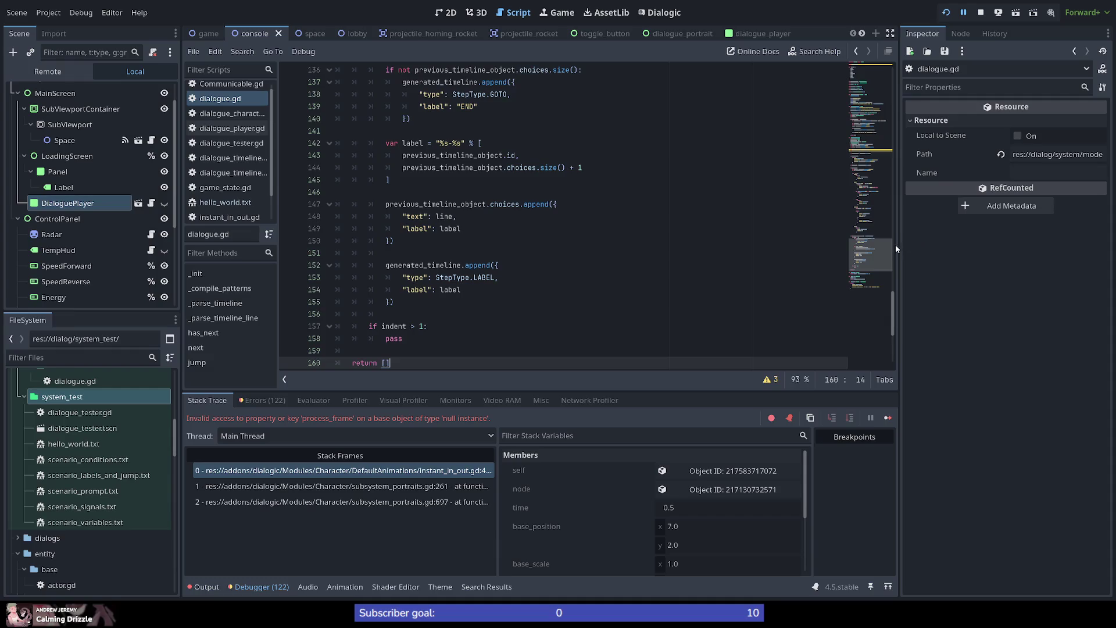
pyautogui.moveTo(875, 249)
pyautogui.mouseDown()
pyautogui.moveTo(895, 103)
pyautogui.moveTo(890, 120)
pyautogui.mouseUp()
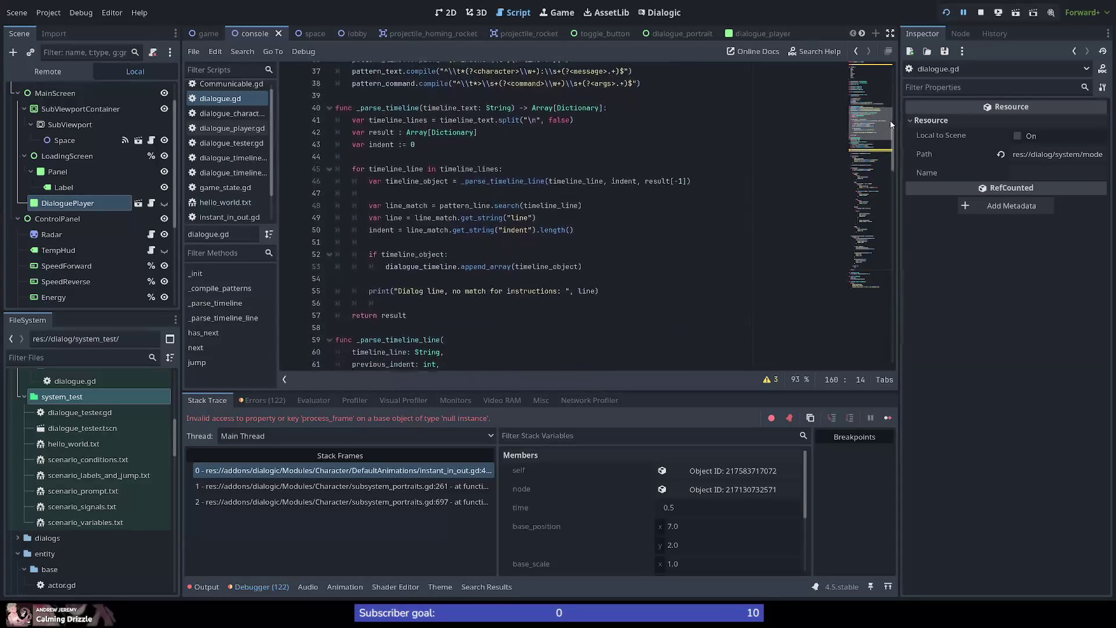
pyautogui.scroll(1, 485, 160)
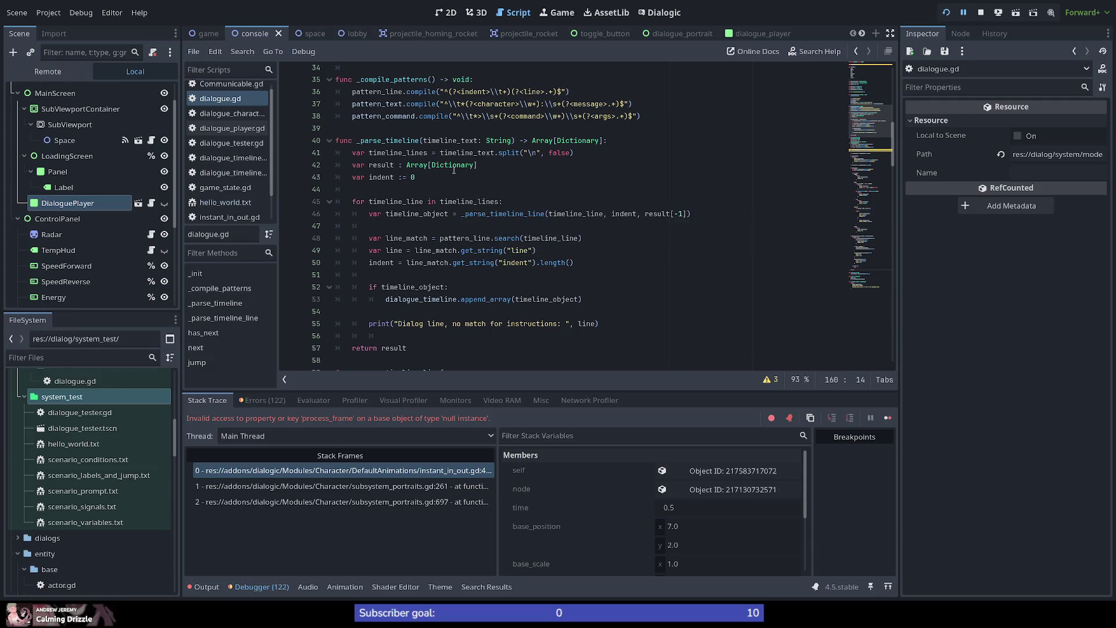
pyautogui.scroll(-7, 505, 269)
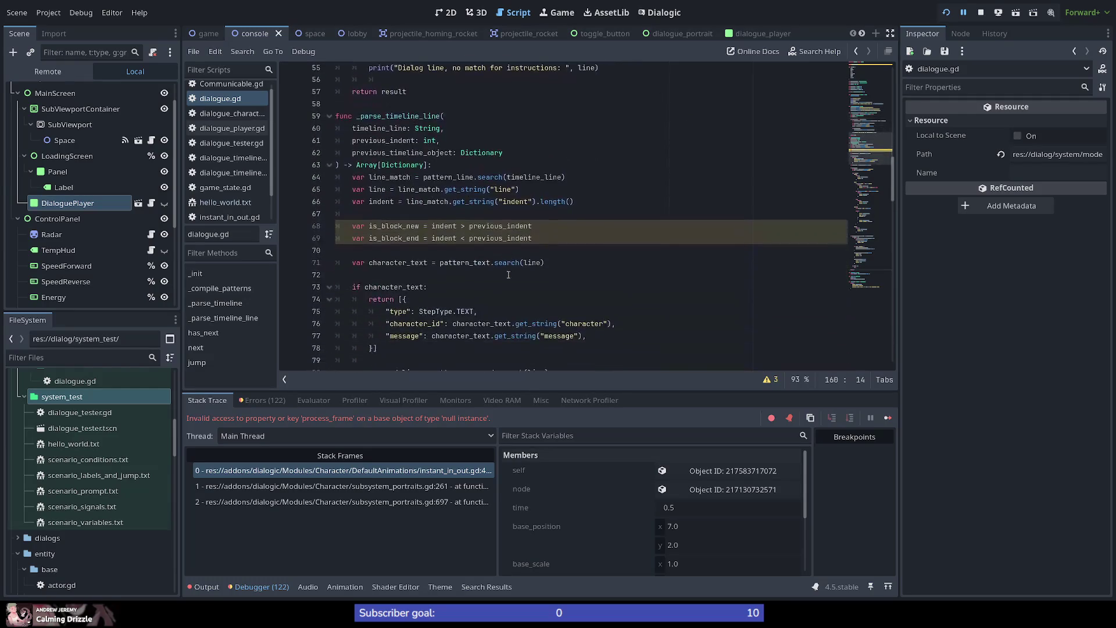
pyautogui.scroll(-2, 458, 265)
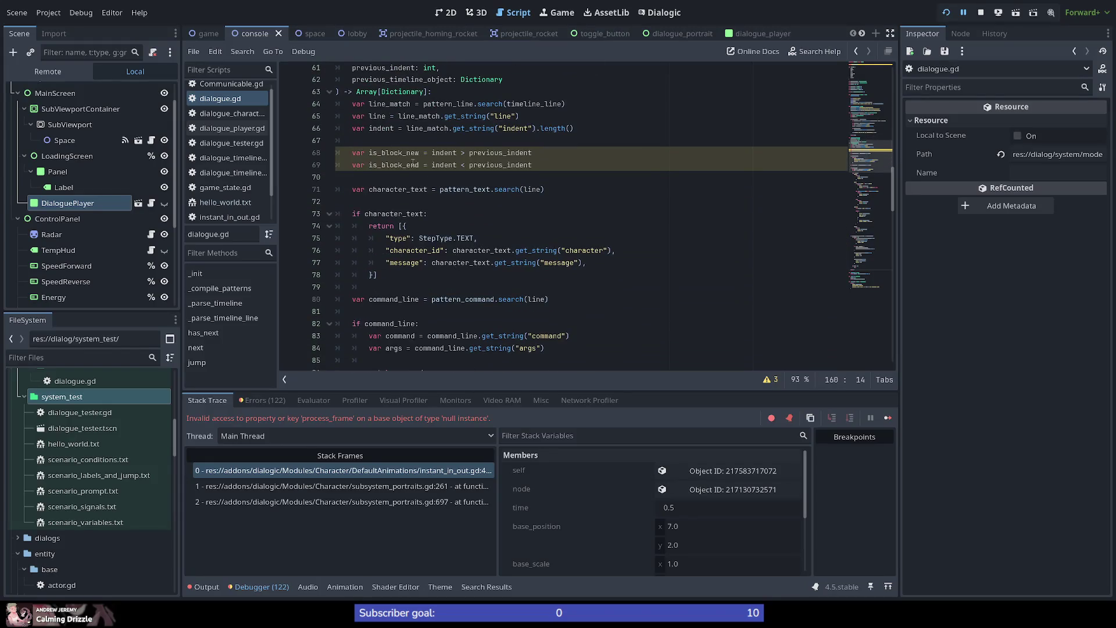
pyautogui.doubleClick(392, 154)
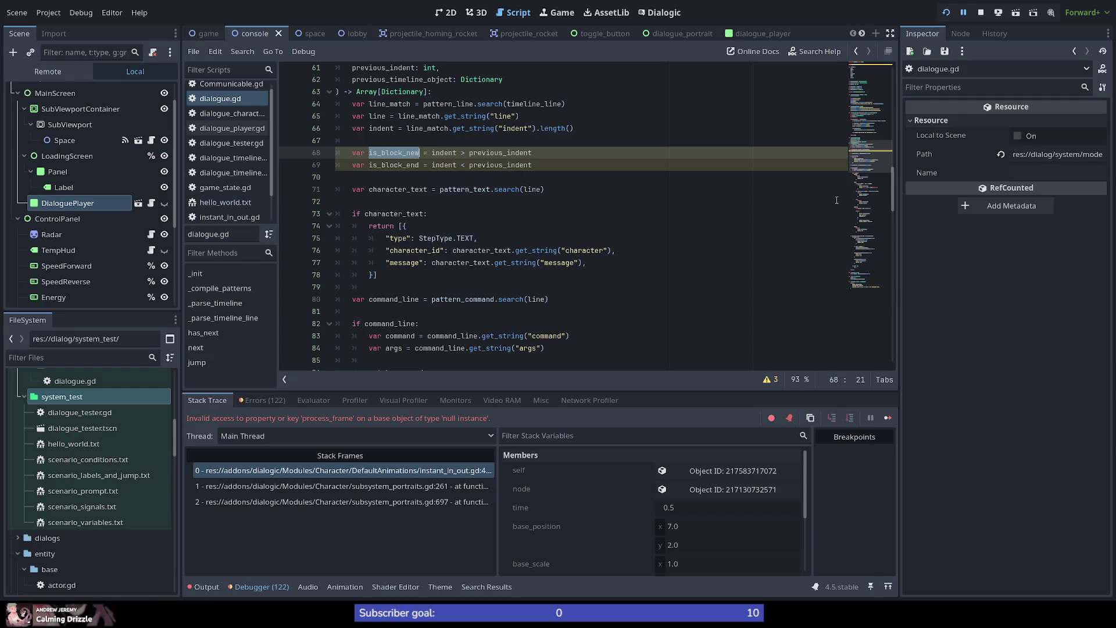
pyautogui.moveTo(874, 156)
pyautogui.mouseDown()
pyautogui.moveTo(871, 90)
pyautogui.moveTo(883, 170)
pyautogui.mouseUp()
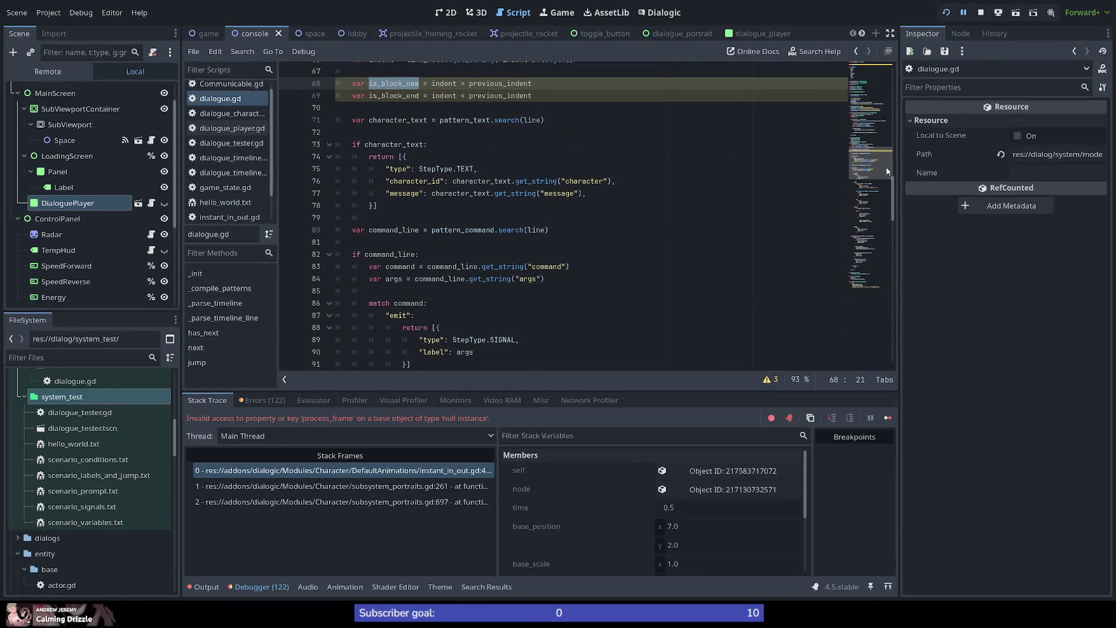
pyautogui.moveTo(874, 165)
pyautogui.mouseDown()
pyautogui.moveTo(872, 134)
pyautogui.moveTo(887, 123)
pyautogui.moveTo(892, 264)
pyautogui.moveTo(901, 176)
pyautogui.moveTo(889, 88)
pyautogui.mouseUp()
pyautogui.doubleClick(482, 254)
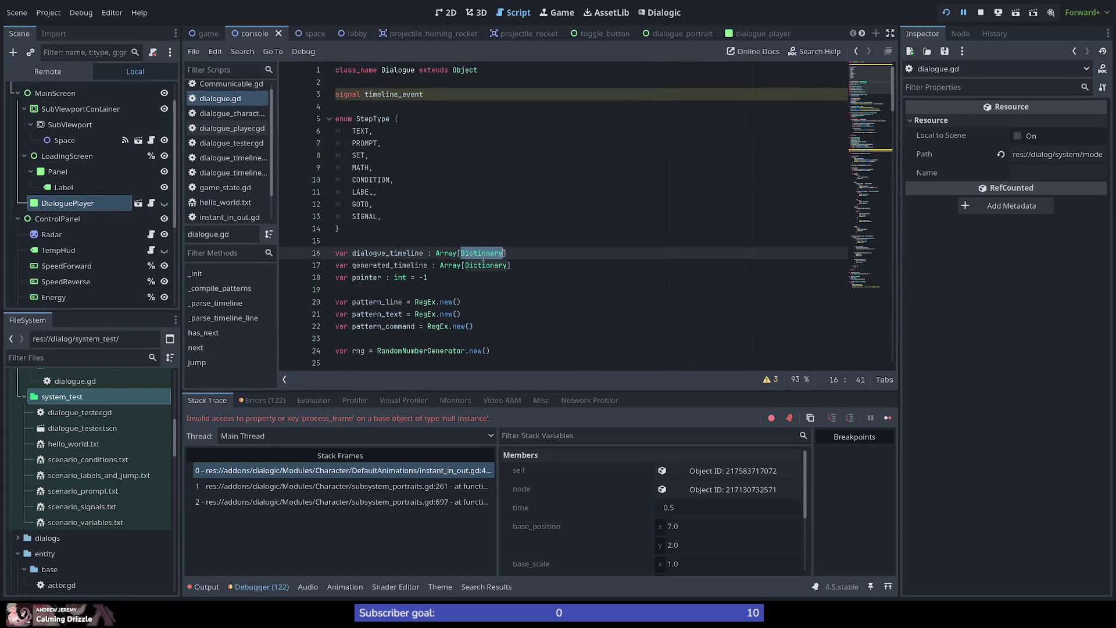
pyautogui.doubleClick(388, 253)
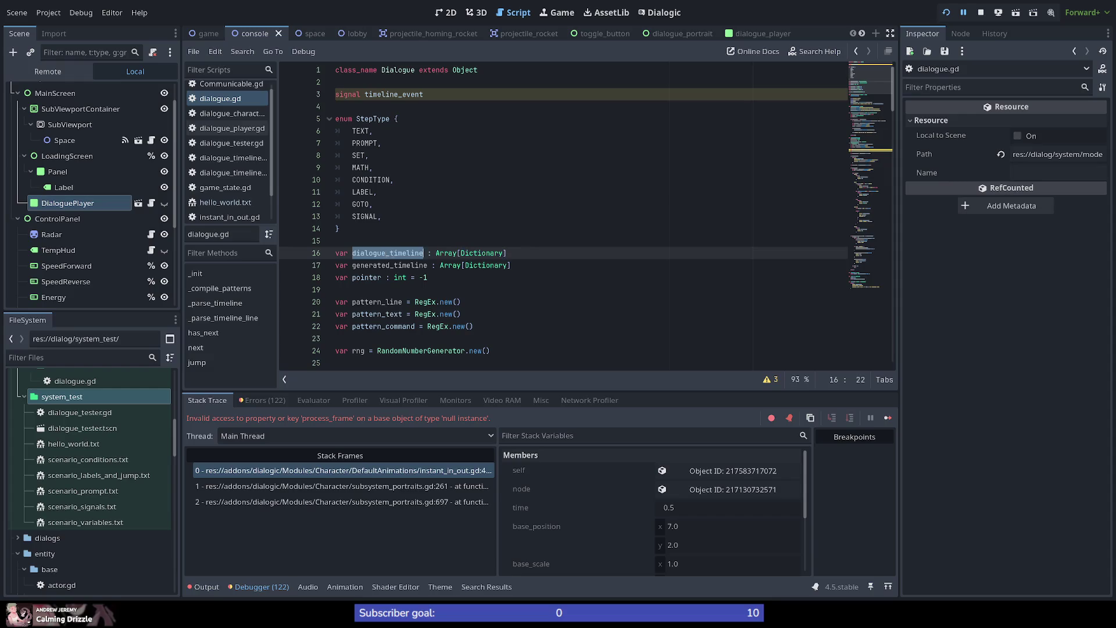
pyautogui.moveTo(871, 150); pyautogui.dragTo(873, 120)
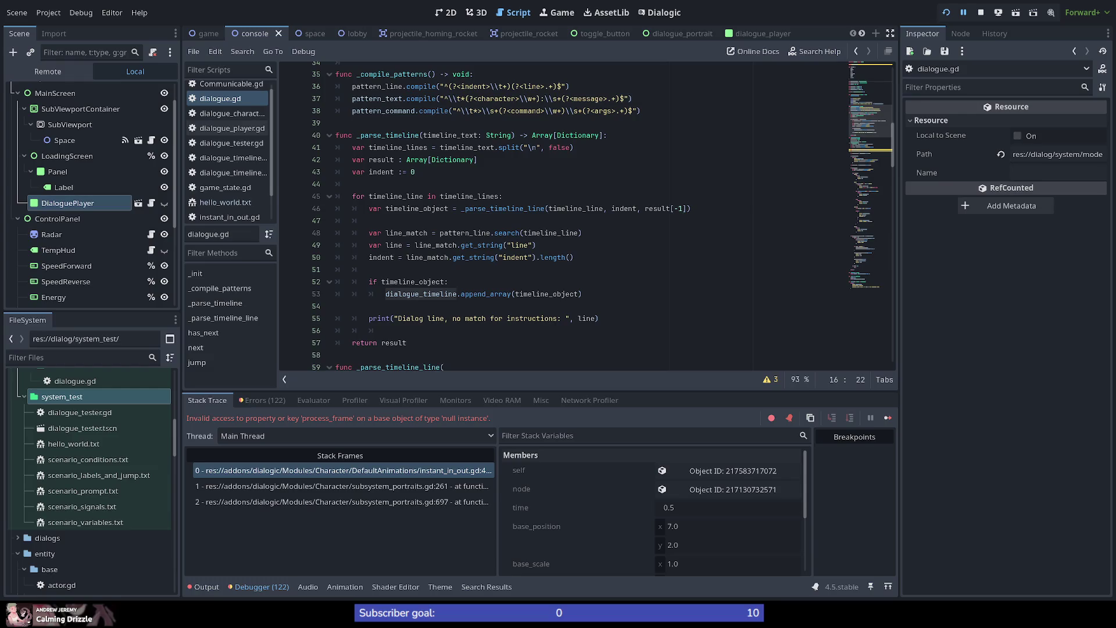
pyautogui.hotkey('alt', 'Tab')
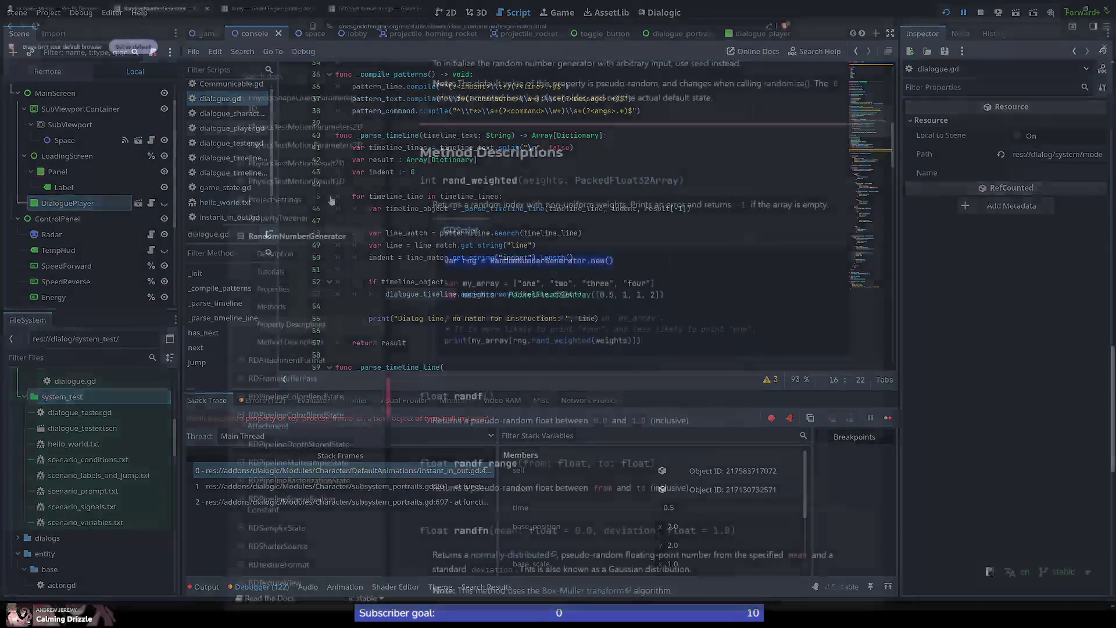
# Google 'godot print dictionary array' and open the Godot Dictionary documentation result.
pyautogui.click(387, 9)
pyautogui.click(386, 26)
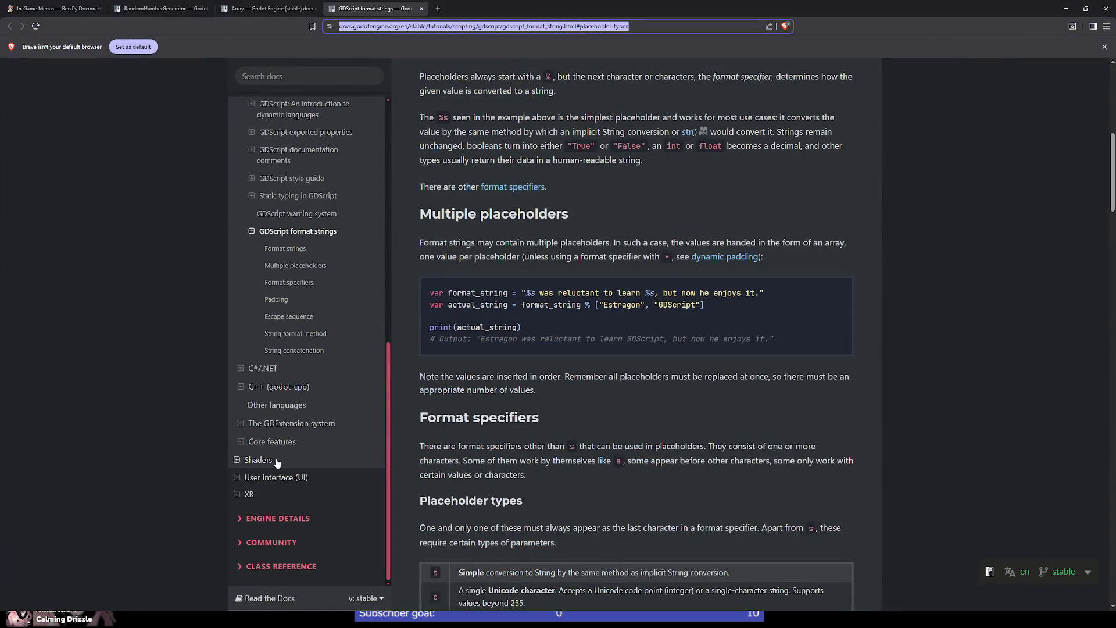
pyautogui.write('godot print ')
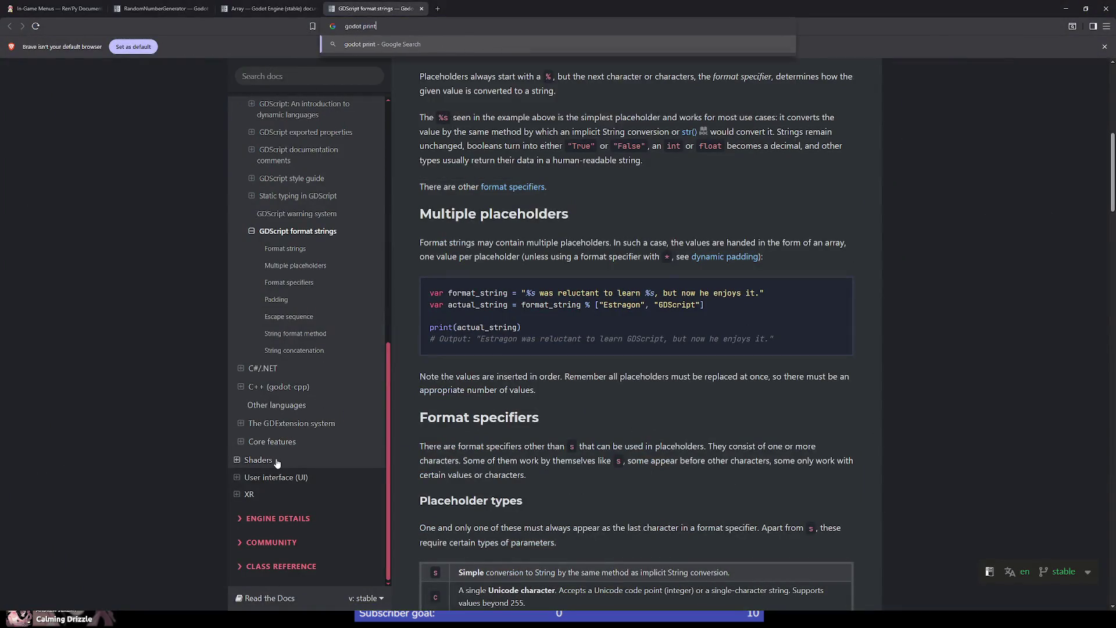
pyautogui.write('arr')
pyautogui.press('BackSpace')
pyautogui.press('BackSpace')
pyautogui.press('BackSpace')
pyautogui.write('dictiona')
pyautogui.write('ry array')
pyautogui.press('Return')
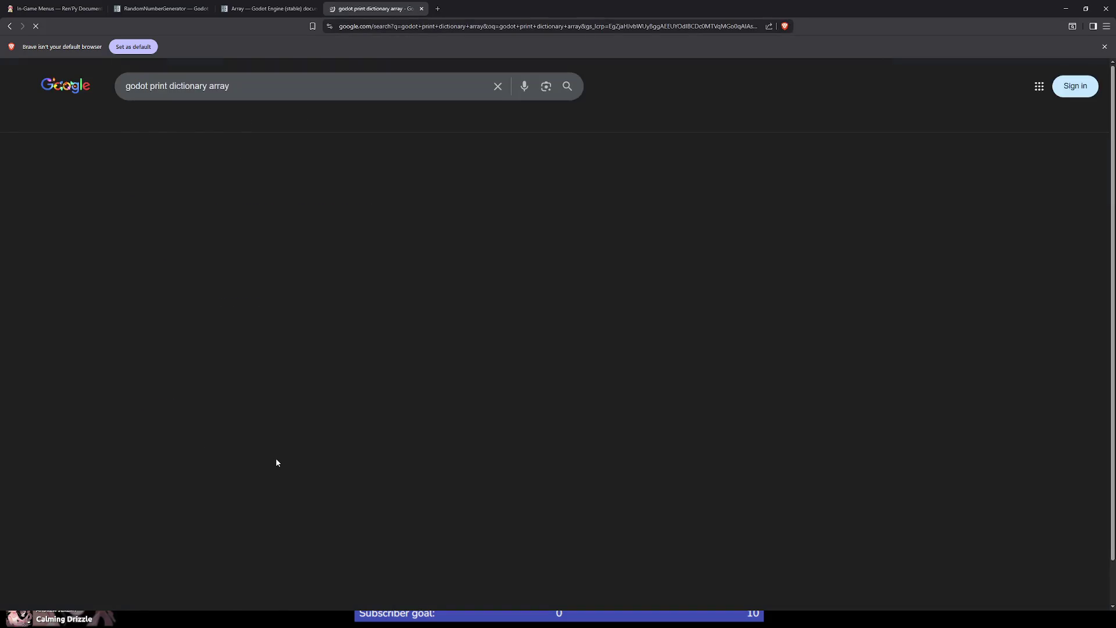
pyautogui.scroll(-2, 58, 482)
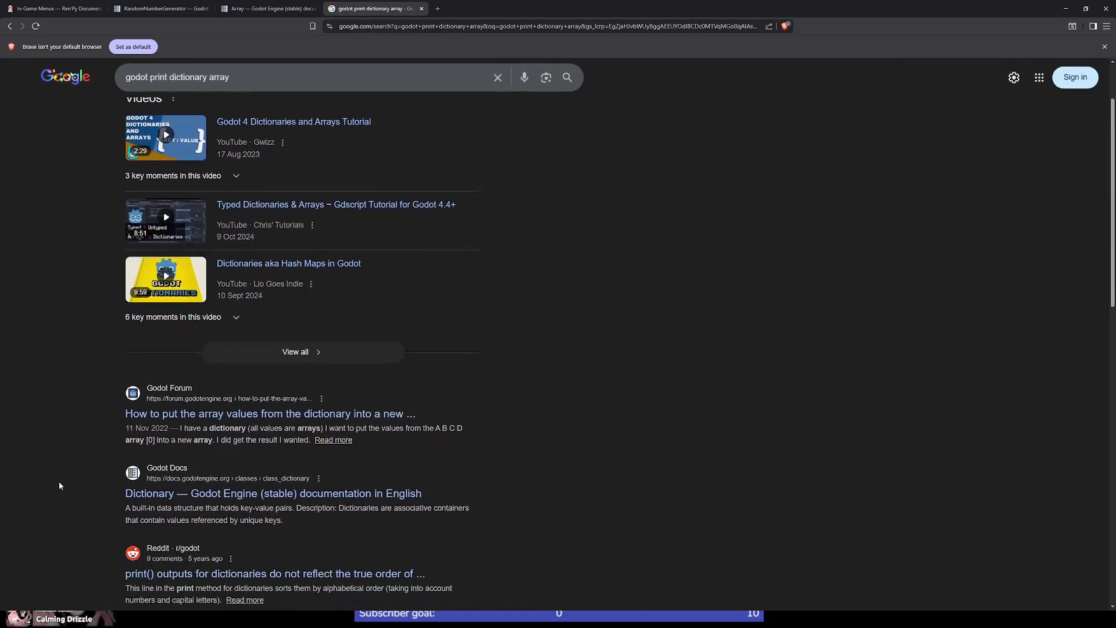
pyautogui.click(245, 493)
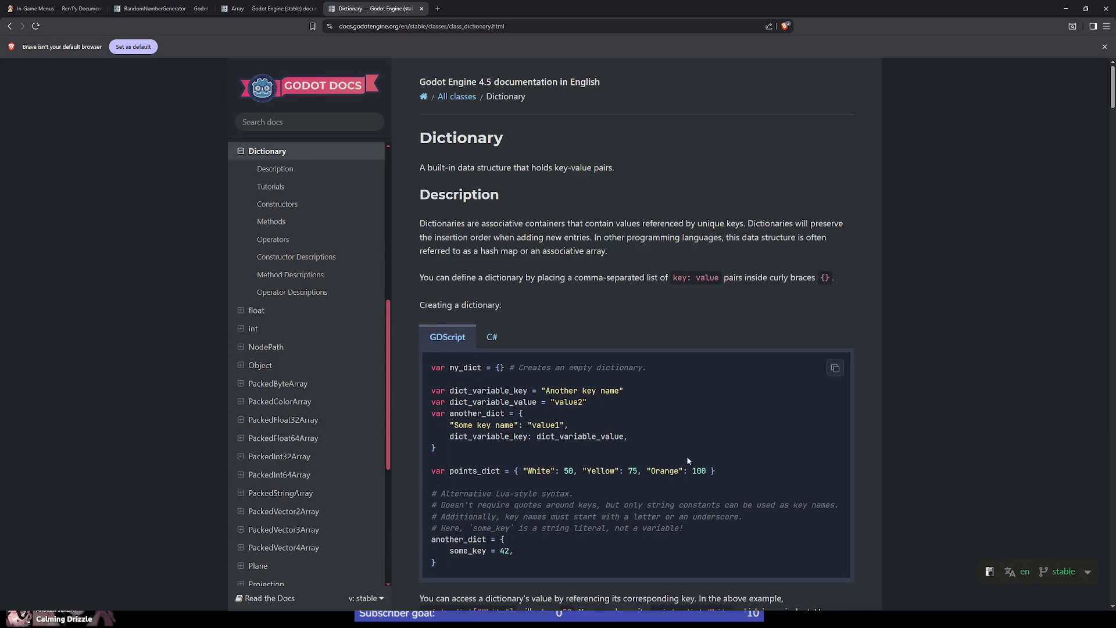
# Scroll through the Dictionary class reference to the bottom of the page.
pyautogui.scroll(-3, 559, 292)
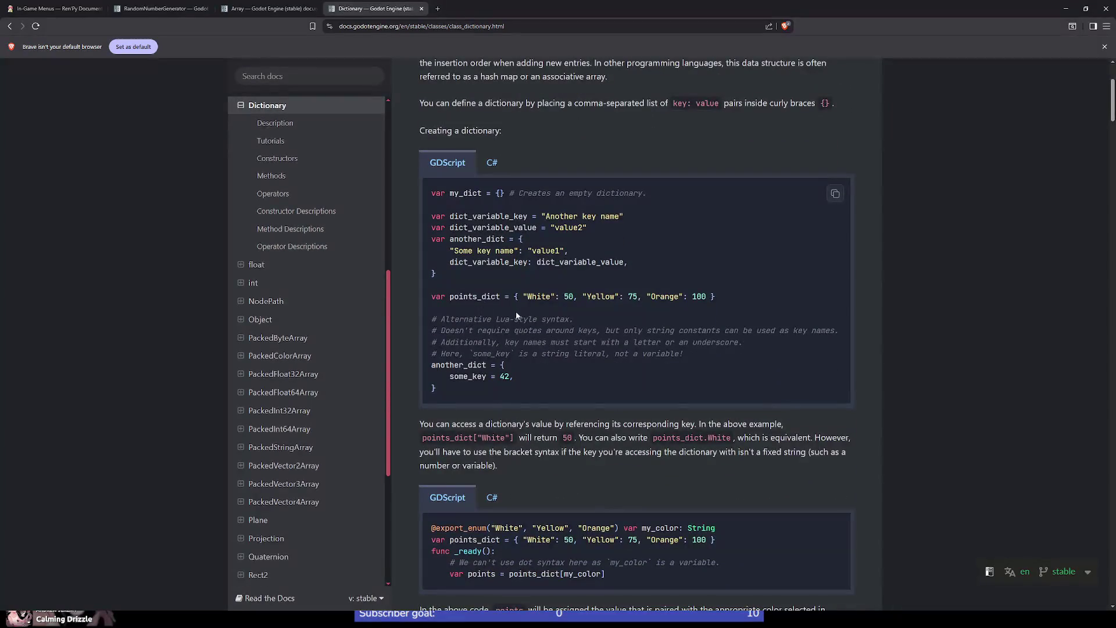
pyautogui.scroll(-5, 478, 393)
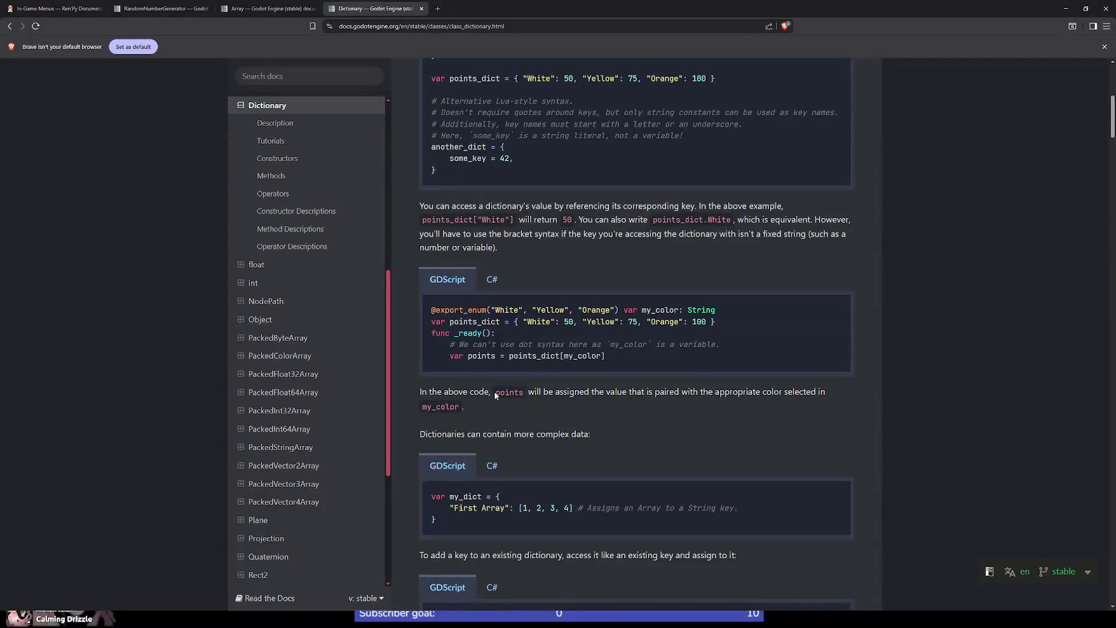
pyautogui.scroll(-2, 494, 394)
pyautogui.scroll(-9, 559, 403)
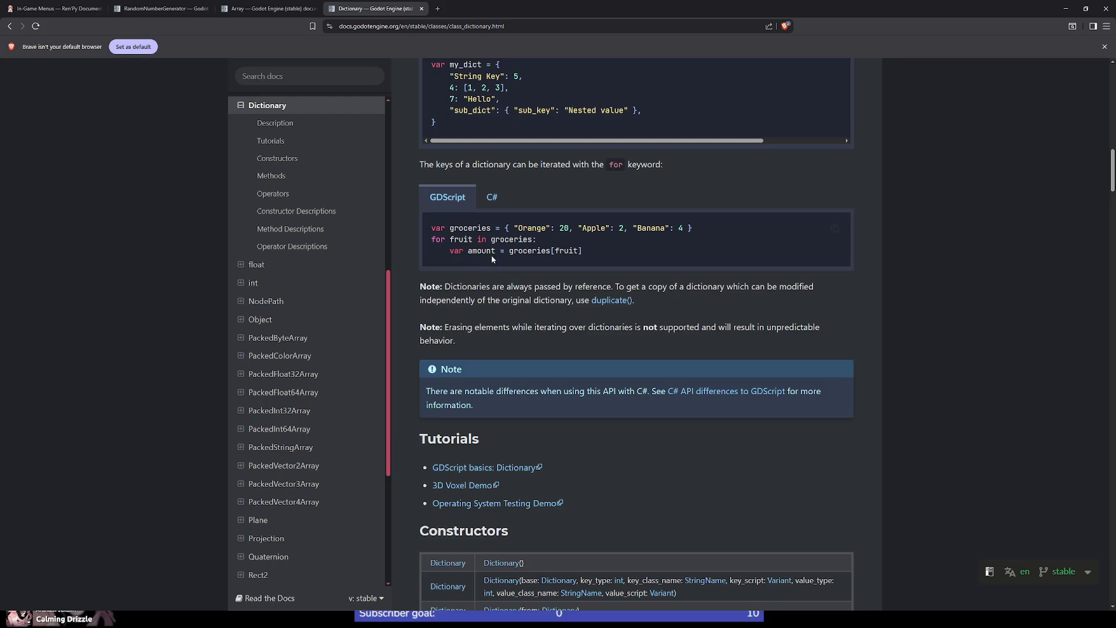
pyautogui.scroll(-10, 472, 343)
pyautogui.scroll(-15, 640, 431)
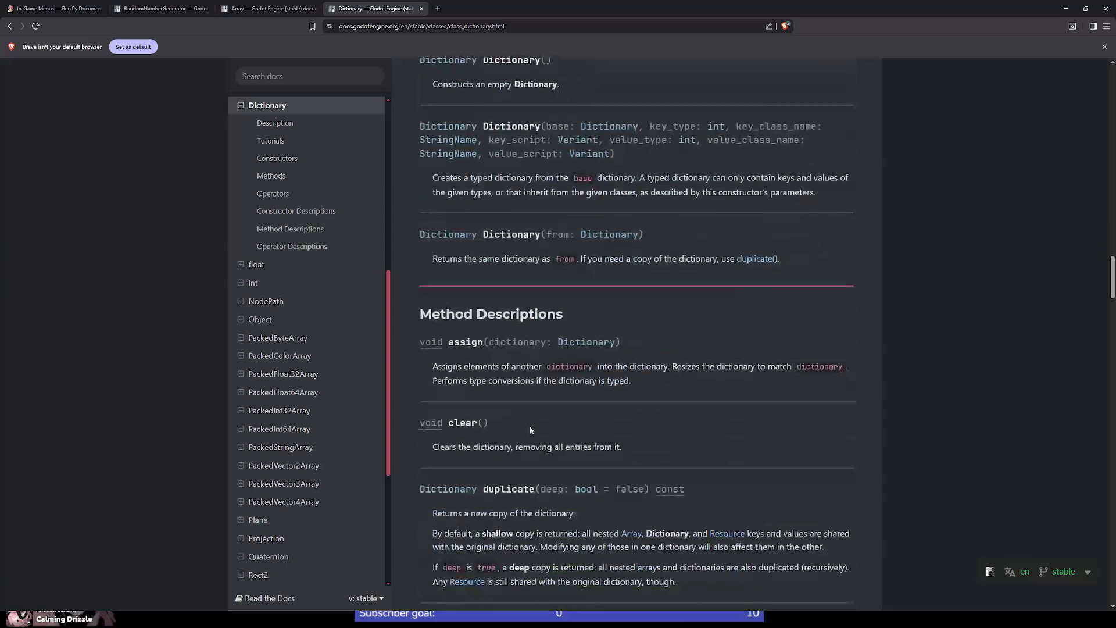
pyautogui.scroll(-10, 522, 428)
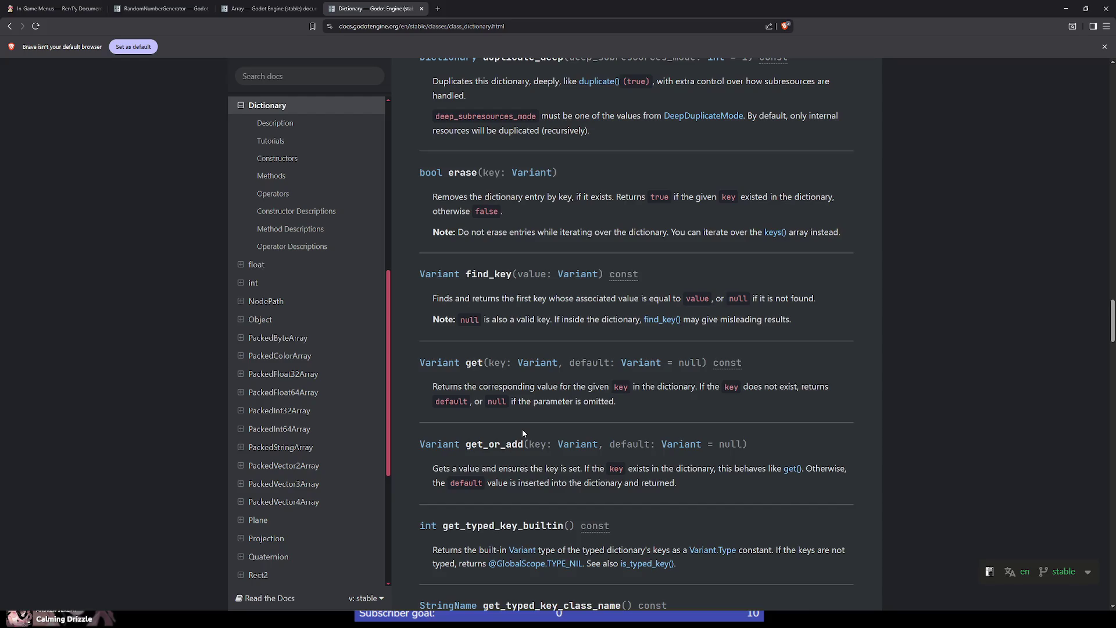
pyautogui.scroll(-20, 522, 429)
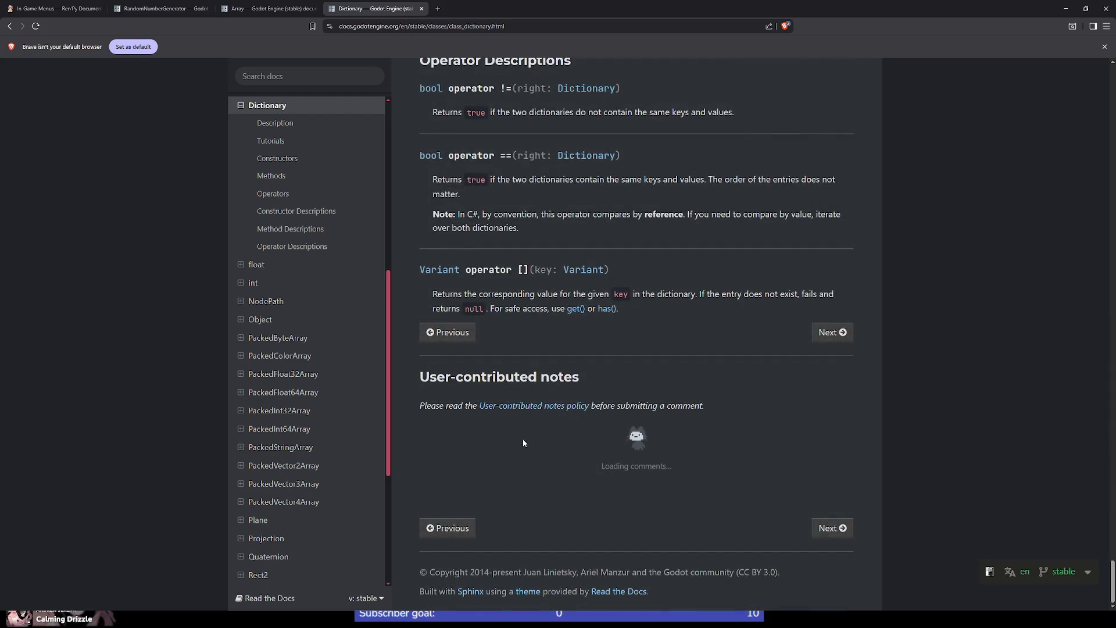
# Search the Godot docs for 'print'.
pyautogui.click(307, 75)
pyautogui.write('print')
pyautogui.press('Return')
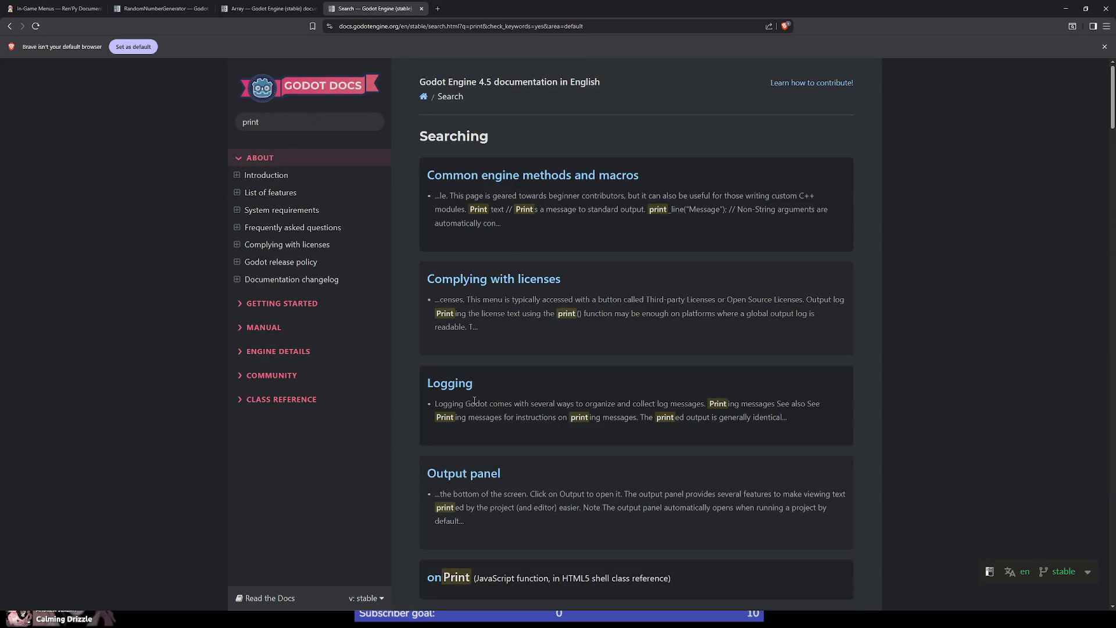
# Open the Logging documentation page and skim through it.
pyautogui.click(453, 384)
pyautogui.scroll(-15, 457, 314)
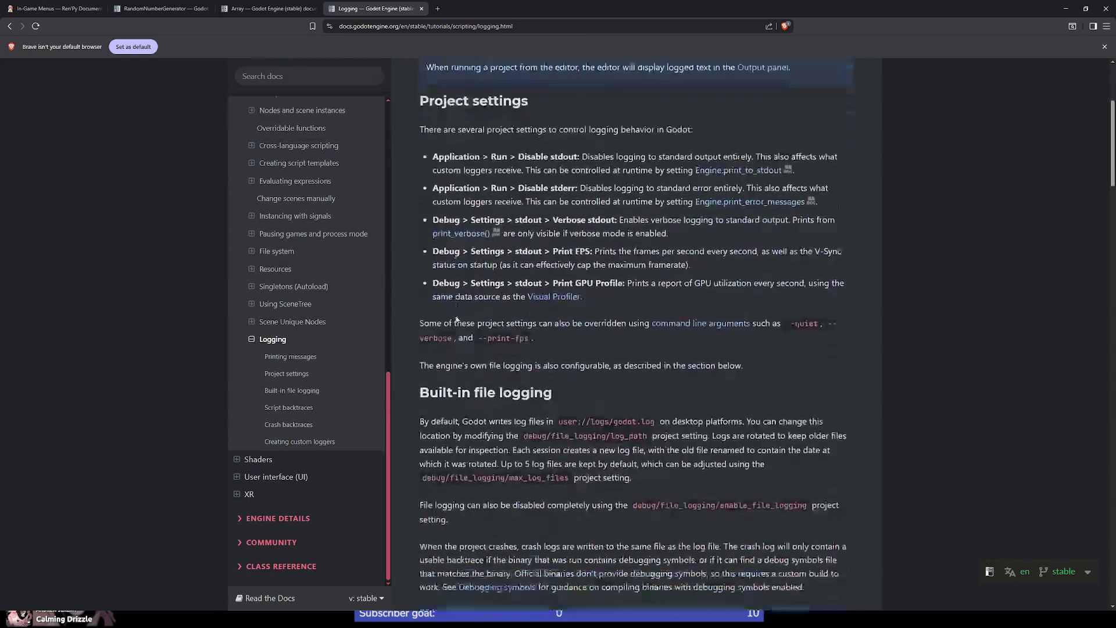
pyautogui.scroll(-9, 606, 332)
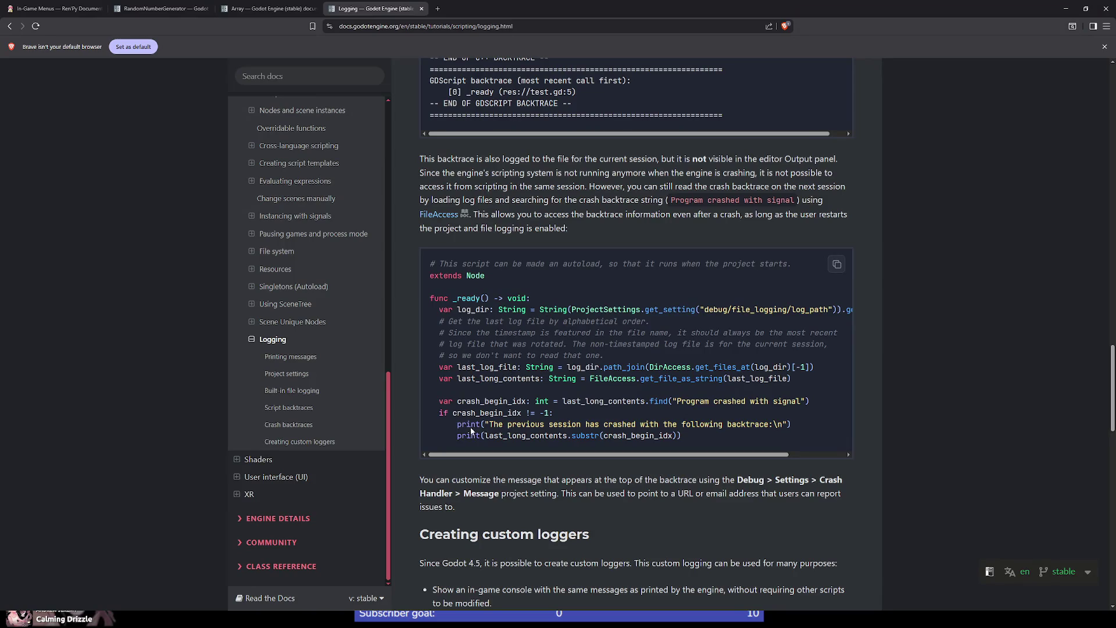
pyautogui.scroll(-6, 474, 436)
pyautogui.scroll(-10, 416, 322)
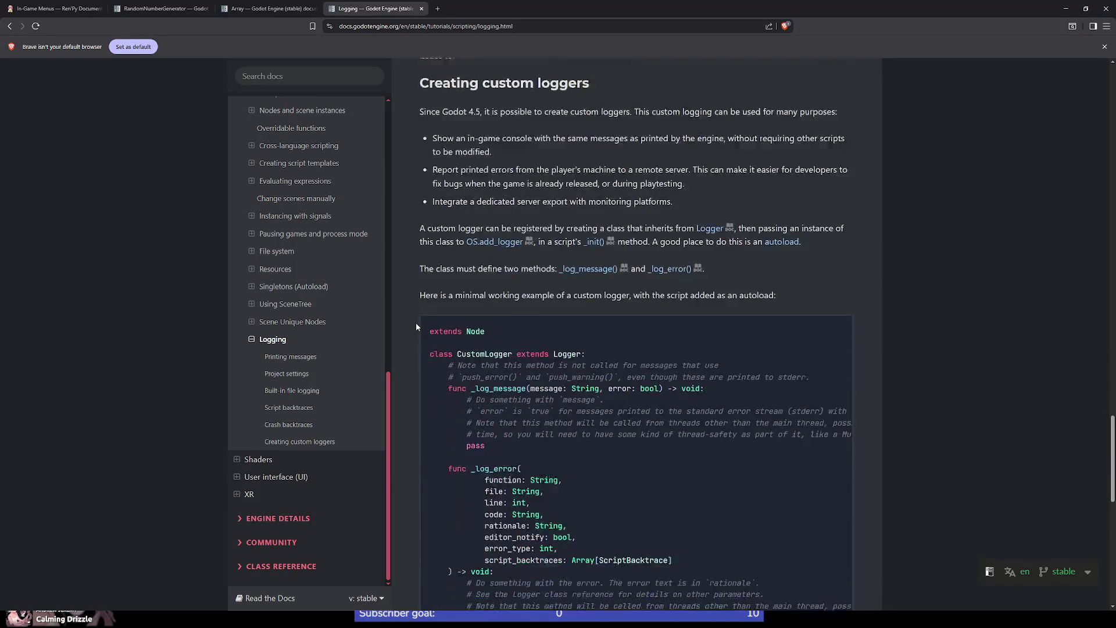
pyautogui.scroll(-4, 416, 319)
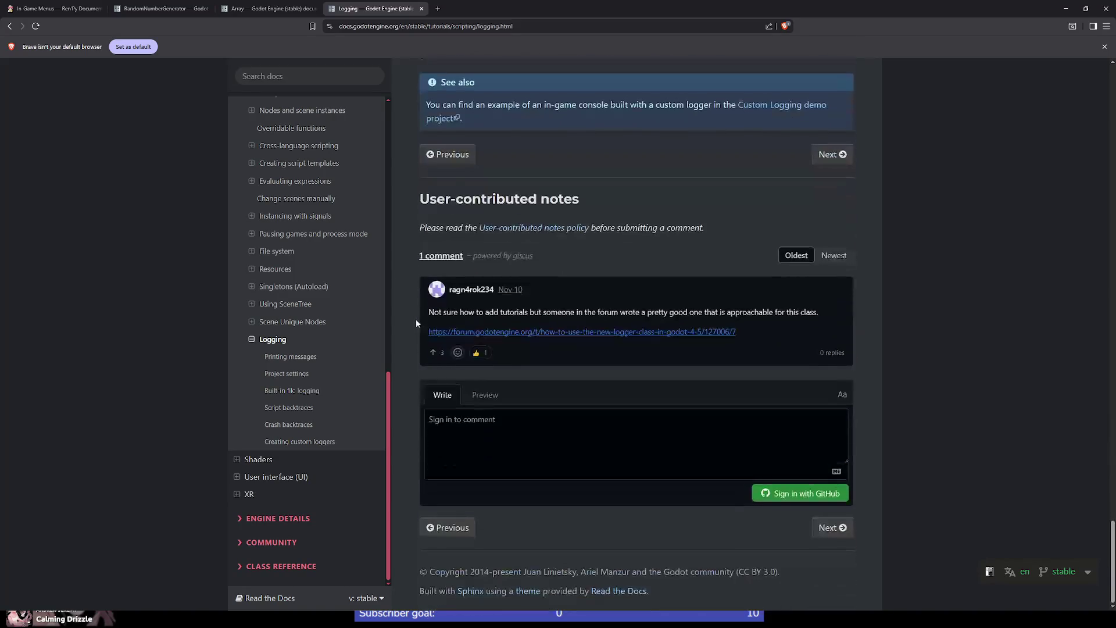
pyautogui.scroll(7, 416, 314)
pyautogui.scroll(7, 416, 312)
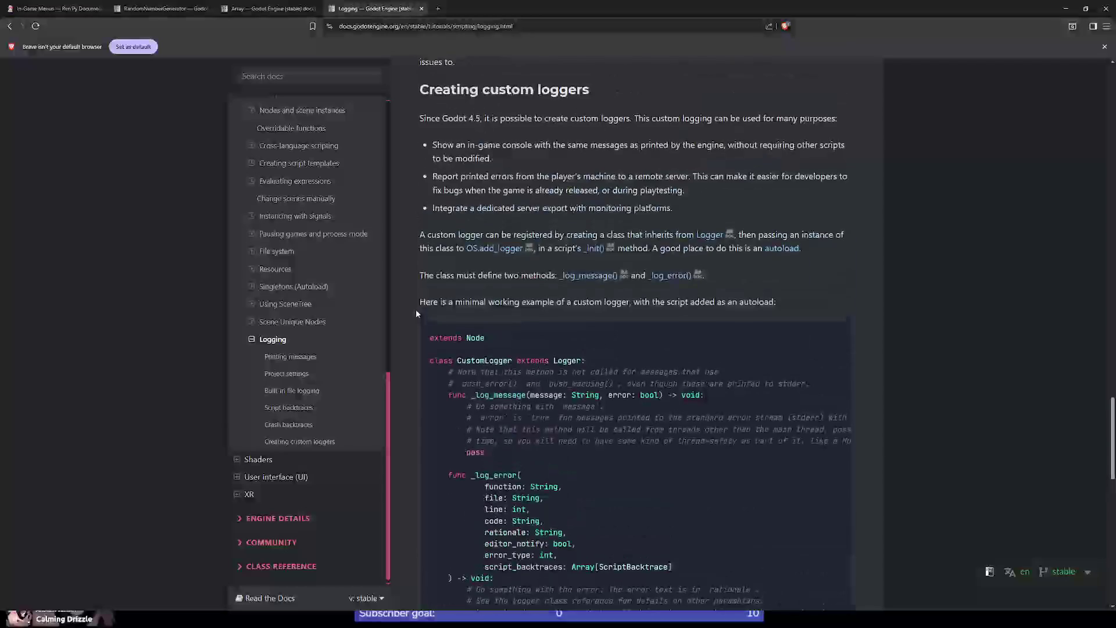
pyautogui.scroll(5, 416, 309)
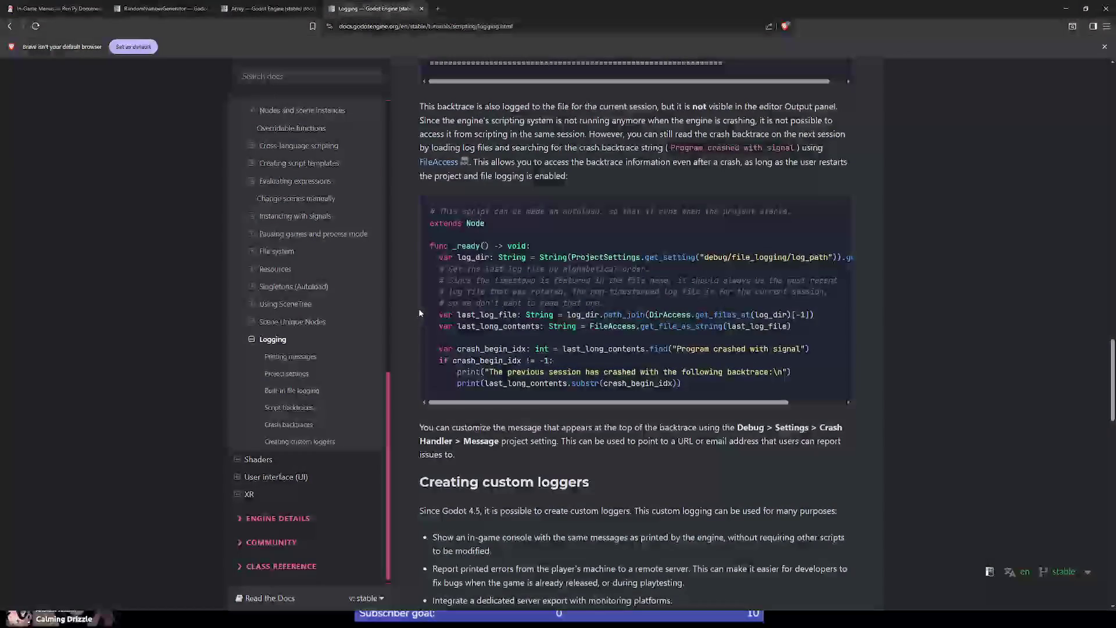
pyautogui.scroll(8, 419, 308)
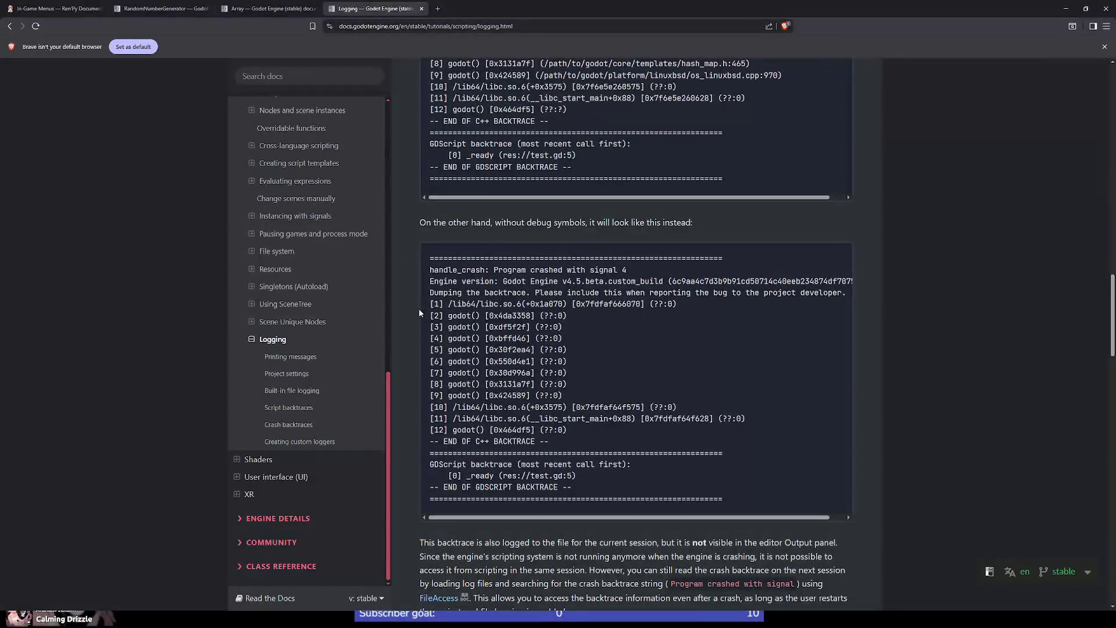
pyautogui.click(324, 363)
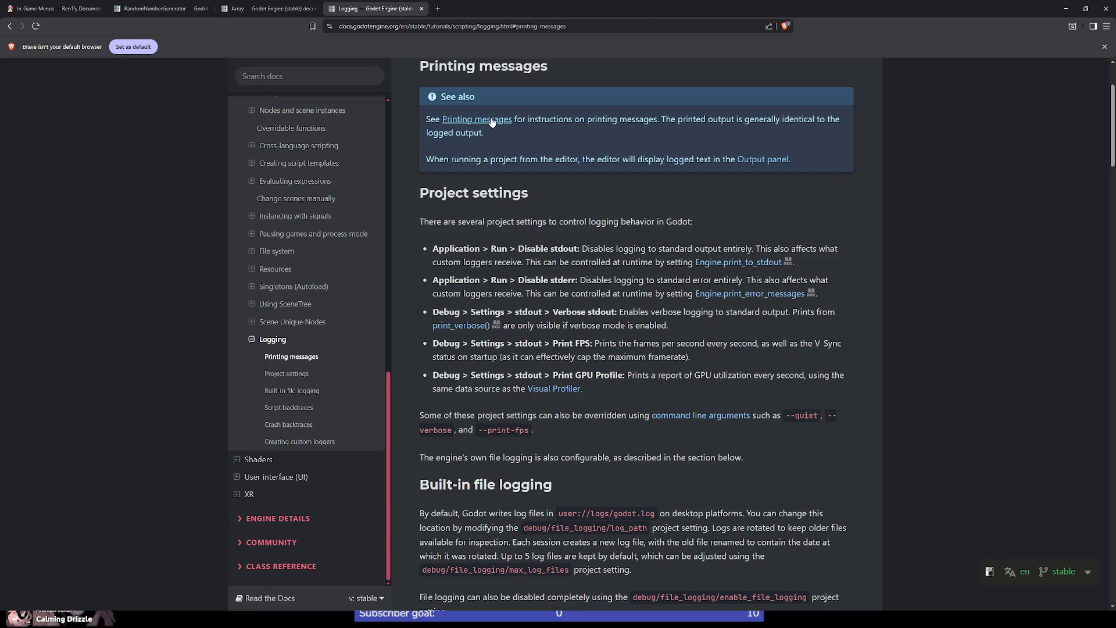
pyautogui.click(491, 121)
pyautogui.click(442, 122)
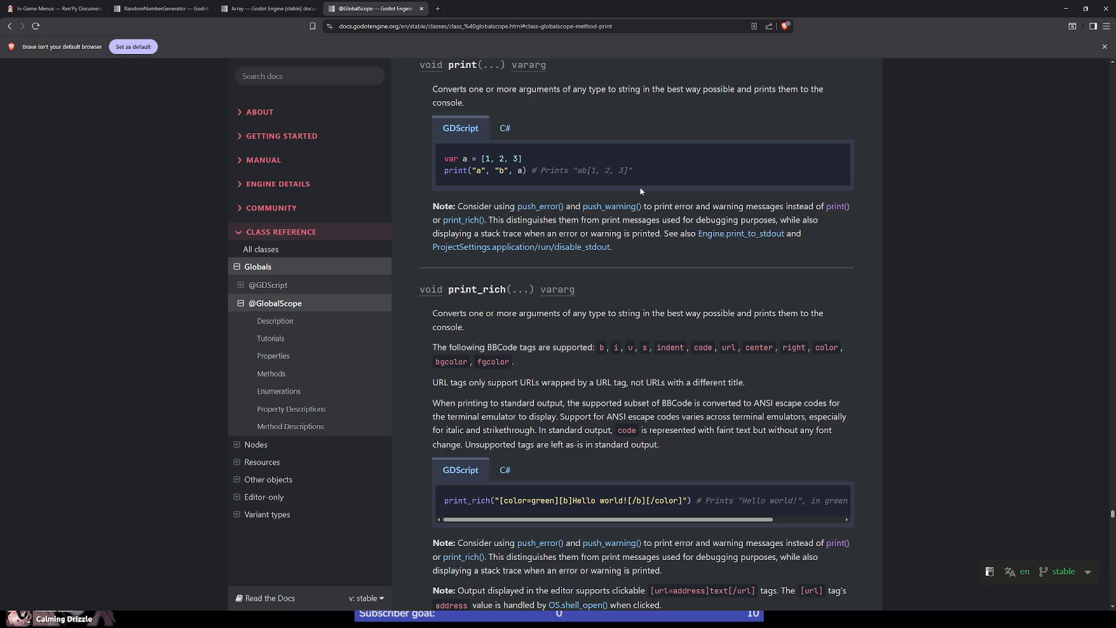
pyautogui.moveTo(583, 171); pyautogui.dragTo(642, 172)
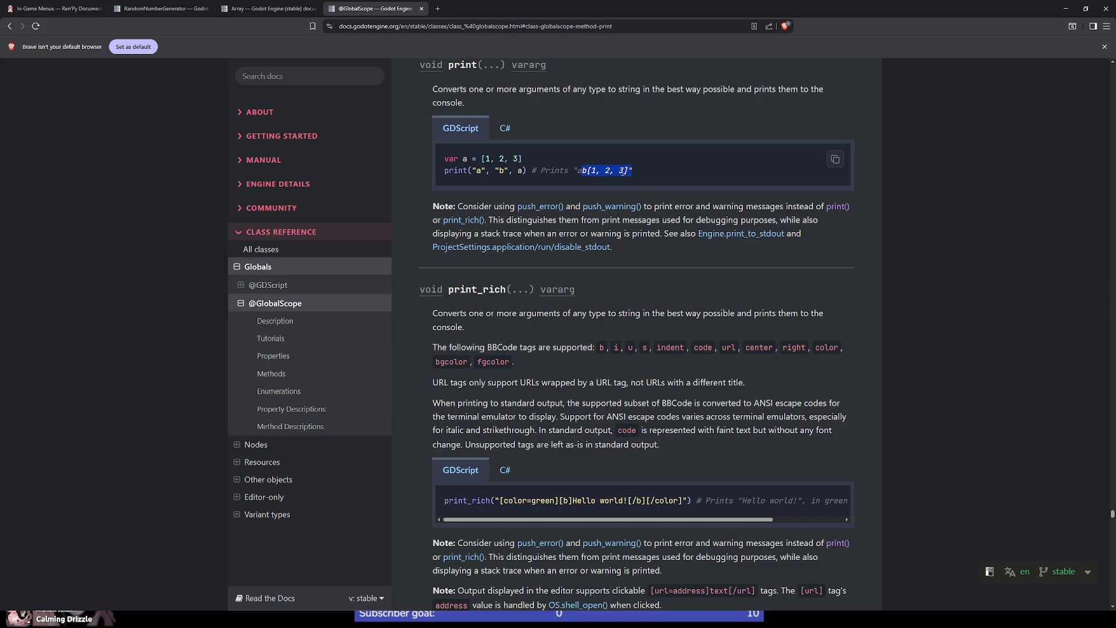
pyautogui.click(579, 171)
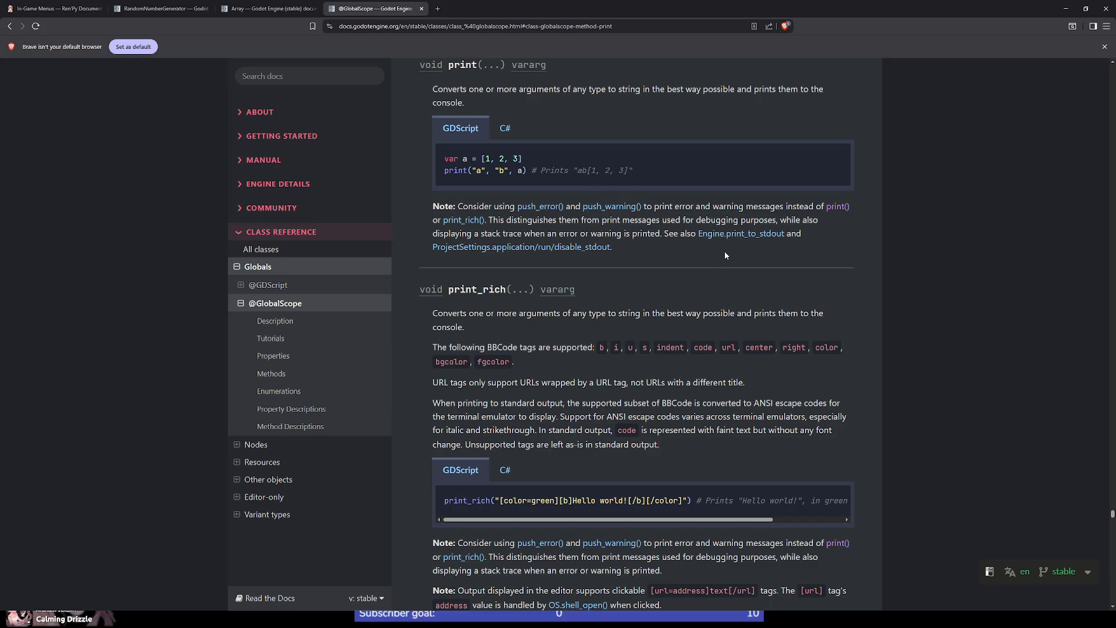
pyautogui.scroll(-2, 652, 254)
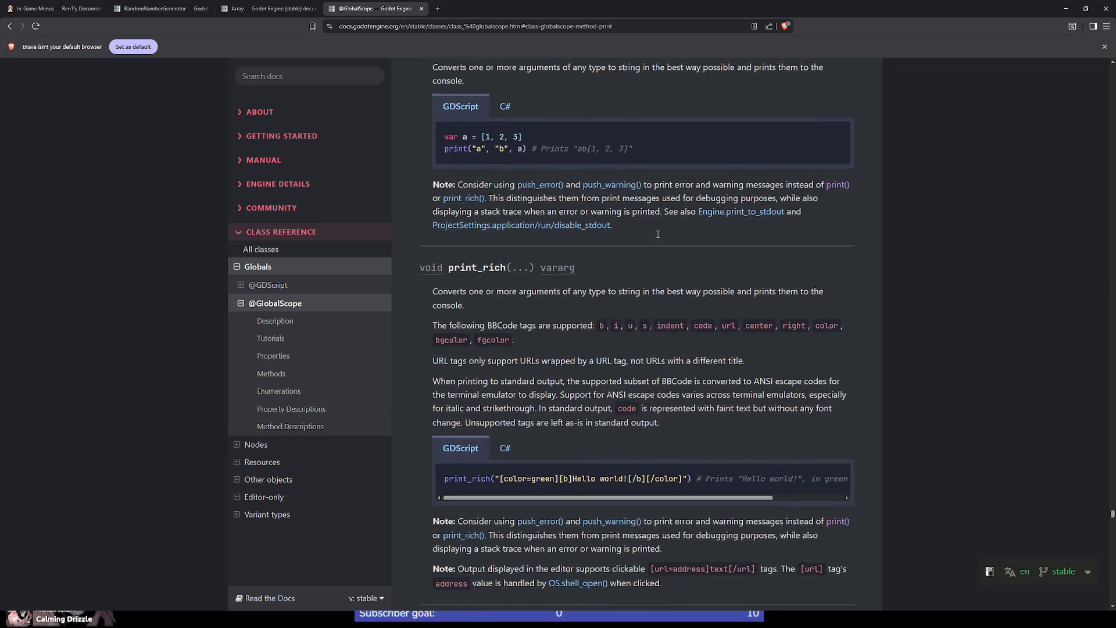
pyautogui.scroll(2, 657, 236)
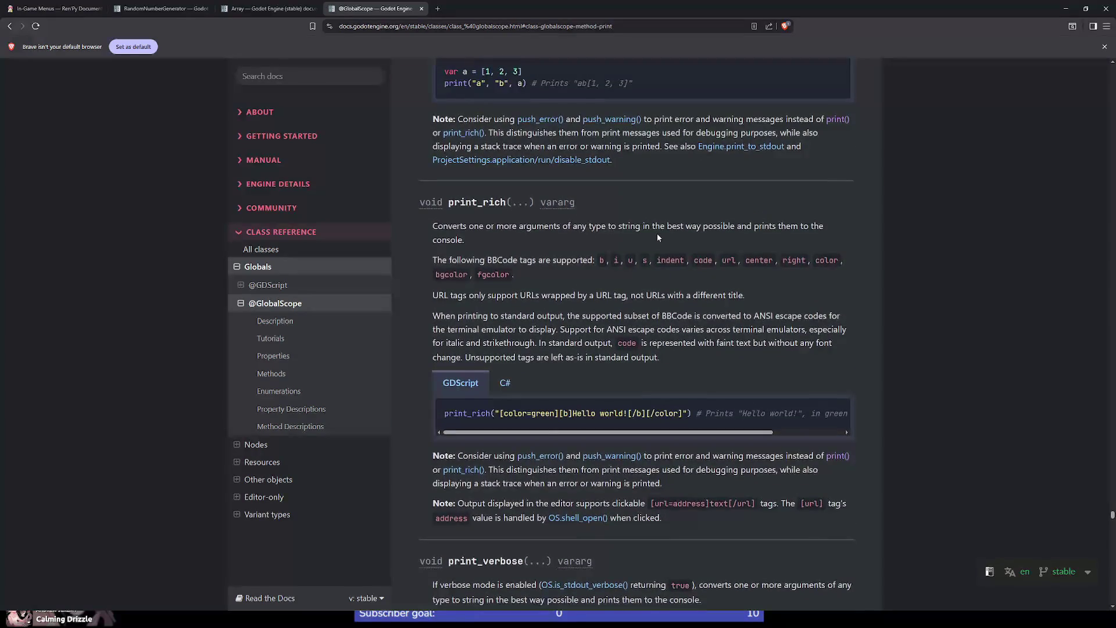
pyautogui.scroll(-2, 658, 236)
pyautogui.scroll(3, 657, 237)
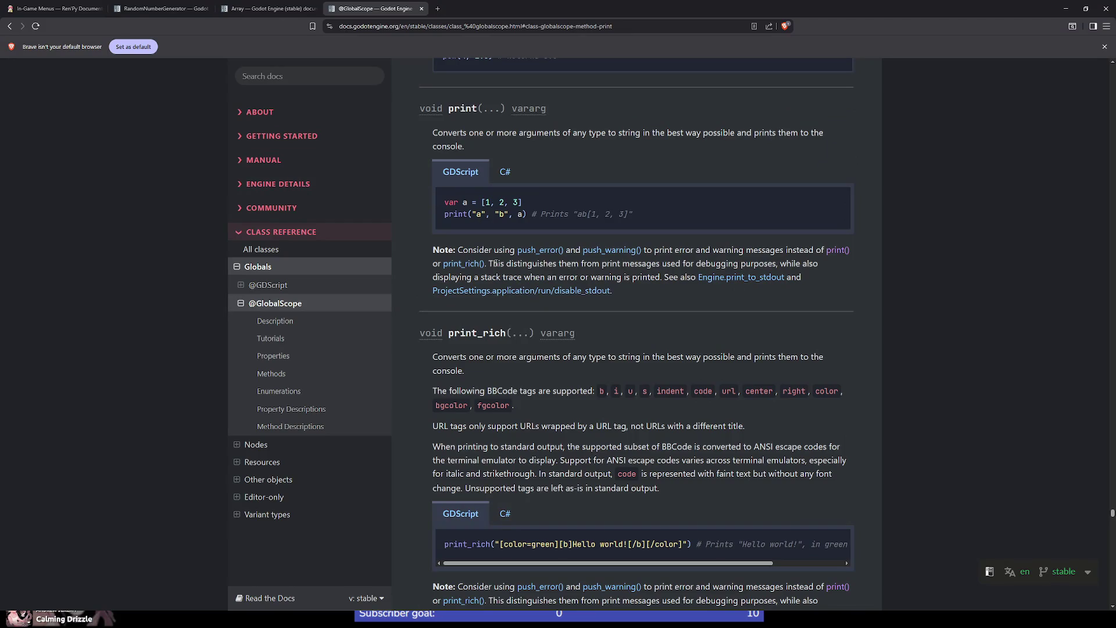
# Check the print_rich entry, then go back to print().
pyautogui.click(465, 264)
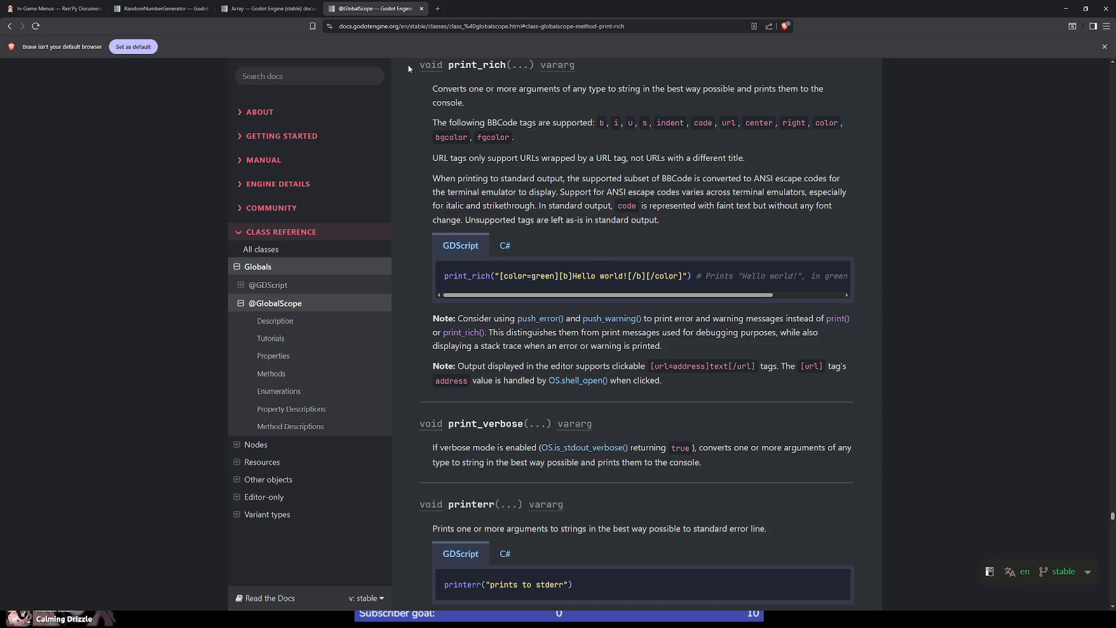
pyautogui.click(13, 27)
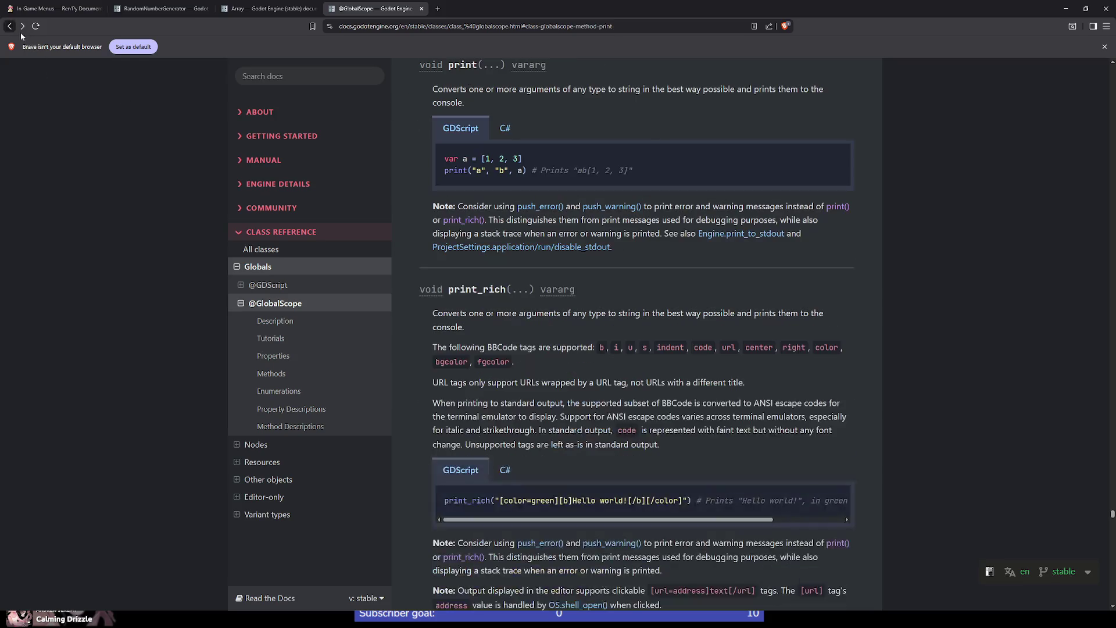
pyautogui.scroll(1, 594, 284)
pyautogui.scroll(3, 594, 283)
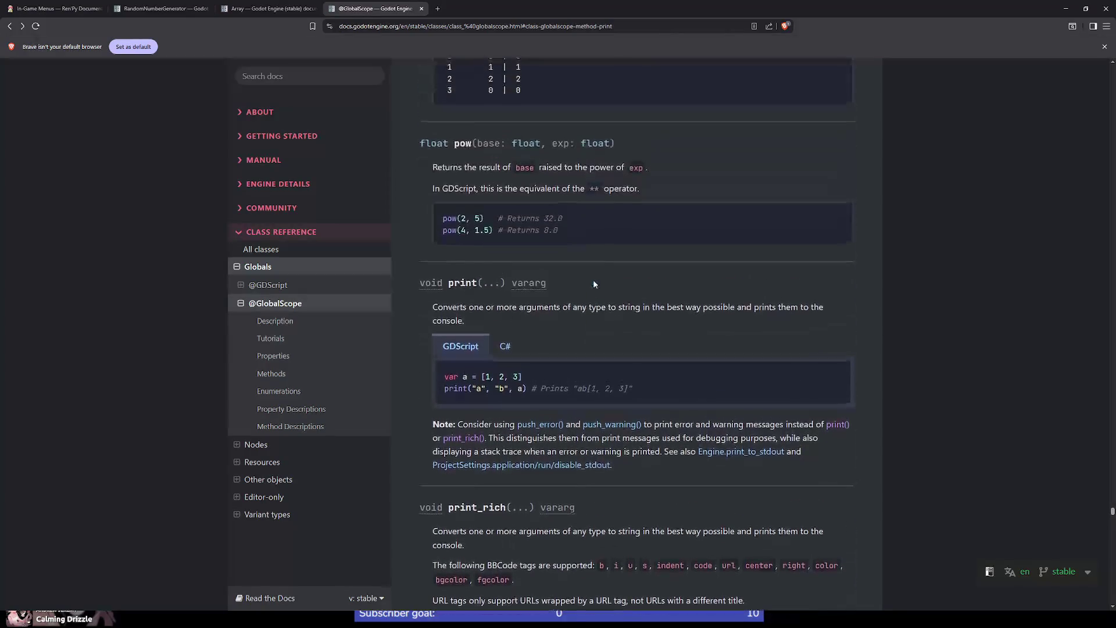
# Read the printerr, prints and printt descriptions, noting printt's tab separation, then return to Godot.
pyautogui.scroll(-12, 587, 283)
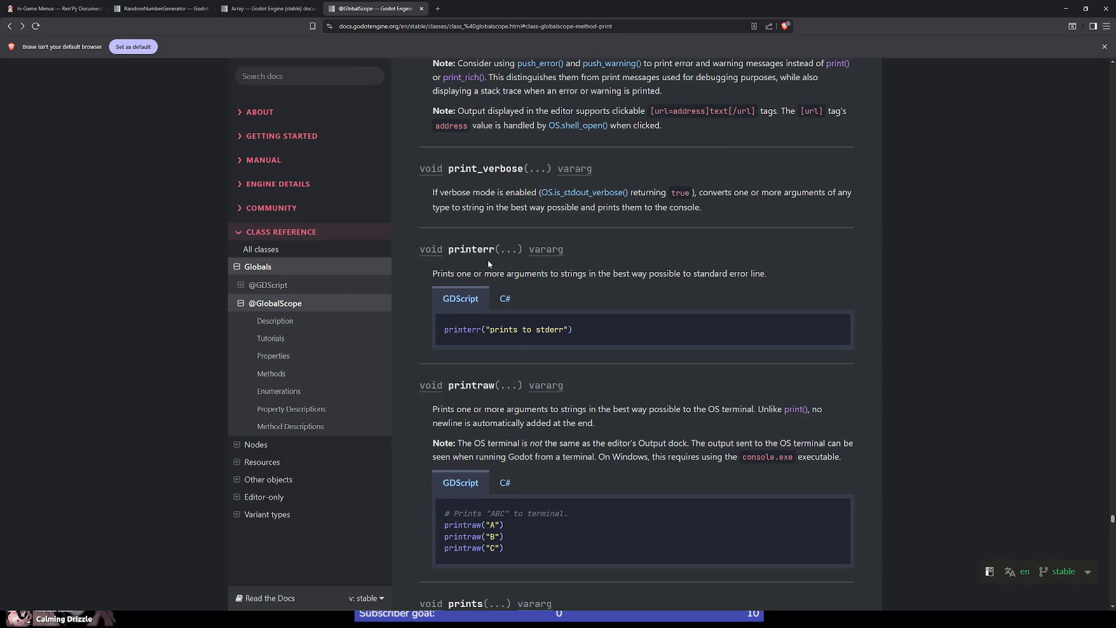
pyautogui.scroll(-5, 488, 264)
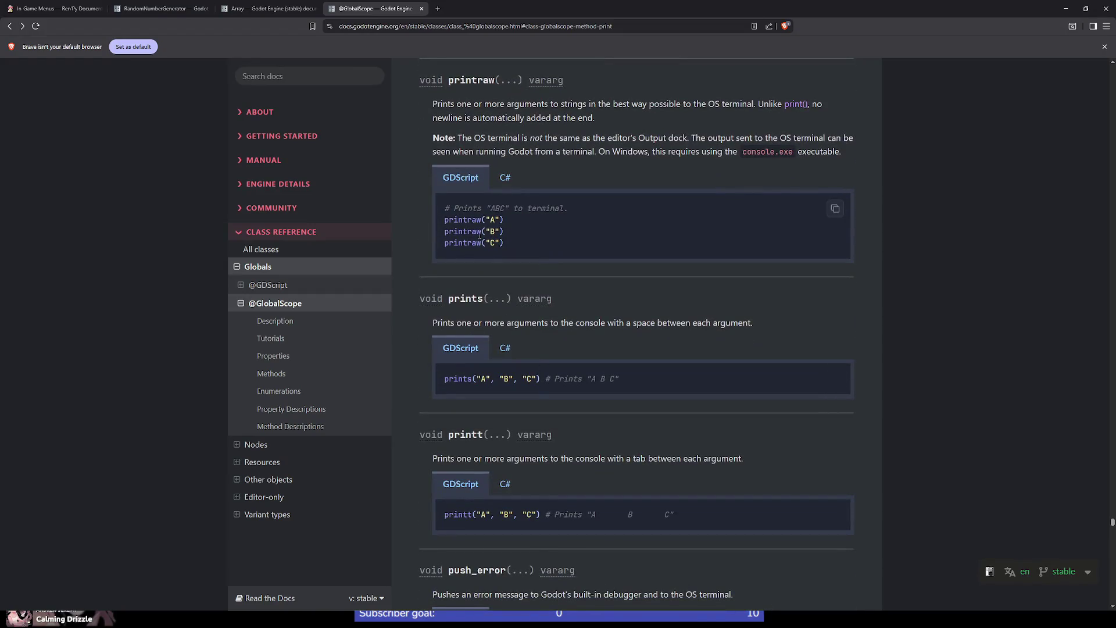
pyautogui.scroll(-4, 562, 387)
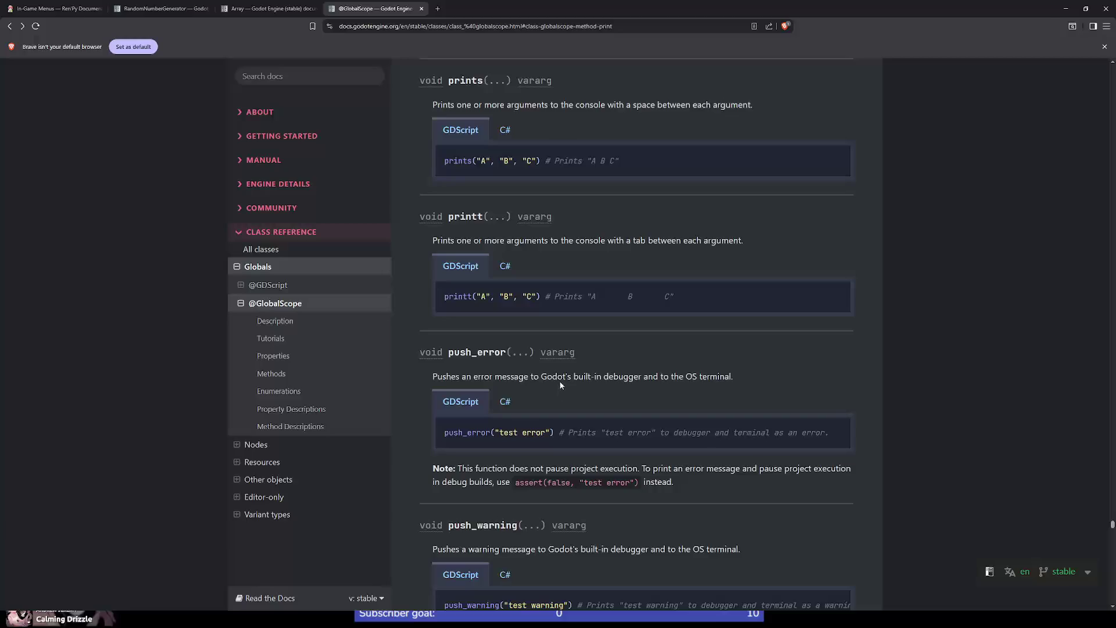
pyautogui.moveTo(507, 240); pyautogui.dragTo(717, 243)
pyautogui.scroll(-5, 603, 364)
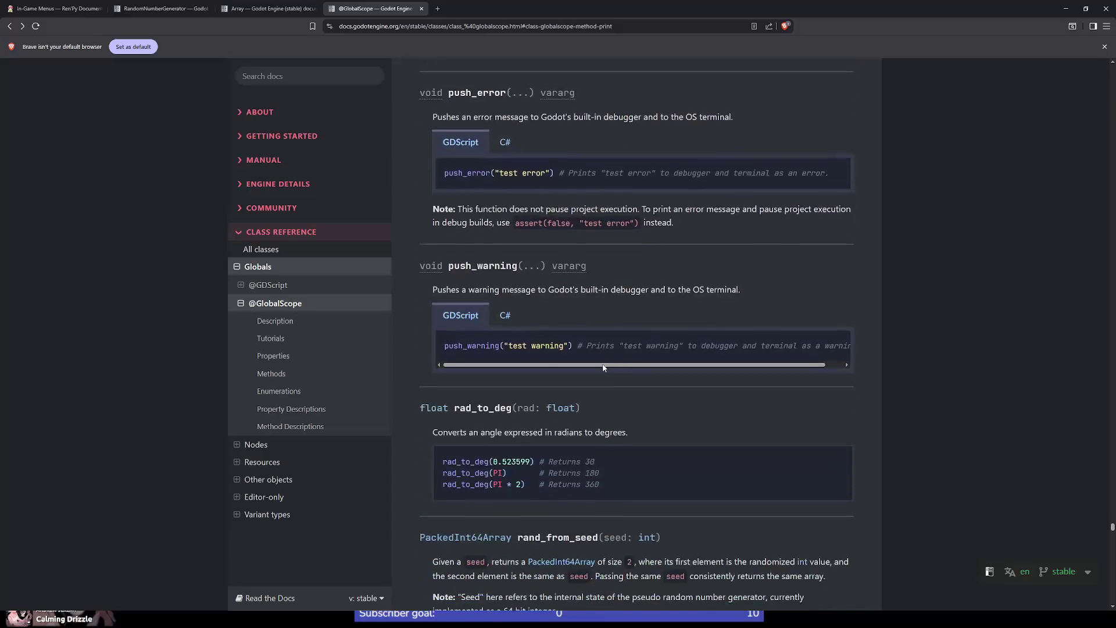
pyautogui.scroll(-3, 603, 366)
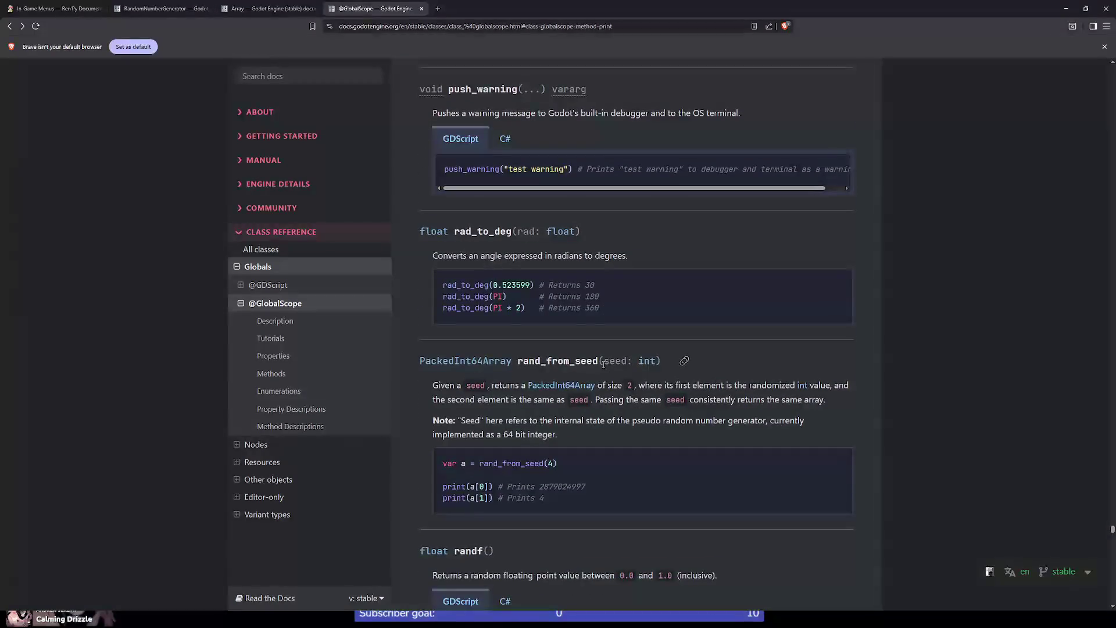
pyautogui.scroll(2, 603, 365)
pyautogui.scroll(5, 603, 364)
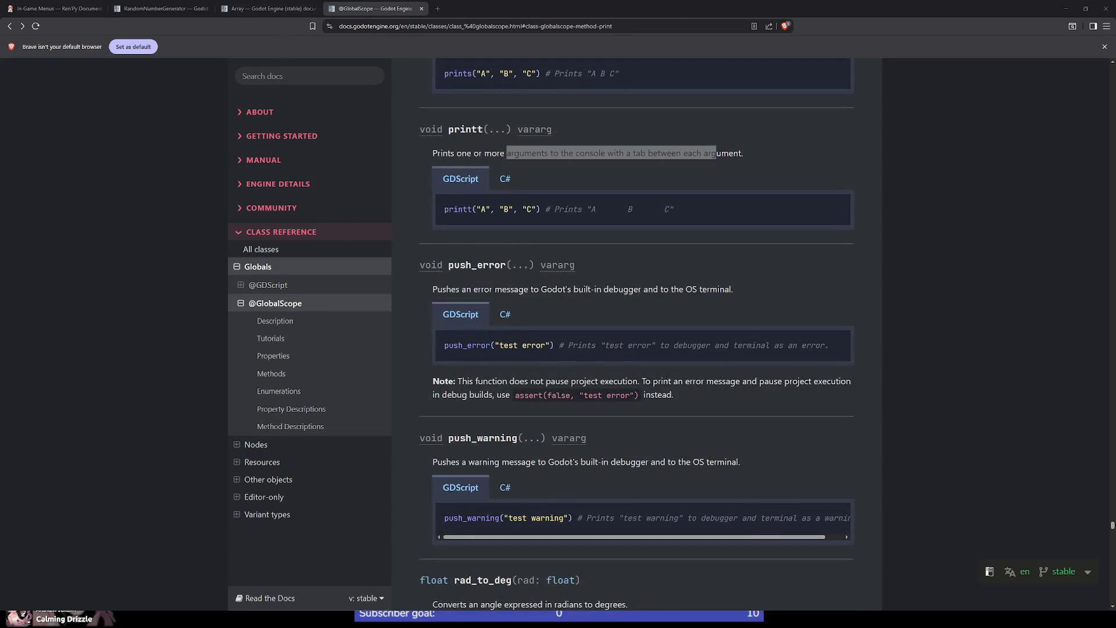
pyautogui.hotkey('alt', 'Tab')
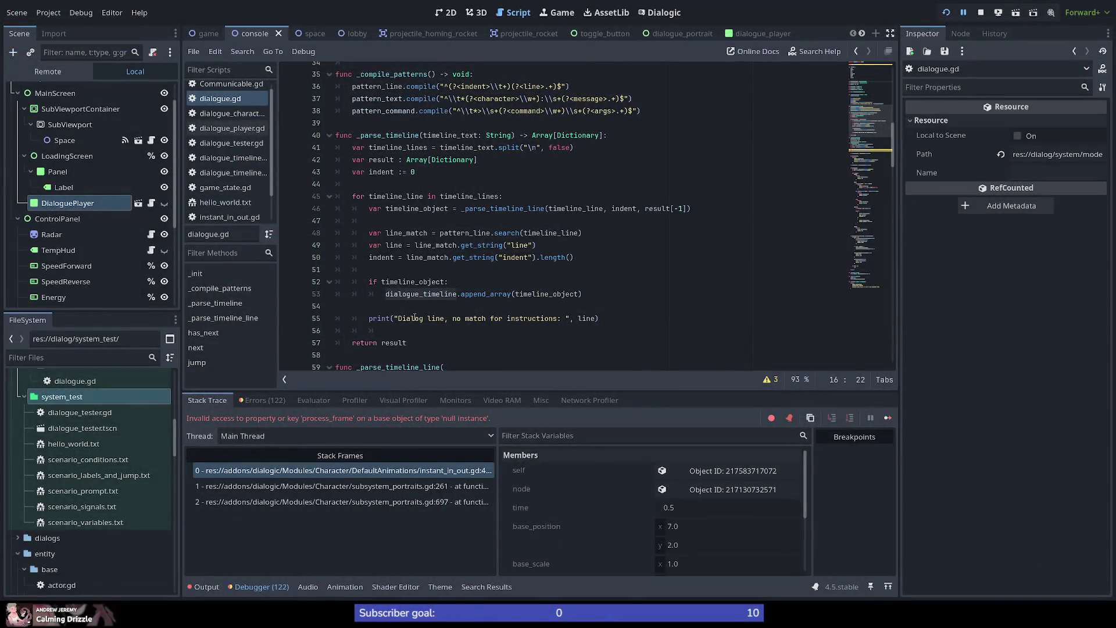
# Review _init and the _parse_timeline declaration around line 32 of dialogue.gd.
pyautogui.doubleClick(415, 317)
pyautogui.click(405, 294)
pyautogui.scroll(4, 401, 290)
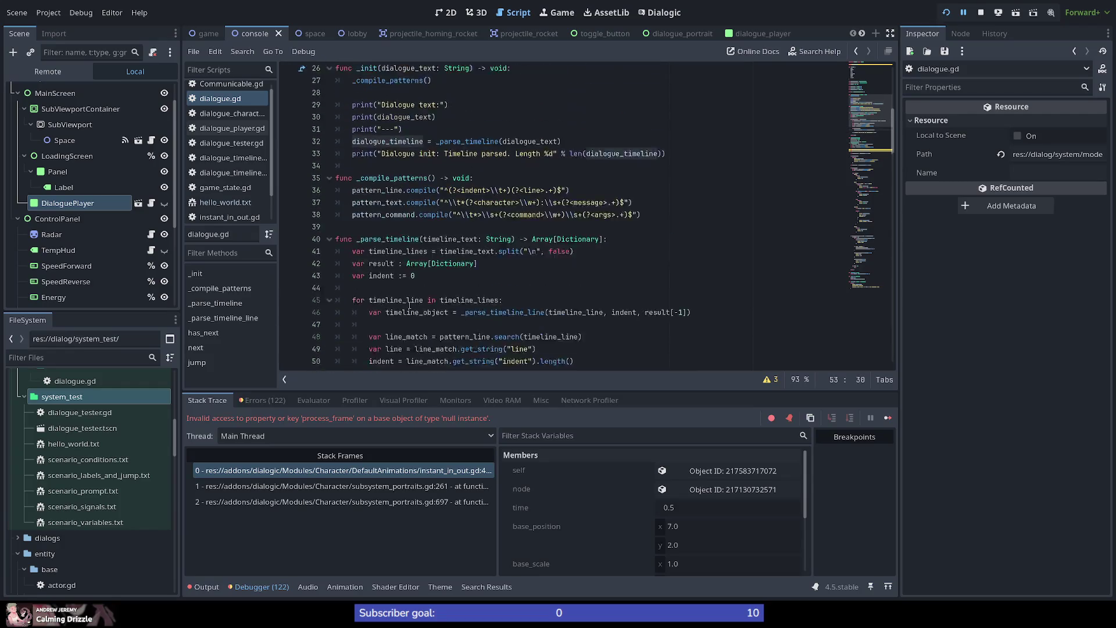
pyautogui.click(391, 281)
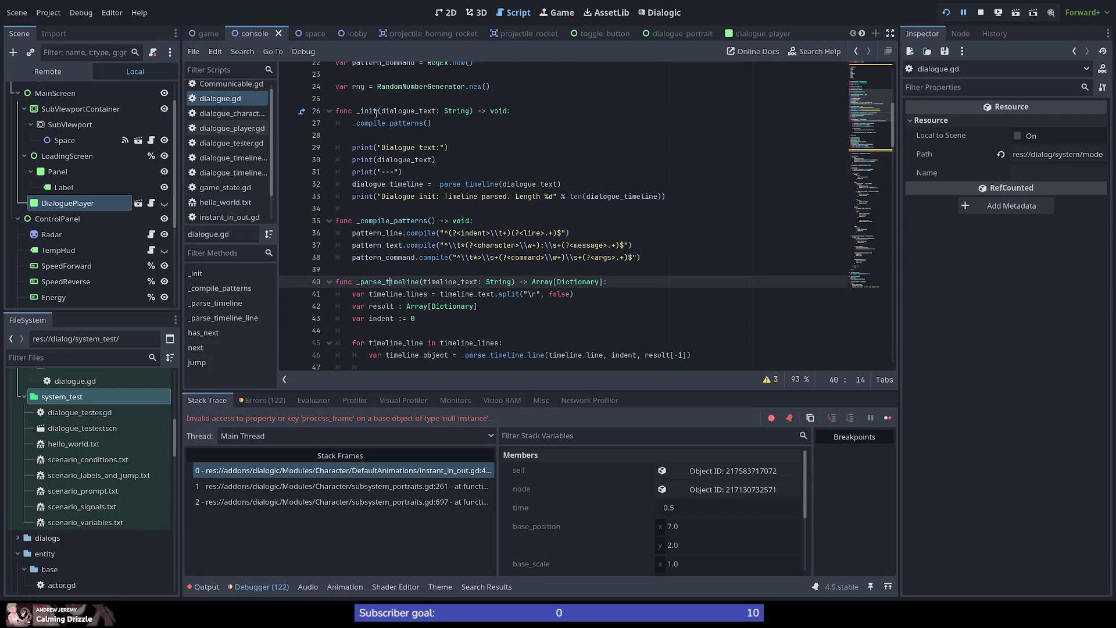
pyautogui.doubleClick(387, 183)
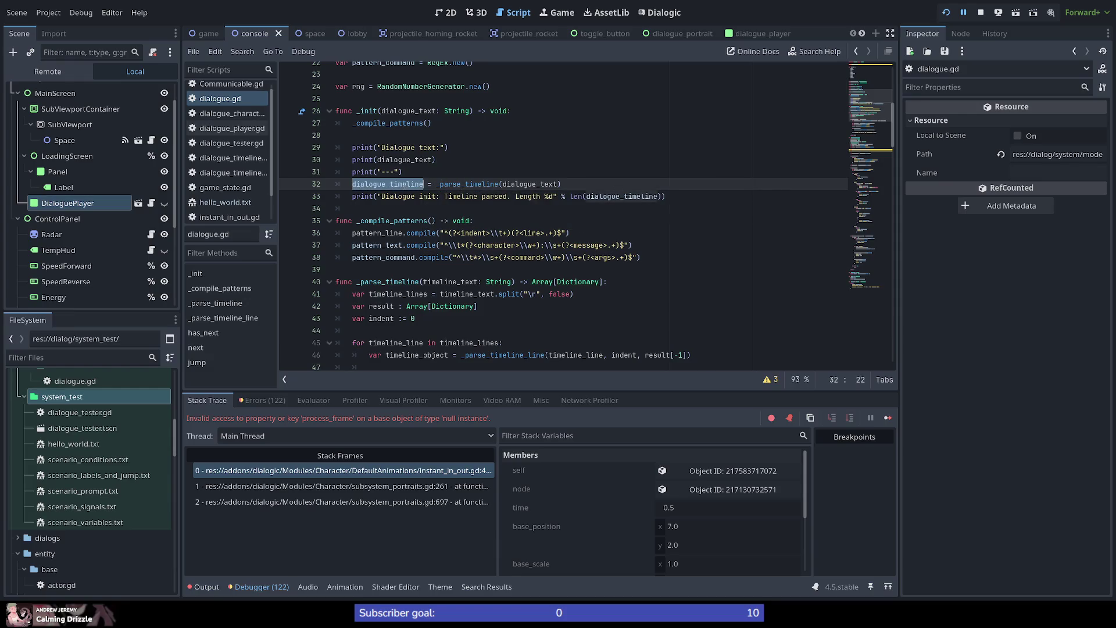
pyautogui.moveTo(424, 183)
# Insert an empty line after line 32's dialogue_timeline assignment.
pyautogui.click(654, 135)
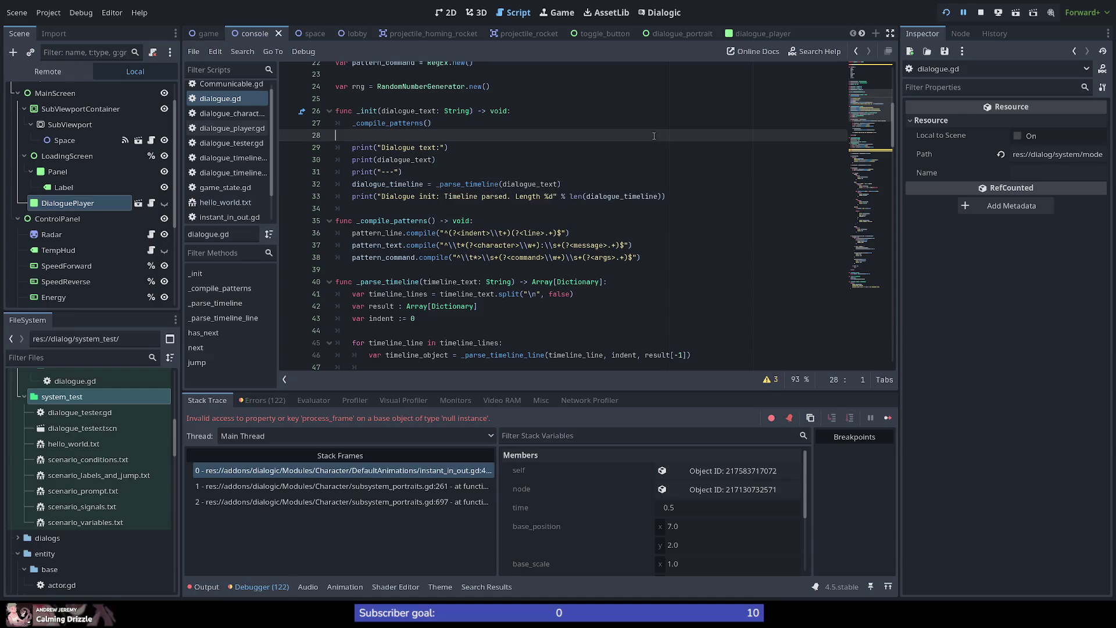
pyautogui.click(689, 195)
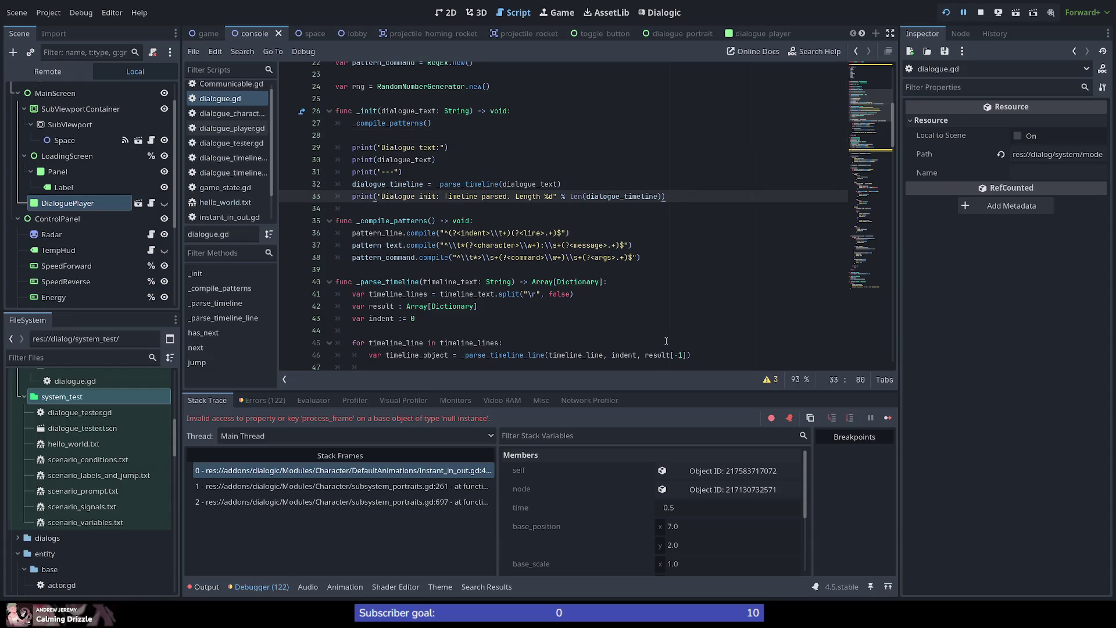
pyautogui.press('Up')
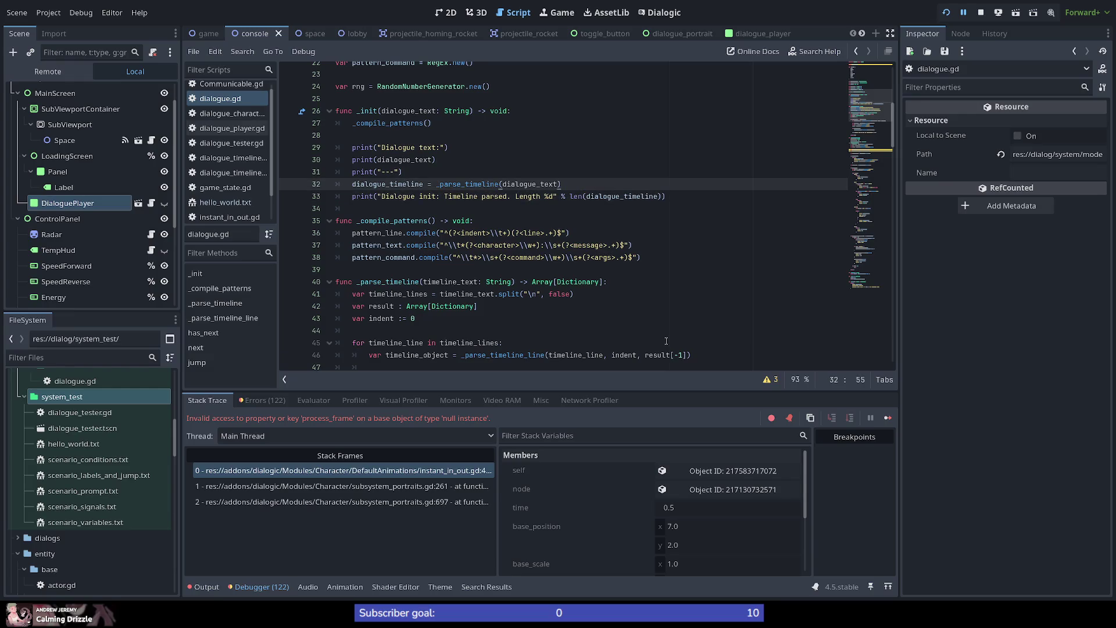
pyautogui.press('Return')
pyautogui.press('Return')
pyautogui.press('Return')
# Add print("Dialogue init: timeline: ", dialogue_timeline) to _init in dialogue.gd.
pyautogui.press('Up')
pyautogui.write('rint("')
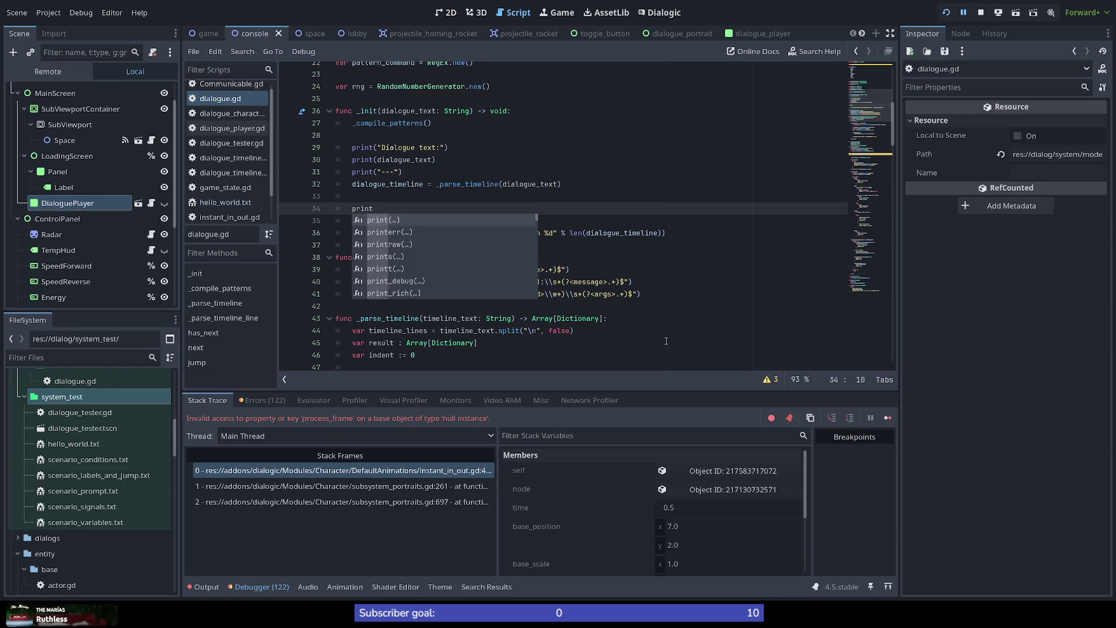
pyautogui.write('"')
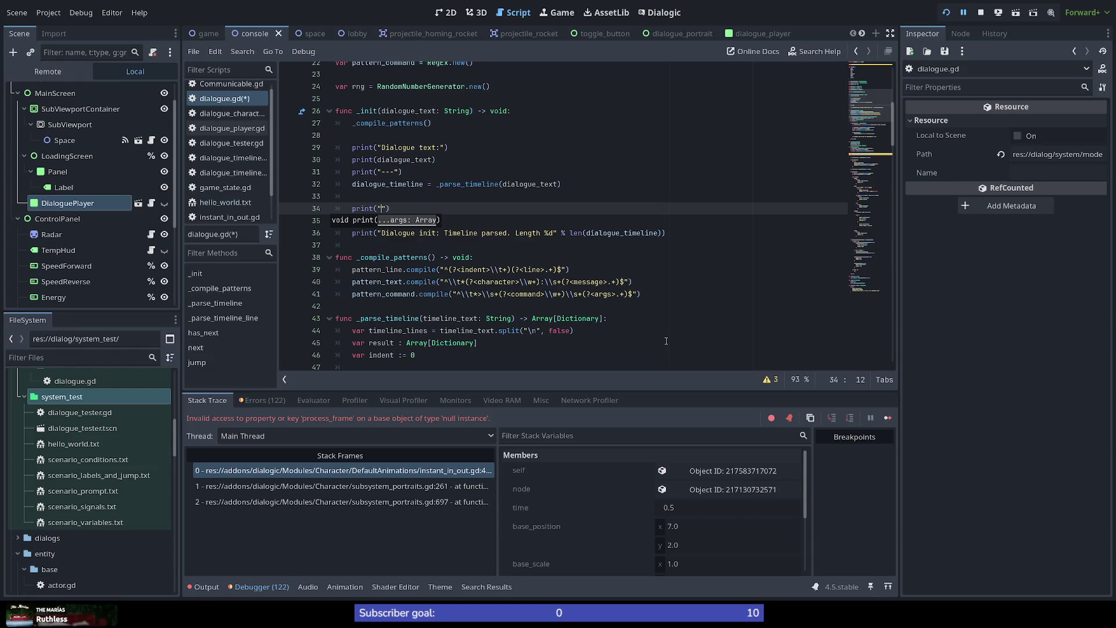
pyautogui.write('Dialogue')
pyautogui.write(' init: ti')
pyautogui.press('BackSpace')
pyautogui.write('imeline')
pyautogui.write(': ", dialogue')
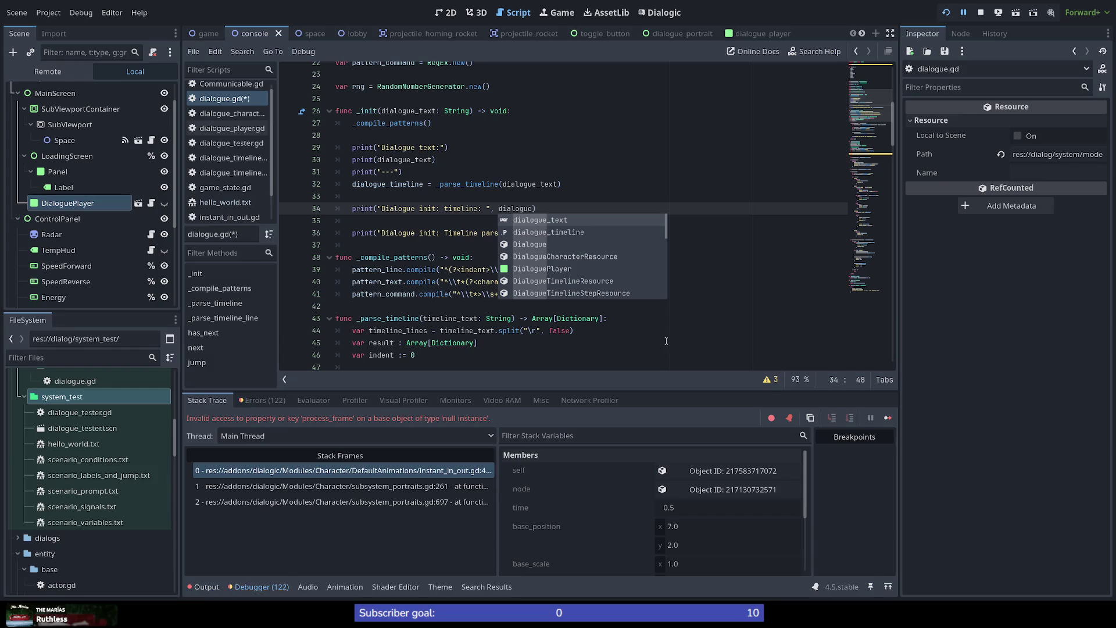
pyautogui.press('Down')
pyautogui.press('Return')
pyautogui.write(')')
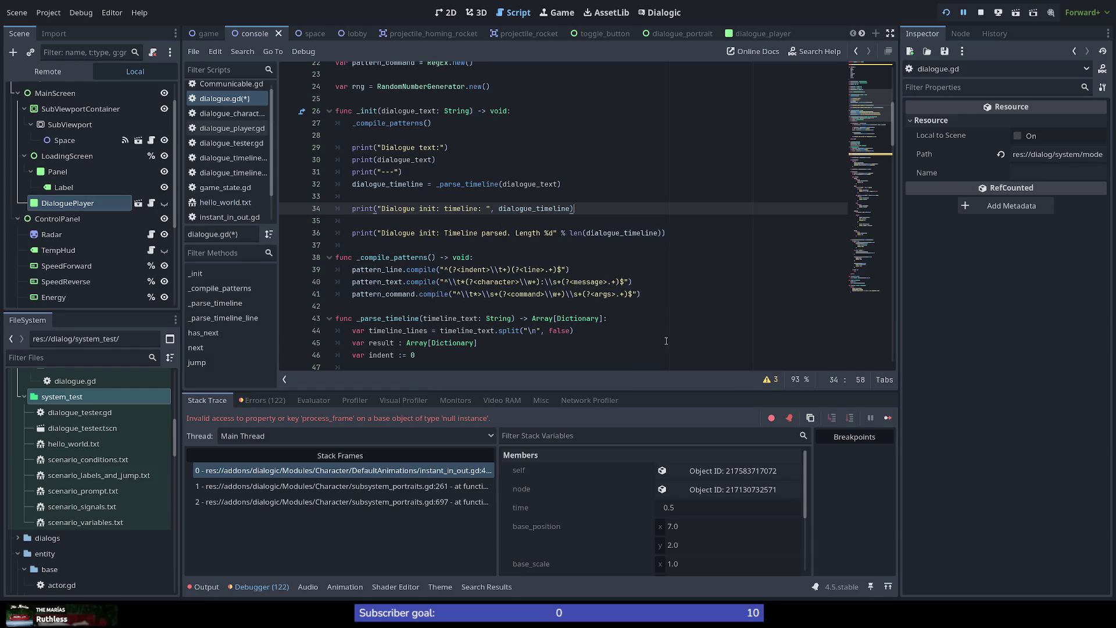
pyautogui.press('Return')
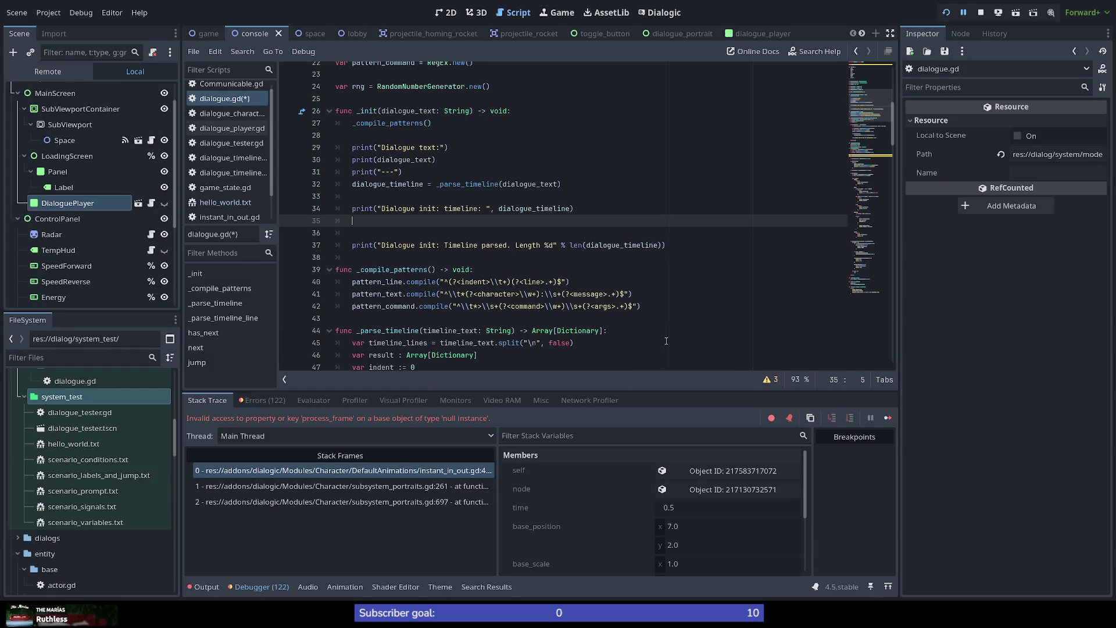
# Add a print of generated_timeline, delete the 'Timeline parsed' print line, and save dialogue.gd.
pyautogui.write('print')
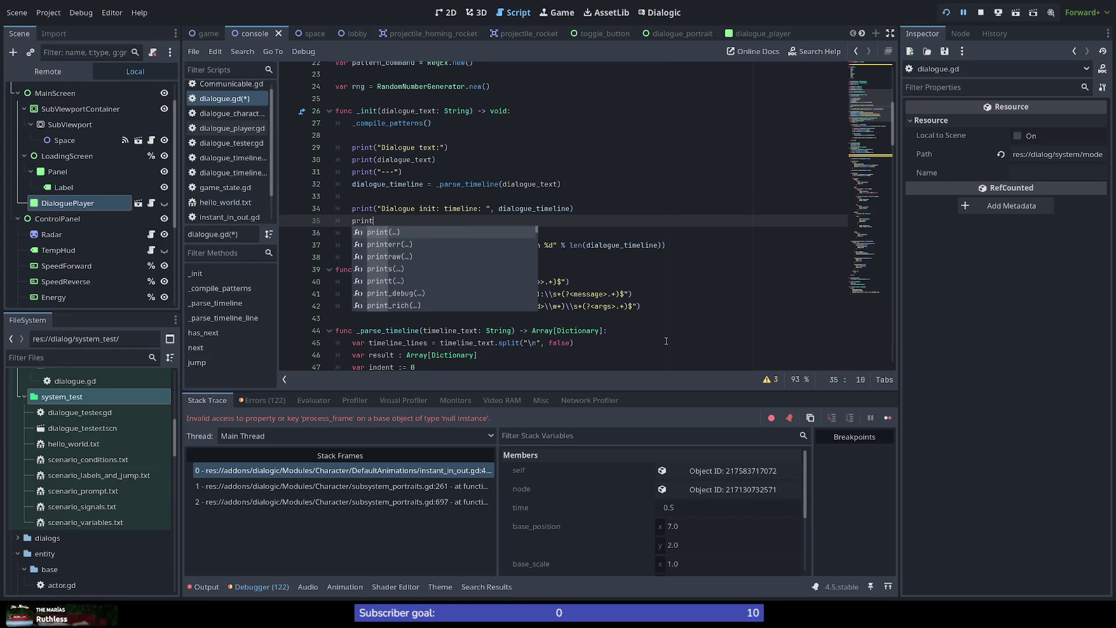
pyautogui.write('("')
pyautogui.write('Dialogue ')
pyautogui.write('init: ')
pyautogui.write('generat')
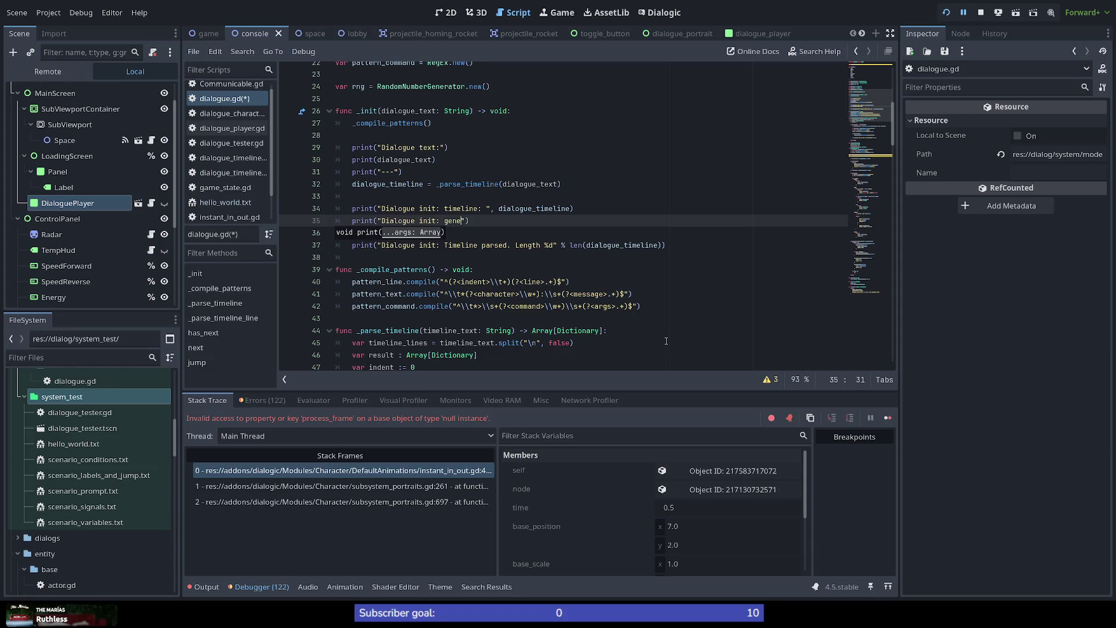
pyautogui.write('ed: ')
pyautogui.write('", ')
pyautogui.write('generated')
pyautogui.press('Return')
pyautogui.write(')')
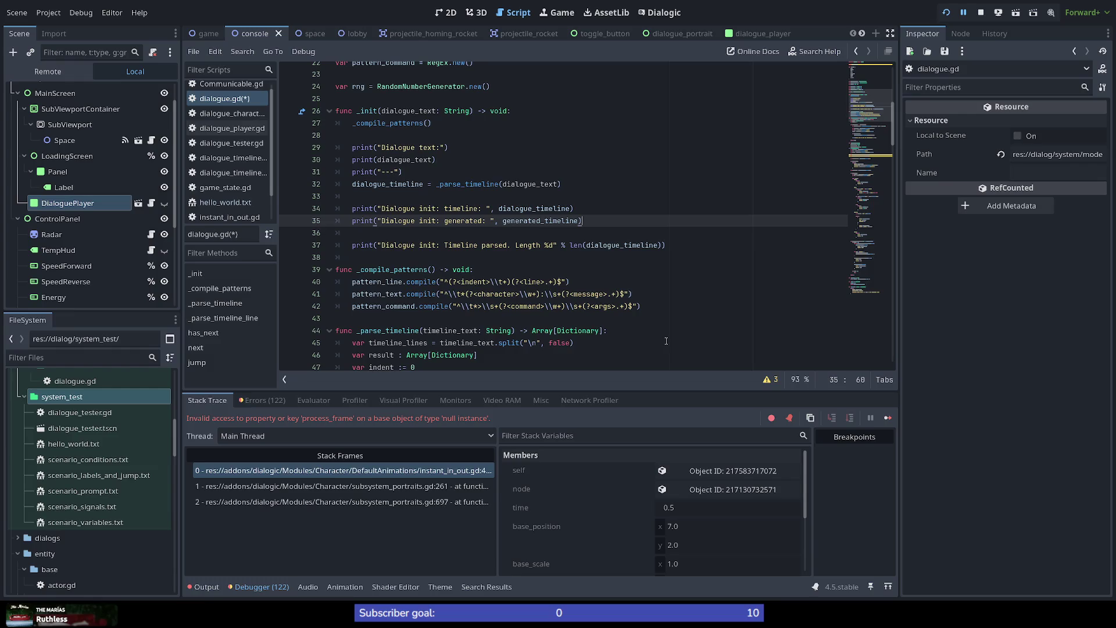
pyautogui.hotkey('shift', 'Down')
pyautogui.hotkey('shift', 'Down')
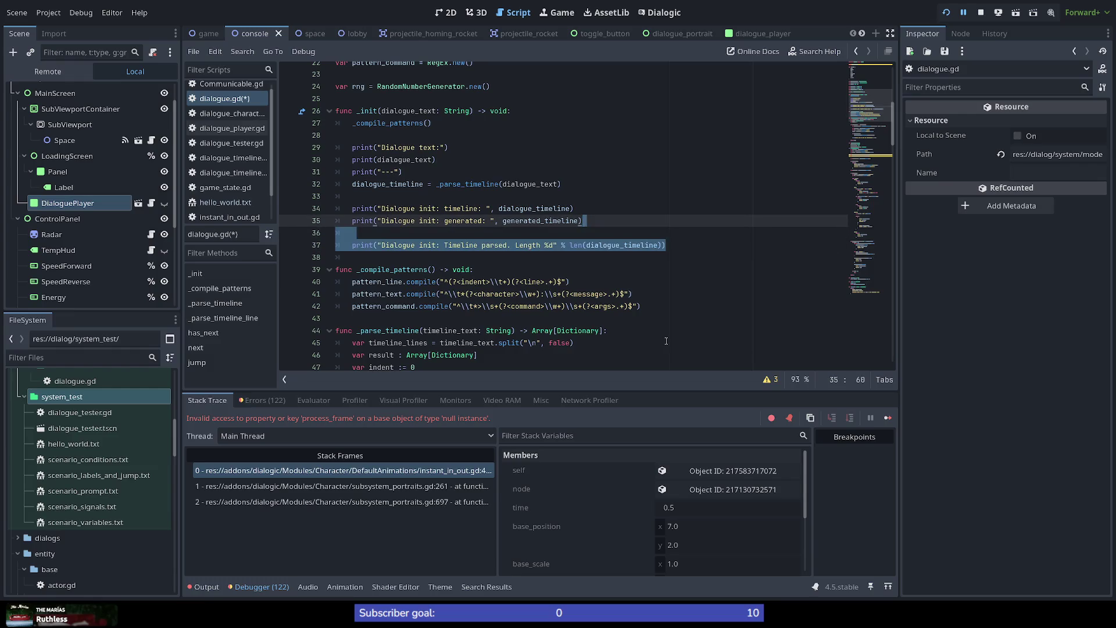
pyautogui.press('Delete')
pyautogui.hotkey('ctrl', 's')
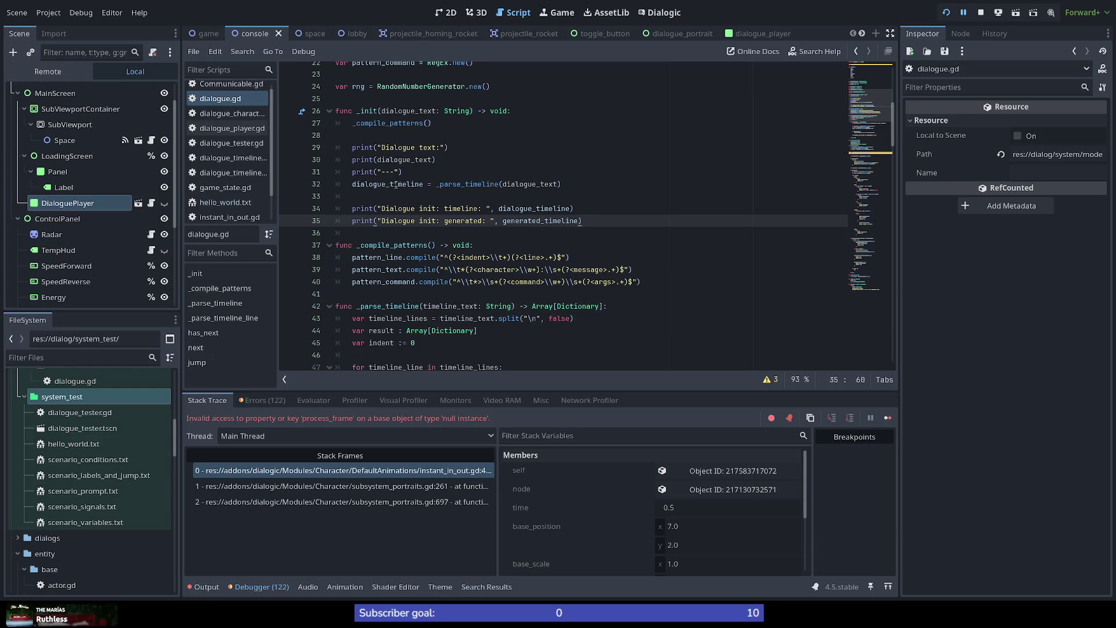
# Switch from dialogue.gd to the dialogue_tester scene.
pyautogui.doubleClick(416, 161)
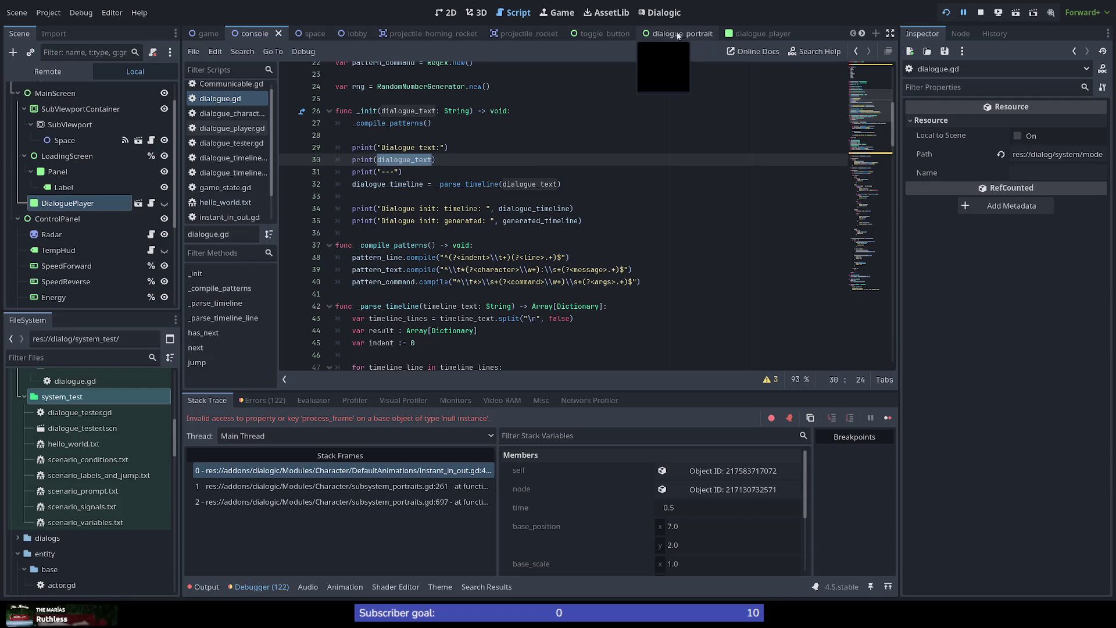
pyautogui.scroll(-5, 617, 38)
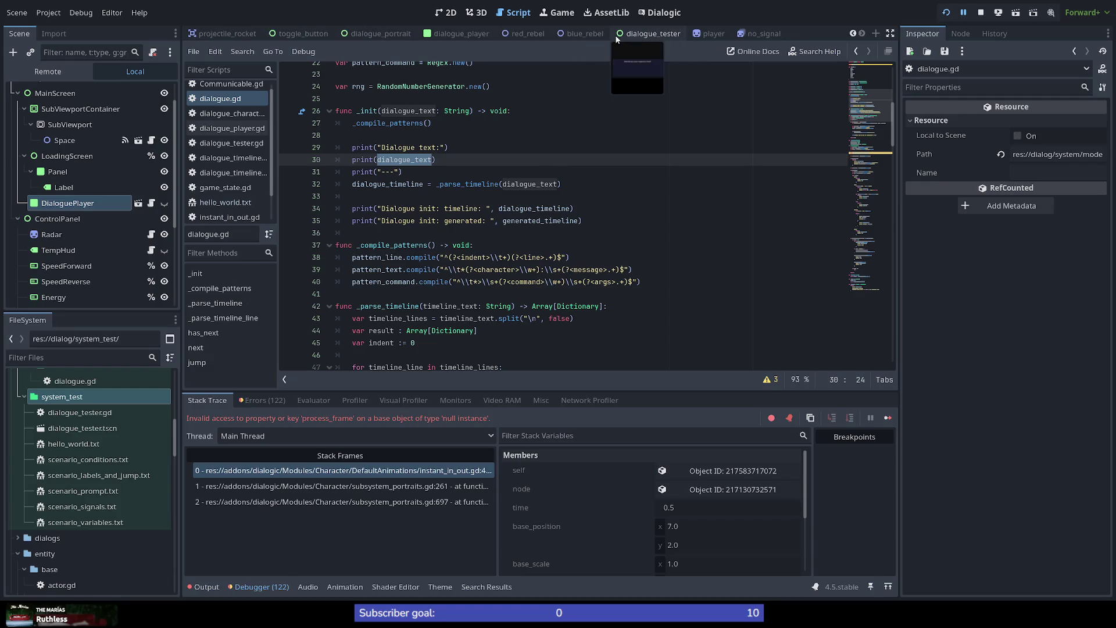
pyautogui.click(465, 34)
pyautogui.click(663, 34)
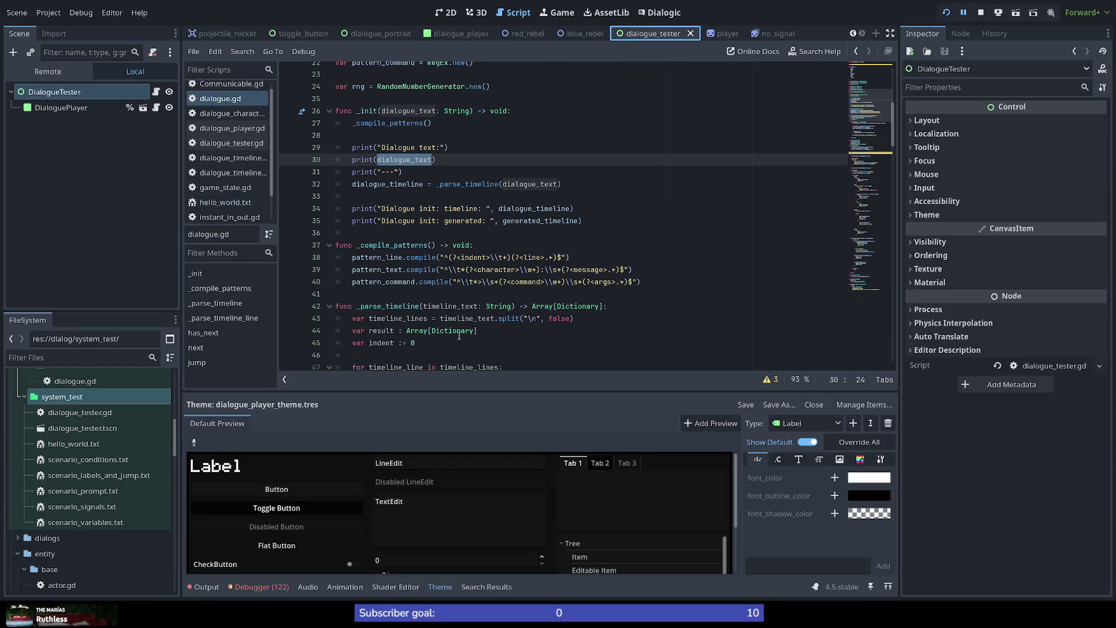
# Show the Output log, stop the running game, and run DialogueTester again.
pyautogui.click(205, 586)
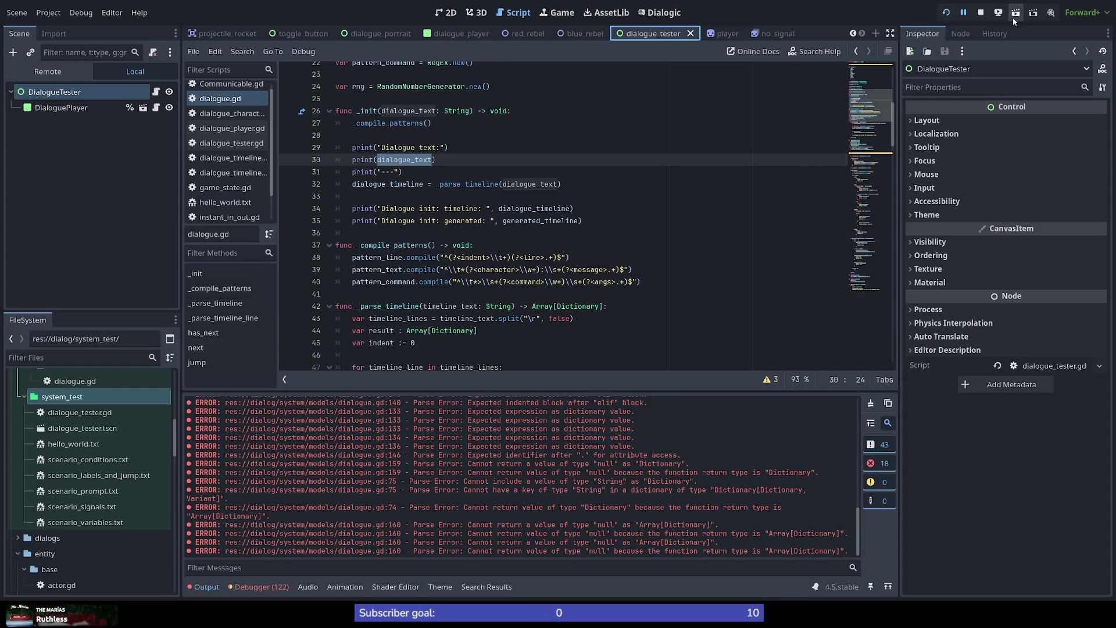
pyautogui.click(980, 13)
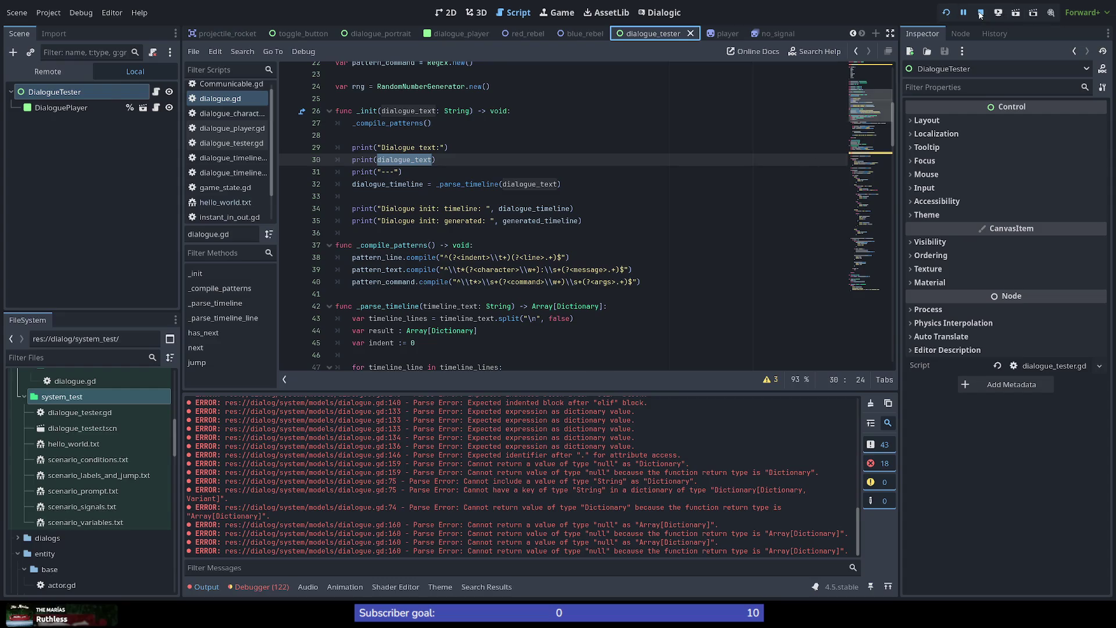
pyautogui.click(1016, 13)
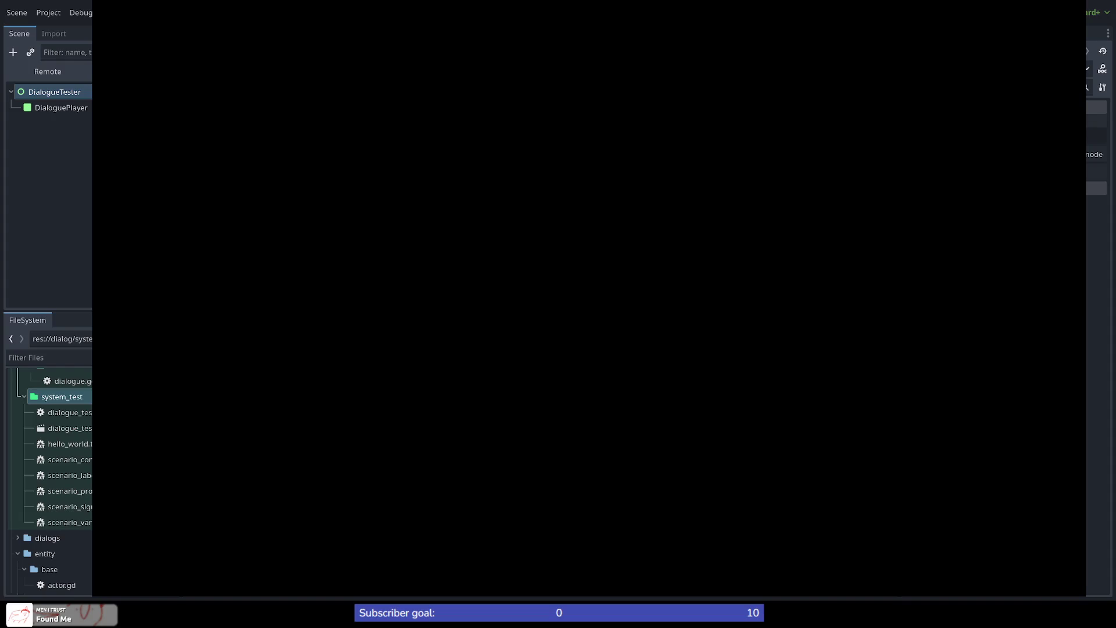
# Relaunch the DialogueTester test run repeatedly with the Run button, F5 and F6.
pyautogui.click(1015, 12)
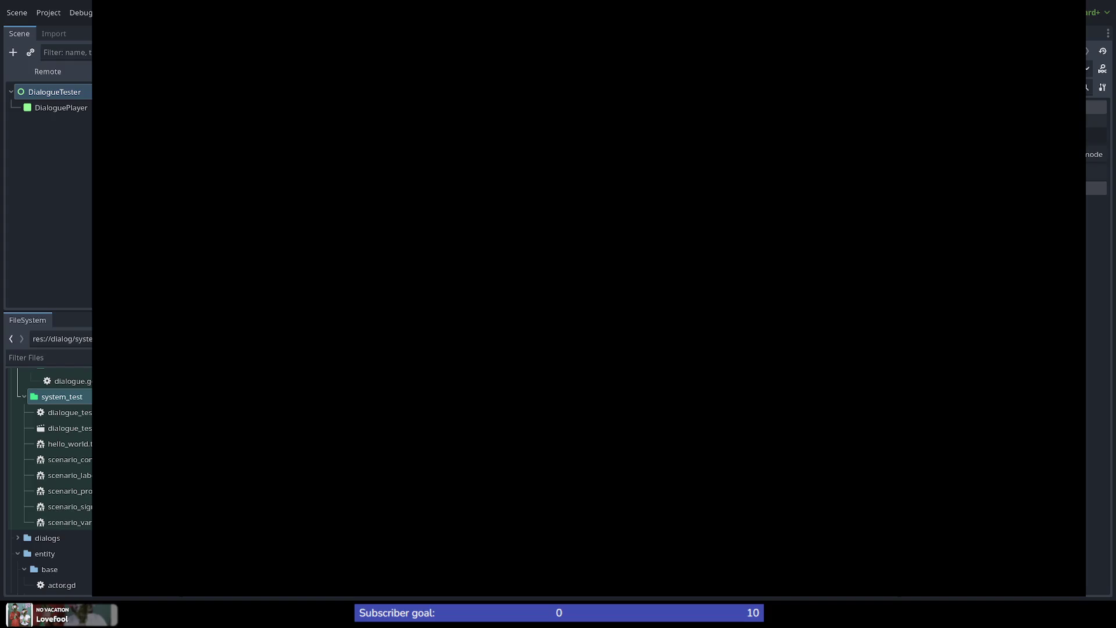
pyautogui.press('F5')
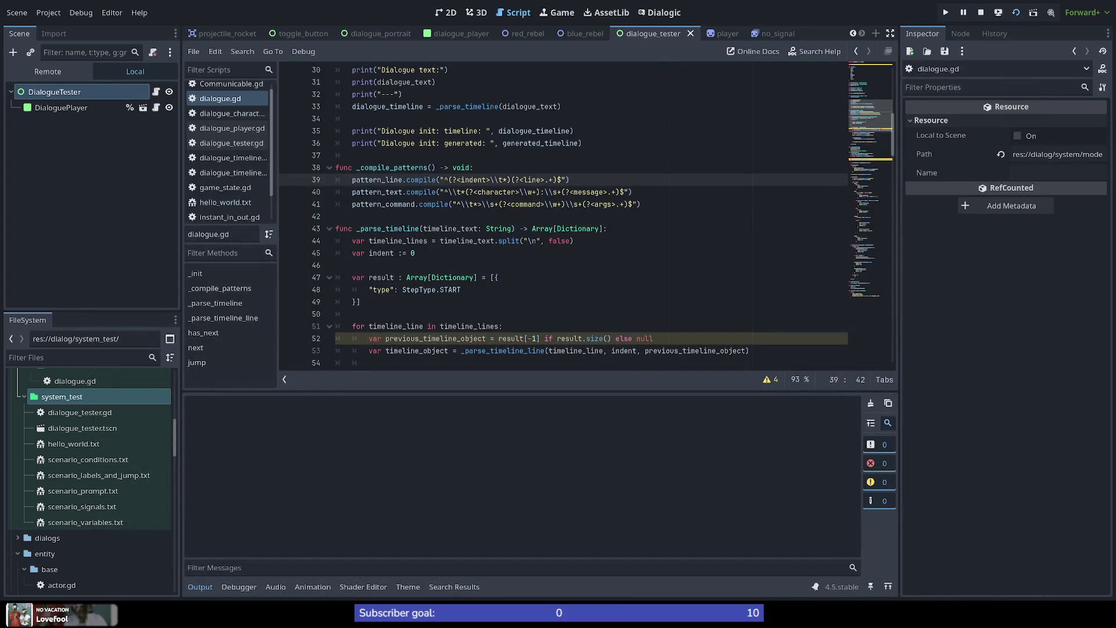
pyautogui.press('F6')
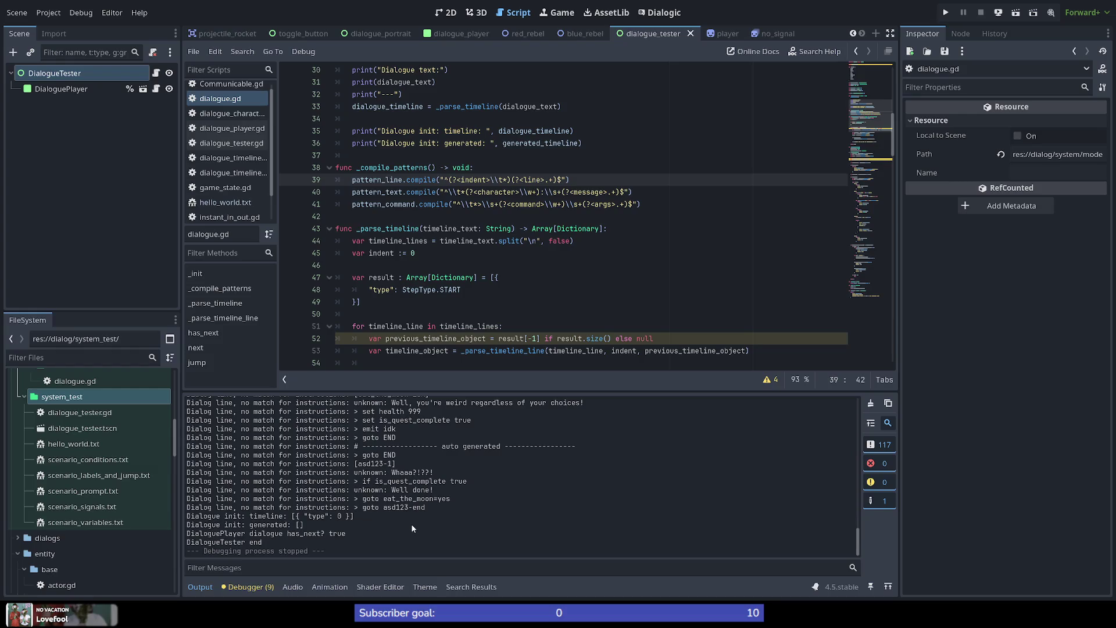
# Inspect the printed timeline, generated and has_next values in the Output log.
pyautogui.scroll(10, 412, 528)
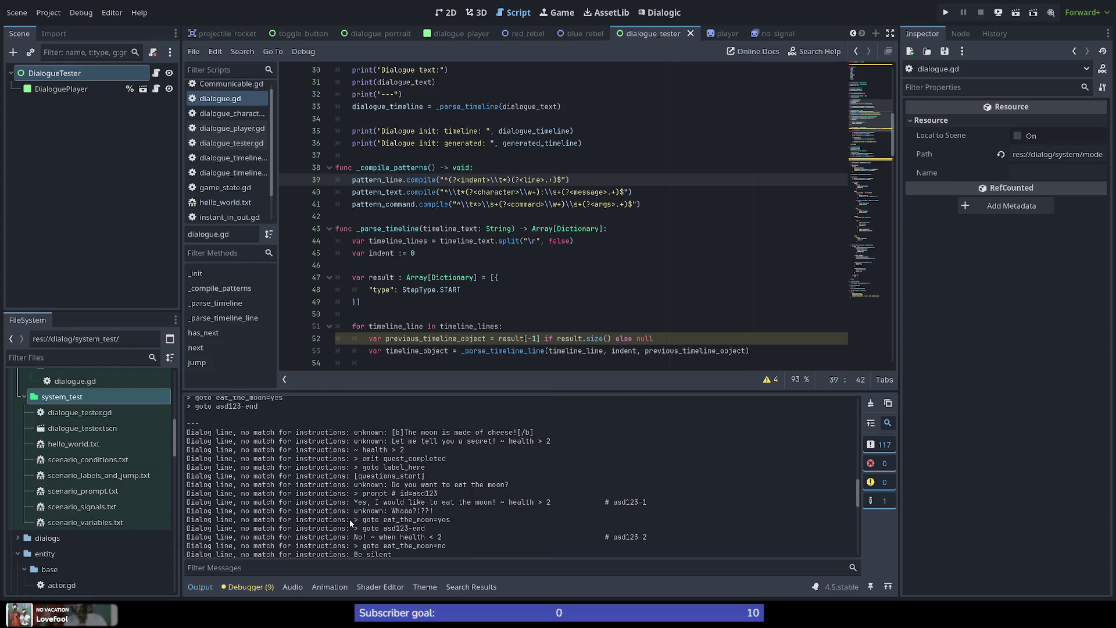
pyautogui.scroll(5, 253, 459)
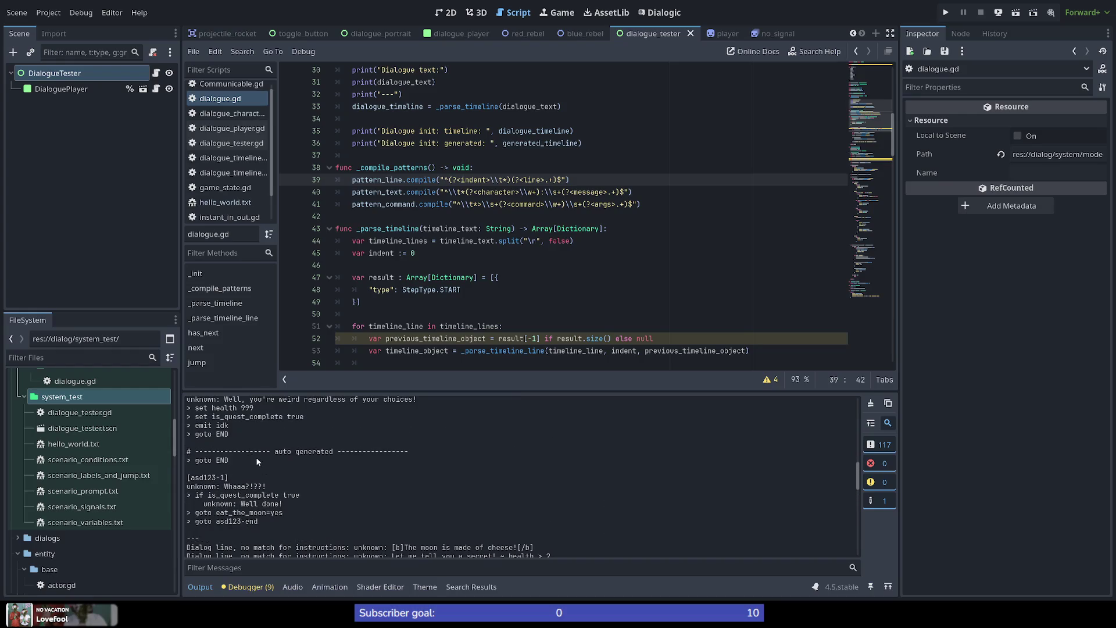
pyautogui.scroll(-3, 243, 459)
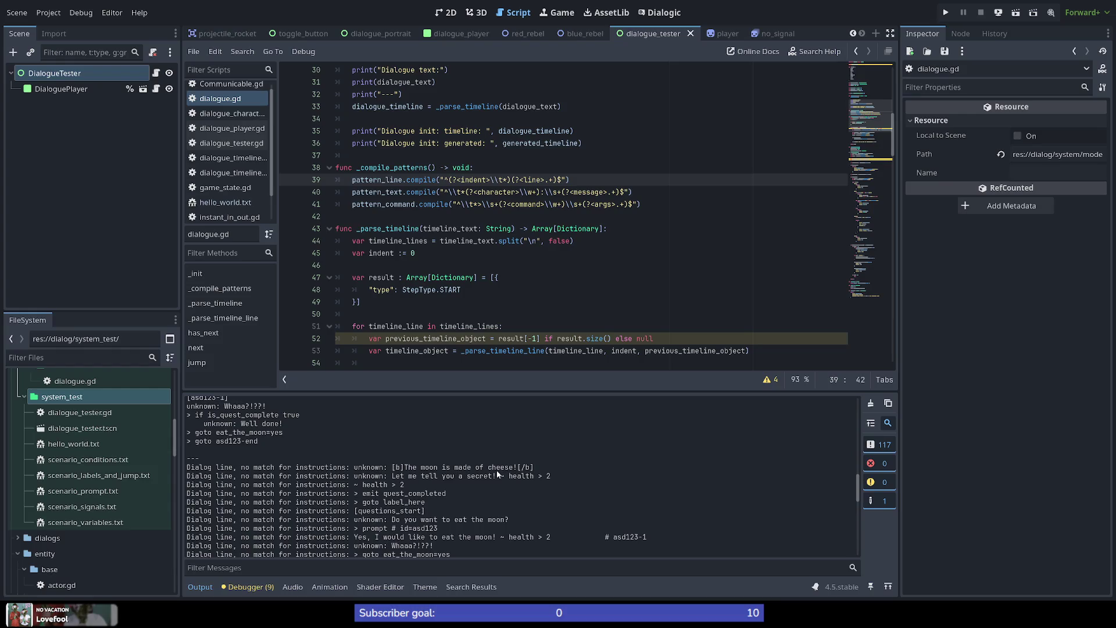
pyautogui.scroll(-5, 347, 504)
pyautogui.scroll(-2, 347, 504)
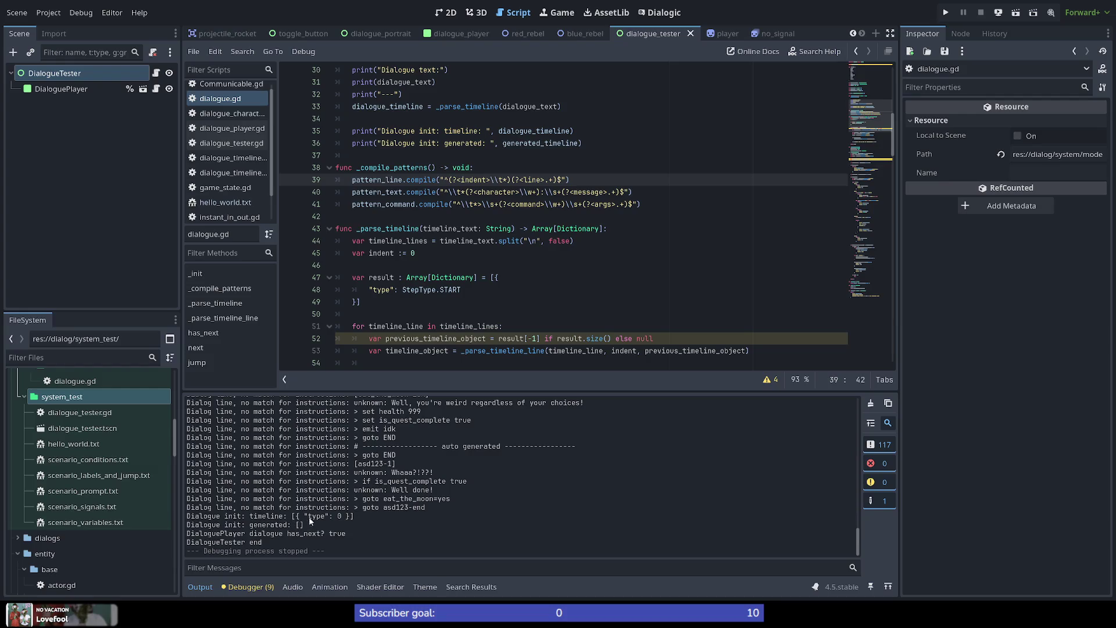
pyautogui.moveTo(292, 517); pyautogui.dragTo(354, 515)
pyautogui.doubleClick(268, 525)
pyautogui.click(314, 536)
pyautogui.doubleClick(340, 533)
pyautogui.doubleClick(267, 516)
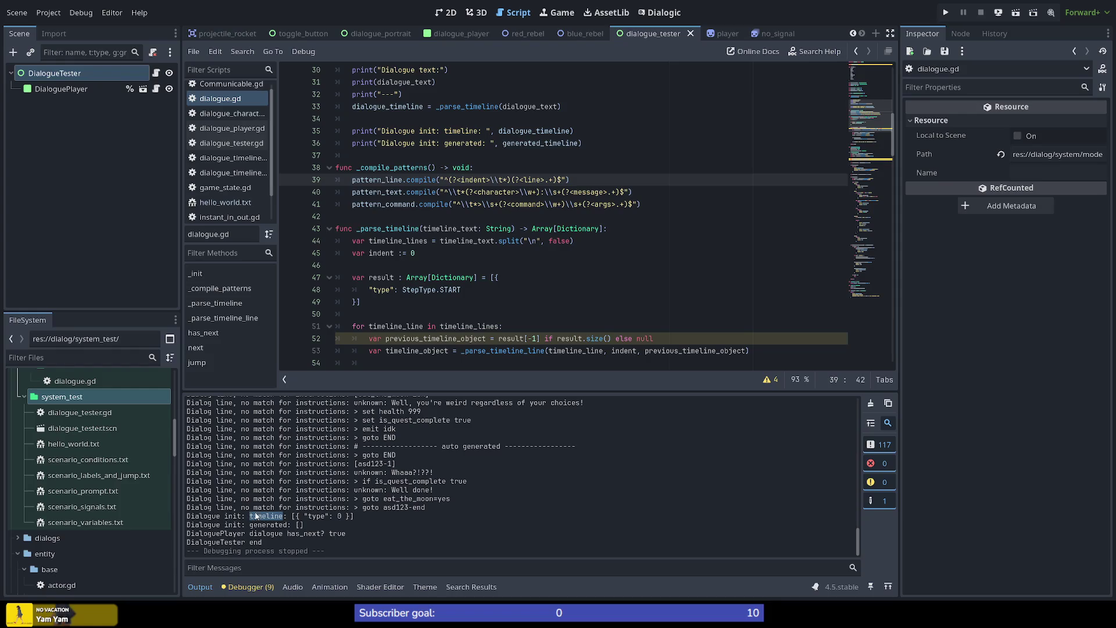
# Scroll through the Output log to review the unmatched dialogue lines.
pyautogui.scroll(5, 354, 511)
pyautogui.scroll(5, 358, 511)
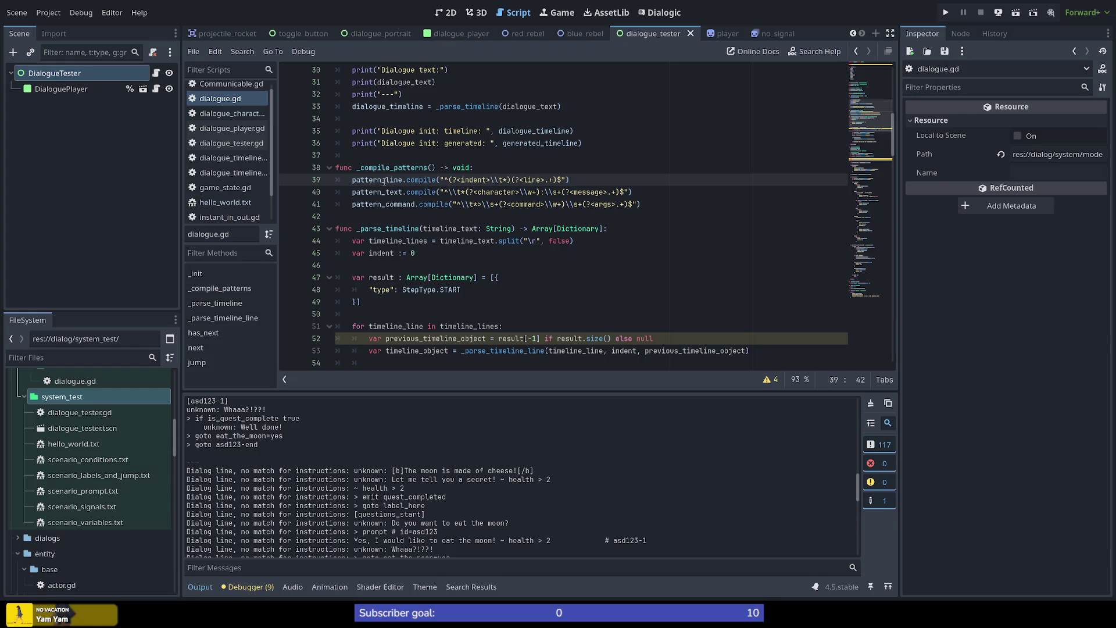
pyautogui.scroll(-5, 444, 282)
pyautogui.scroll(-6, 443, 282)
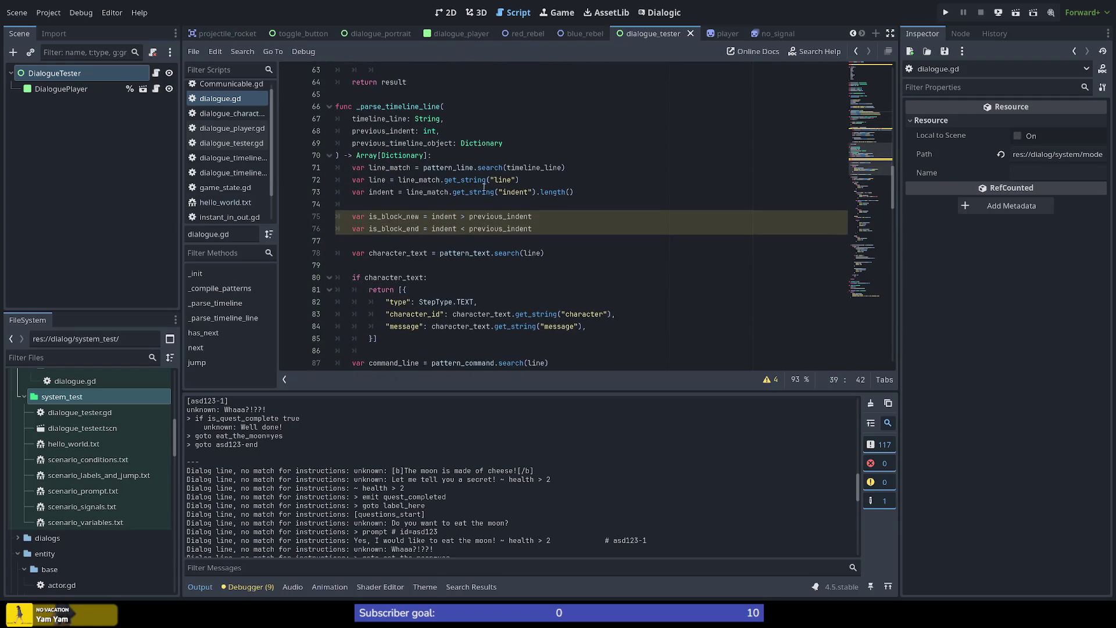
# Highlight the line and character_text variables, then scroll up to _compile_patterns.
pyautogui.doubleClick(376, 180)
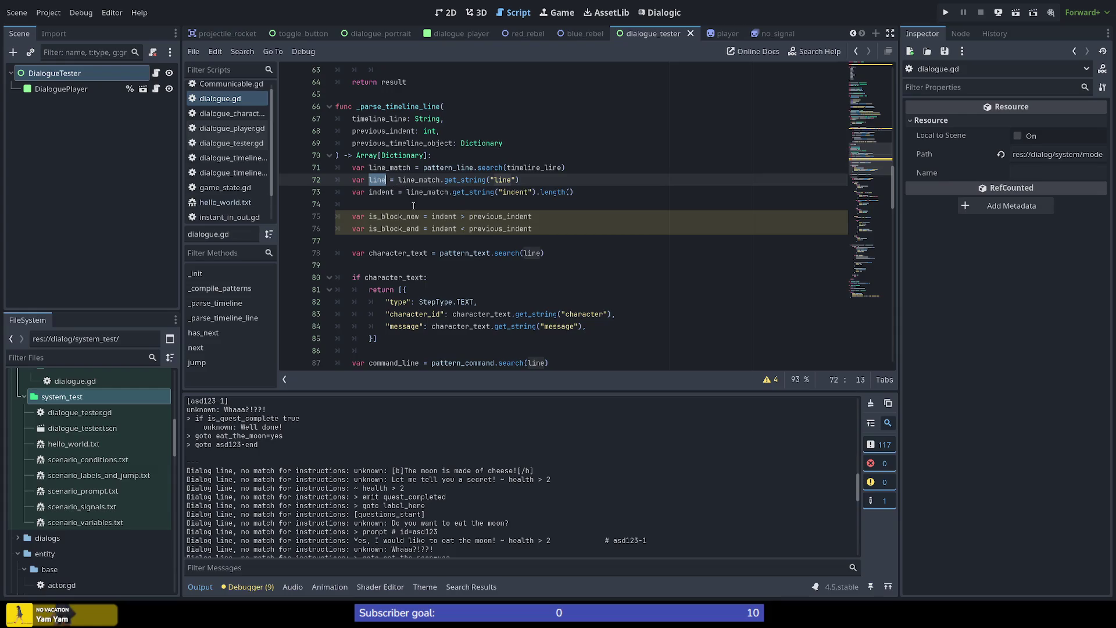
pyautogui.doubleClick(382, 253)
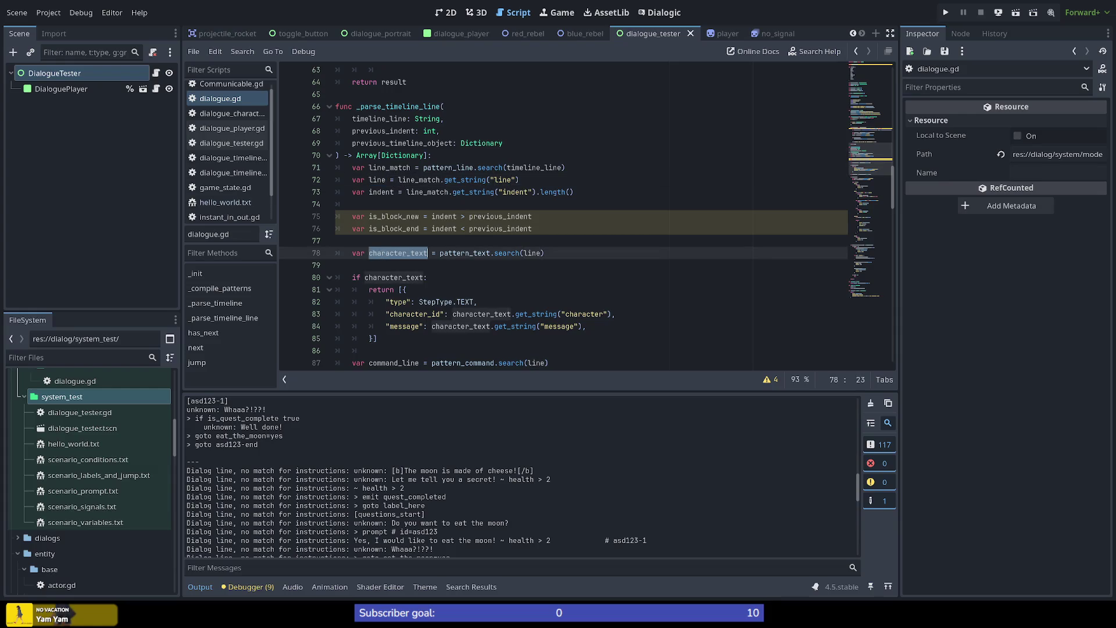
pyautogui.scroll(-4, 407, 264)
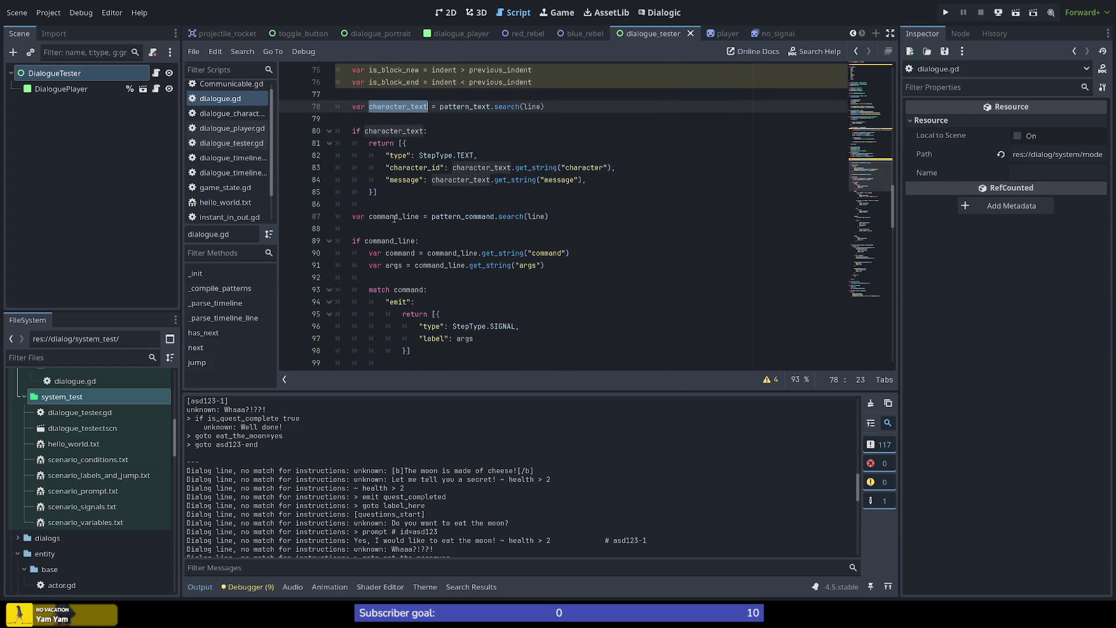
pyautogui.scroll(12, 394, 218)
pyautogui.scroll(-1, 424, 271)
pyautogui.scroll(4, 445, 190)
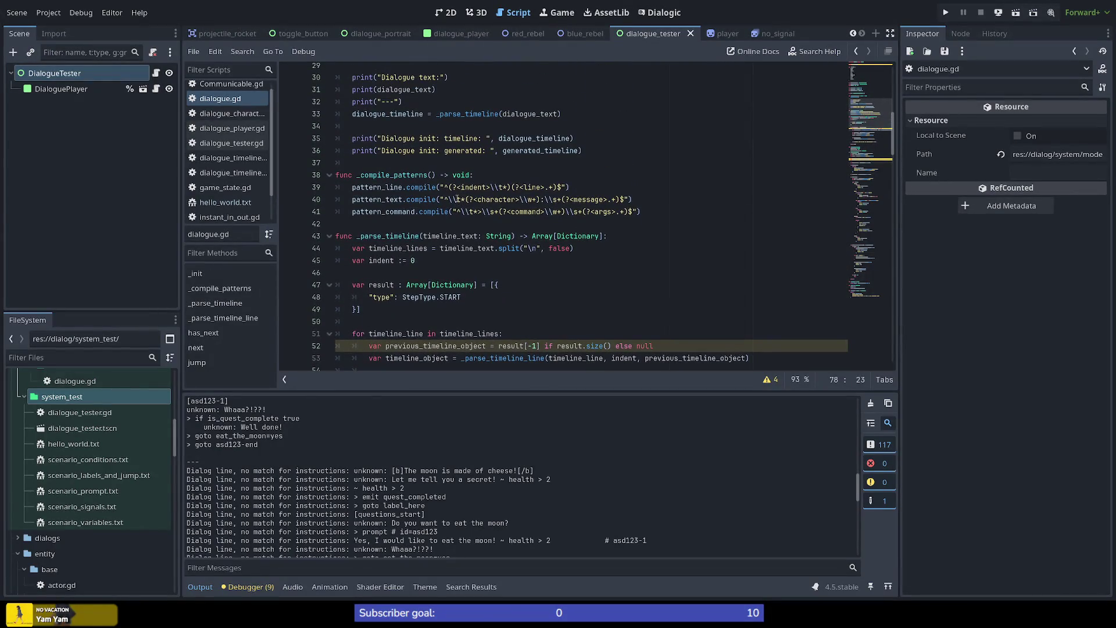
# Delete the leading \t* from the text and command regex patterns and save.
pyautogui.moveTo(449, 199); pyautogui.dragTo(466, 200)
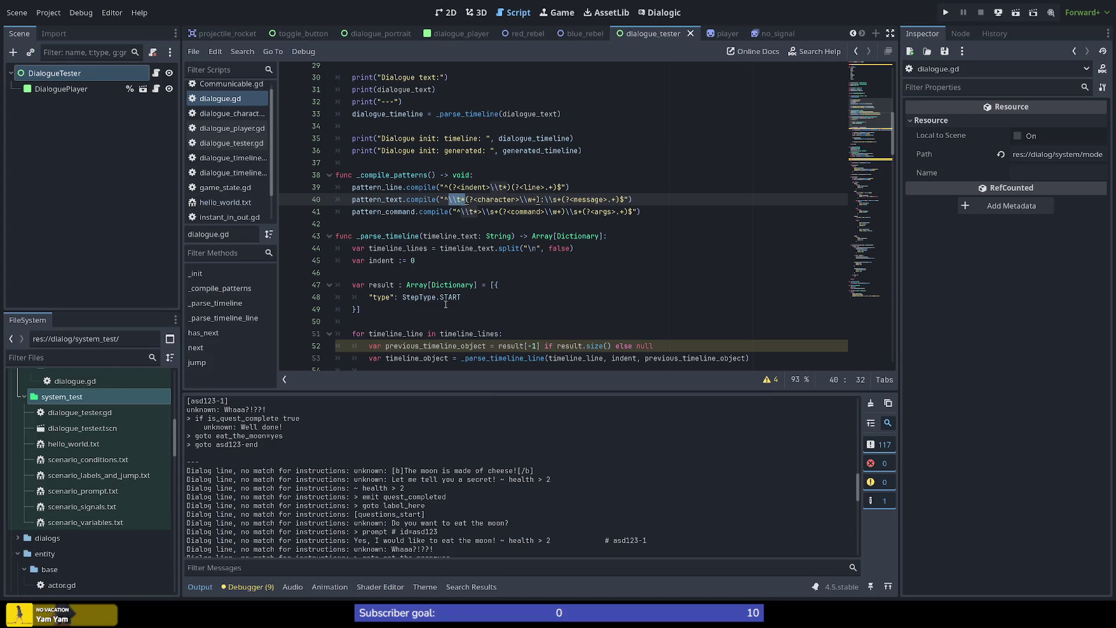
pyautogui.moveTo(443, 304)
pyautogui.press('BackSpace')
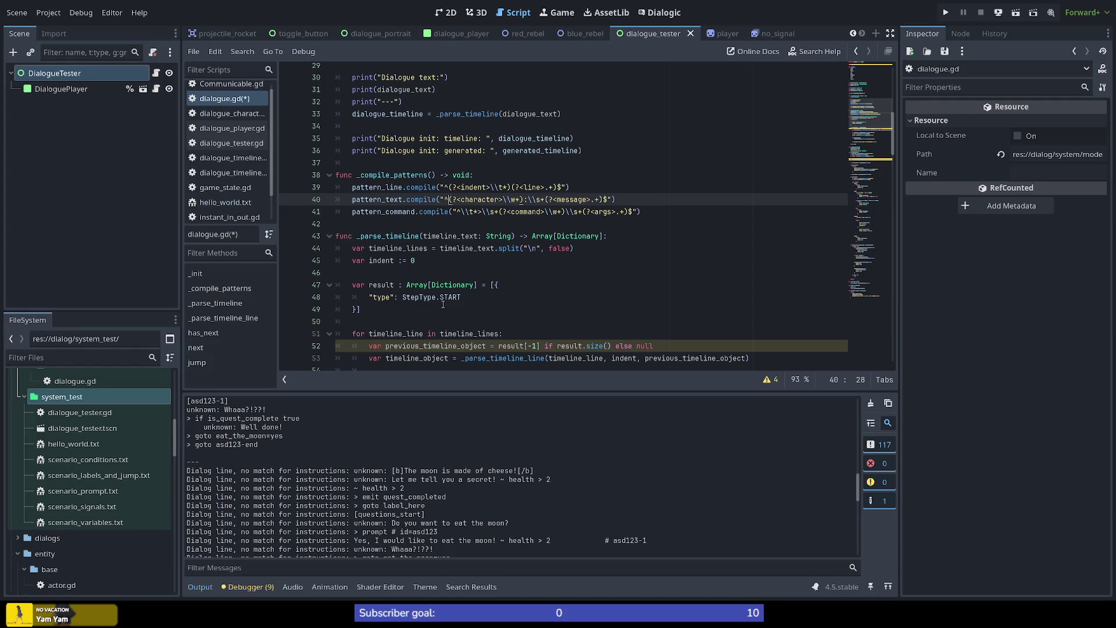
pyautogui.press('Down')
pyautogui.press('Right')
pyautogui.press('Right')
pyautogui.press('Right')
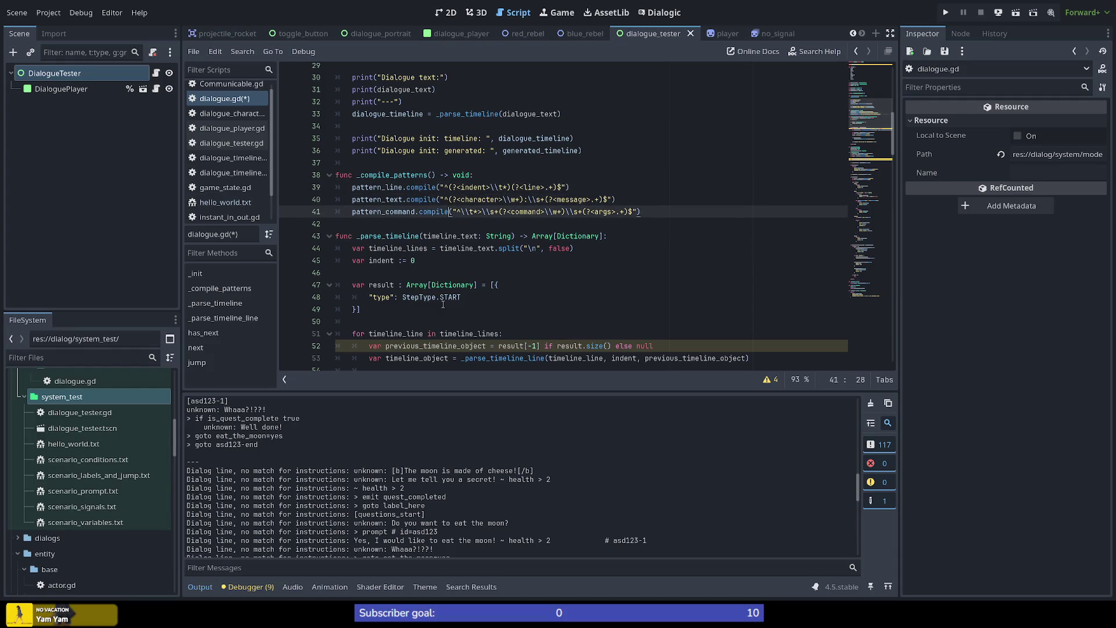
pyautogui.hotkey('shift', 'Right')
pyautogui.hotkey('shift', 'Right')
pyautogui.hotkey('shift', 'Right')
pyautogui.press('BackSpace')
pyautogui.hotkey('ctrl', 's')
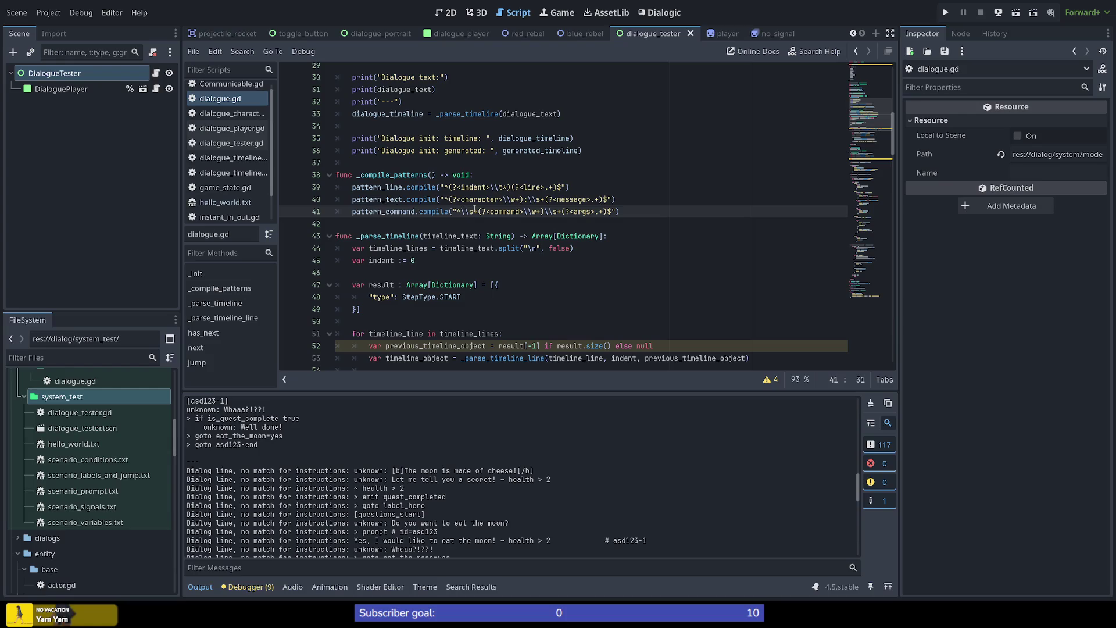
# Restore the command pattern's > prefix, removing only its tab match.
pyautogui.hotkey('ctrl', 'z')
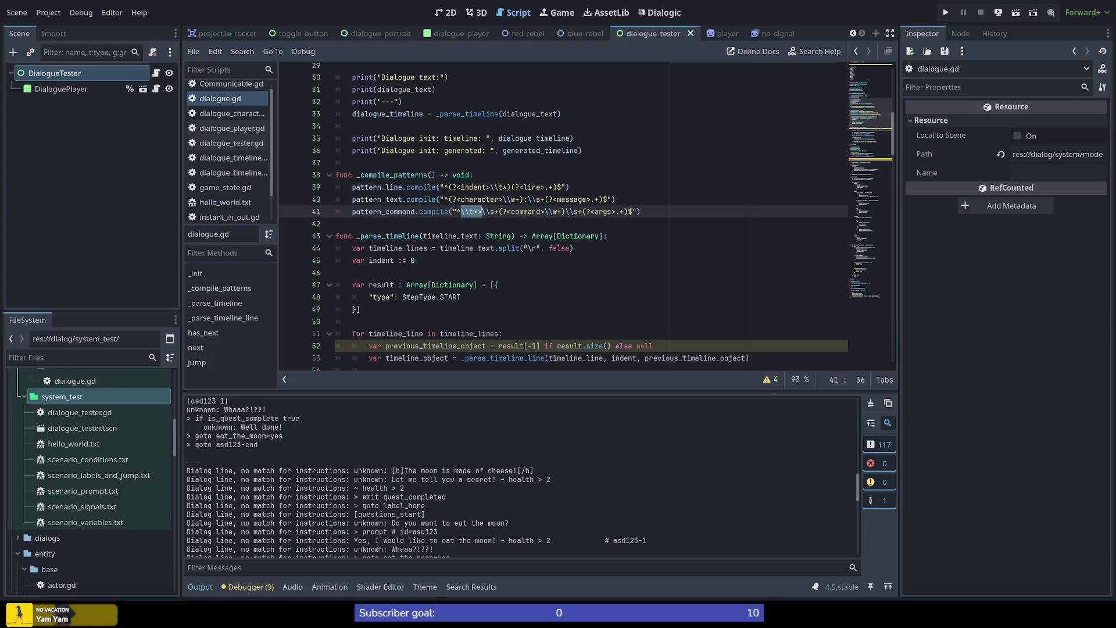
pyautogui.moveTo(472, 211); pyautogui.dragTo(457, 211)
pyautogui.hotkey('shift', 'Right')
pyautogui.press('Delete')
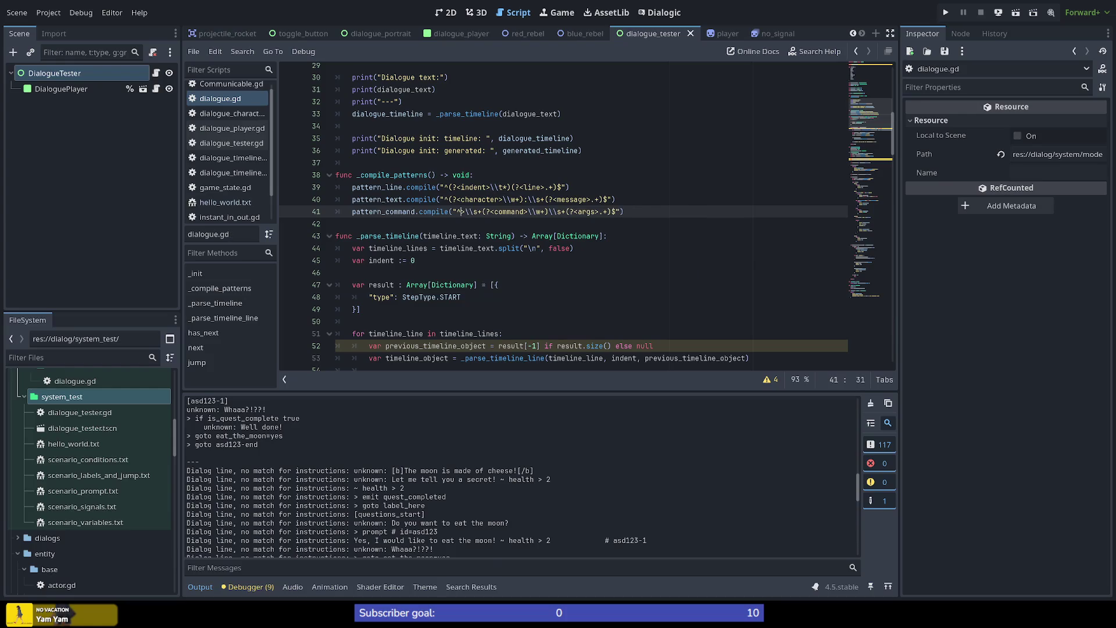
# Rerun DialogueTester, close it, and select the unmatched 'The moon is made of cheese!' output line.
pyautogui.click(1015, 14)
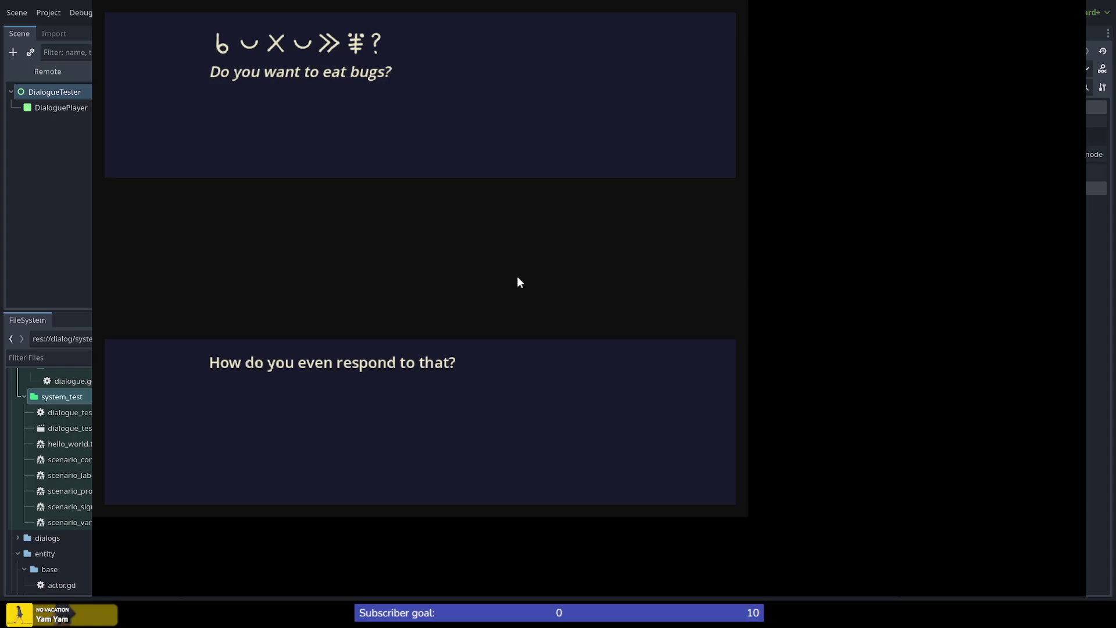
pyautogui.click(516, 277)
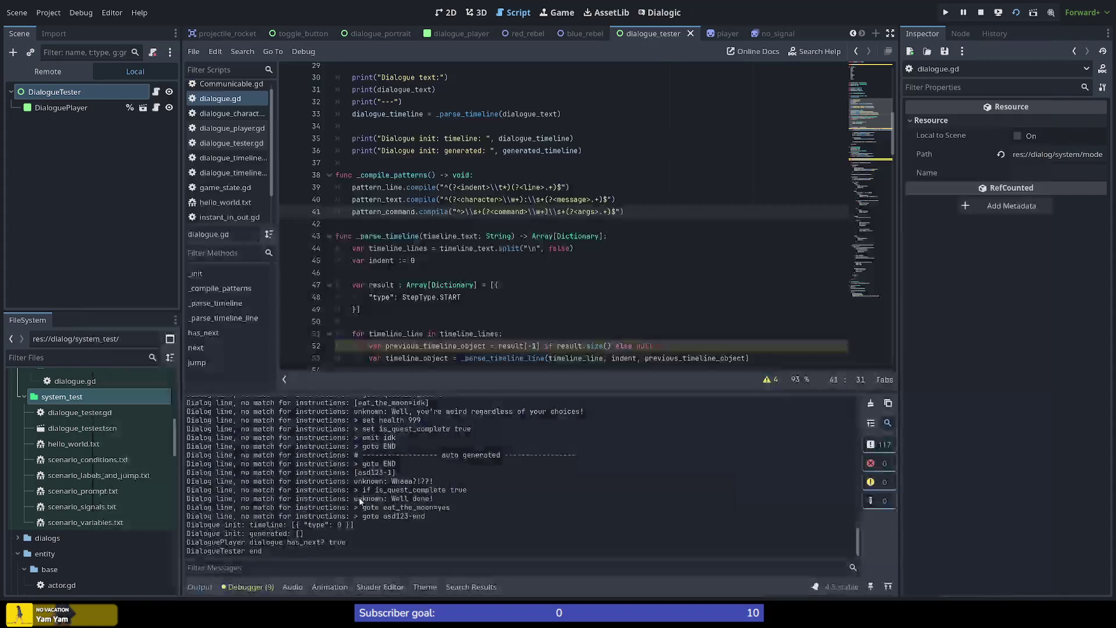
pyautogui.scroll(5, 298, 510)
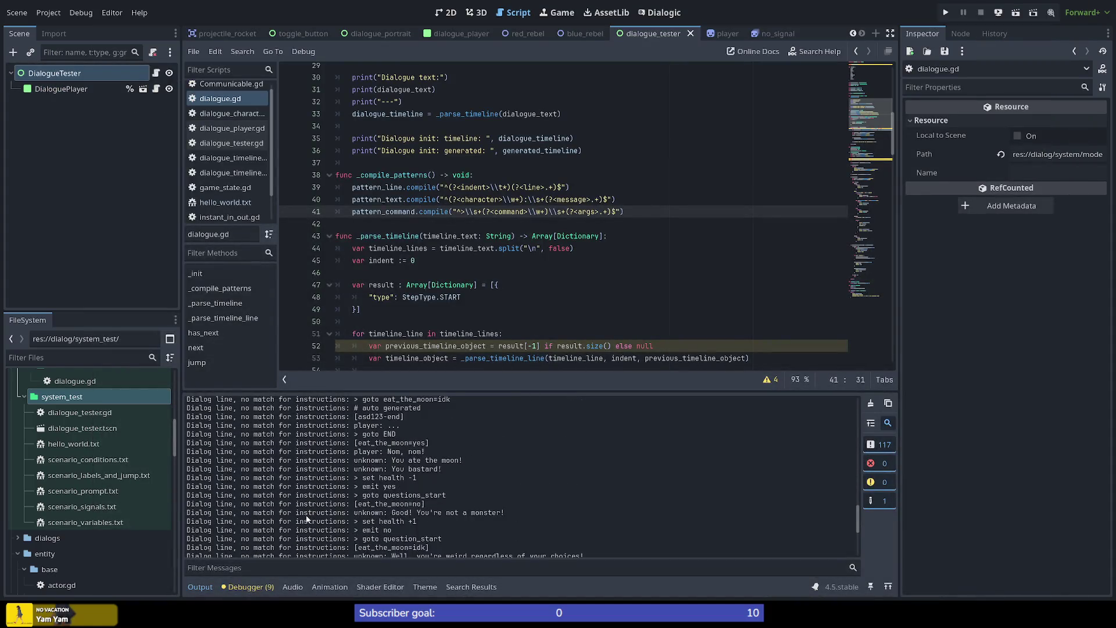
pyautogui.scroll(2, 377, 528)
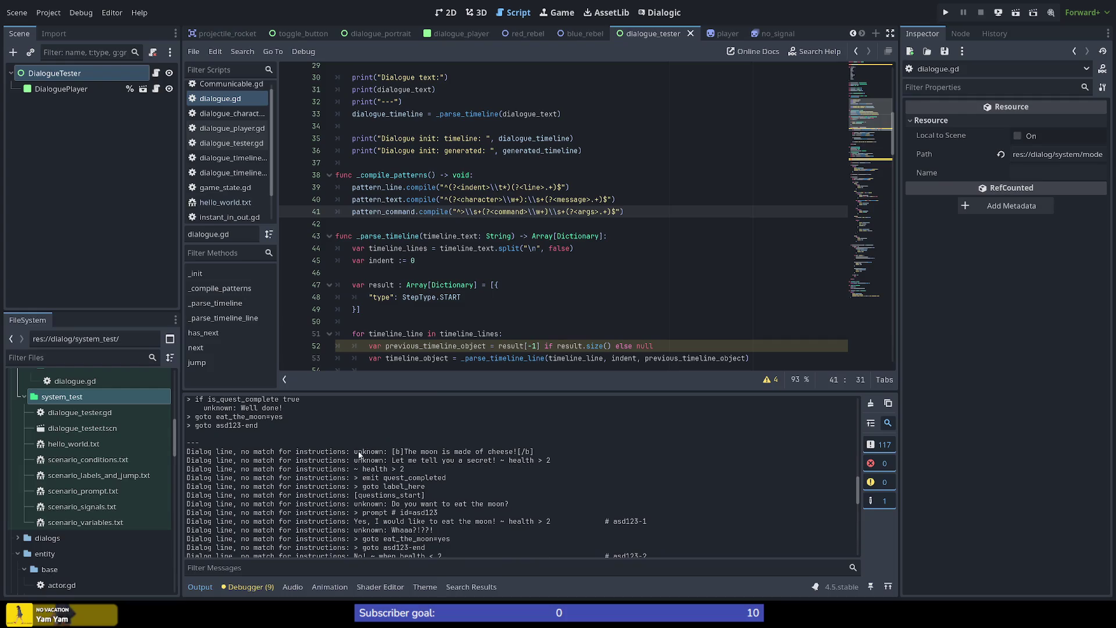
pyautogui.moveTo(208, 453); pyautogui.dragTo(570, 452)
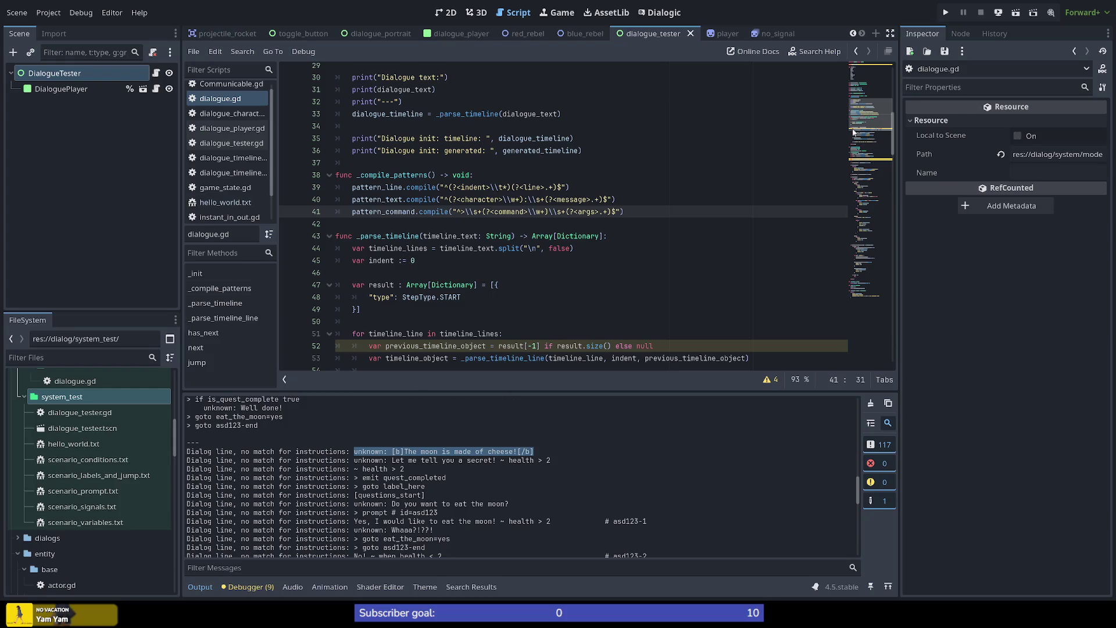
pyautogui.scroll(-5, 884, 146)
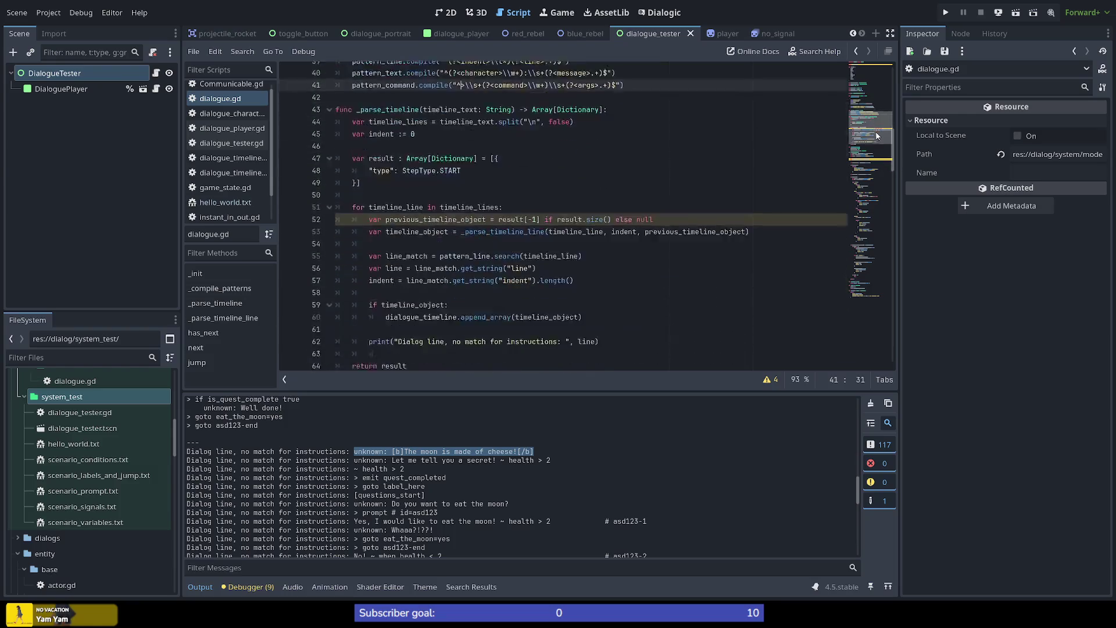
# Highlight timeline_object uses and select the no-match print statement on line 62.
pyautogui.moveTo(884, 145)
pyautogui.mouseDown()
pyautogui.moveTo(896, 298)
pyautogui.moveTo(893, 143)
pyautogui.mouseUp()
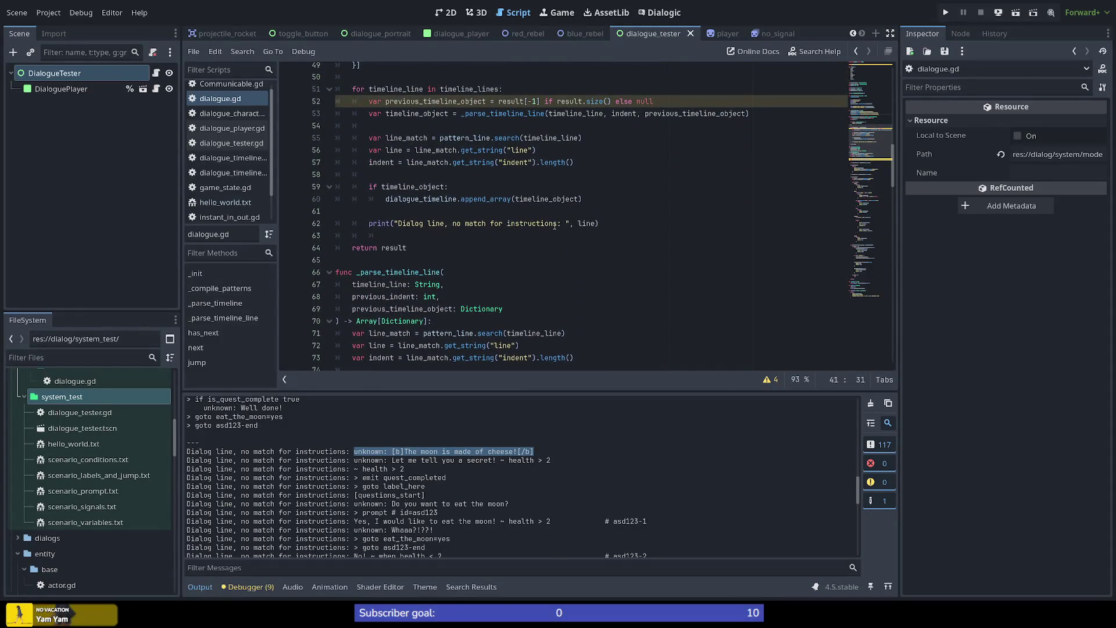
pyautogui.click(609, 224)
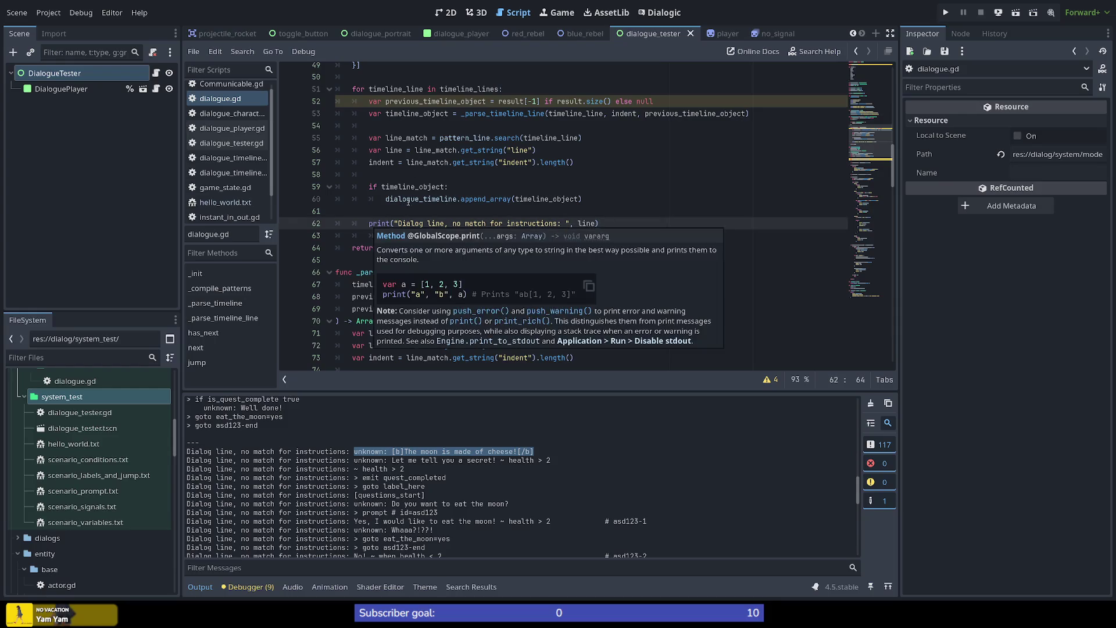
pyautogui.scroll(3, 371, 86)
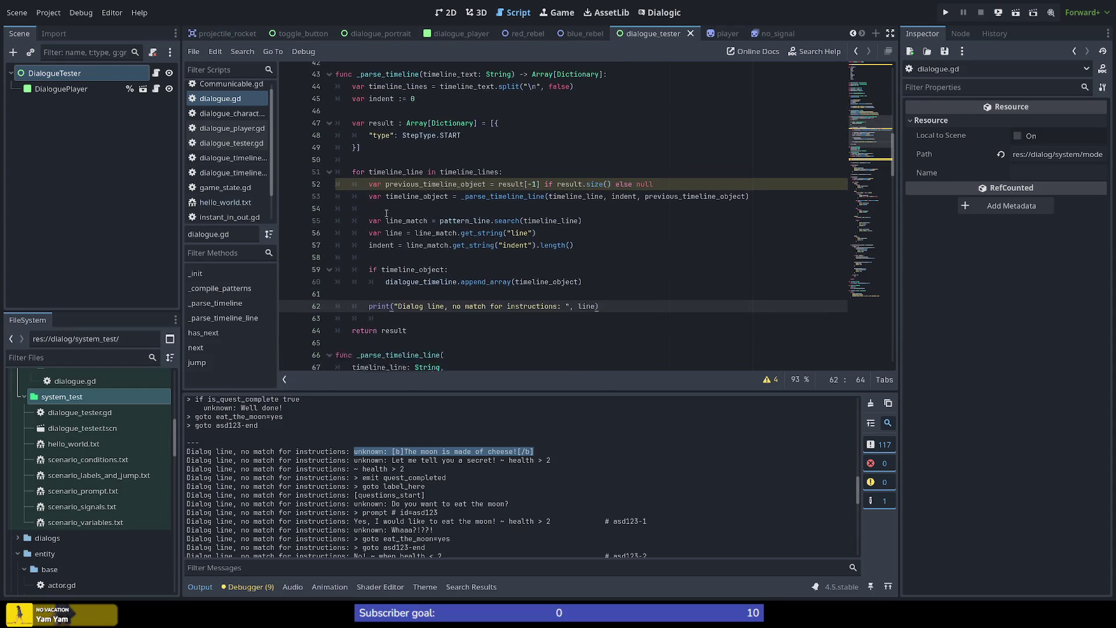
pyautogui.doubleClick(420, 186)
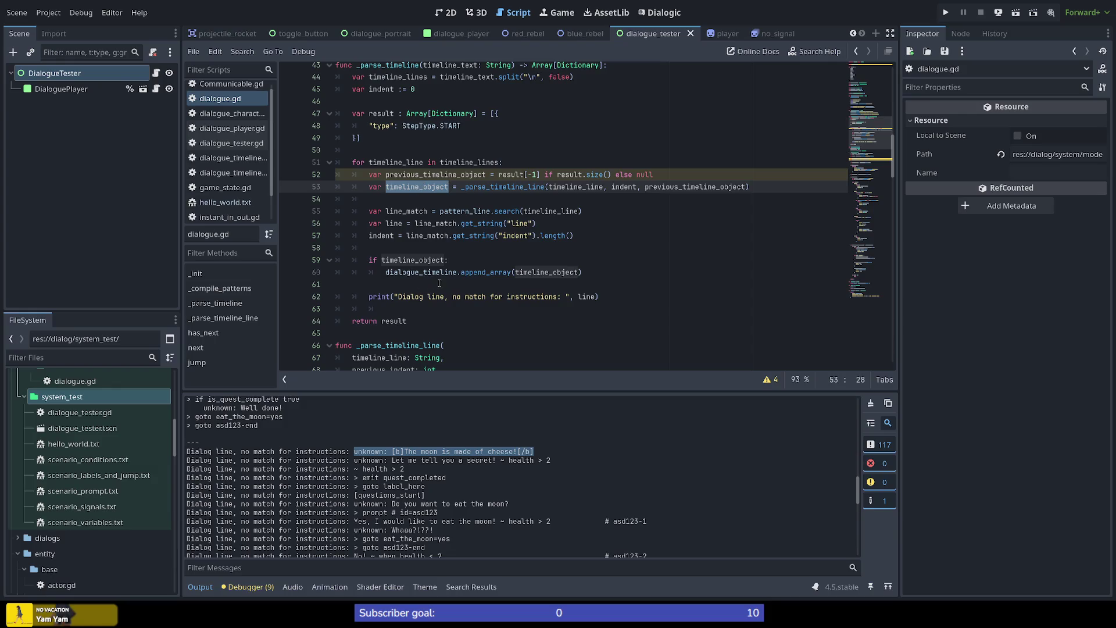
pyautogui.moveTo(370, 296); pyautogui.dragTo(607, 294)
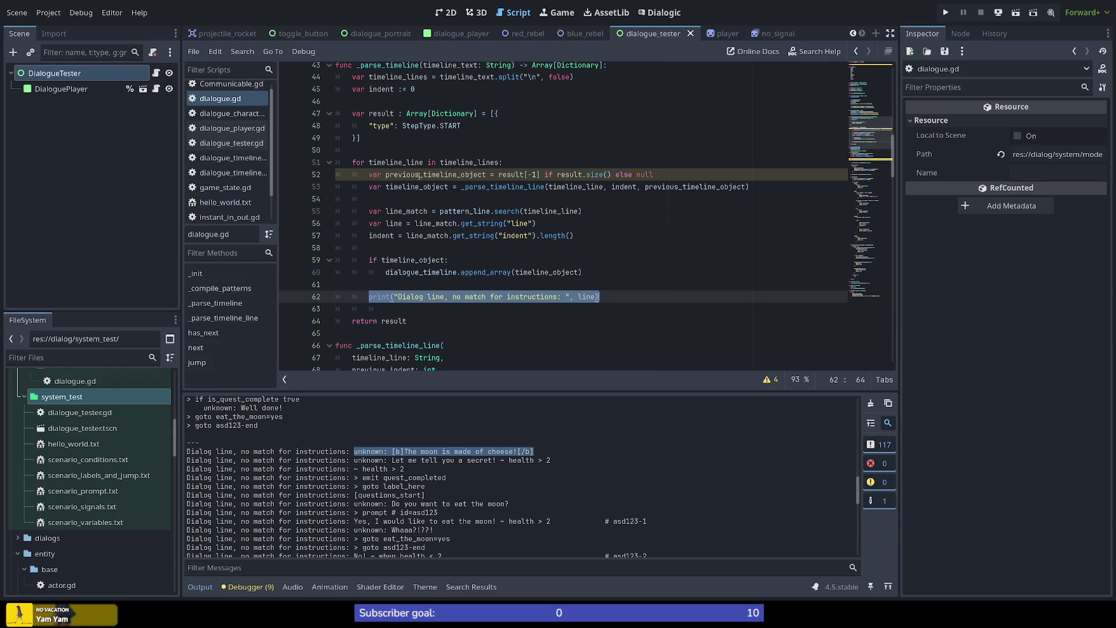
# Review the Debugger's Errors list and dialogue.gd's four warnings, then return to Stack Trace.
pyautogui.click(419, 174)
pyautogui.click(245, 587)
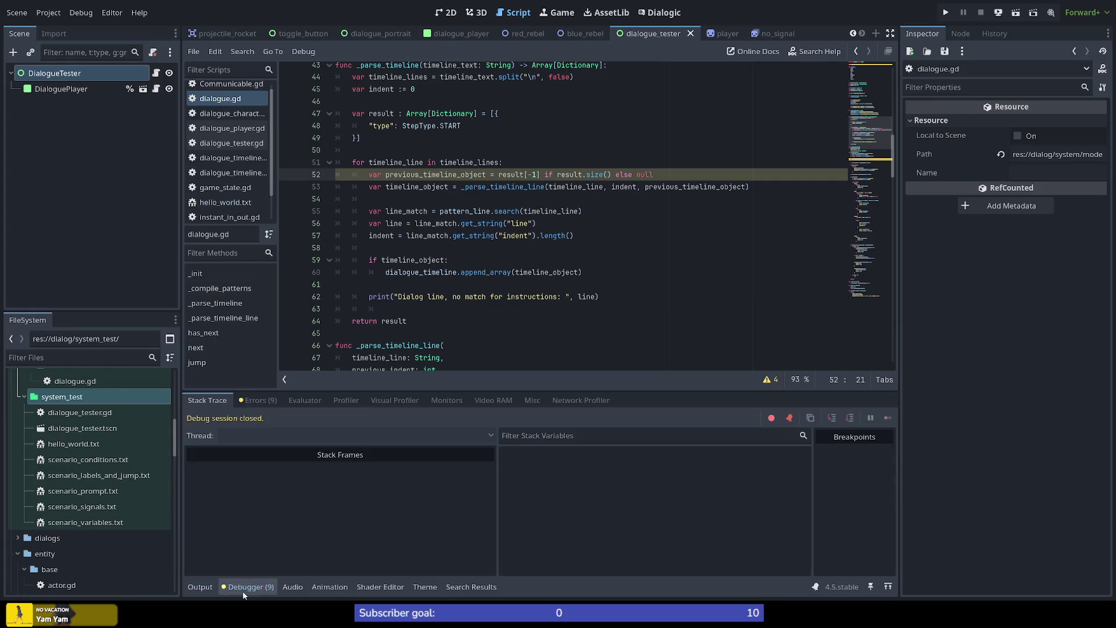
pyautogui.click(257, 400)
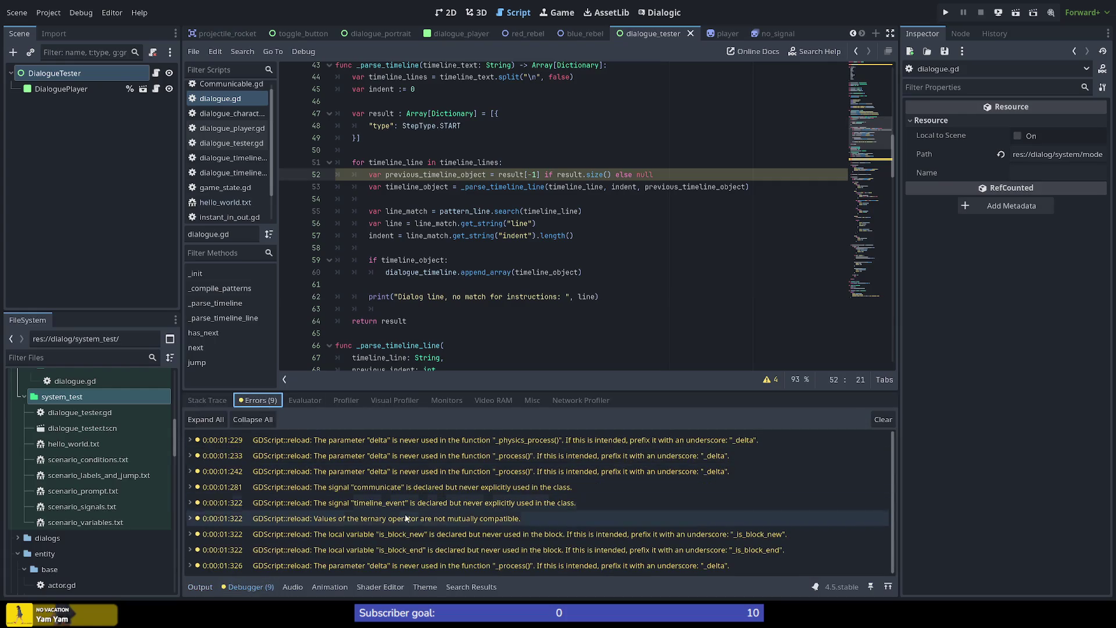
pyautogui.scroll(1, 477, 520)
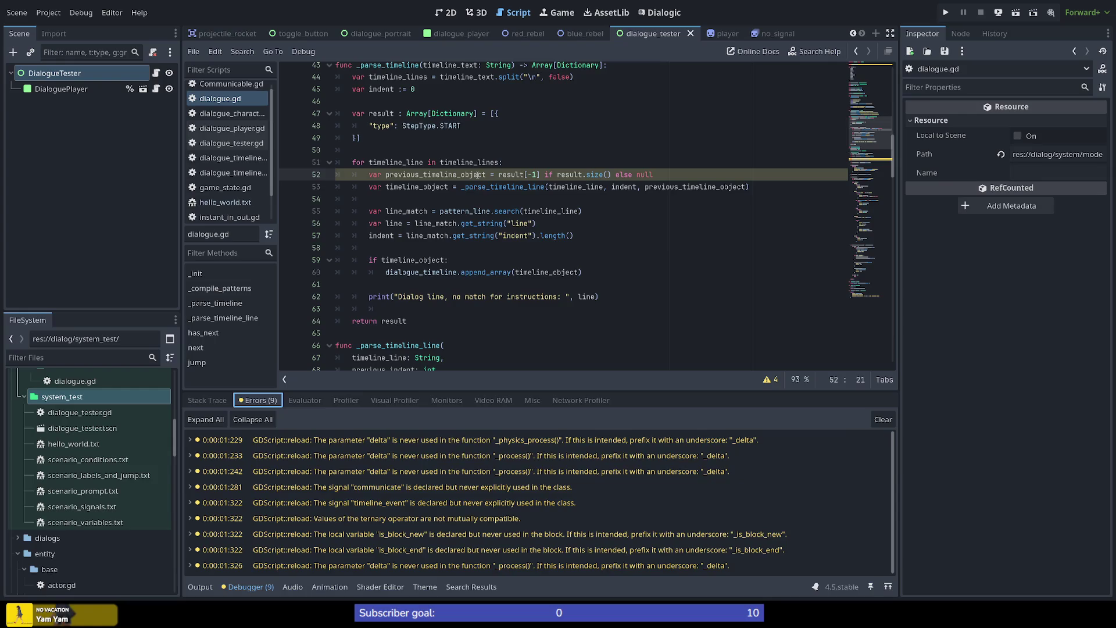
pyautogui.click(768, 380)
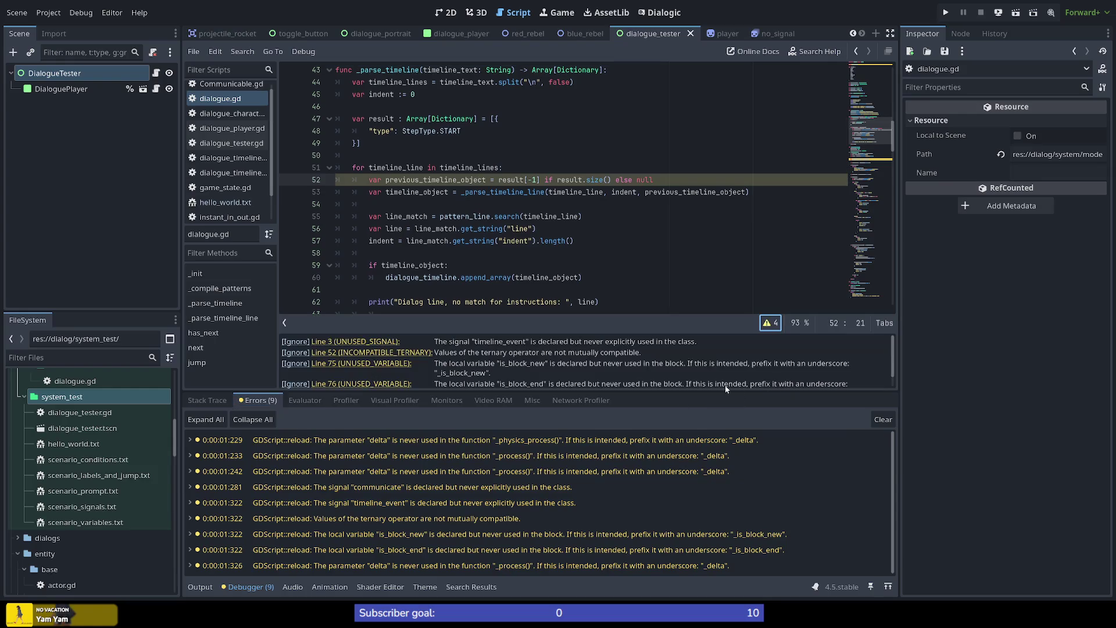
pyautogui.click(207, 401)
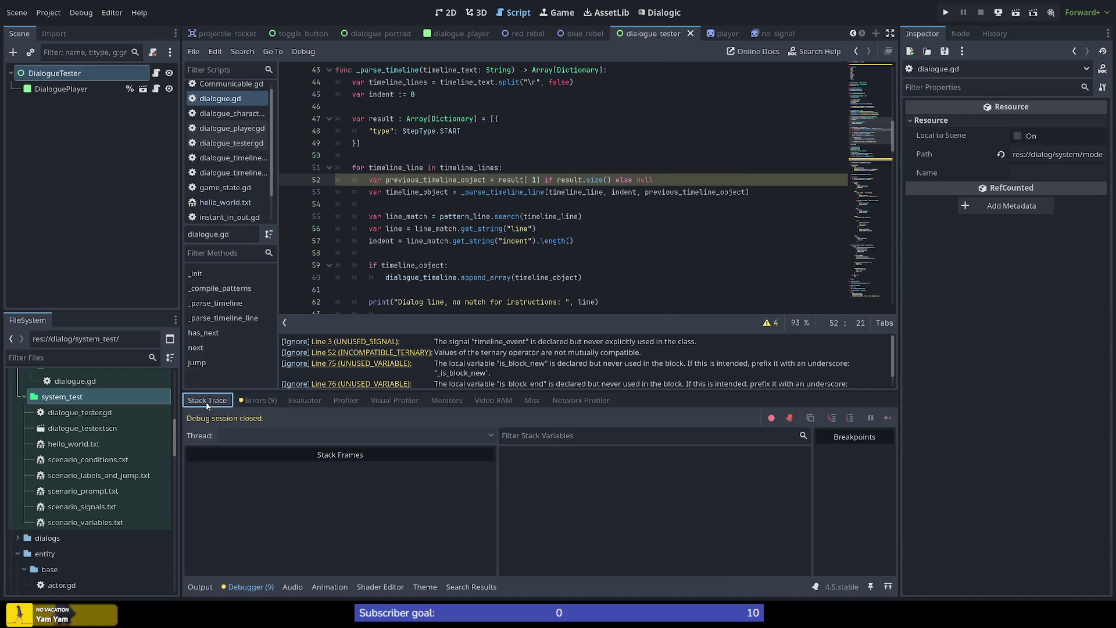